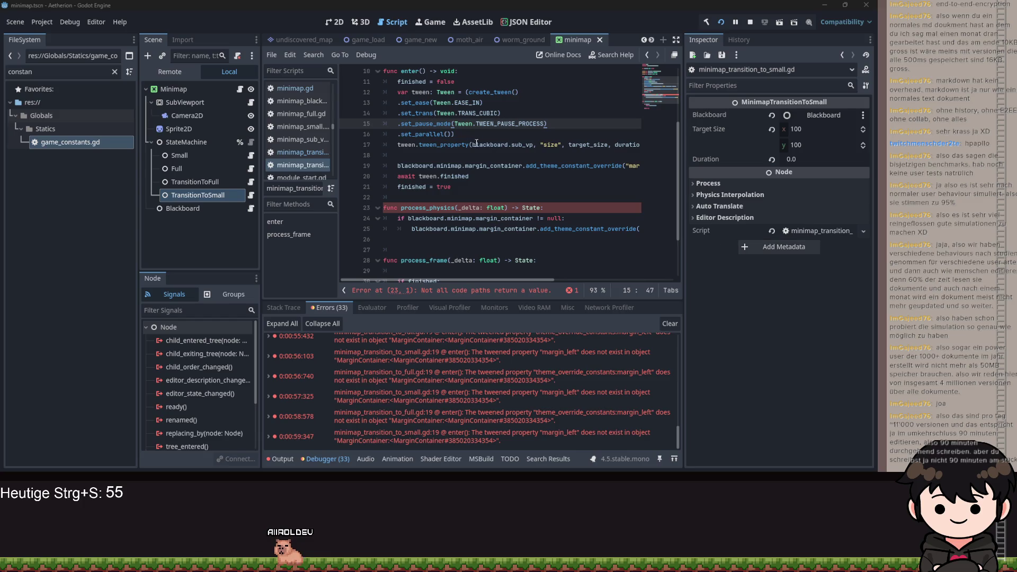
Insert a blank line inside process_physics's null check, just above the margin override call
{"action": "left_click_drag", "start_coordinate": [455, 142], "coordinate": [394, 92]}
{"action": "left_click", "coordinate": [487, 157]}
{"action": "mouse_move", "coordinate": [487, 160]}
{"action": "left_mouse_down"}
{"action": "mouse_move", "coordinate": [382, 114]}
{"action": "mouse_move", "coordinate": [364, 92]}
{"action": "left_mouse_up"}
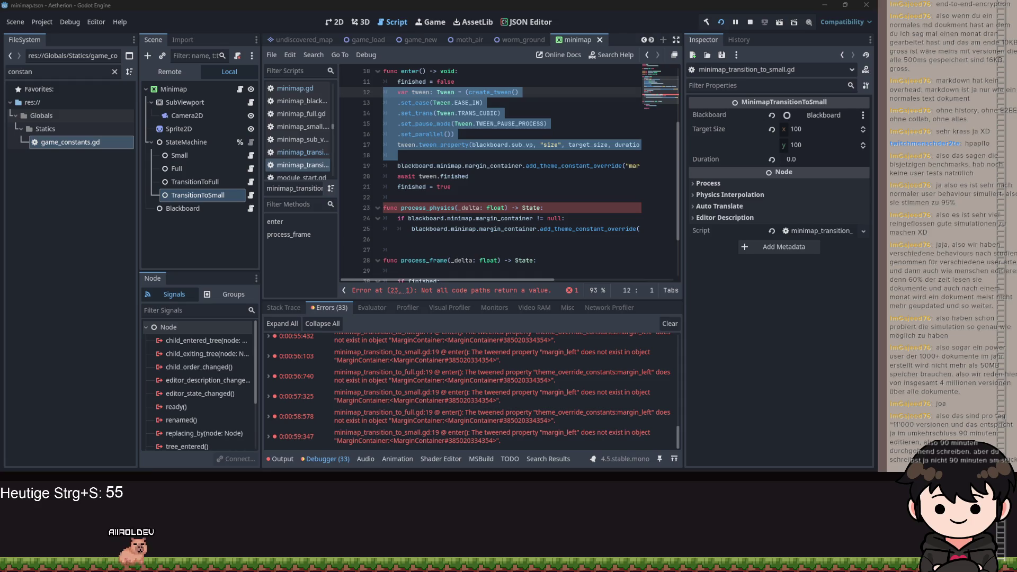
{"action": "left_click", "coordinate": [493, 187]}
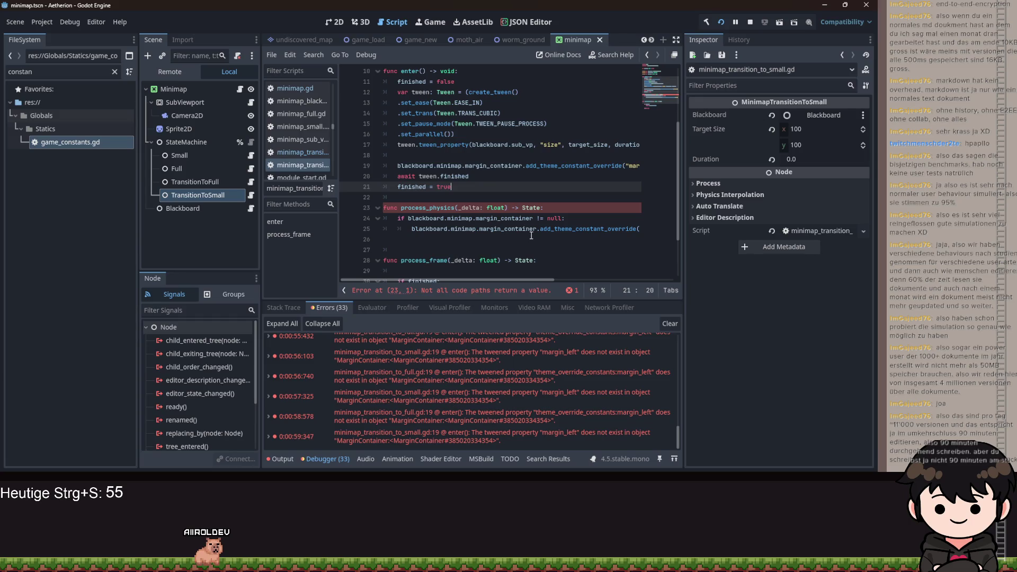
{"action": "left_click", "coordinate": [587, 219]}
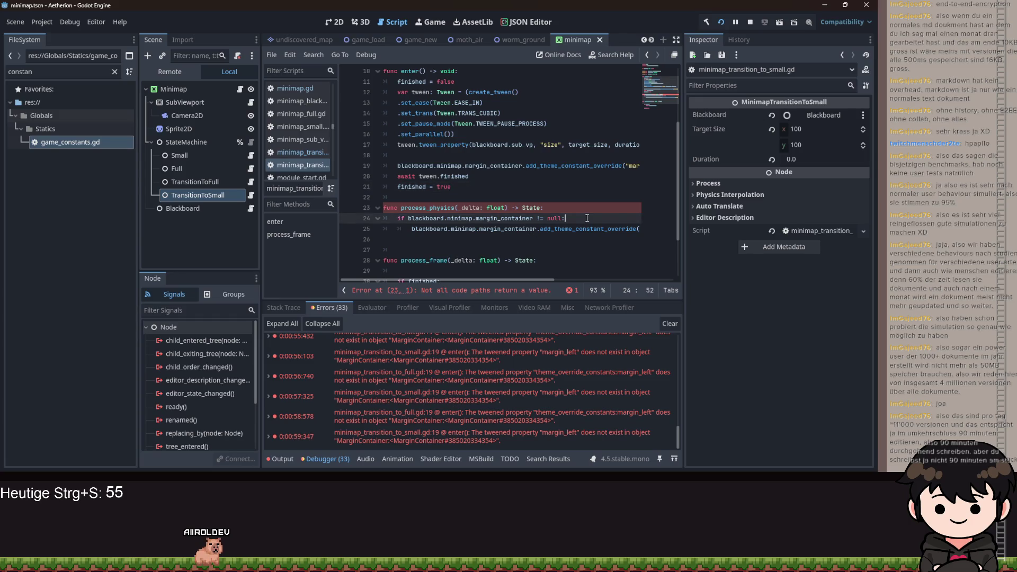
{"action": "triple_click", "coordinate": [527, 232]}
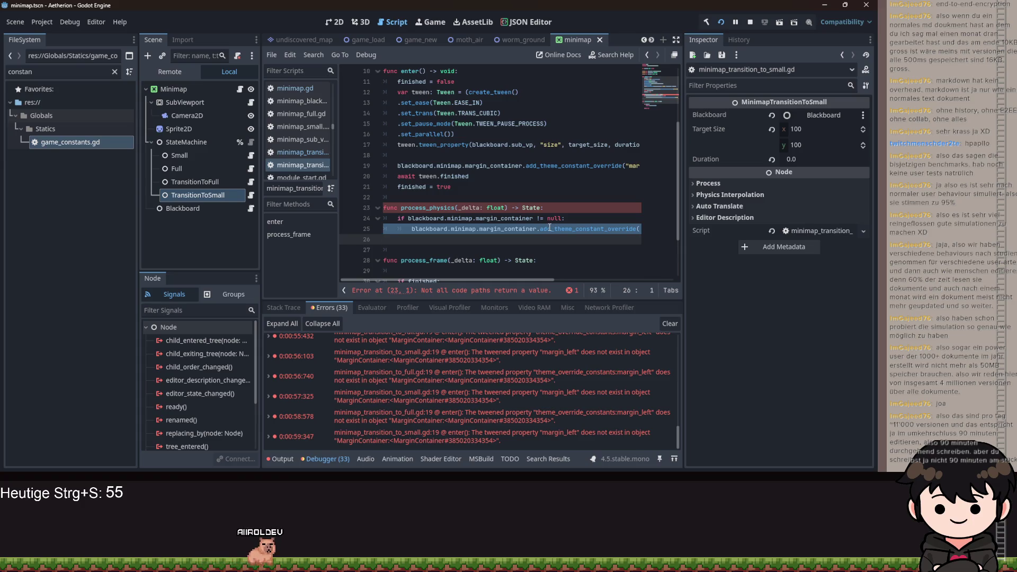
{"action": "double_click", "coordinate": [535, 231]}
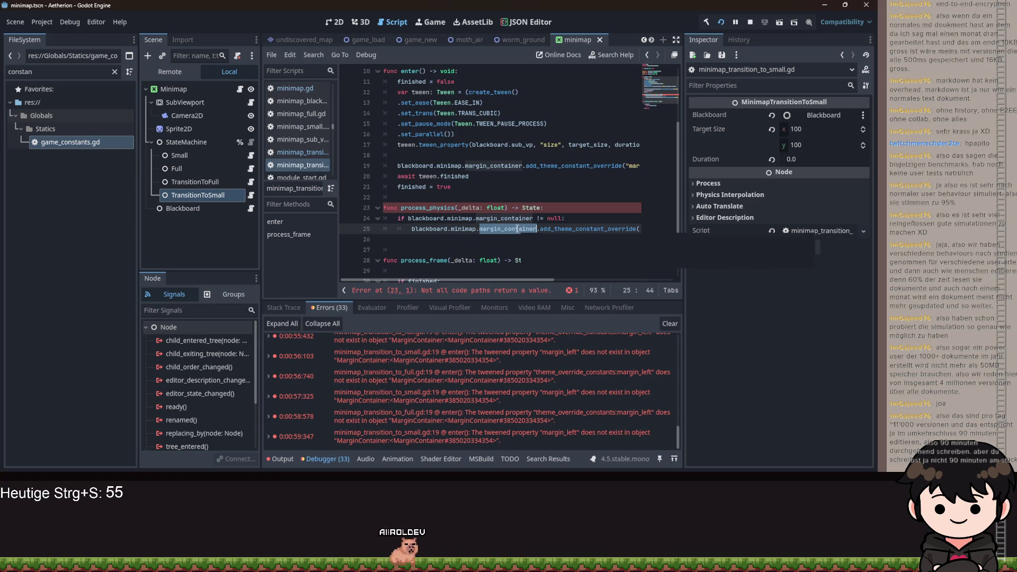
{"action": "left_click", "coordinate": [573, 218]}
{"action": "key", "text": "Return"}
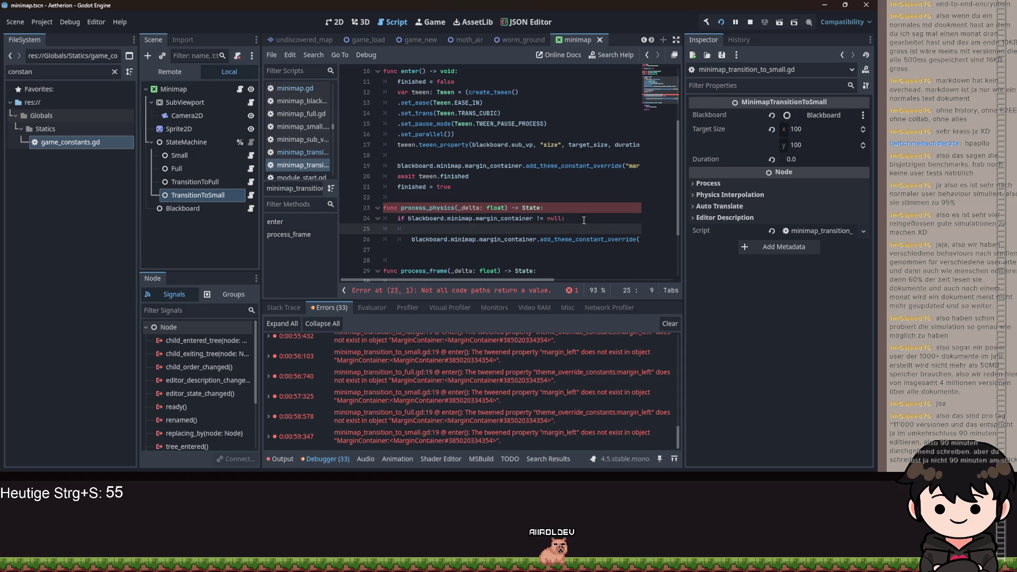
Return to the top of the script, leaving the duration export line unchanged, and clear the file filter
{"action": "scroll", "coordinate": [492, 128], "scroll_direction": "up", "scroll_amount": 3}
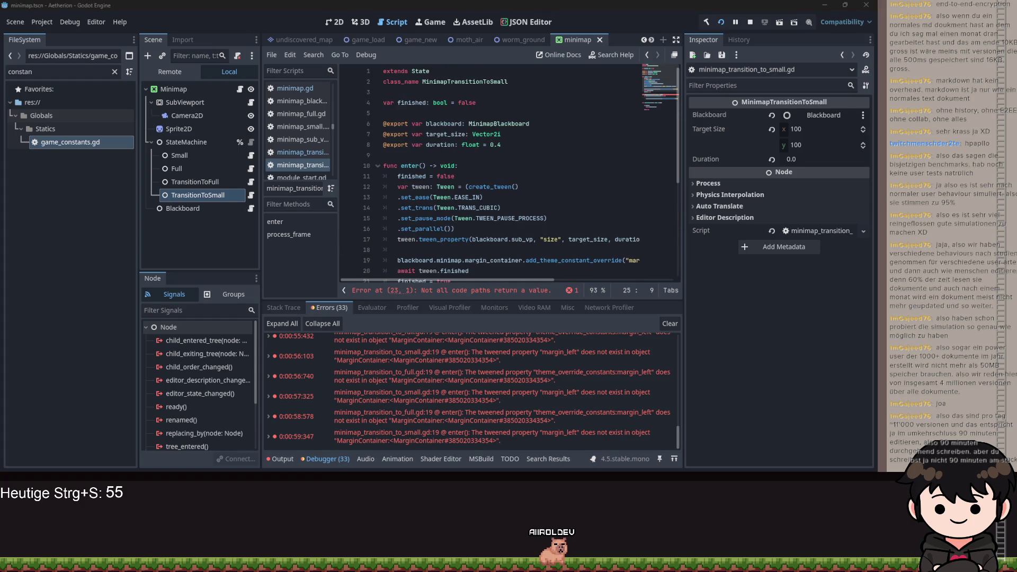
{"action": "left_click", "coordinate": [519, 146]}
{"action": "key", "text": "Return"}
{"action": "key", "text": "Return"}
{"action": "key", "text": "BackSpace"}
{"action": "key", "text": "BackSpace"}
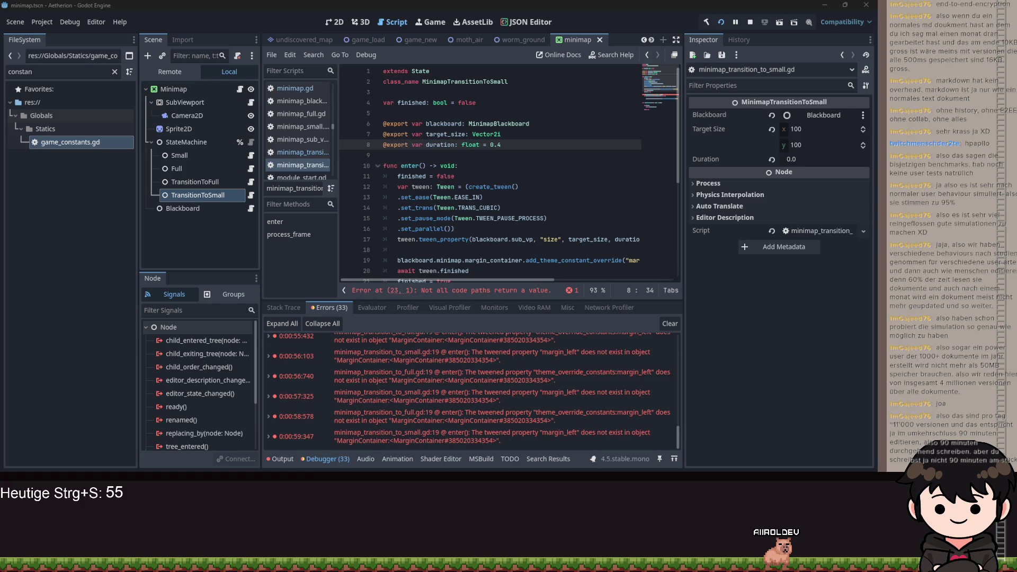
{"action": "left_click", "coordinate": [115, 72]}
Open game_constants.gd from the FileSystem dock
{"action": "type", "text": "uti"}
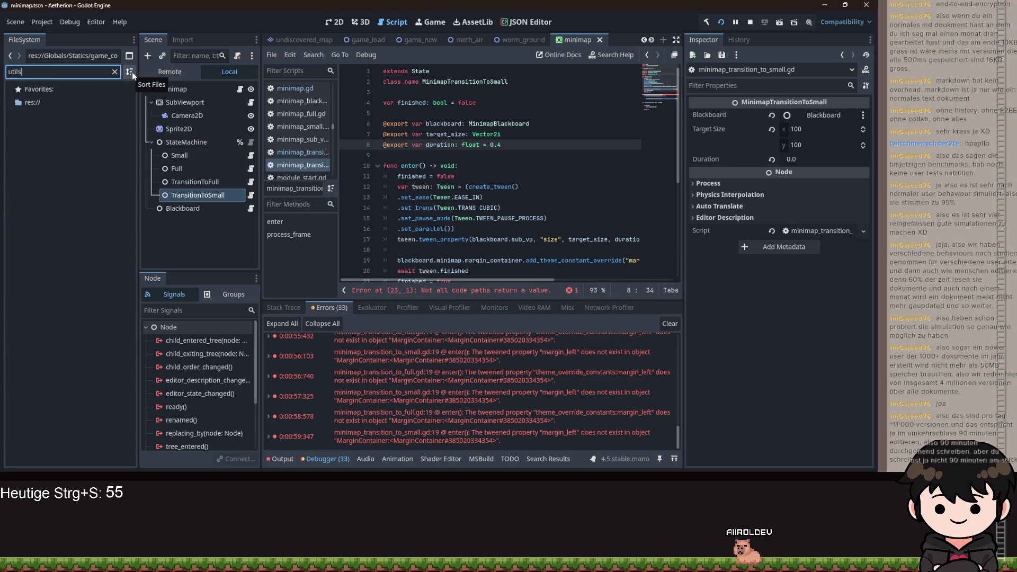
{"action": "left_click", "coordinate": [115, 72]}
{"action": "scroll", "coordinate": [27, 170], "scroll_direction": "down", "scroll_amount": 5}
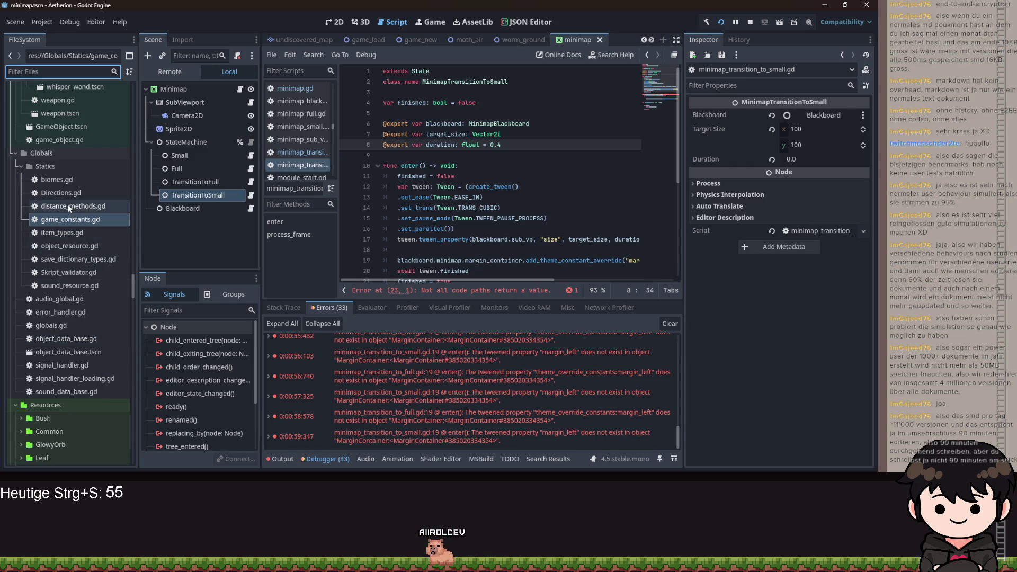
{"action": "double_click", "coordinate": [66, 219]}
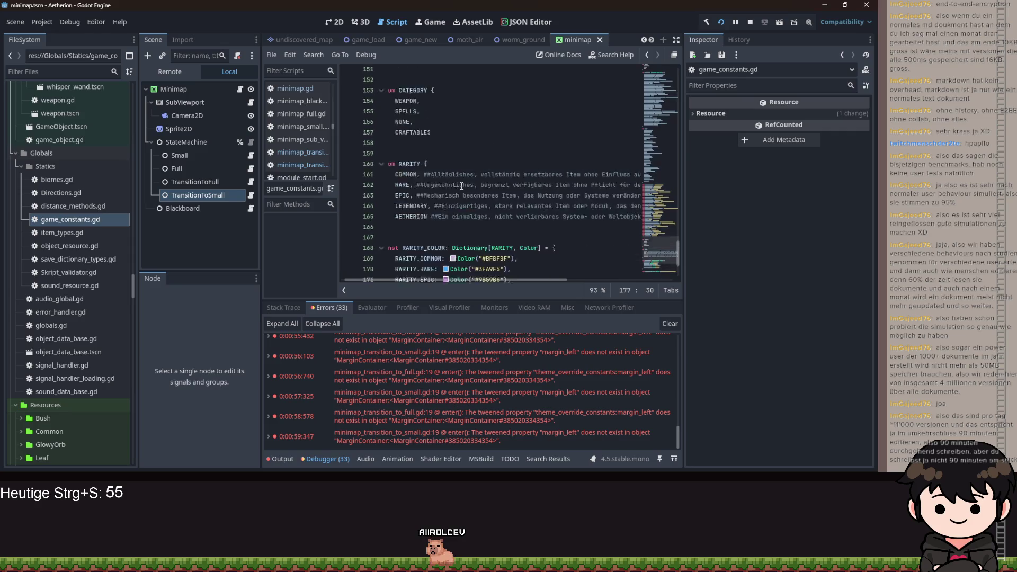
Remove the empty line before BIOMES_DICT at the top of game_constants.gd
{"action": "left_click_drag", "start_coordinate": [678, 233], "coordinate": [676, 80]}
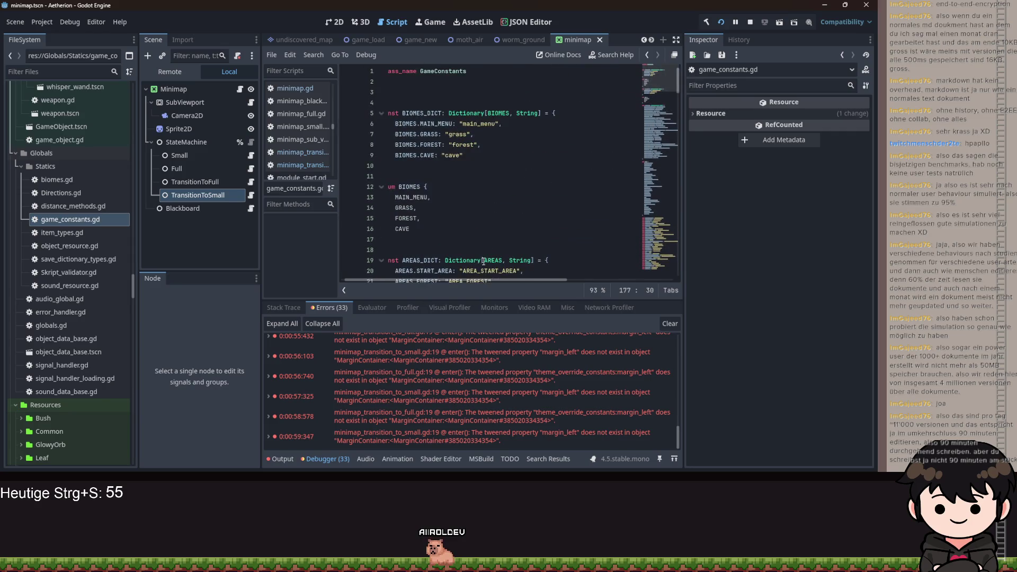
{"action": "left_click_drag", "start_coordinate": [473, 283], "coordinate": [466, 283]}
{"action": "scroll", "coordinate": [352, 216], "scroll_direction": "down", "scroll_amount": 3}
{"action": "scroll", "coordinate": [371, 159], "scroll_direction": "up", "scroll_amount": 3}
{"action": "left_click", "coordinate": [411, 102]}
{"action": "key", "text": "BackSpace"}
{"action": "key", "text": "BackSpace"}
Add a new line after MARGIN_LEFT at the end of the file and begin typing 'func custom'
{"action": "scroll", "coordinate": [468, 258], "scroll_direction": "down", "scroll_amount": 20}
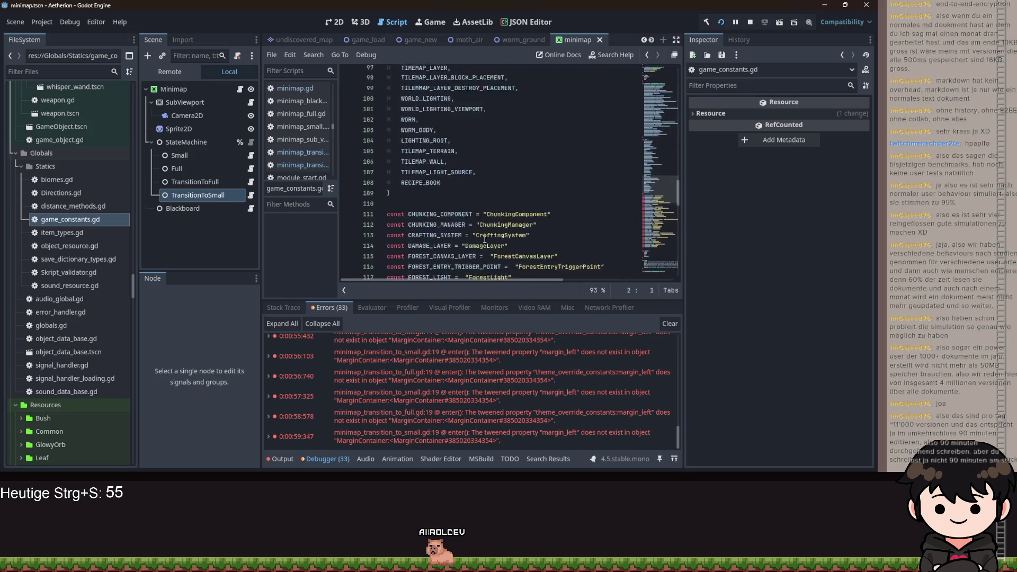
{"action": "scroll", "coordinate": [468, 258], "scroll_direction": "down", "scroll_amount": 5}
{"action": "left_click", "coordinate": [424, 264]}
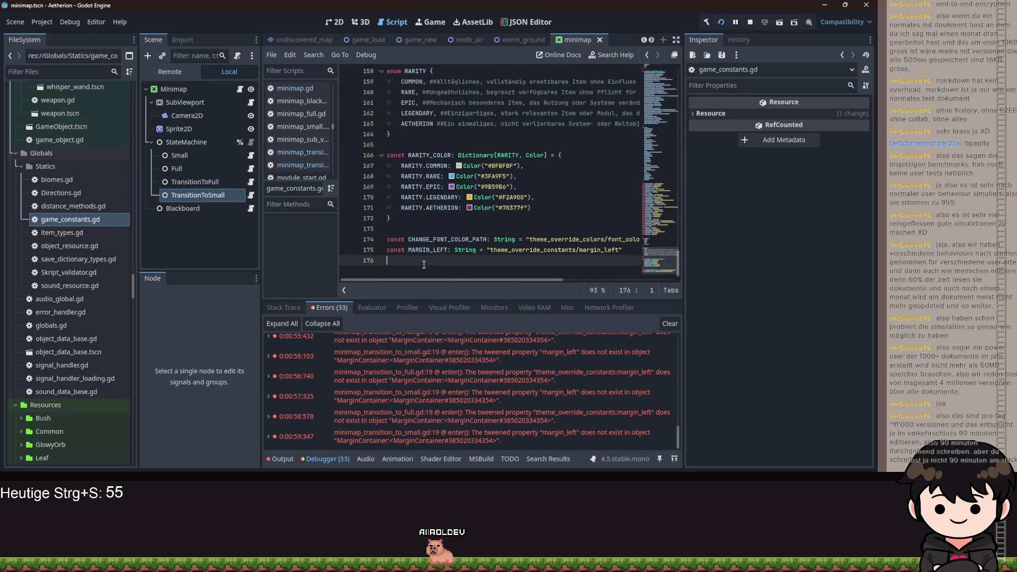
{"action": "key", "text": "Return"}
{"action": "scroll", "coordinate": [435, 228], "scroll_direction": "up", "scroll_amount": 4}
{"action": "scroll", "coordinate": [435, 228], "scroll_direction": "up", "scroll_amount": 15}
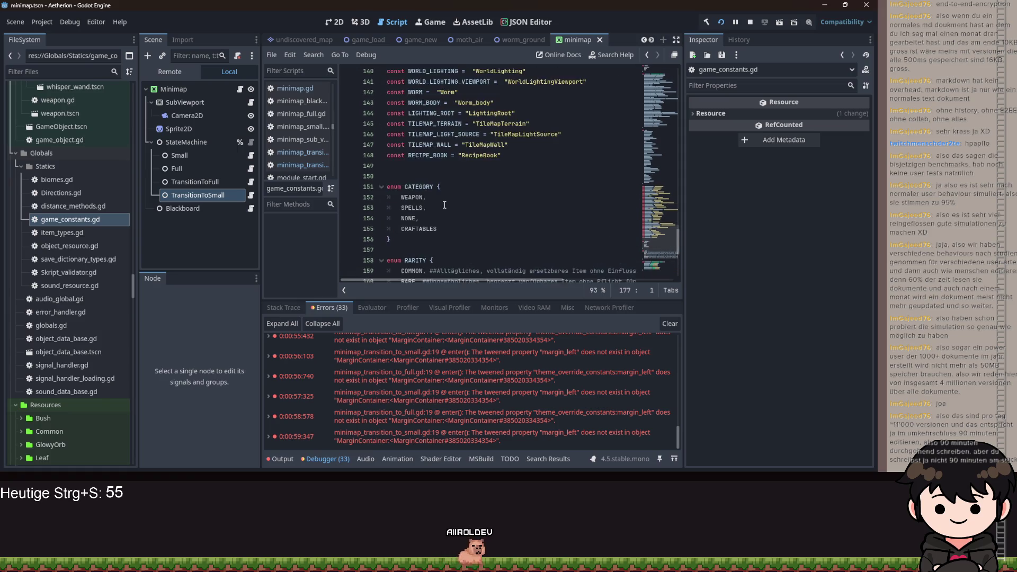
{"action": "scroll", "coordinate": [447, 206], "scroll_direction": "up", "scroll_amount": 11}
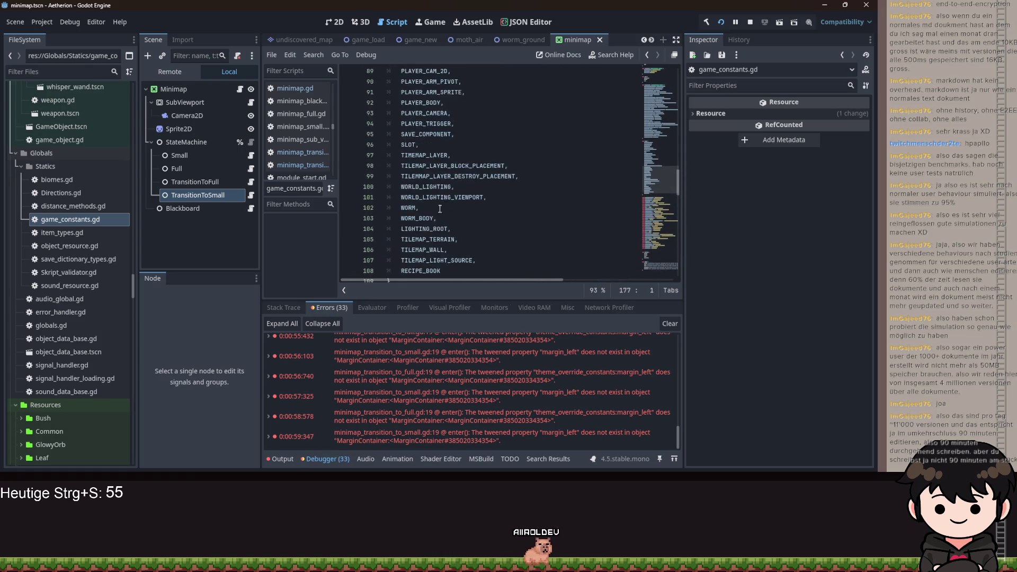
{"action": "scroll", "coordinate": [445, 201], "scroll_direction": "down", "scroll_amount": 20}
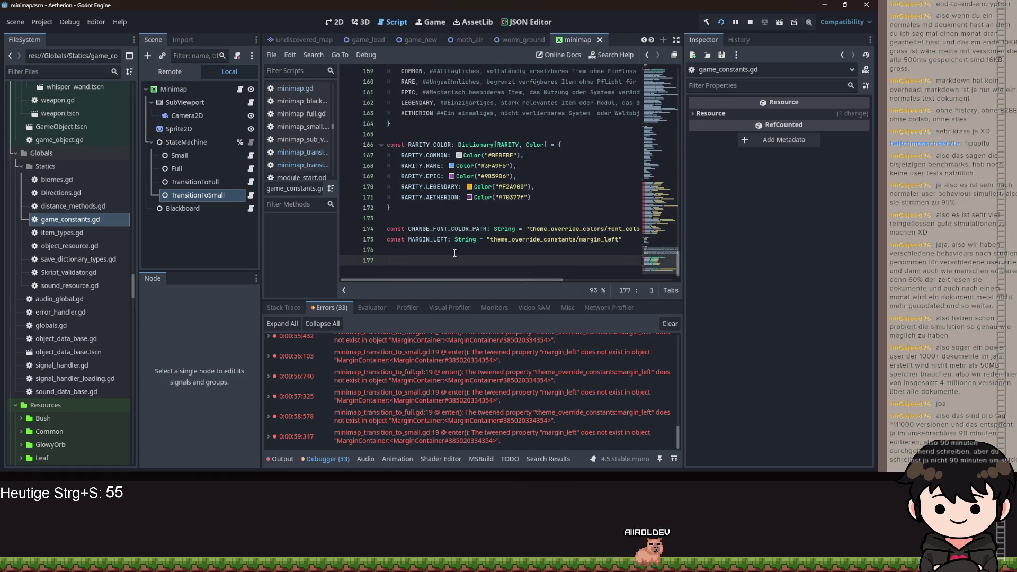
{"action": "type", "text": "func "}
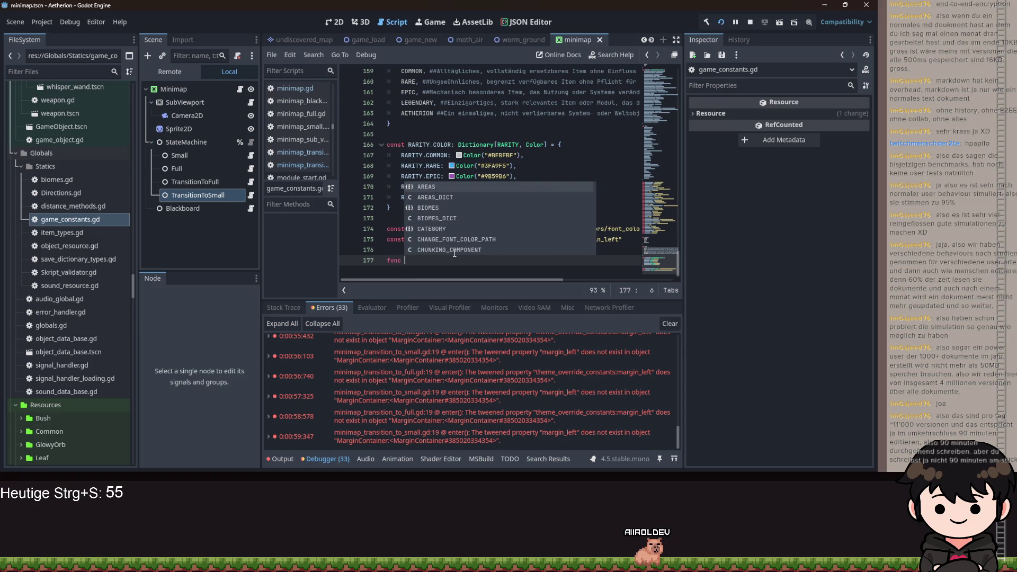
{"action": "type", "text": "var custom"}
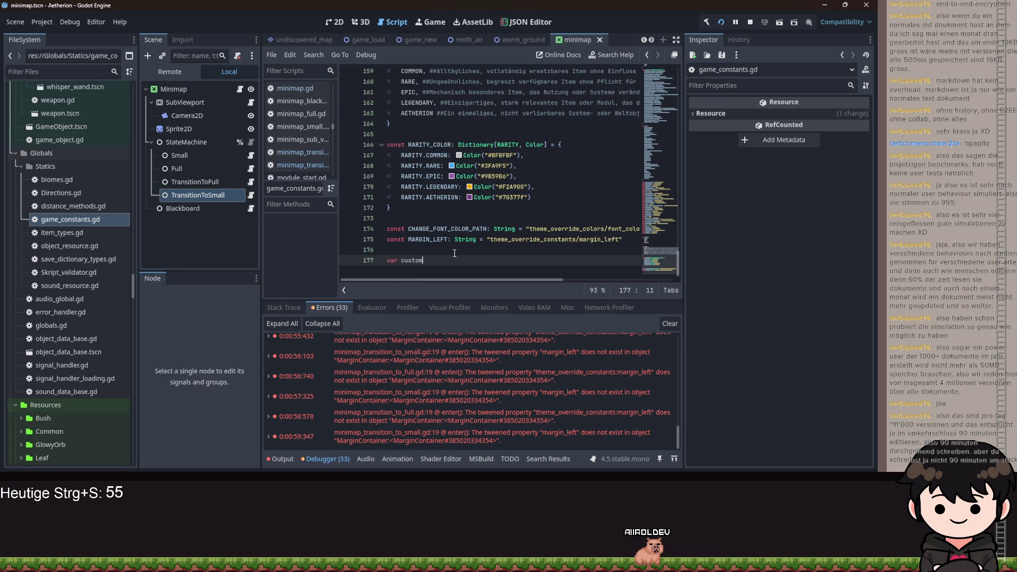
Finish the trial custom_lerp line with a Callable type
{"action": "type", "text": "_lerp: Callavl"}
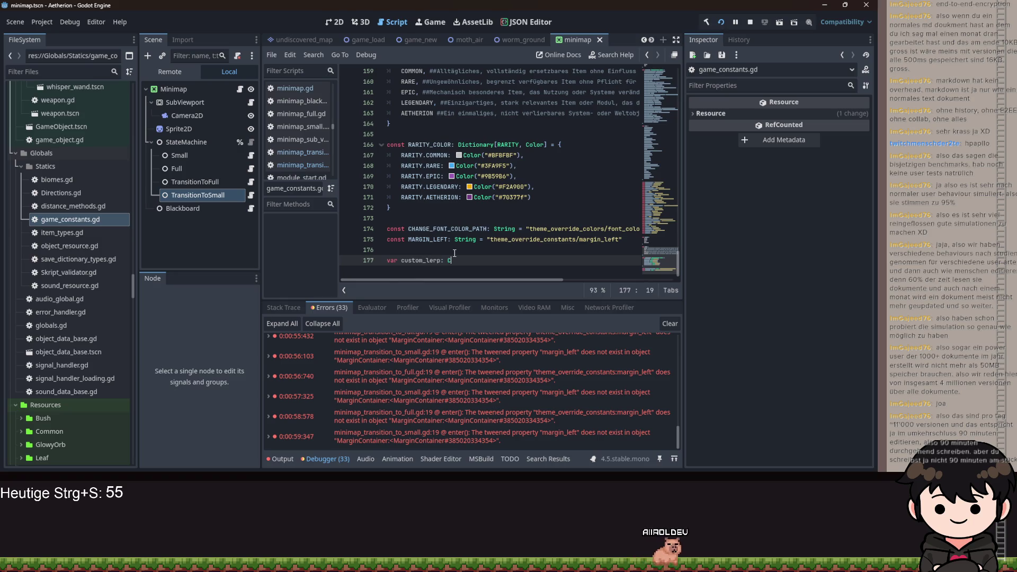
{"action": "key", "text": "BackSpace"}
{"action": "key", "text": "BackSpace"}
{"action": "type", "text": "able"}
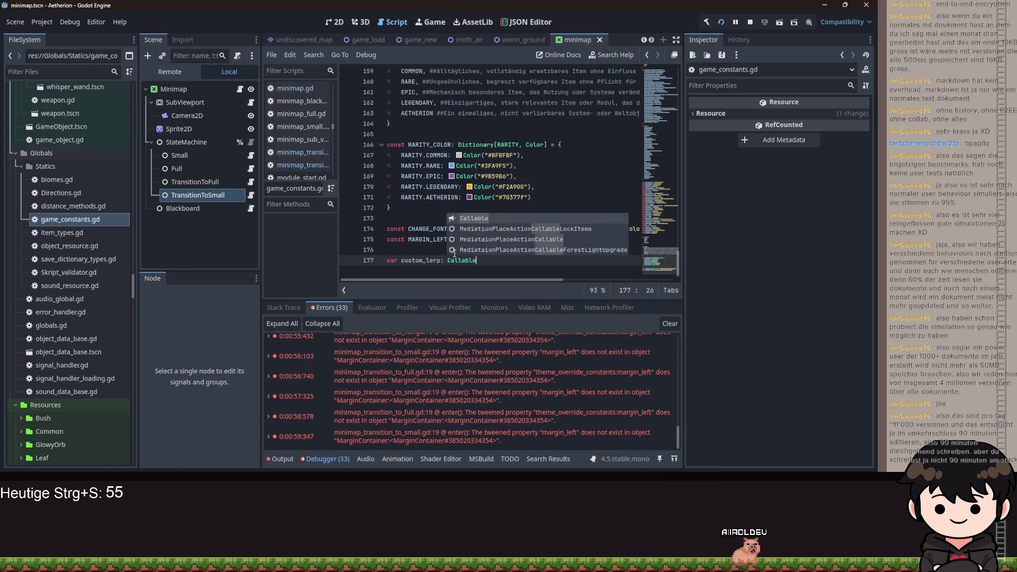
{"action": "key", "text": "Return"}
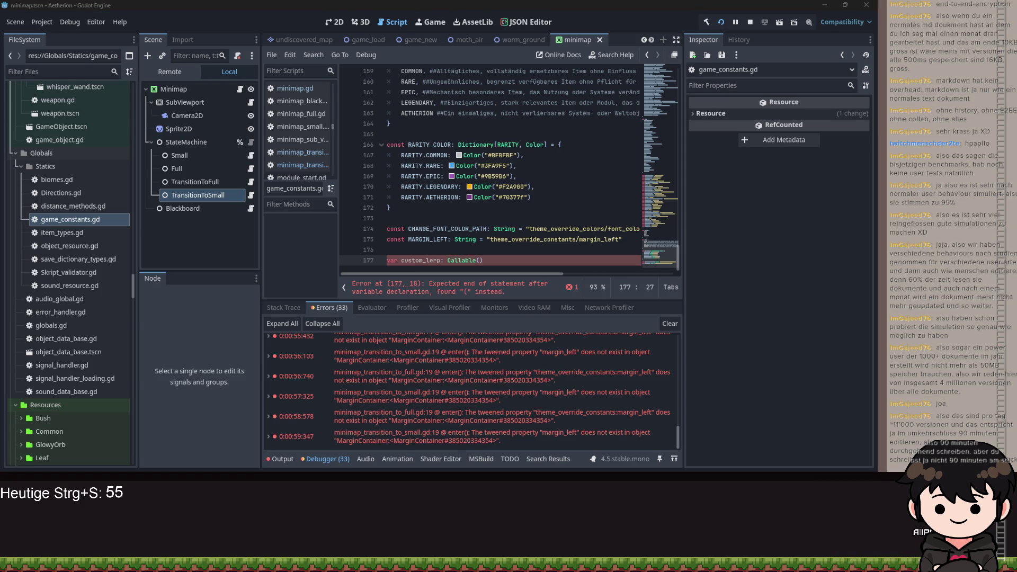
Delete the custom_lerp line and trailing empty line, then return to minimap_transition_to_small.gd
{"action": "key", "text": "ctrl+shift+Left"}
{"action": "key", "text": "ctrl+shift+Left"}
{"action": "key", "text": "ctrl+shift+Left"}
{"action": "key", "text": "BackSpace"}
{"action": "key", "text": "BackSpace"}
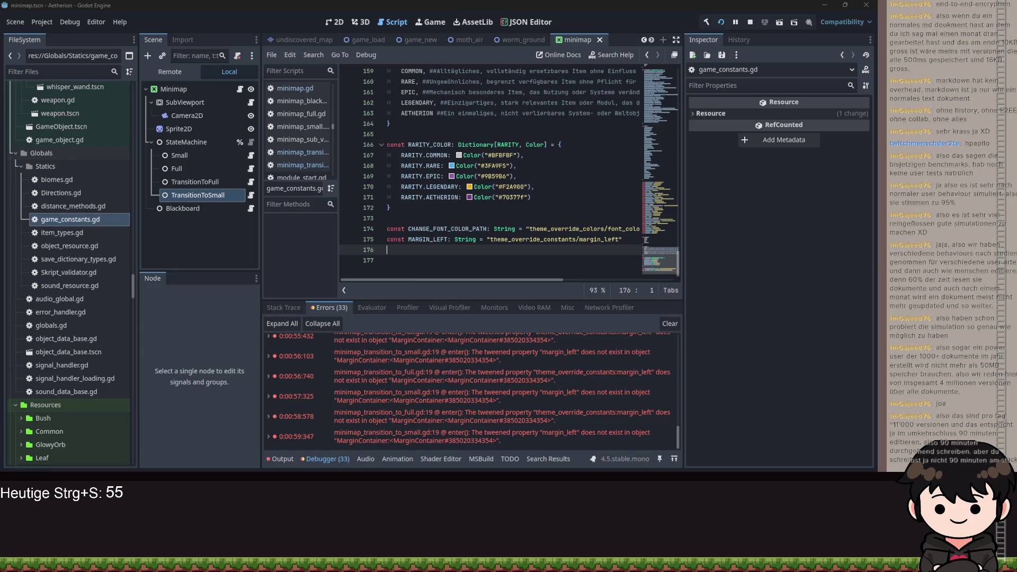
{"action": "key", "text": "Delete"}
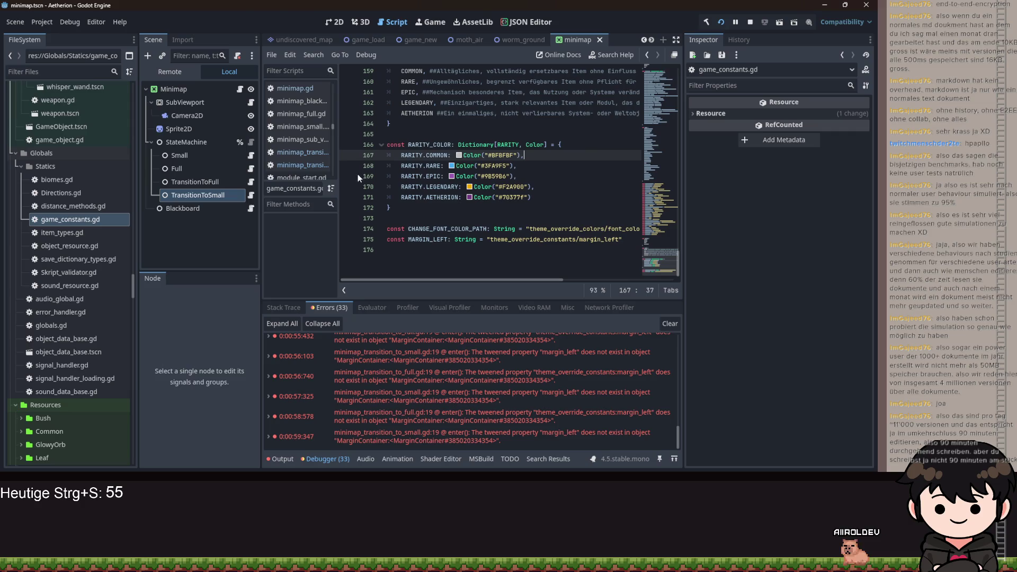
{"action": "left_click", "coordinate": [251, 195]}
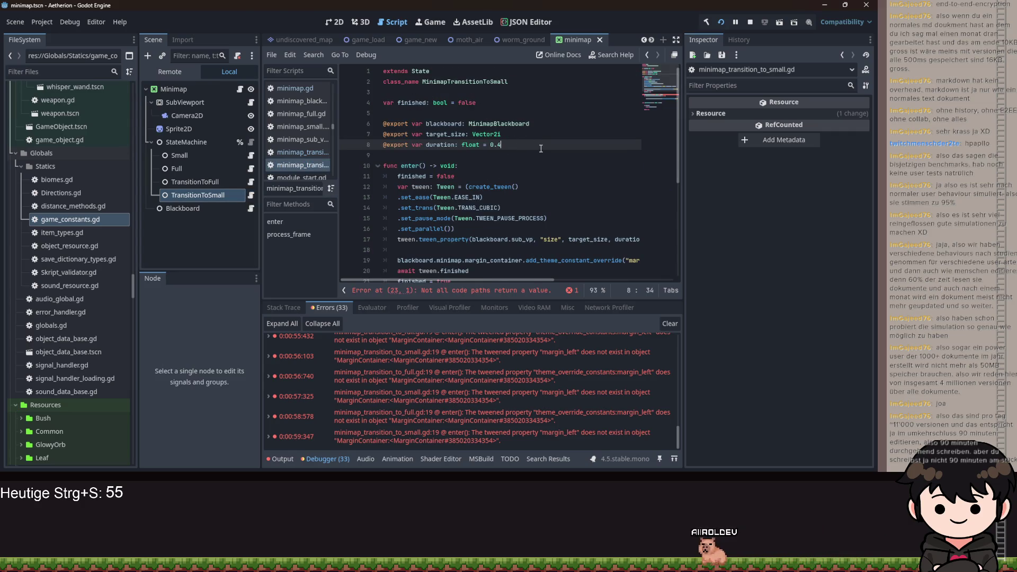
Declare an elapsed variable initialised to 0 below the finished variable
{"action": "left_click", "coordinate": [492, 102]}
{"action": "key", "text": "Return"}
{"action": "key", "text": "Return"}
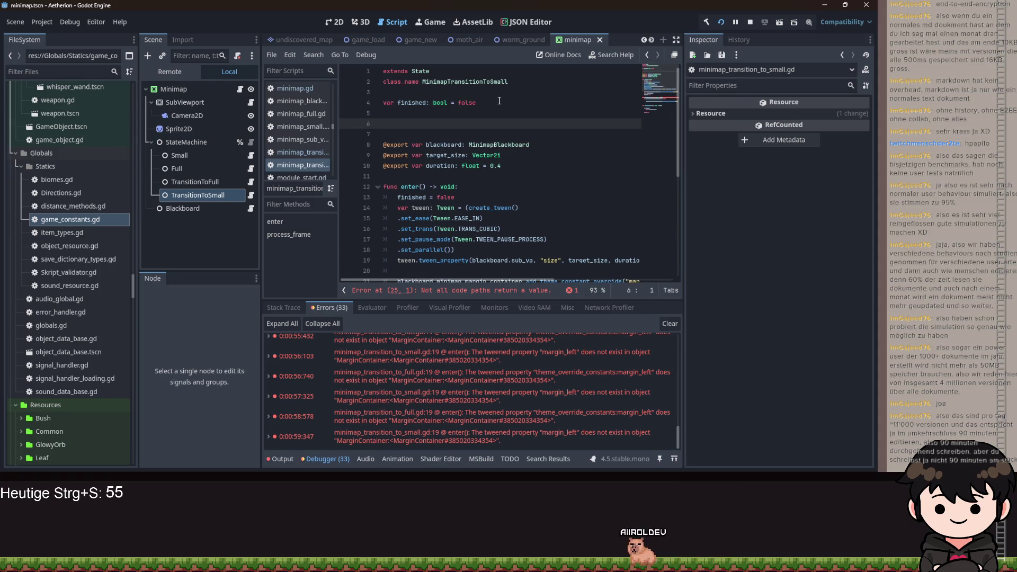
{"action": "type", "text": "var elapsed: b"}
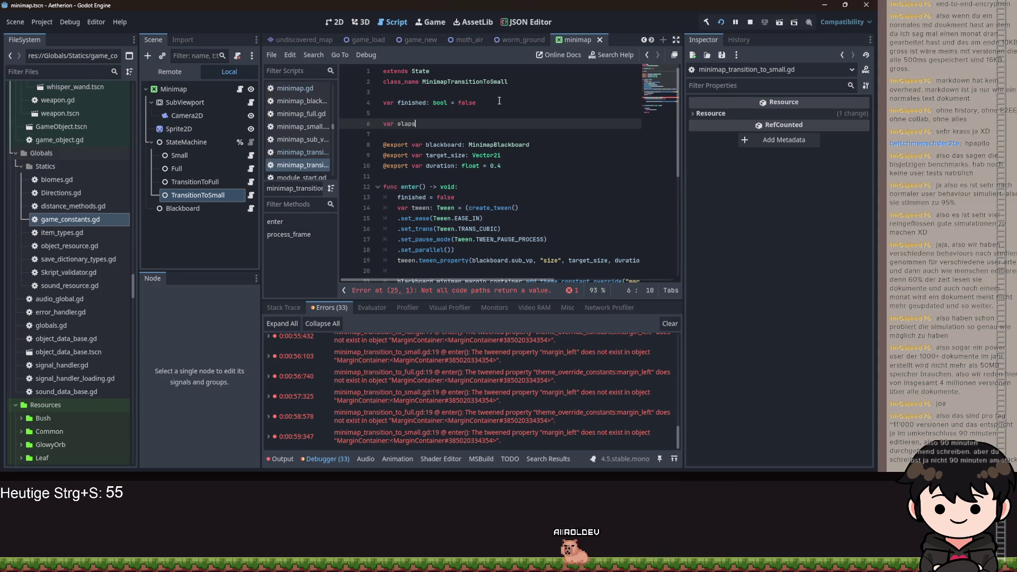
{"action": "key", "text": "BackSpace"}
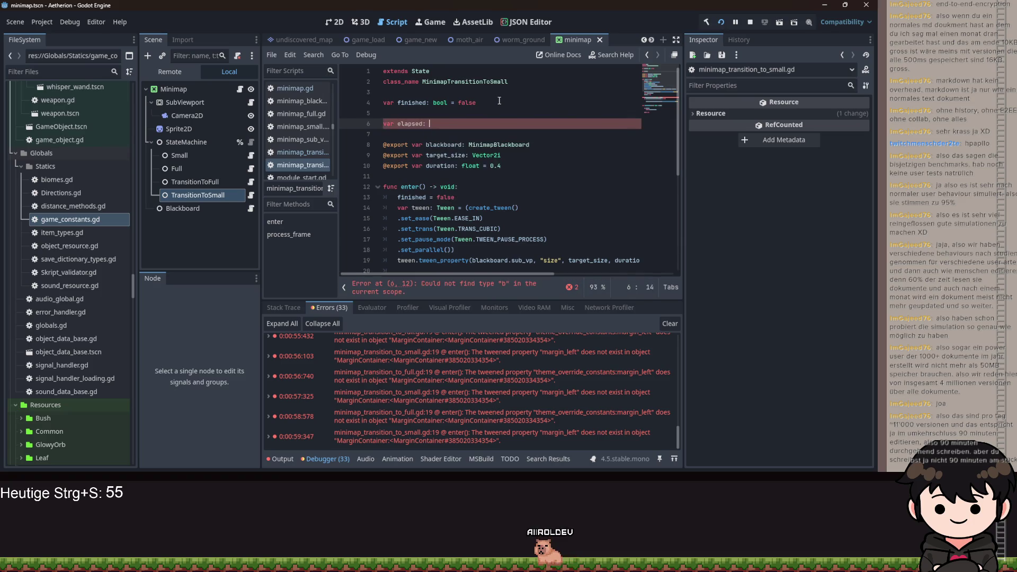
{"action": "type", "text": "float = 0.0"}
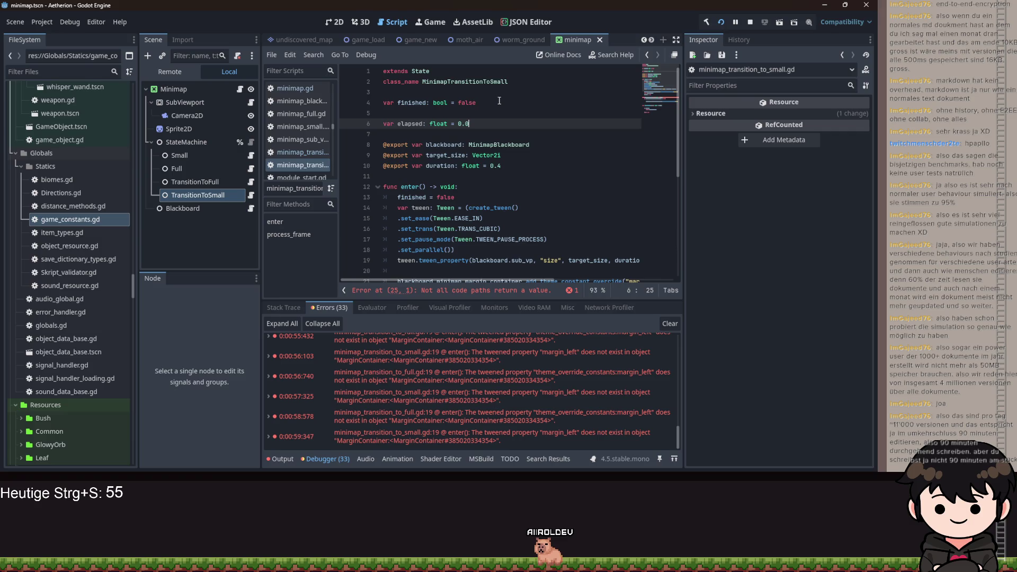
{"action": "key", "text": "Return"}
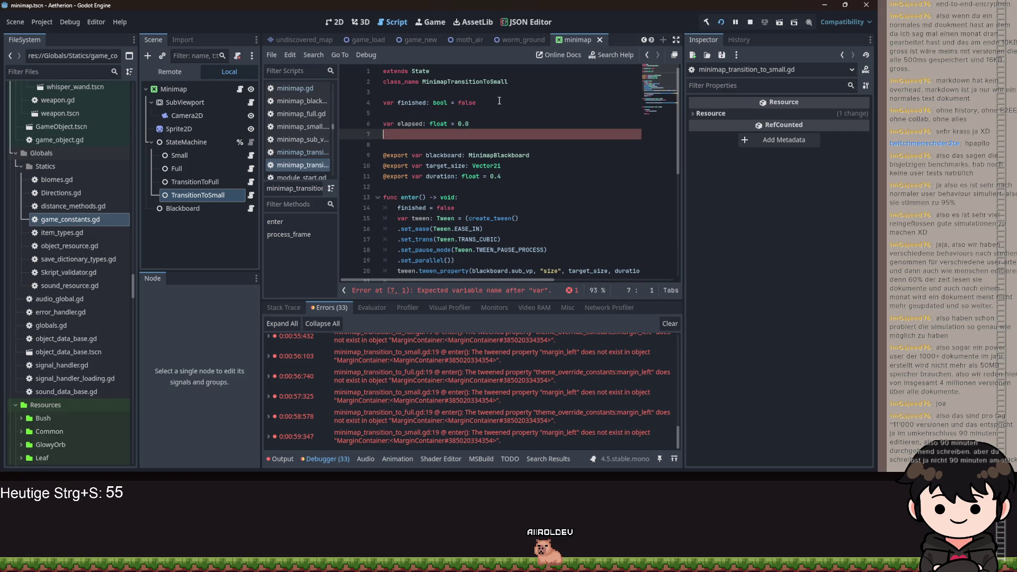
{"action": "key", "text": "BackSpace"}
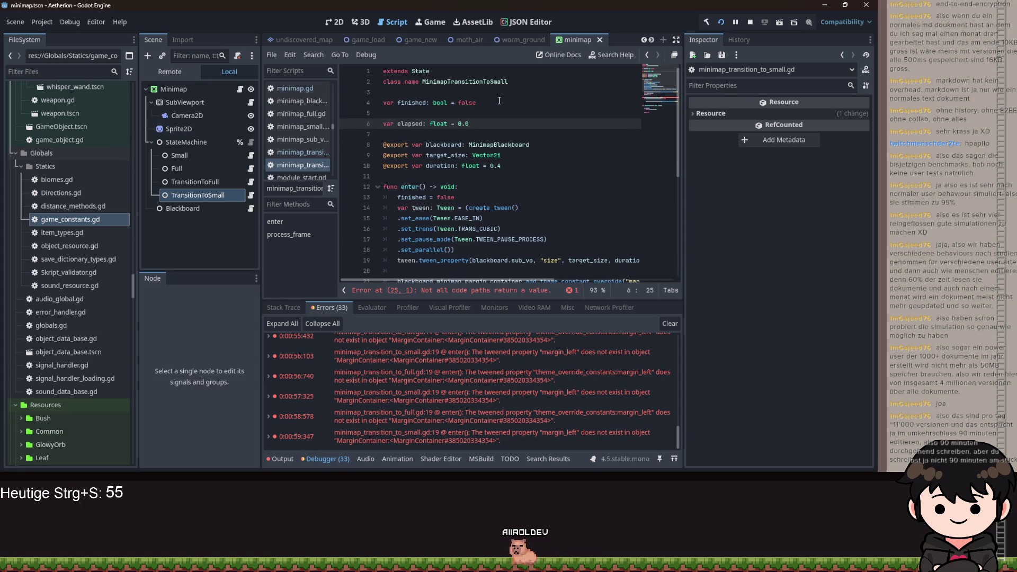
Add 'var start_margin: int = 0' on the line below elapsed
{"action": "key", "text": "Return"}
{"action": "type", "text": "var"}
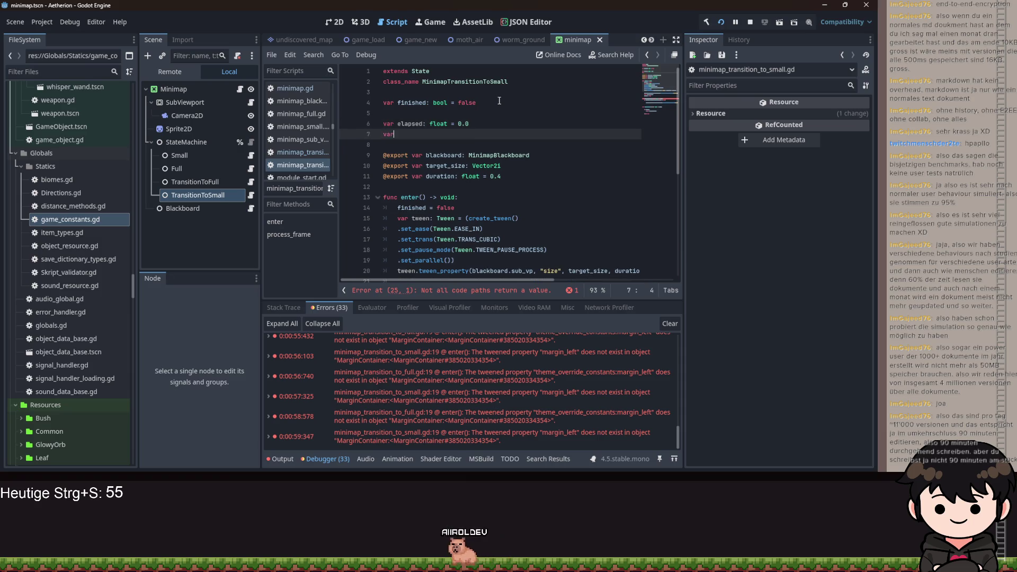
{"action": "type", "text": " star"}
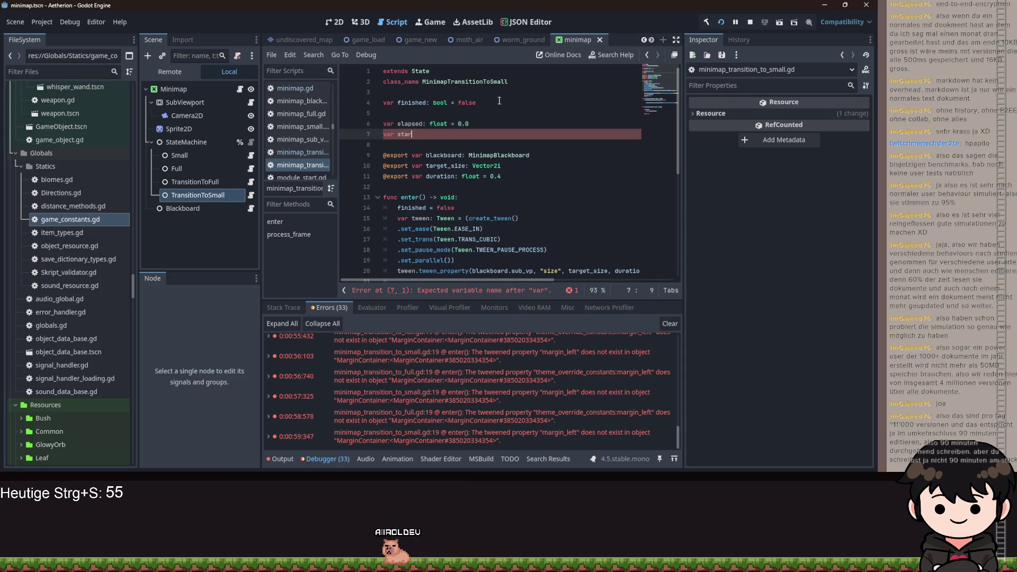
{"action": "type", "text": "t_margin: int"}
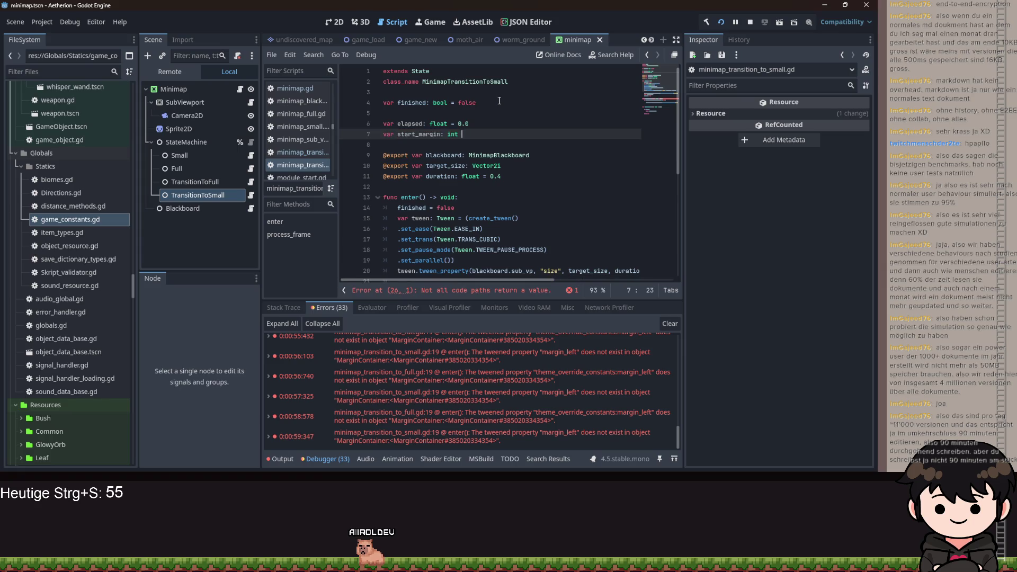
{"action": "type", "text": "0"}
{"action": "left_click", "coordinate": [470, 197]}
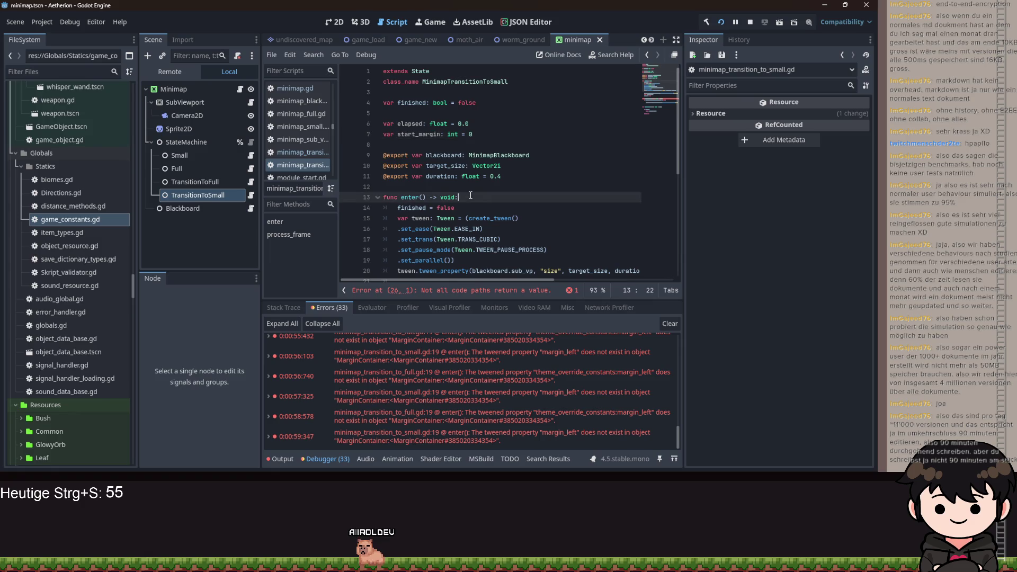
Open a new line at the top of enter() and begin an if condition on blackboard
{"action": "key", "text": "Return"}
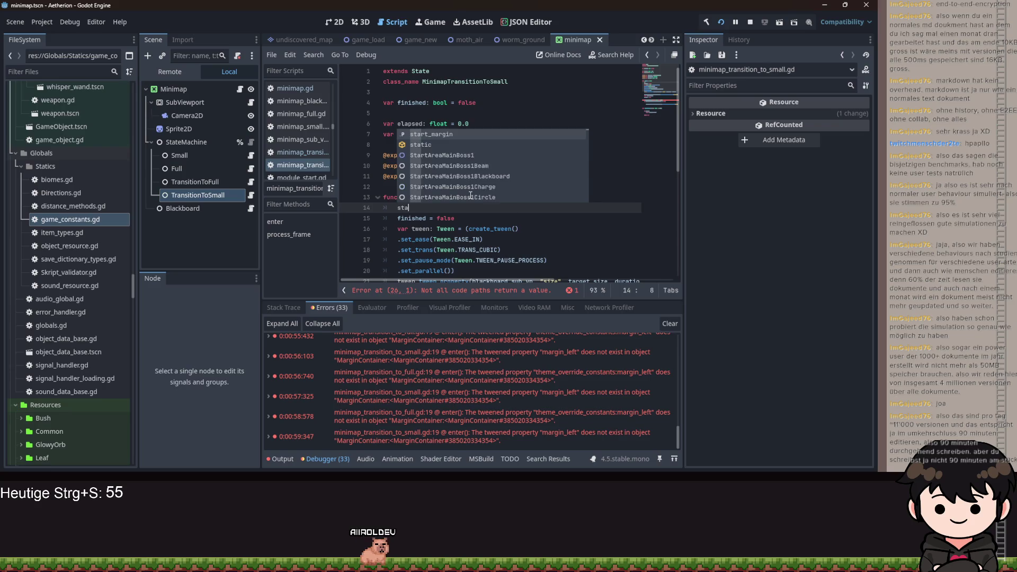
{"action": "key", "text": "Return"}
{"action": "type", "text": "= bl"}
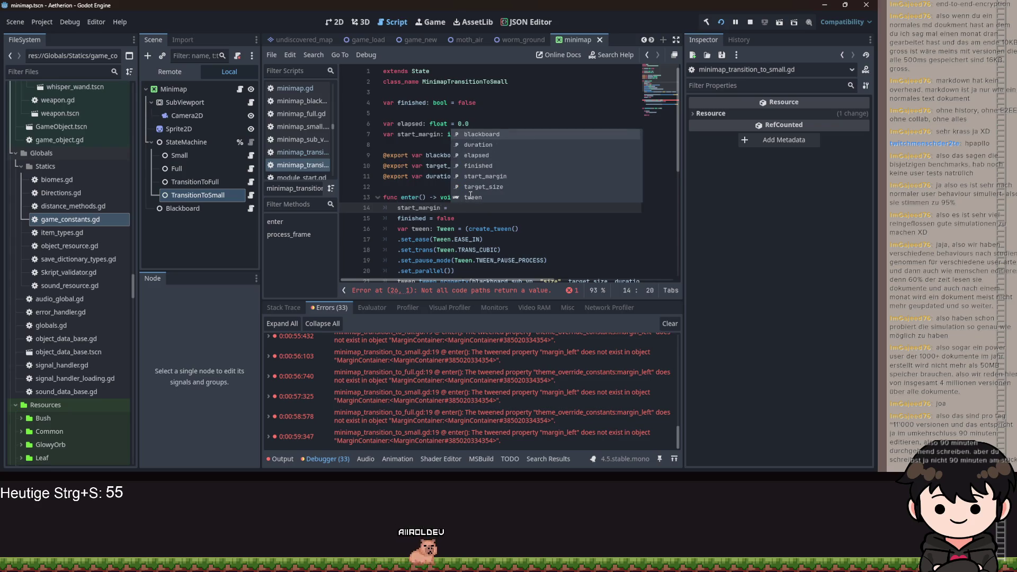
{"action": "key", "text": "BackSpace"}
{"action": "key", "text": "BackSpace"}
{"action": "key", "text": "BackSpace"}
{"action": "type", "text": "if blackboard.man"}
{"action": "type", "text": "gin"}
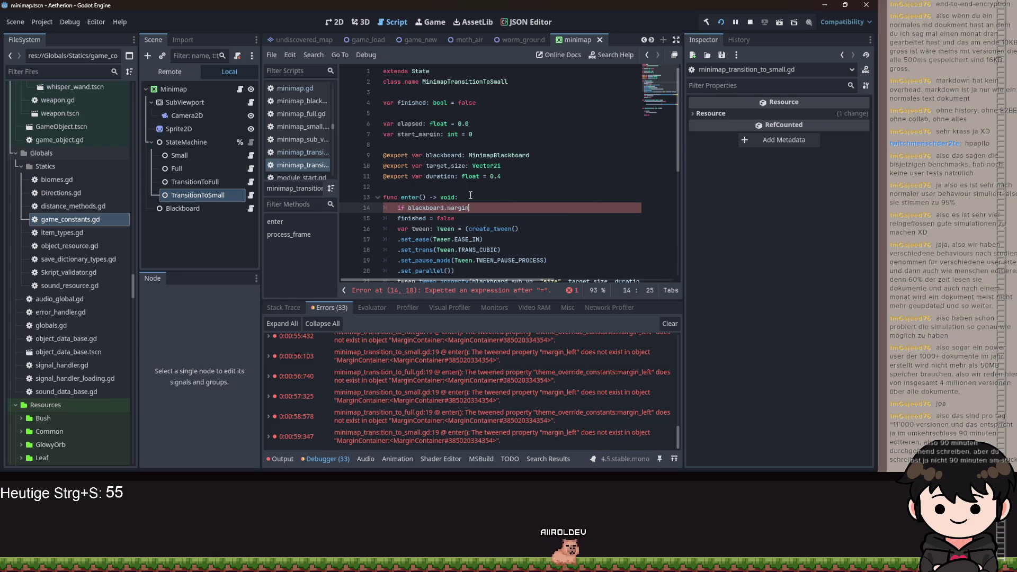
{"action": "scroll", "coordinate": [469, 188], "scroll_direction": "down", "scroll_amount": 3}
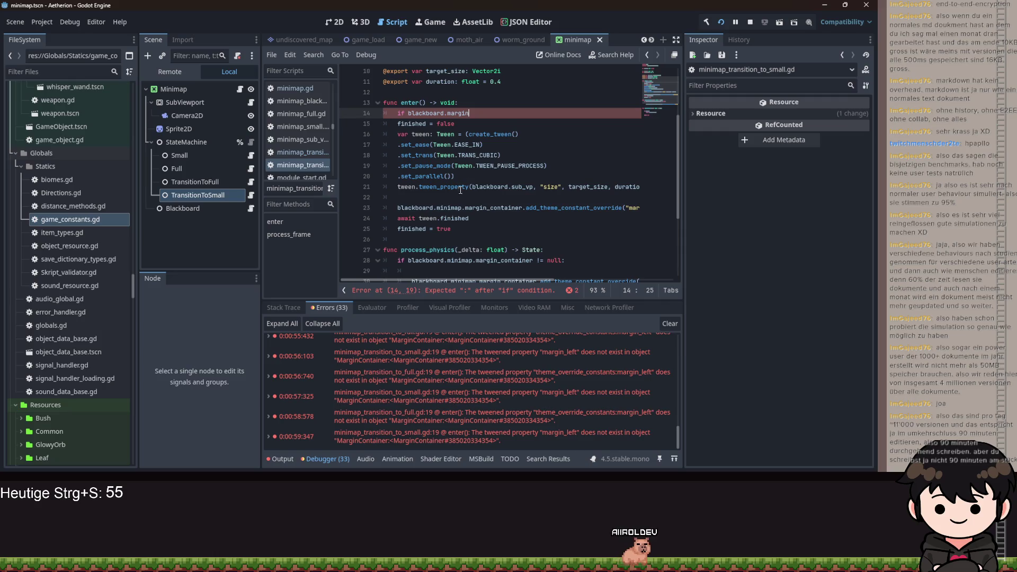
{"action": "triple_click", "coordinate": [498, 207]}
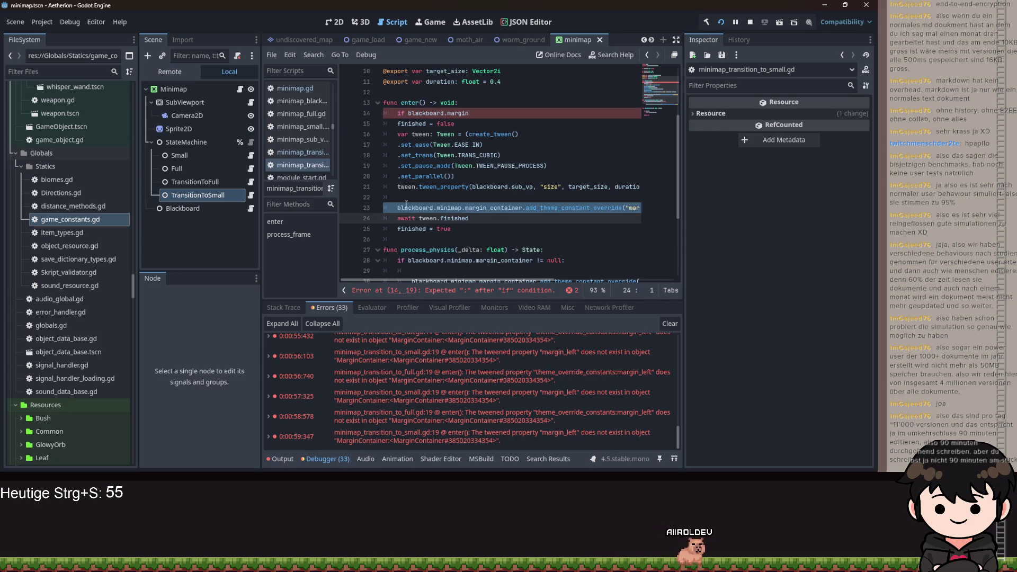
Complete the if condition using blackboard.minimap.margin_container and GameConstants.MARGIN_LEFT
{"action": "left_click", "coordinate": [482, 113]}
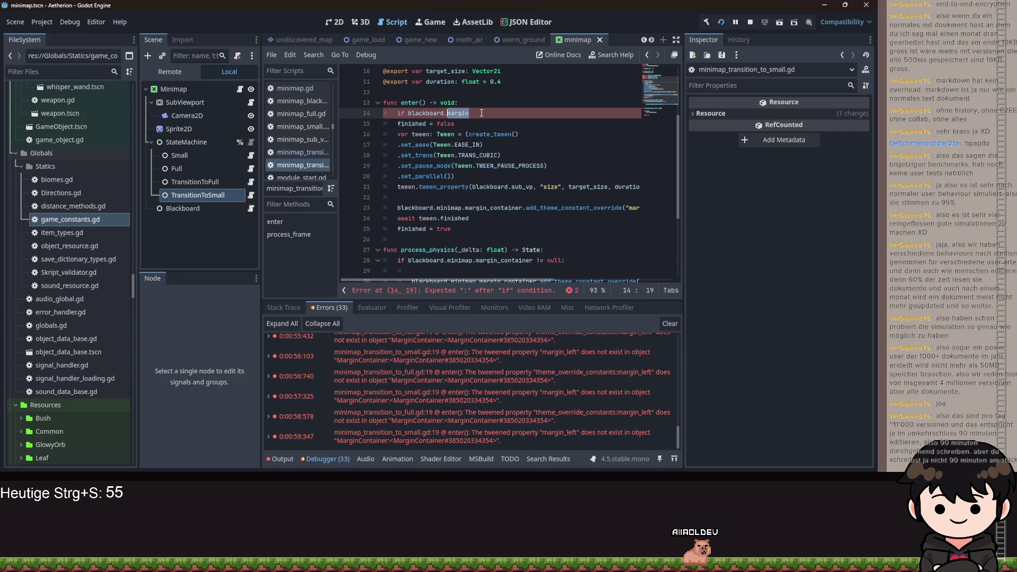
{"action": "type", "text": "inimap.margin_container."}
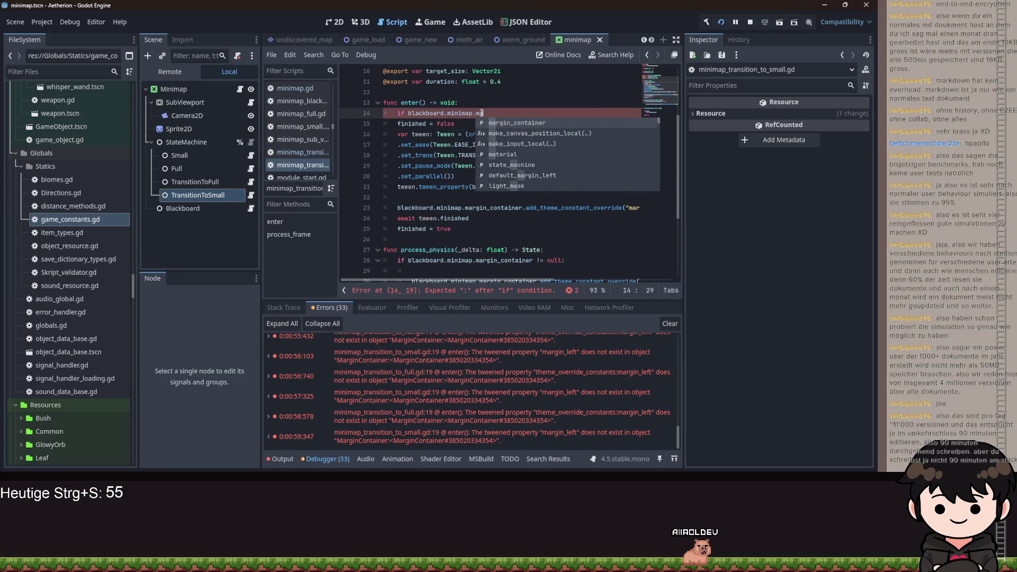
{"action": "key", "text": "BackSpace"}
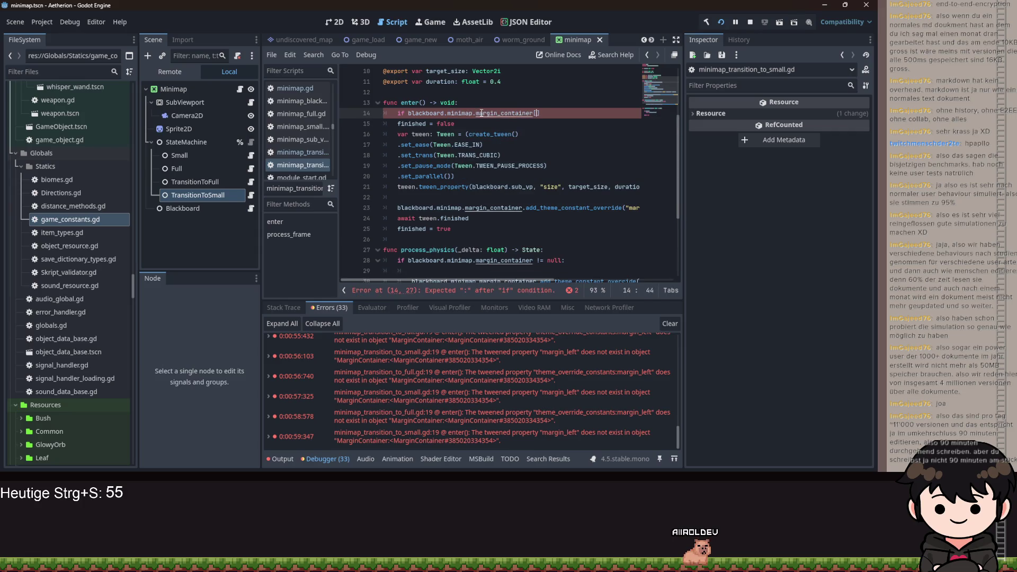
{"action": "type", "text": "Game"}
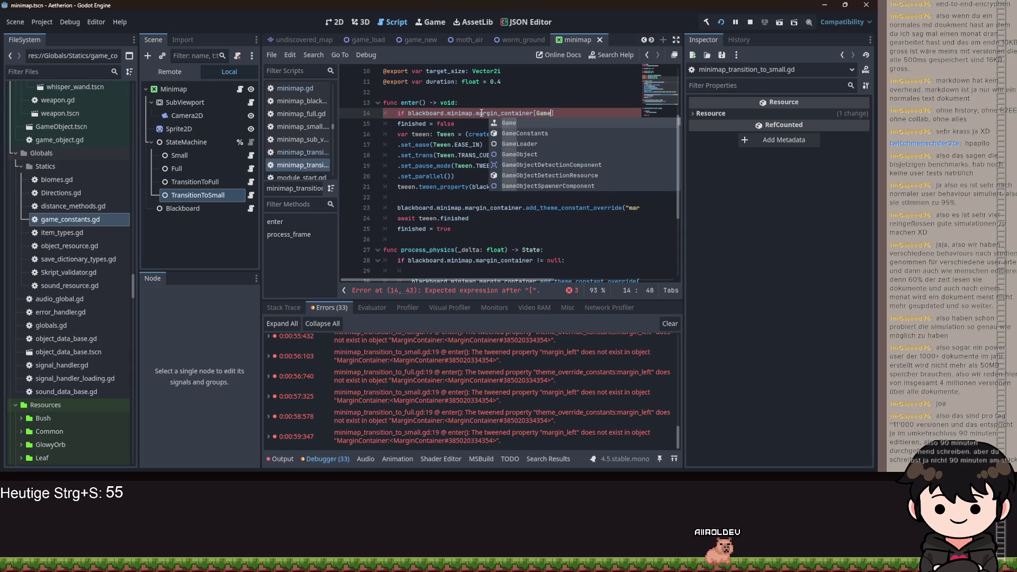
{"action": "key", "text": "Down"}
{"action": "key", "text": "Return"}
{"action": "type", "text": "."}
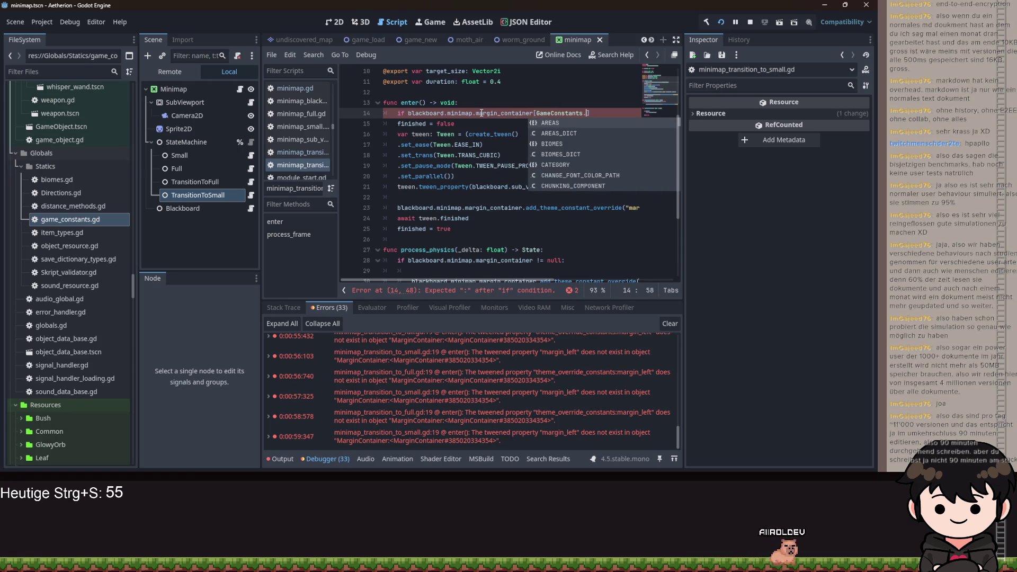
{"action": "type", "text": "marg"}
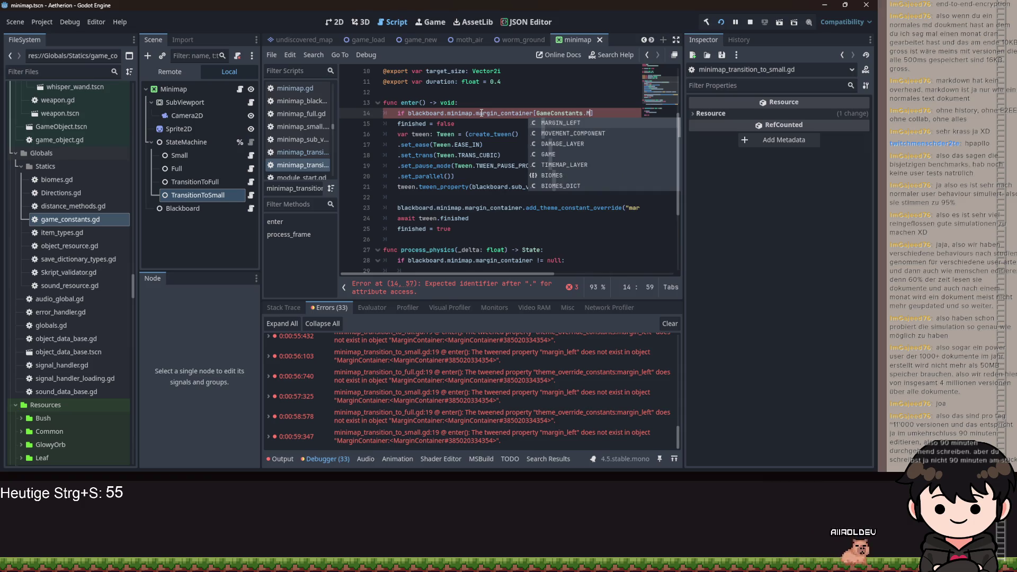
{"action": "key", "text": "Return"}
{"action": "type", "text": "]"}
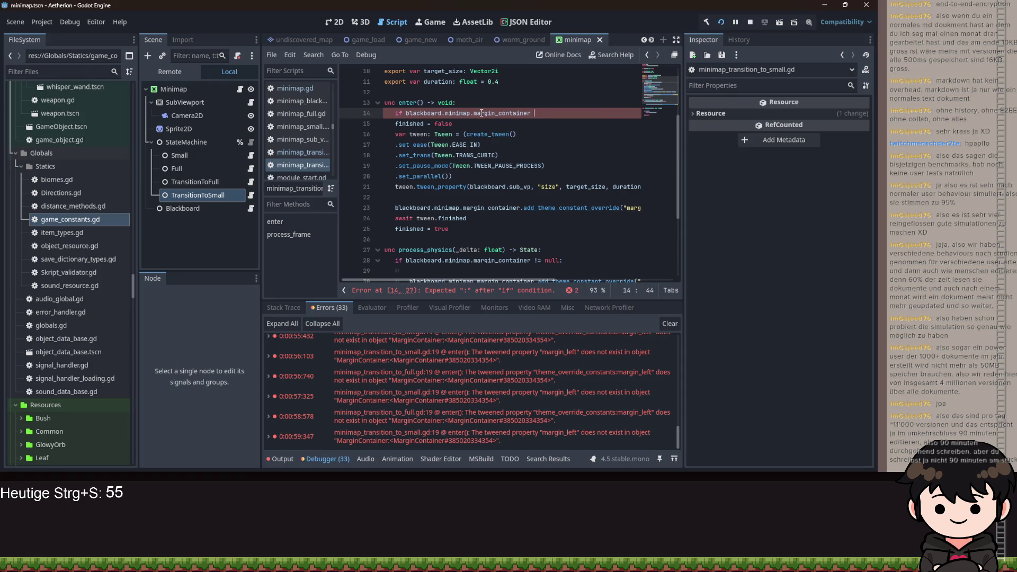
{"action": "type", "text": " :"}
Inside the if, assign start_margin = blackboard.minimap.margin_container[GameConstants.MARGIN_LEFT]
{"action": "key", "text": "Return"}
{"action": "type", "text": "s"}
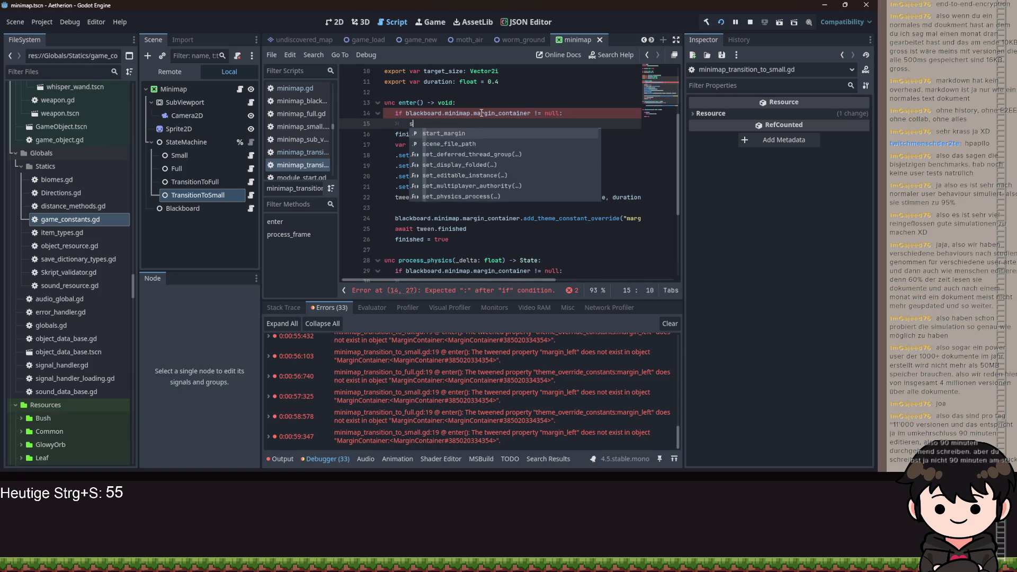
{"action": "type", "text": "tart_marginblackboard."}
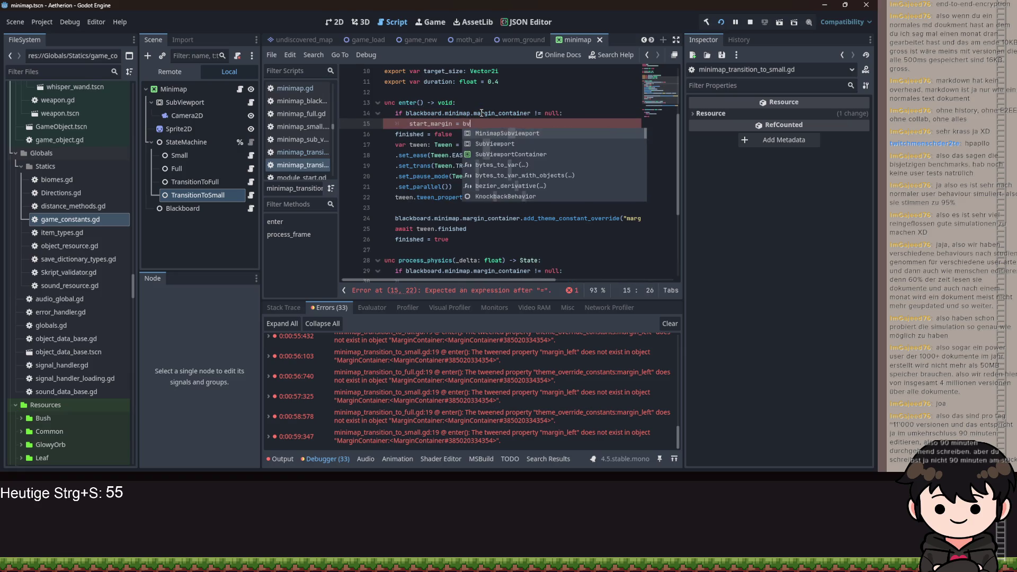
{"action": "type", "text": "minimap"}
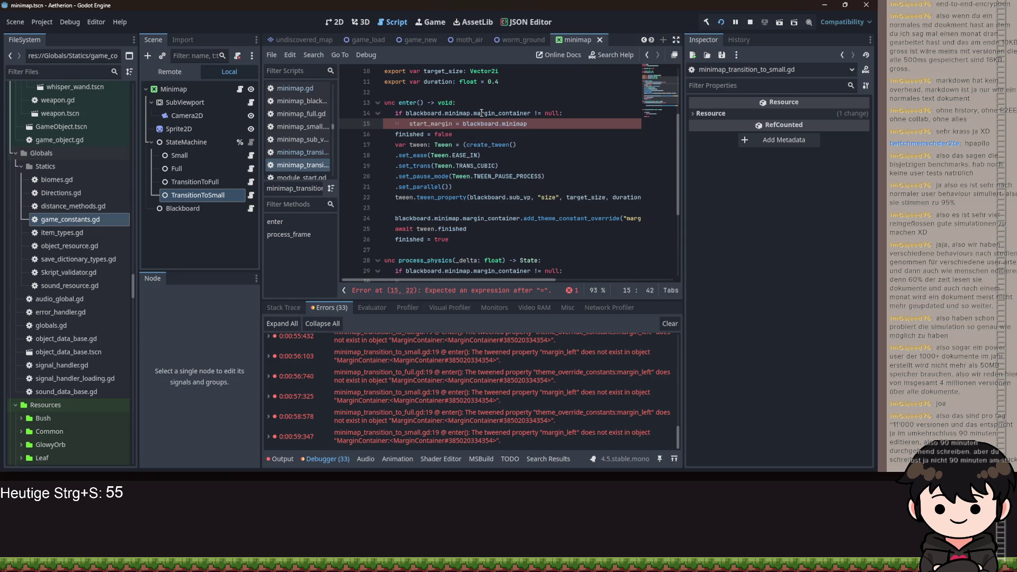
{"action": "type", "text": "margin_container["}
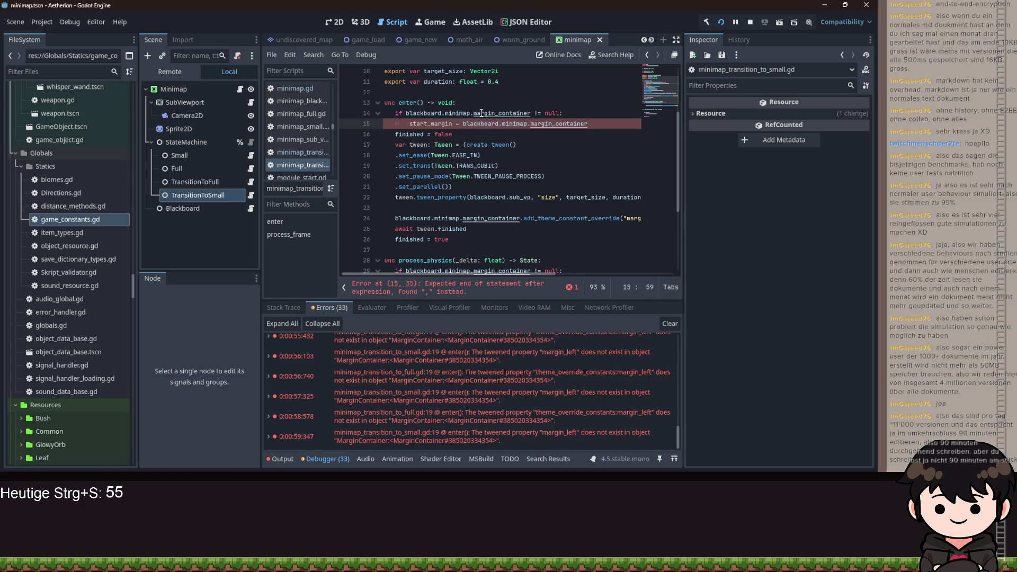
{"action": "type", "text": "[GameConstants.MARGIN_LEFT]"}
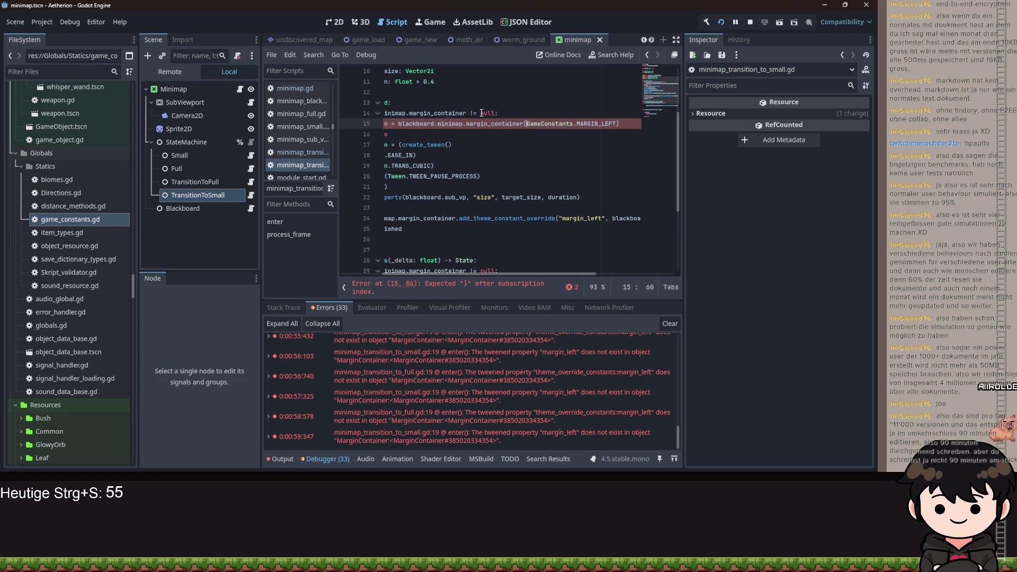
{"action": "key", "text": "ctrl+z"}
{"action": "scroll", "coordinate": [444, 205], "scroll_direction": "down", "scroll_amount": 2}
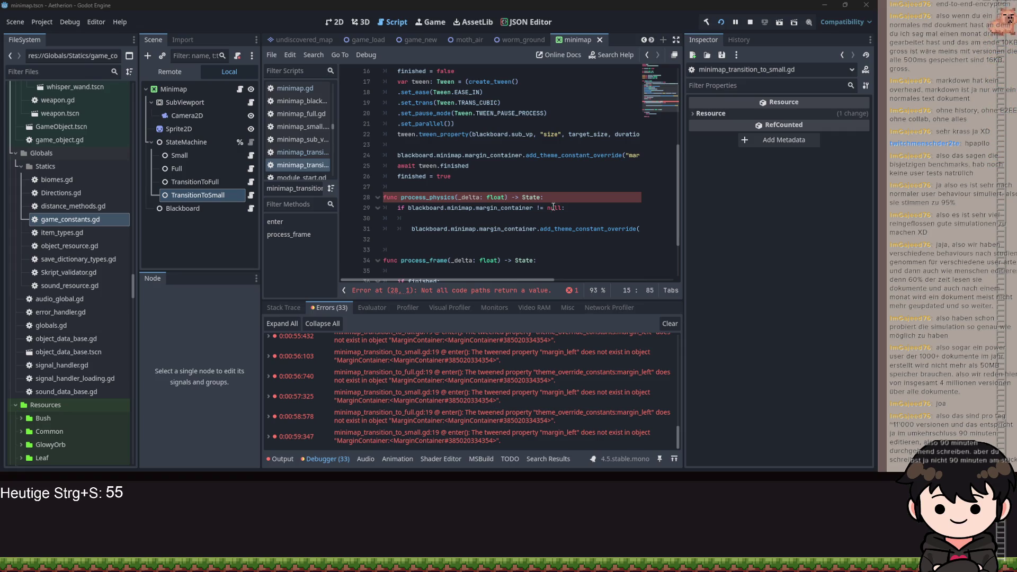
{"action": "left_click", "coordinate": [490, 220]}
Add 'elapsed += _delta' inside process_physics's null check, keeping the elapsed declaration
{"action": "key", "text": "Return"}
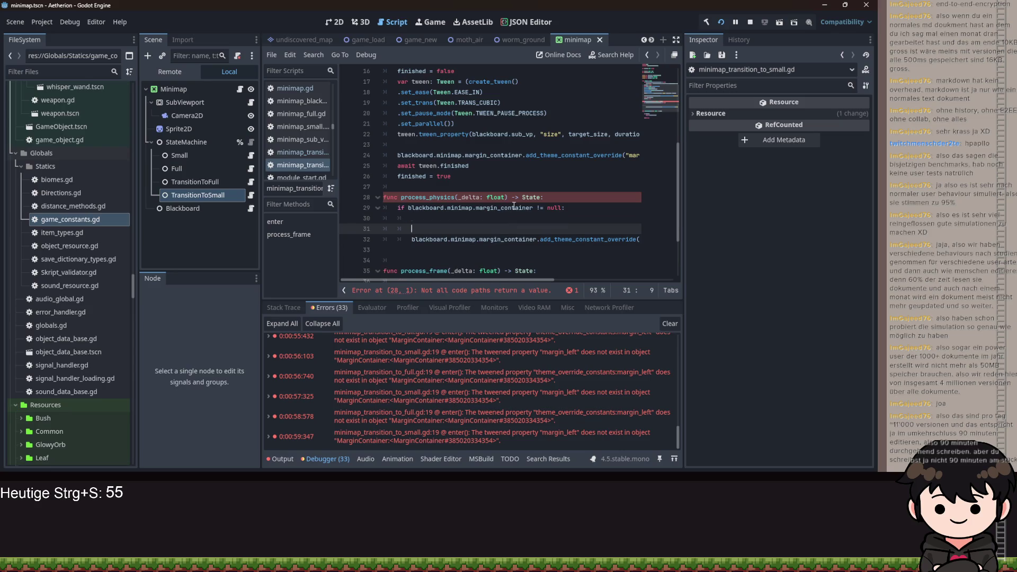
{"action": "type", "text": "elapsed ="}
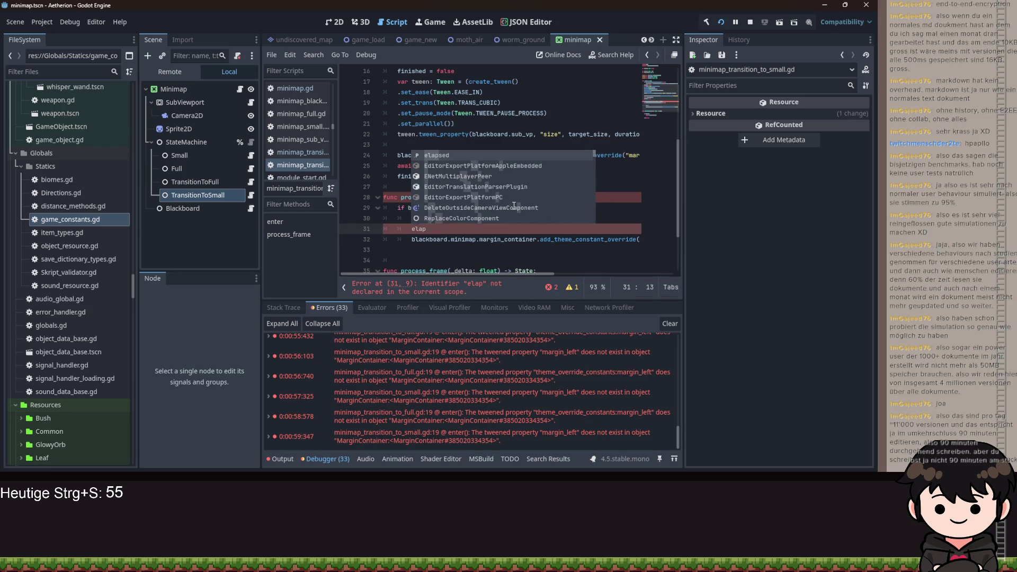
{"action": "key", "text": "BackSpace"}
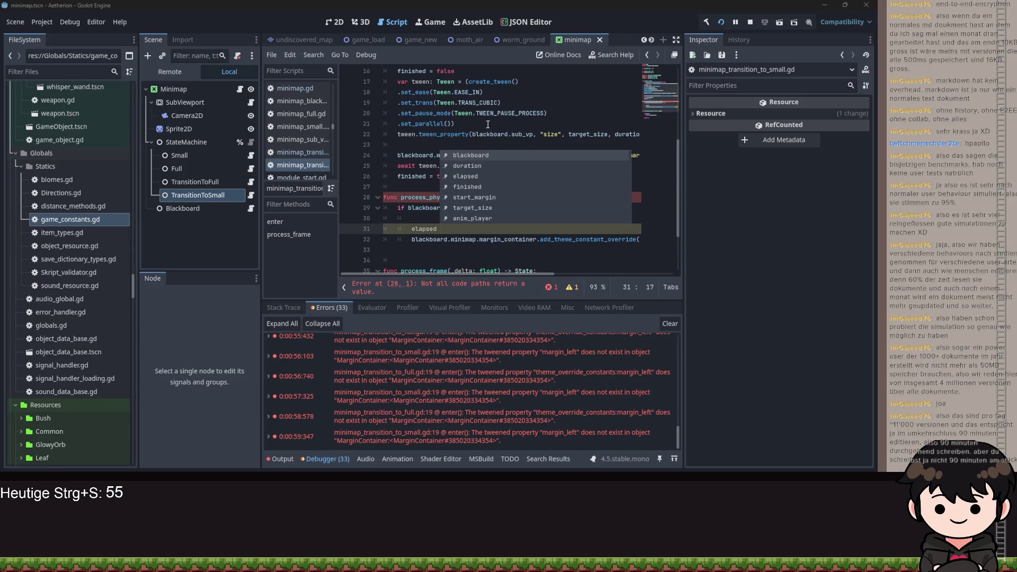
{"action": "left_click", "coordinate": [370, 187]}
{"action": "scroll", "coordinate": [427, 134], "scroll_direction": "up", "scroll_amount": 5}
{"action": "left_click_drag", "start_coordinate": [491, 124], "coordinate": [357, 129]}
{"action": "key", "text": "BackSpace"}
{"action": "key", "text": "BackSpace"}
{"action": "scroll", "coordinate": [443, 202], "scroll_direction": "down", "scroll_amount": 5}
{"action": "left_click", "coordinate": [437, 155]}
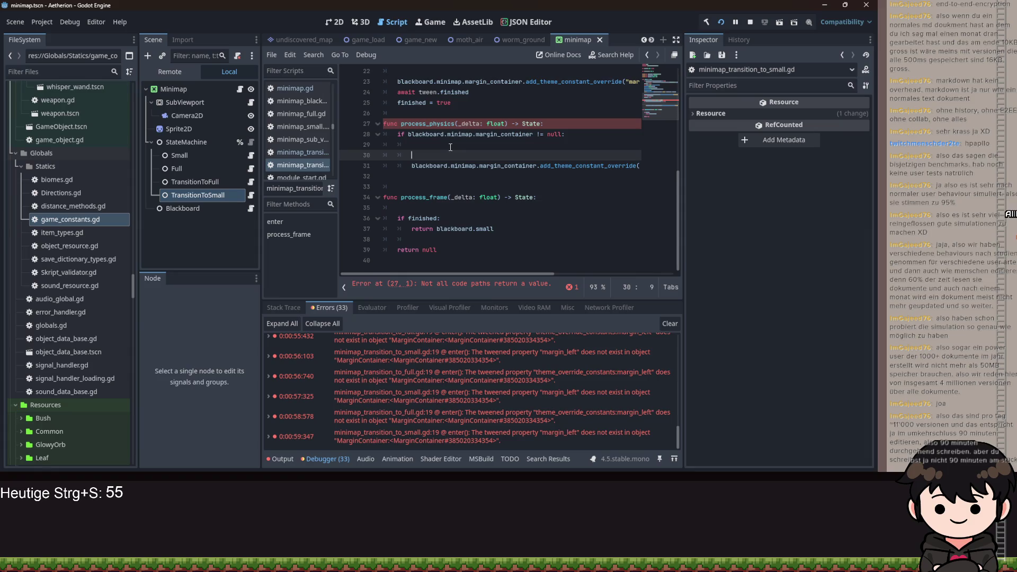
{"action": "left_click", "coordinate": [450, 148]}
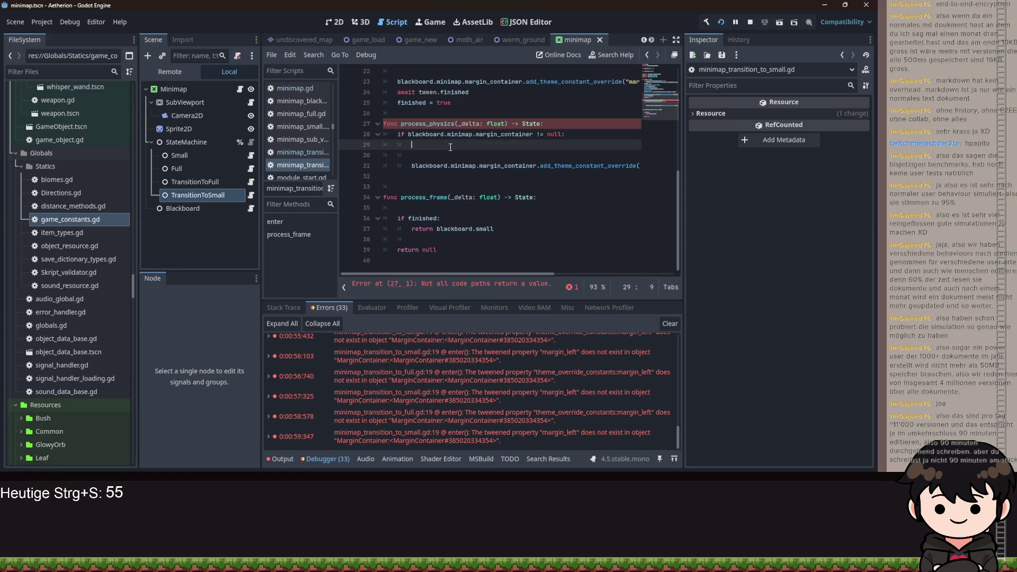
{"action": "key", "text": "ctrl+z"}
{"action": "key", "text": "ctrl+z"}
{"action": "key", "text": "ctrl+z"}
{"action": "scroll", "coordinate": [448, 186], "scroll_direction": "down", "scroll_amount": 1}
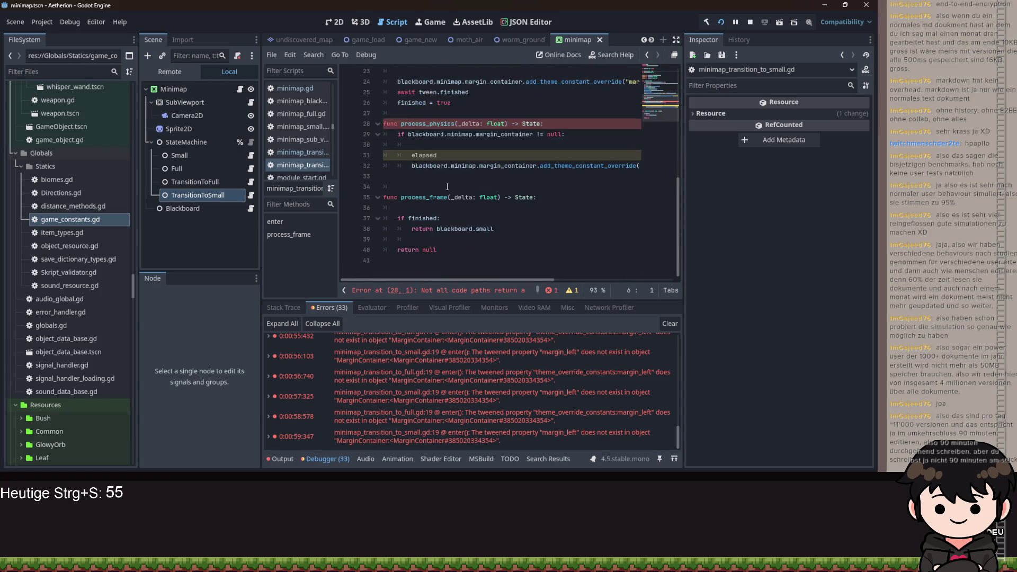
{"action": "left_click", "coordinate": [448, 157]}
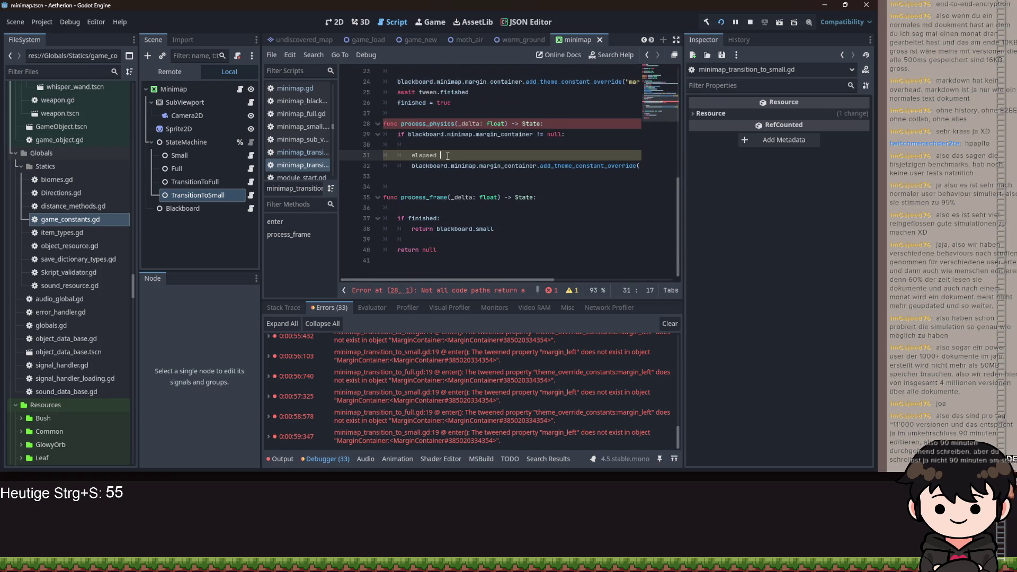
{"action": "type", "text": "+= delt"}
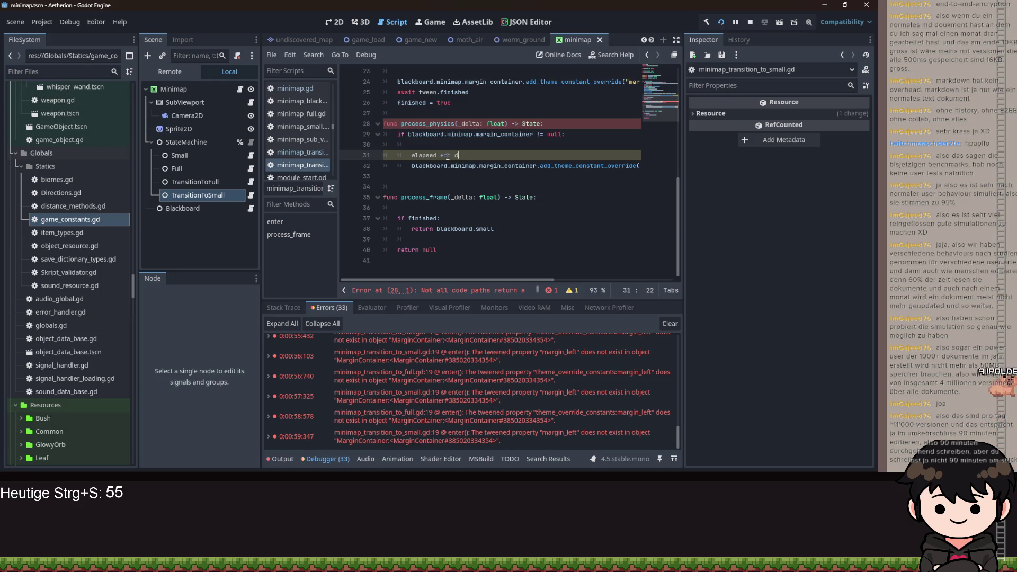
{"action": "key", "text": "Return"}
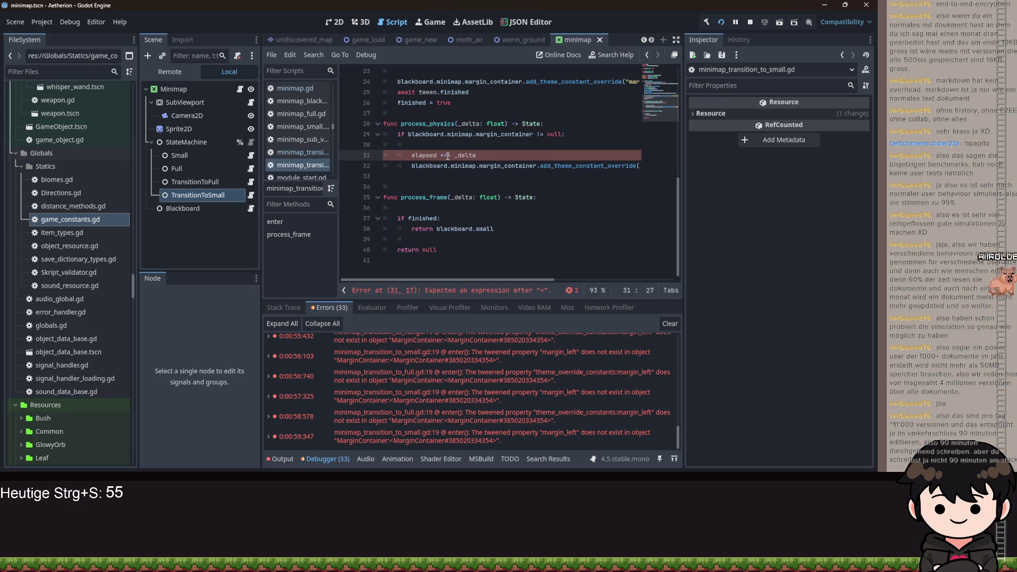
Compute t as elapsed / duration and clamp it between 0.0 and 1.0
{"action": "key", "text": "Return"}
{"action": "type", "text": "va"}
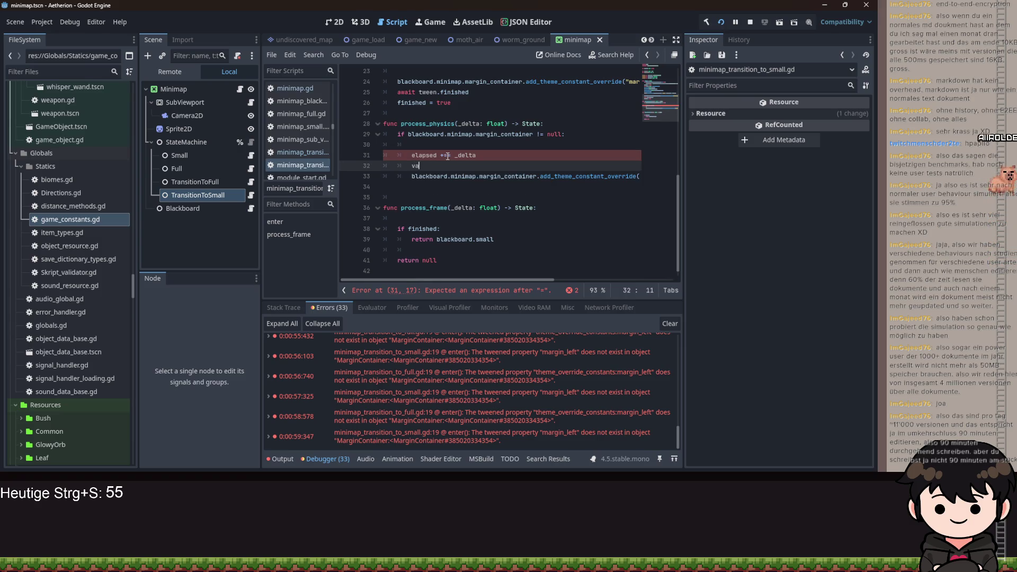
{"action": "type", "text": "r time: fl"}
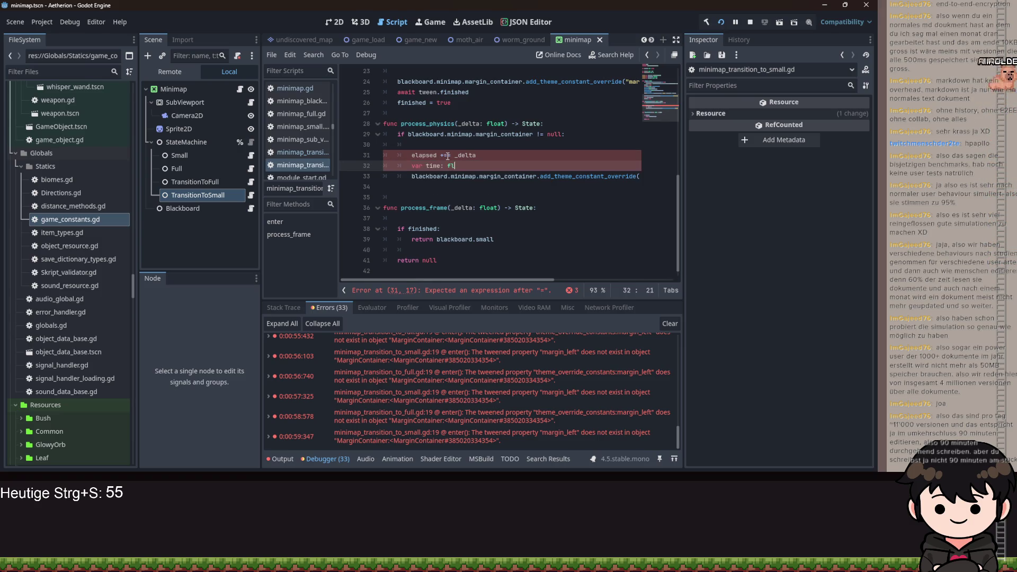
{"action": "type", "text": "oat = elapsed / "}
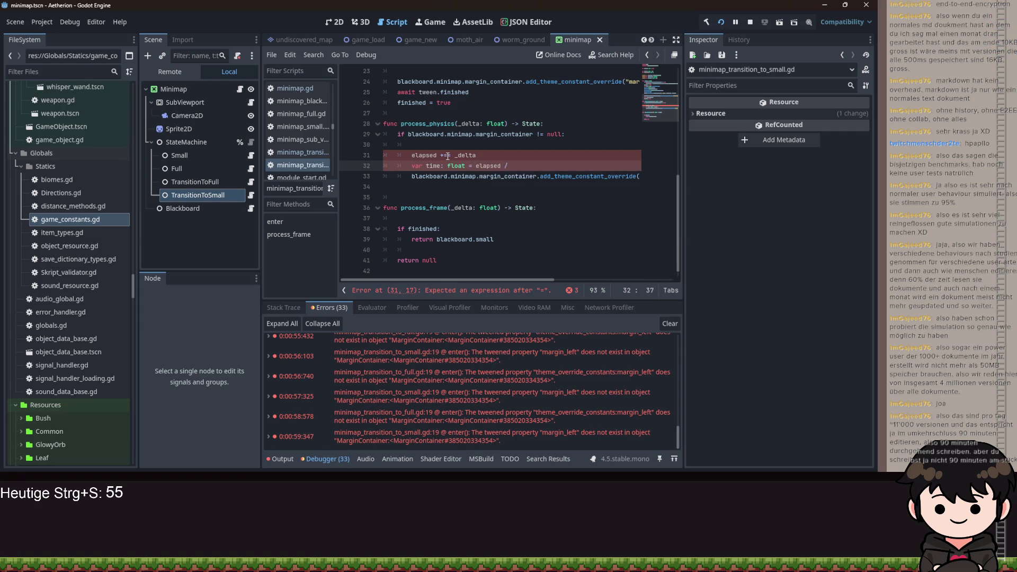
{"action": "type", "text": "d"}
{"action": "key", "text": "Return"}
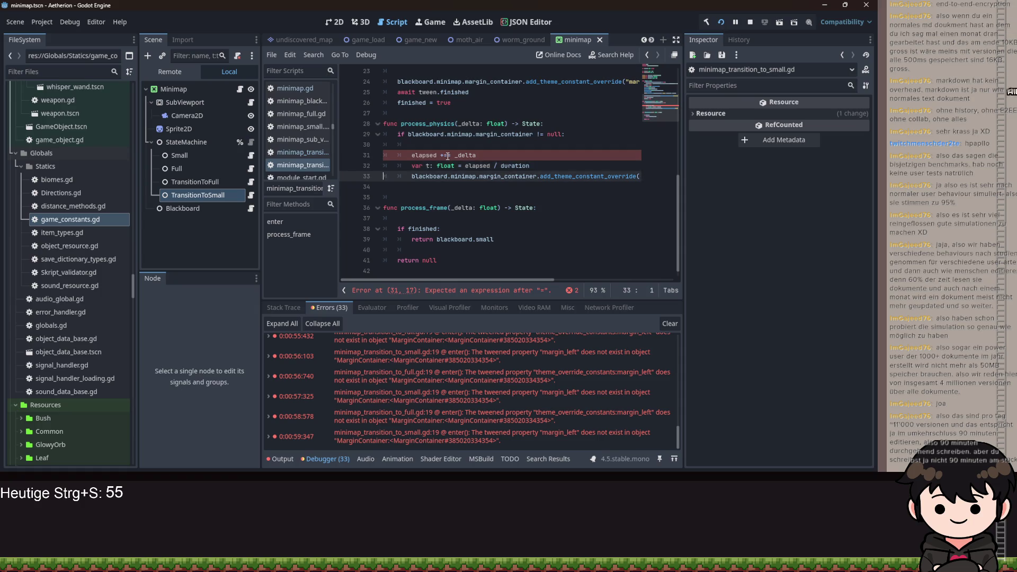
{"action": "key", "text": "End"}
{"action": "key", "text": "Return"}
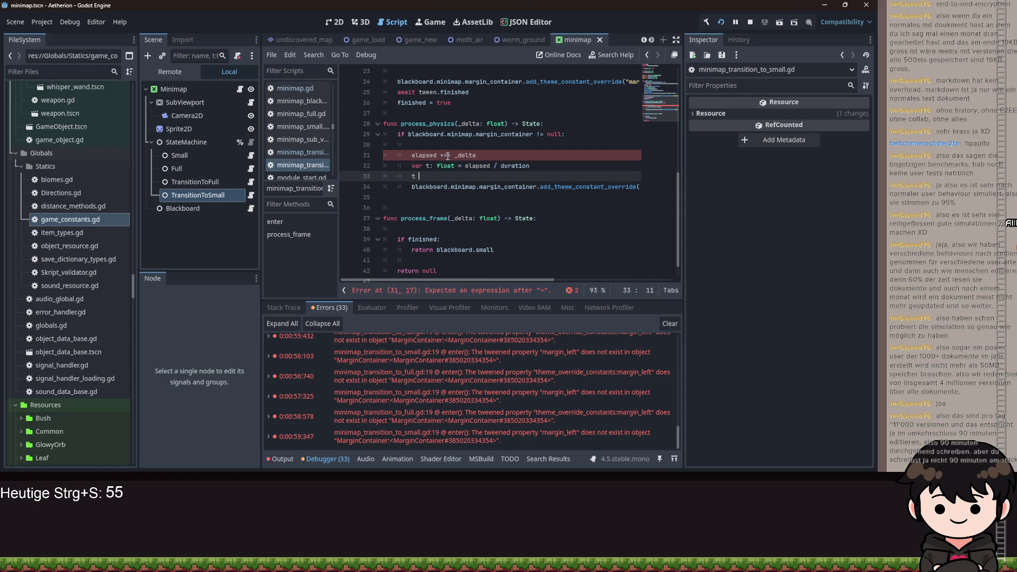
{"action": "type", "text": "= cla"}
{"action": "key", "text": "Return"}
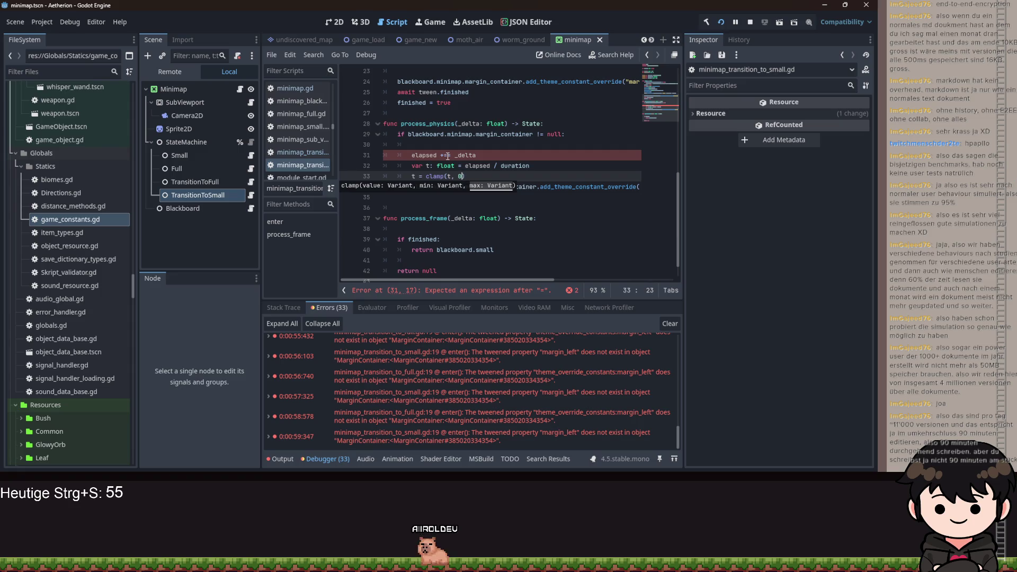
{"action": "type", "text": "0, 1.0)"}
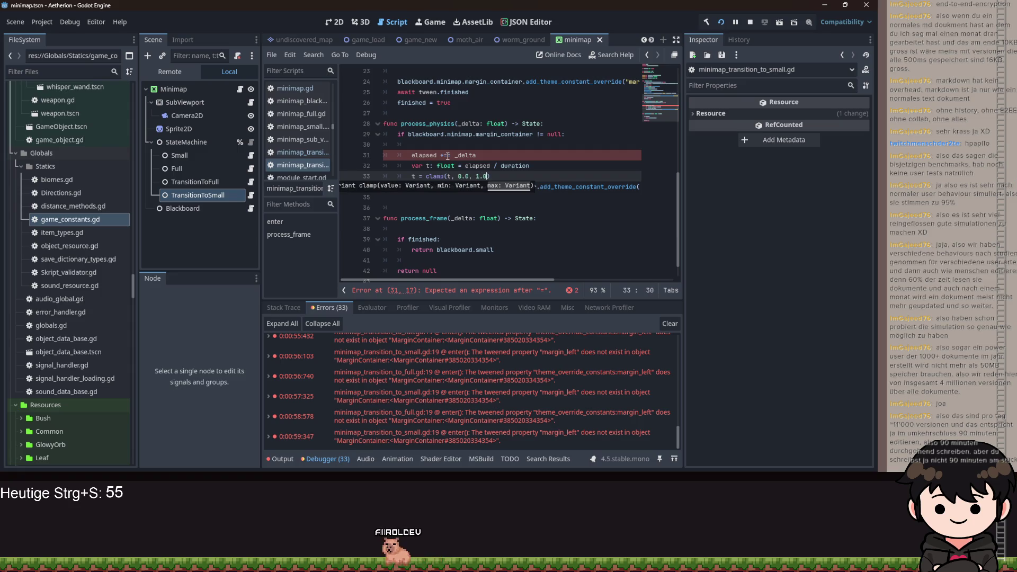
Cube t with 't = t * t * t' on a new line
{"action": "key", "text": "Return"}
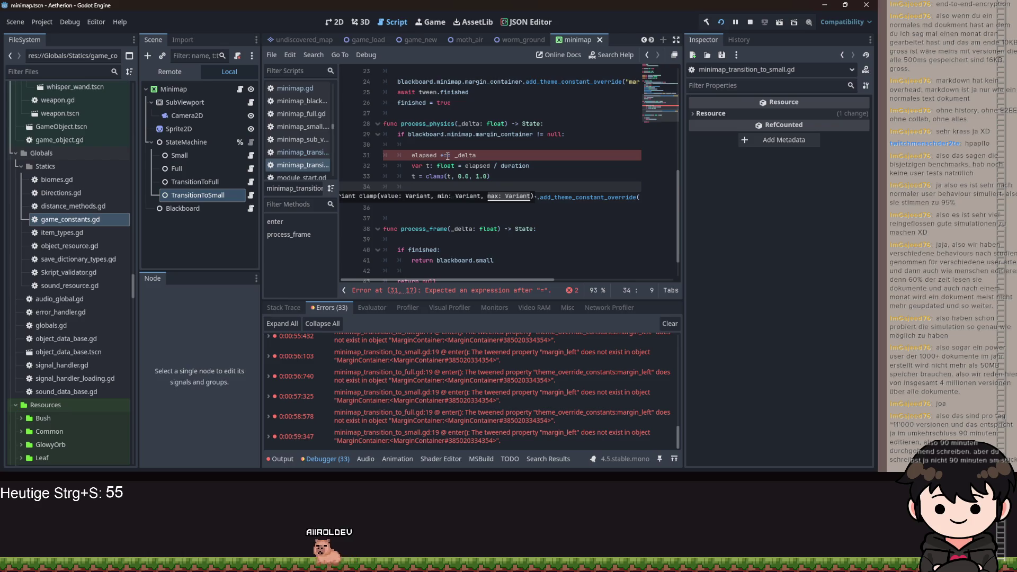
{"action": "key", "text": "Return"}
{"action": "type", "text": "t = t "}
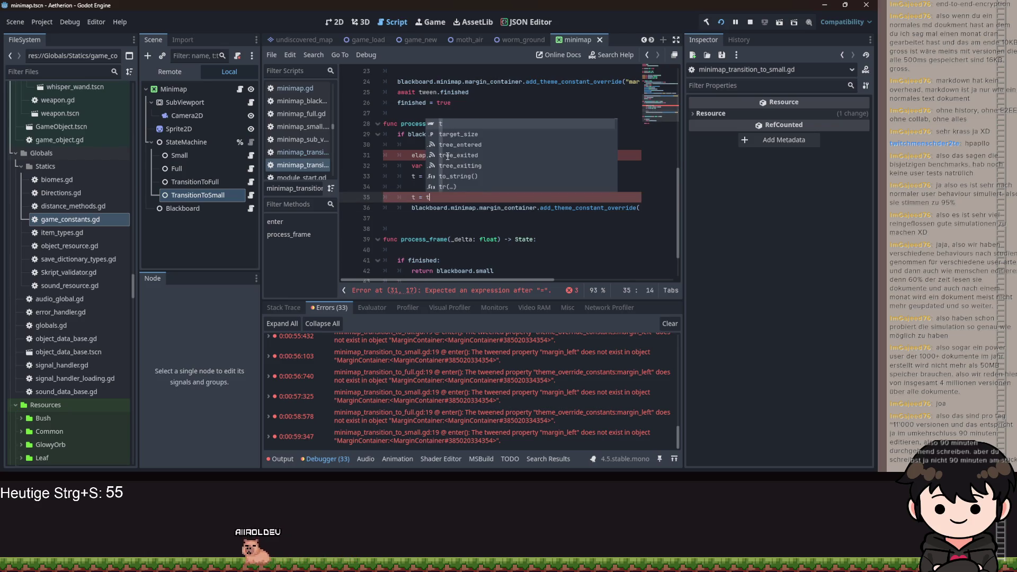
{"action": "type", "text": "* t"}
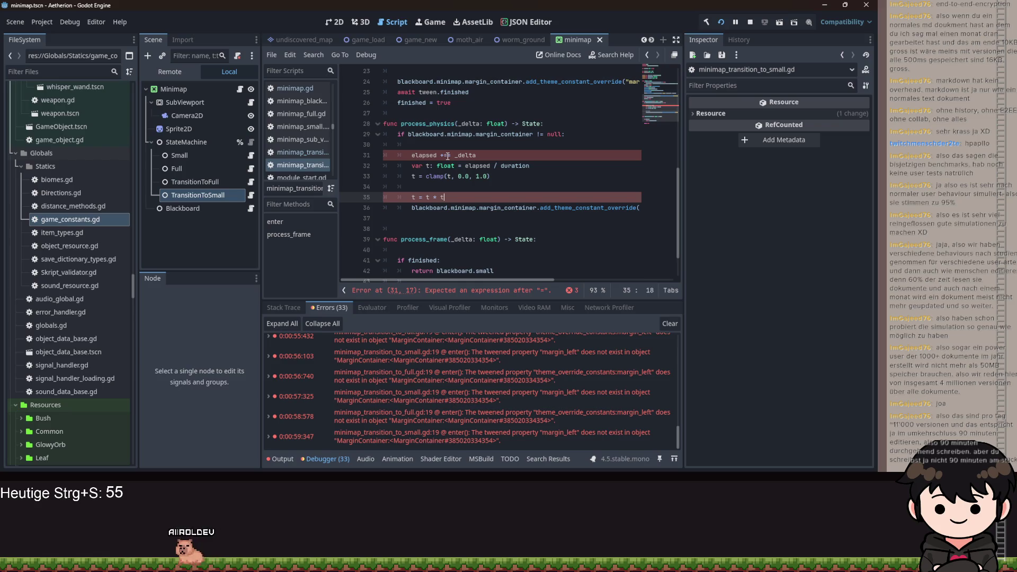
{"action": "type", "text": " * t"}
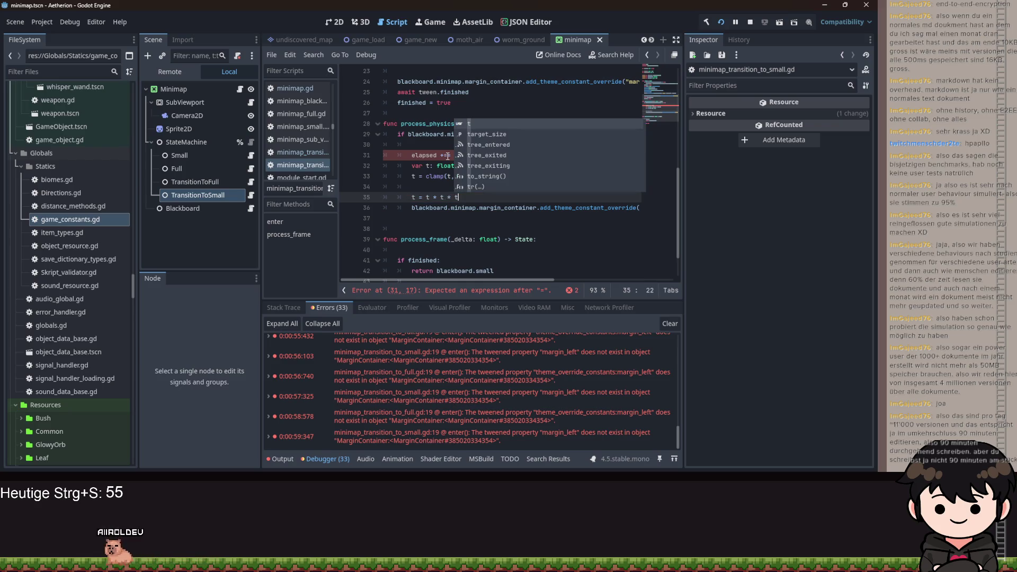
{"action": "key", "text": "Escape"}
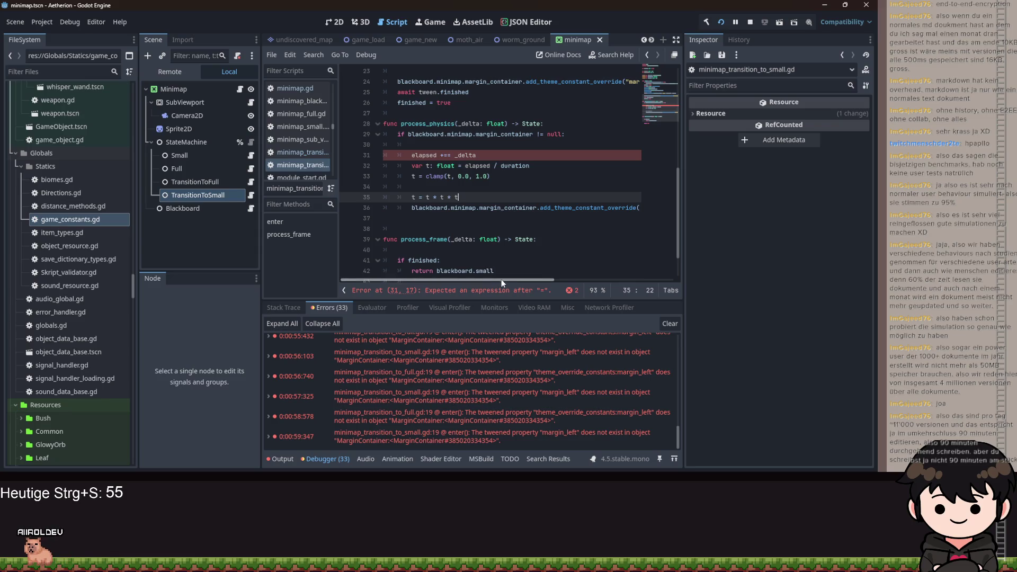
{"action": "double_click", "coordinate": [549, 209]}
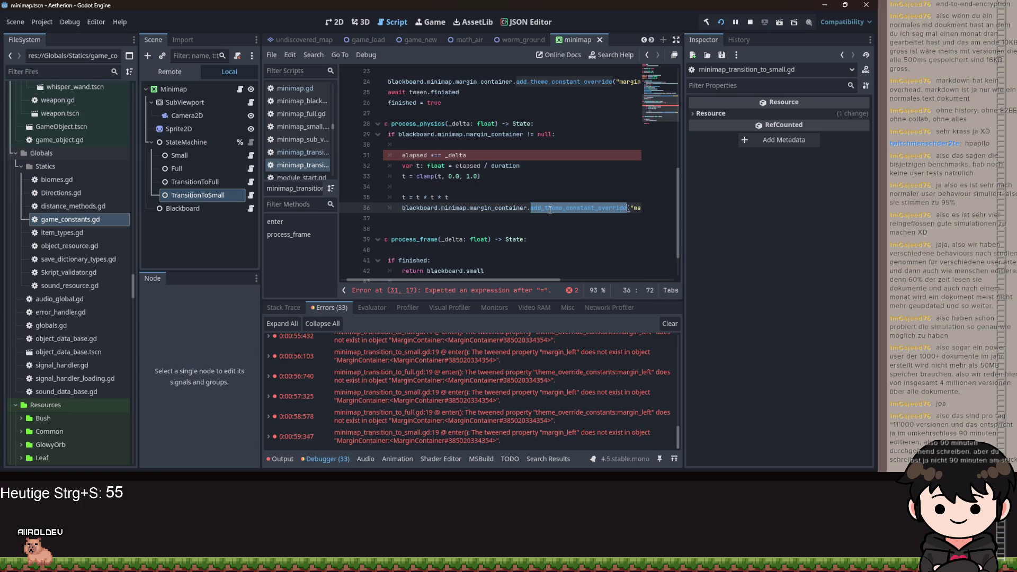
Start replacing the margin override value on line 36 with start_margin
{"action": "mouse_move", "coordinate": [550, 210]}
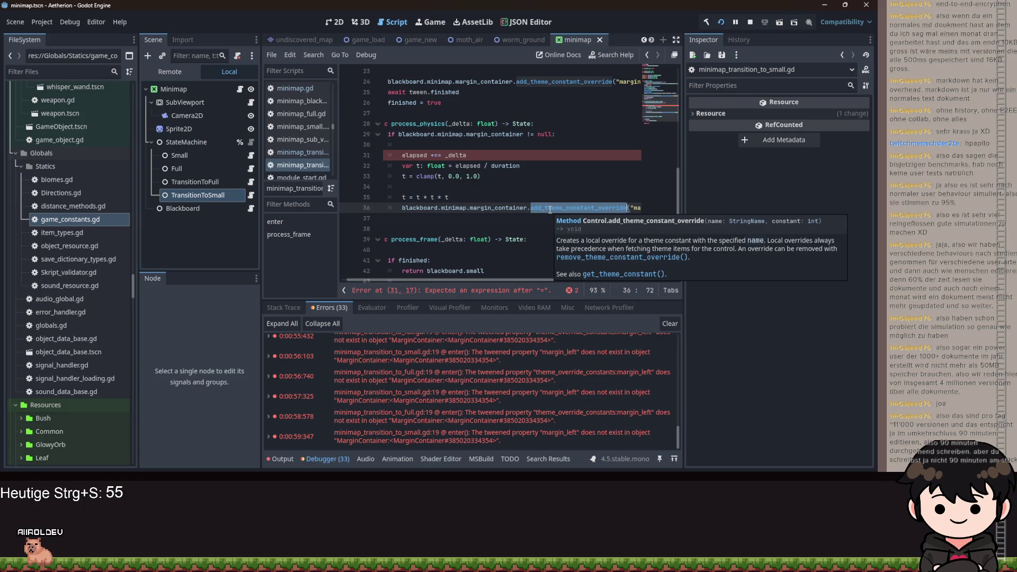
{"action": "left_click", "coordinate": [531, 200]}
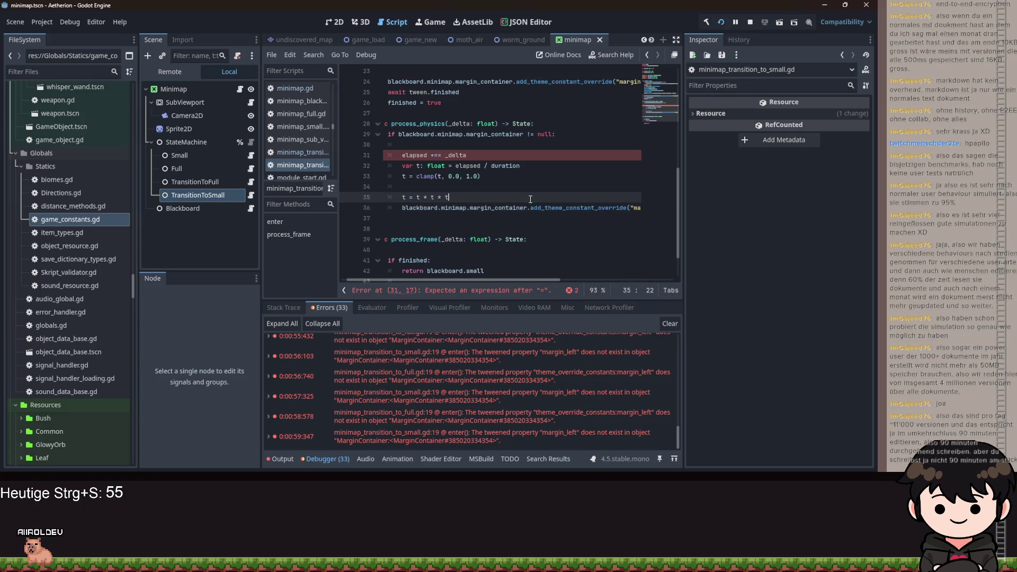
{"action": "left_click", "coordinate": [529, 209]}
{"action": "left_click_drag", "start_coordinate": [530, 280], "coordinate": [673, 279]}
{"action": "double_click", "coordinate": [597, 206]}
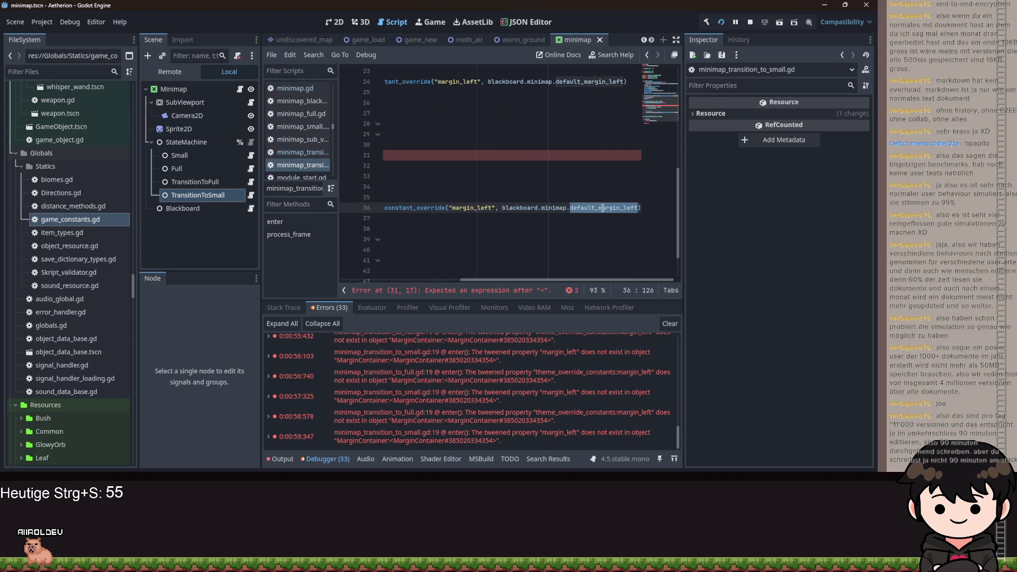
{"action": "key", "text": "ctrl+Left"}
{"action": "key", "text": "ctrl+Left"}
{"action": "key", "text": "ctrl+Left"}
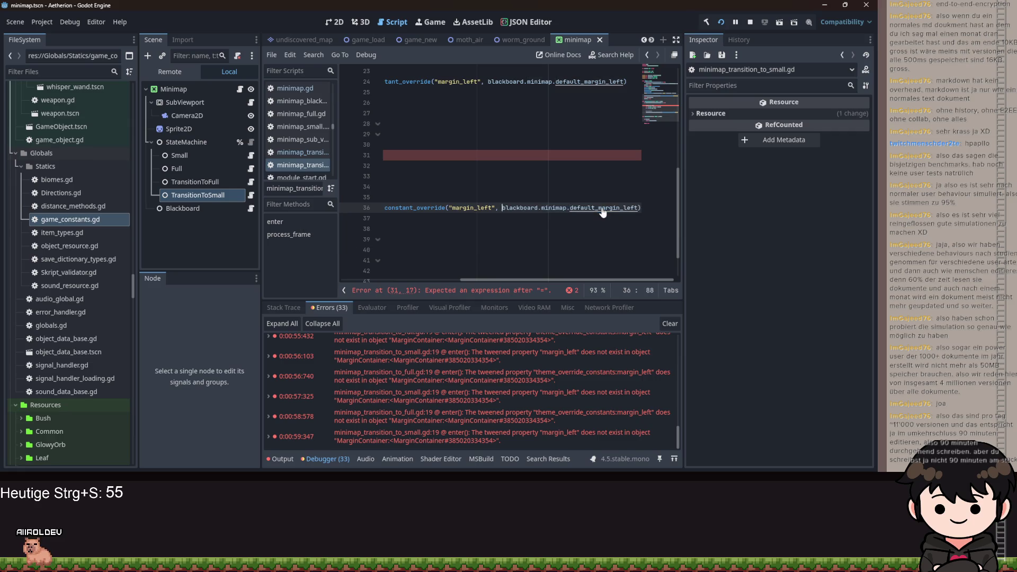
{"action": "key", "text": "ctrl+Left"}
{"action": "key", "text": "ctrl+shift+Right"}
{"action": "key", "text": "ctrl+shift+Right"}
{"action": "key", "text": "ctrl+shift+Right"}
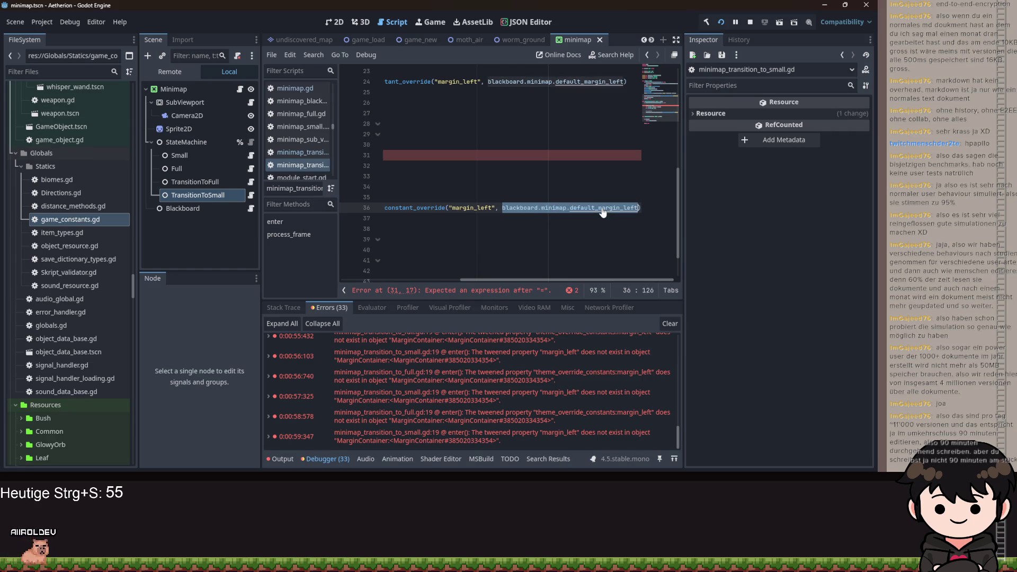
{"action": "type", "text": "st"}
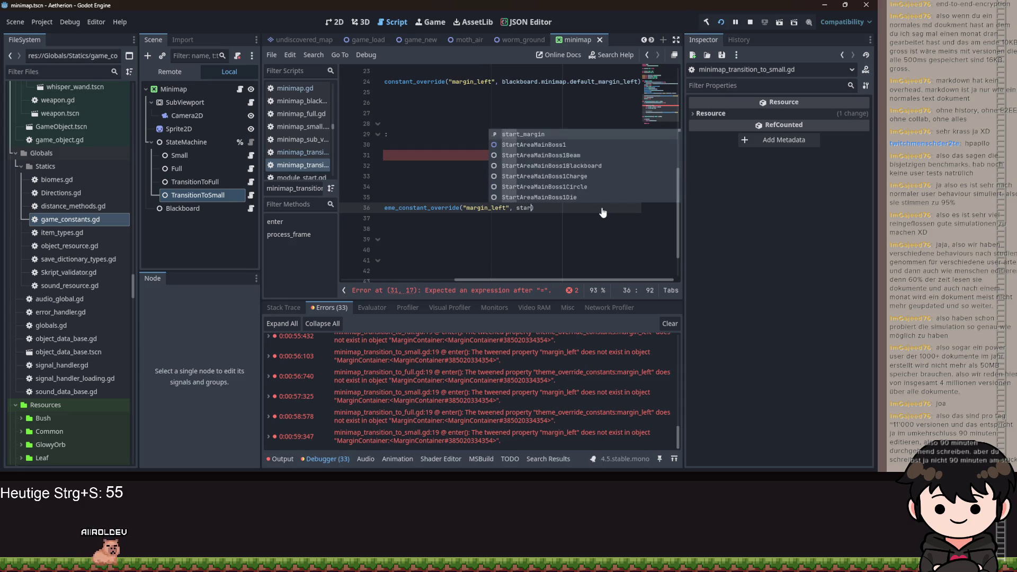
{"action": "key", "text": "Return"}
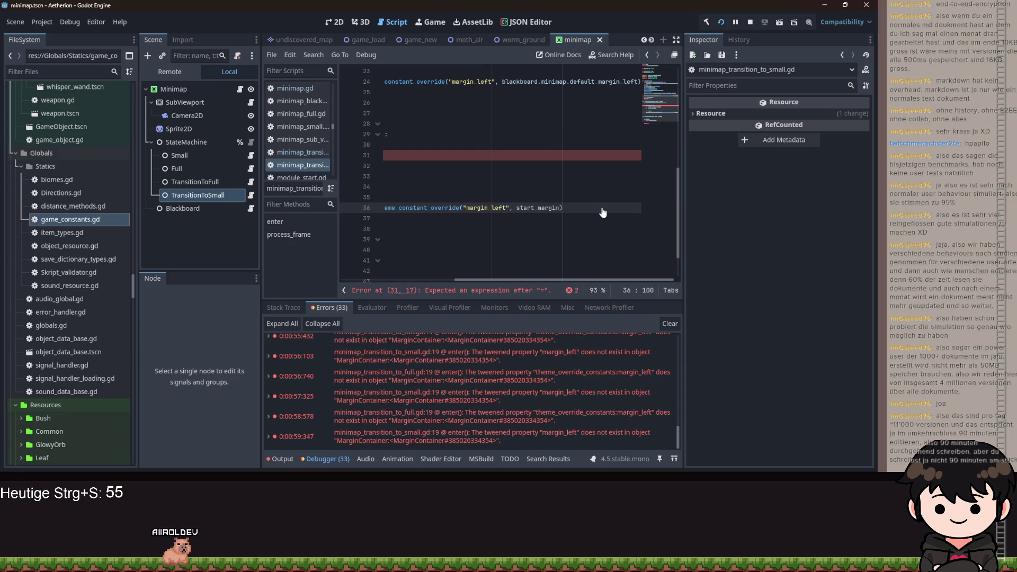
{"action": "type", "text": ".lerp"}
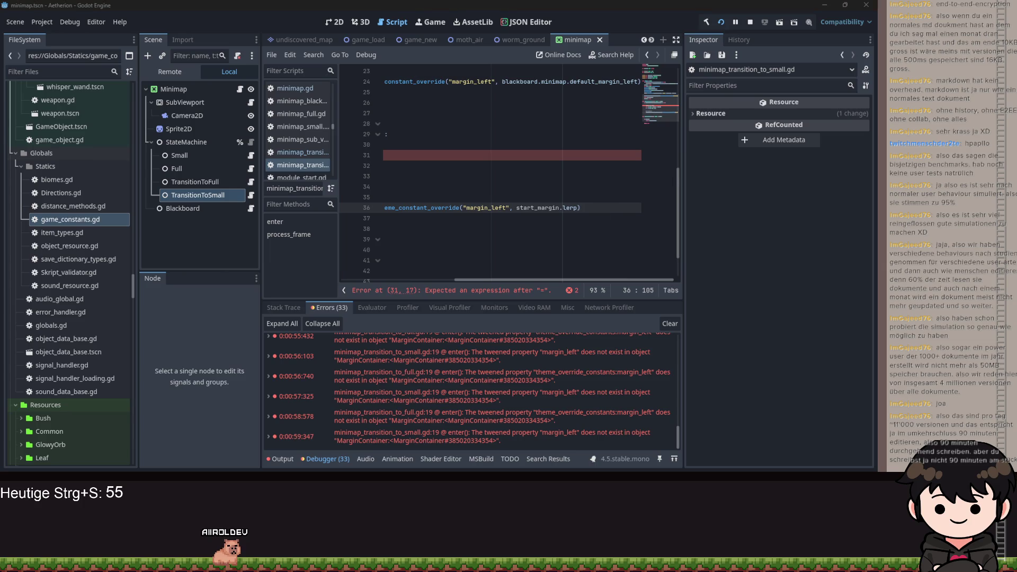
{"action": "mouse_move", "coordinate": [572, 279]}
{"action": "left_mouse_down"}
{"action": "mouse_move", "coordinate": [480, 279]}
{"action": "mouse_move", "coordinate": [620, 274]}
{"action": "mouse_move", "coordinate": [466, 273]}
{"action": "left_mouse_up"}
Add a 'return null' line below the margin override call
{"action": "left_click", "coordinate": [419, 155]}
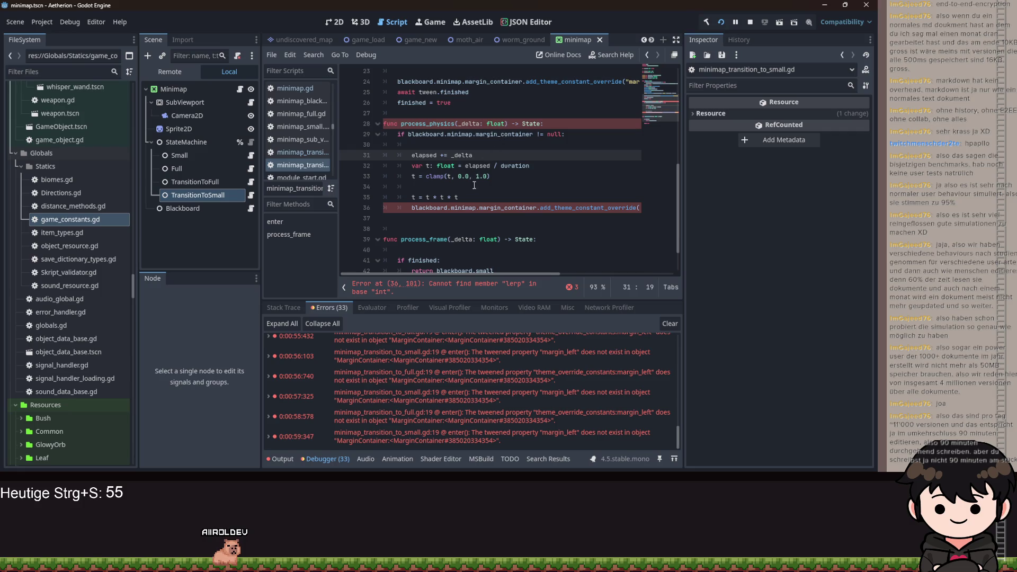
{"action": "left_click", "coordinate": [437, 227]}
{"action": "key", "text": "Up"}
{"action": "type", "text": "r"}
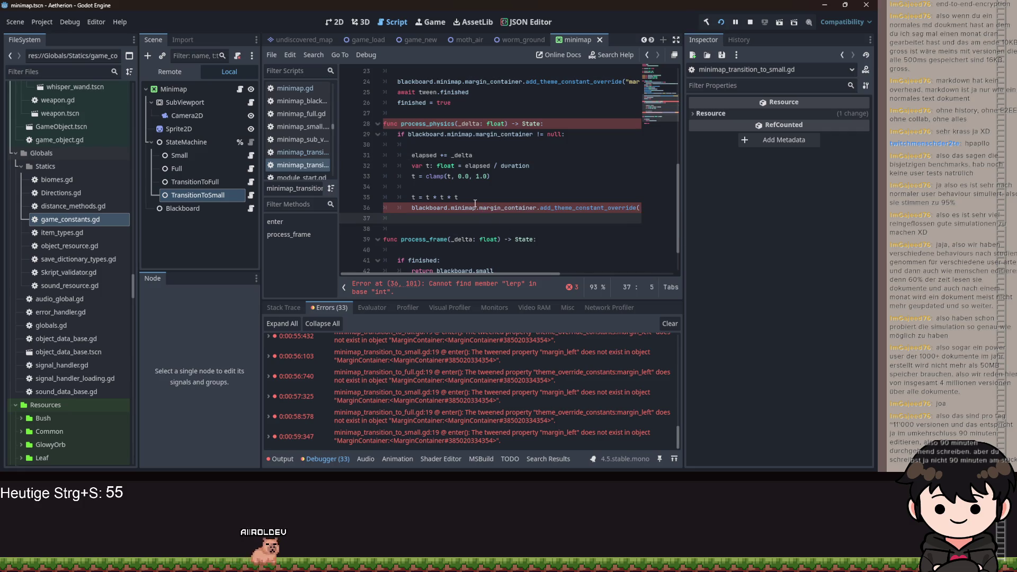
{"action": "type", "text": "eturn nill"}
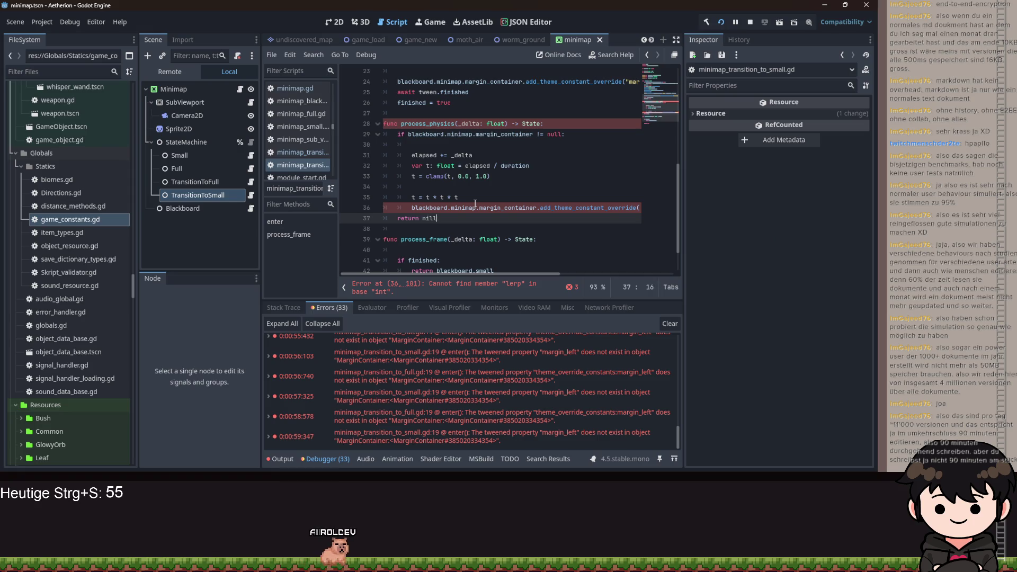
{"action": "key", "text": "BackSpace"}
{"action": "key", "text": "BackSpace"}
{"action": "key", "text": "BackSpace"}
{"action": "type", "text": "ull"}
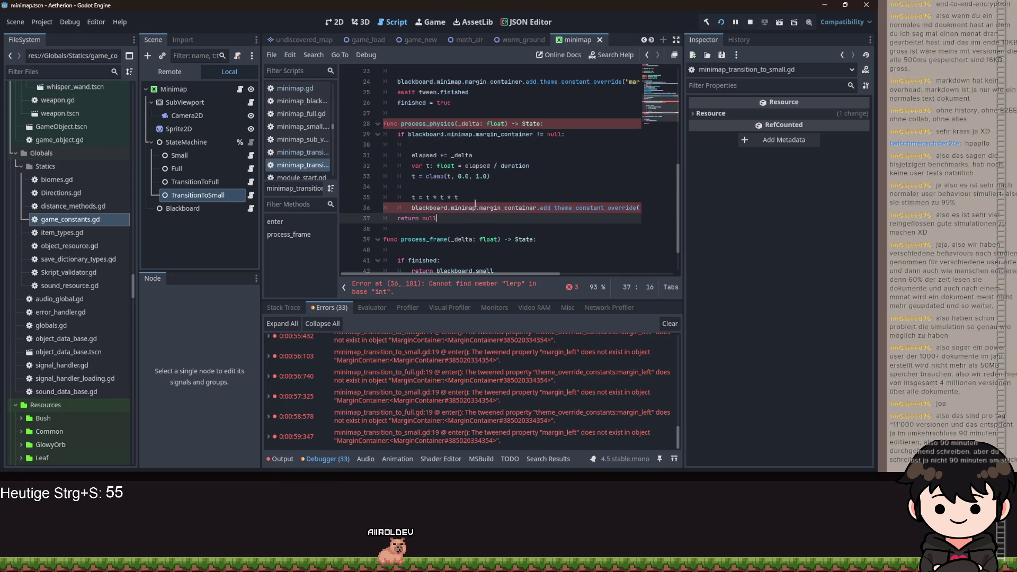
Make the override value begin with lerp(start_margin, dropping the trial target_size argument
{"action": "left_click_drag", "start_coordinate": [492, 271], "coordinate": [623, 212]}
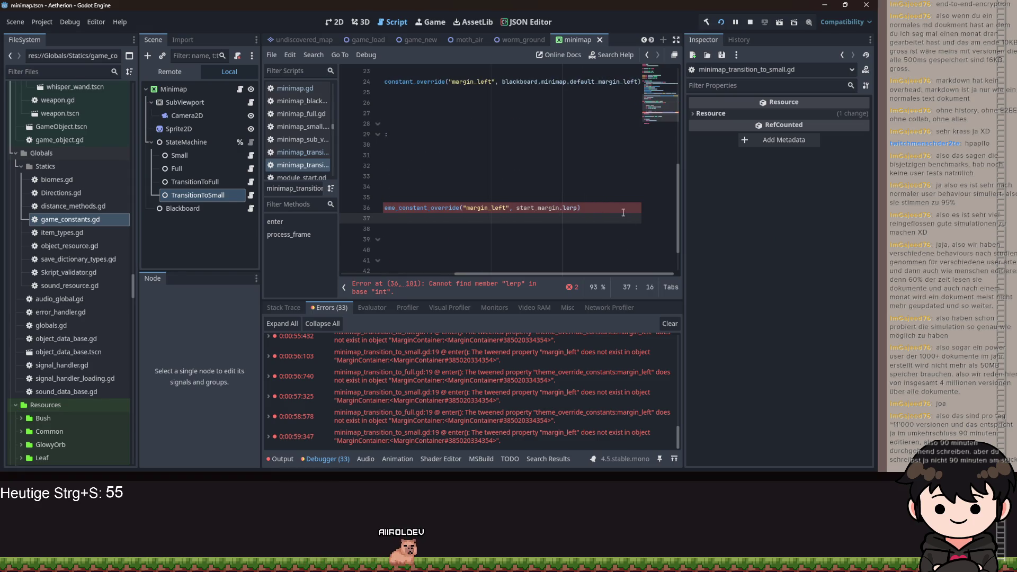
{"action": "left_click", "coordinate": [577, 207]}
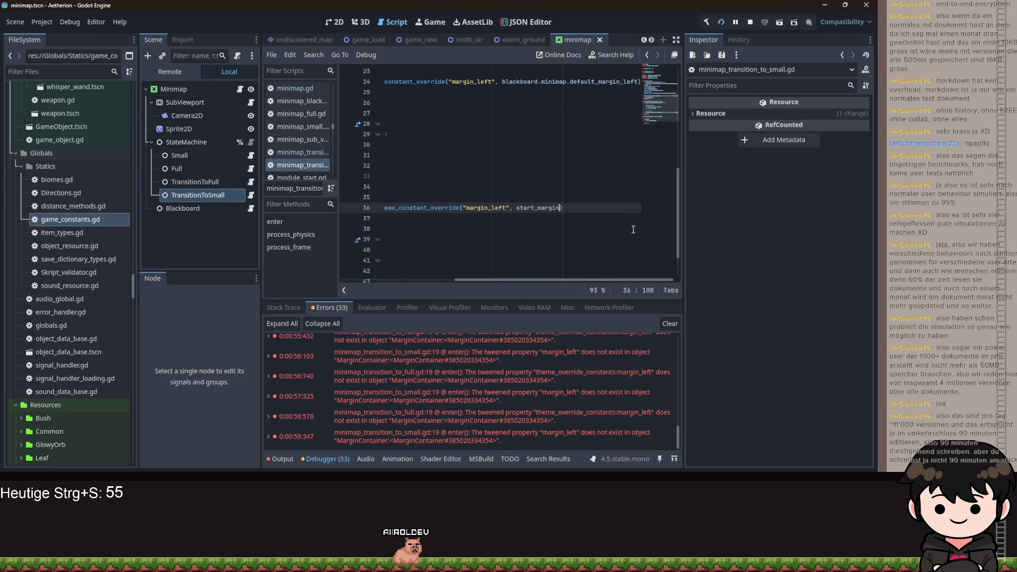
{"action": "double_click", "coordinate": [550, 207]}
{"action": "type", "text": "1"}
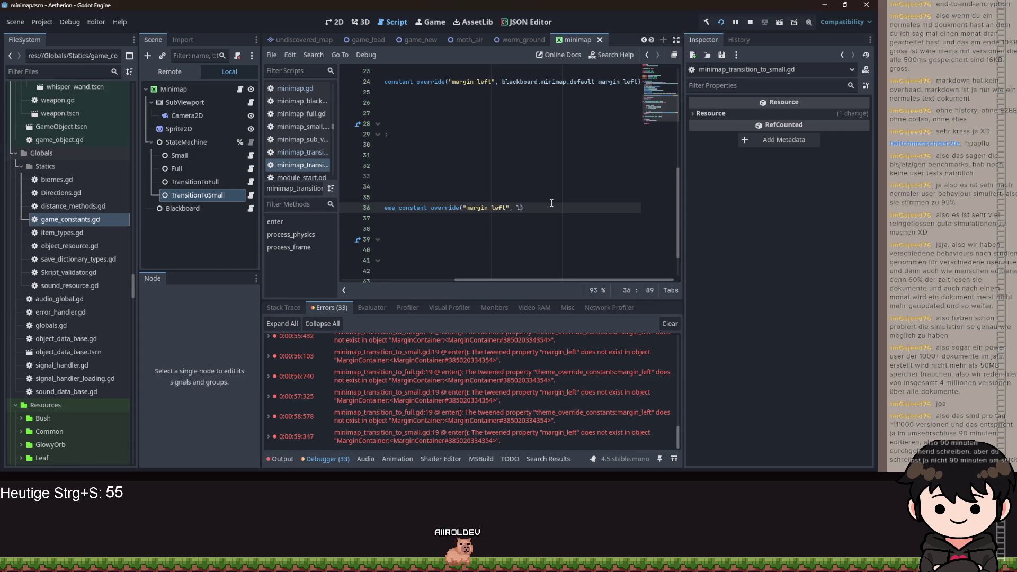
{"action": "type", "text": "erp("}
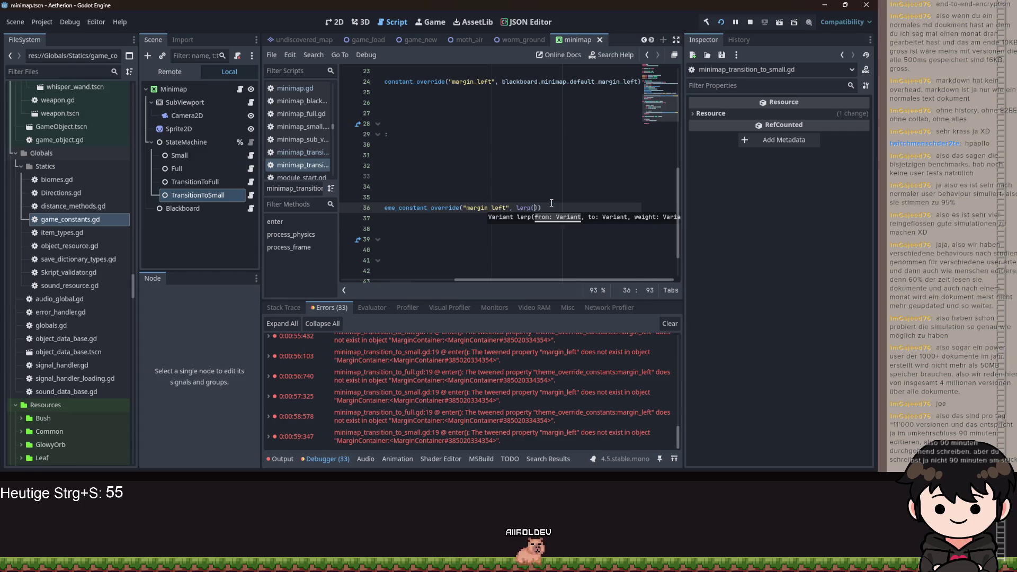
{"action": "type", "text": "start_margin,"}
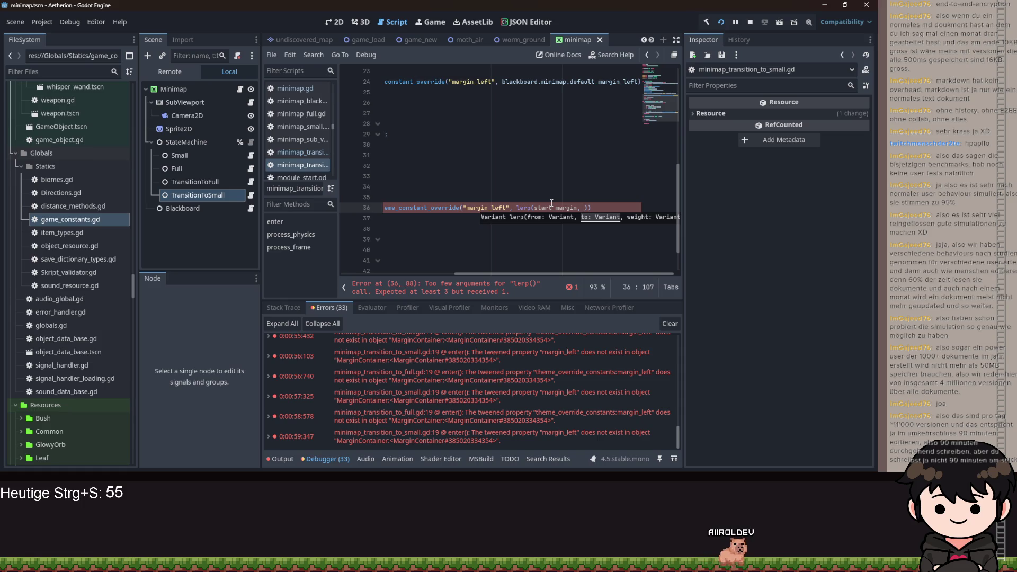
{"action": "type", "text": "target_size,"}
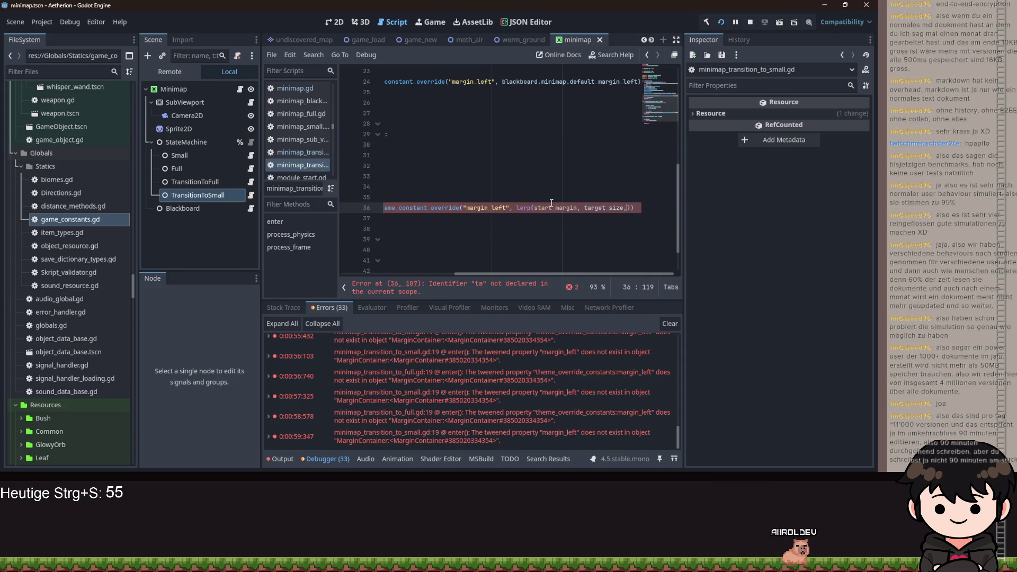
{"action": "key", "text": "BackSpace"}
{"action": "key", "text": "ctrl+shift+Left"}
{"action": "key", "text": "BackSpace"}
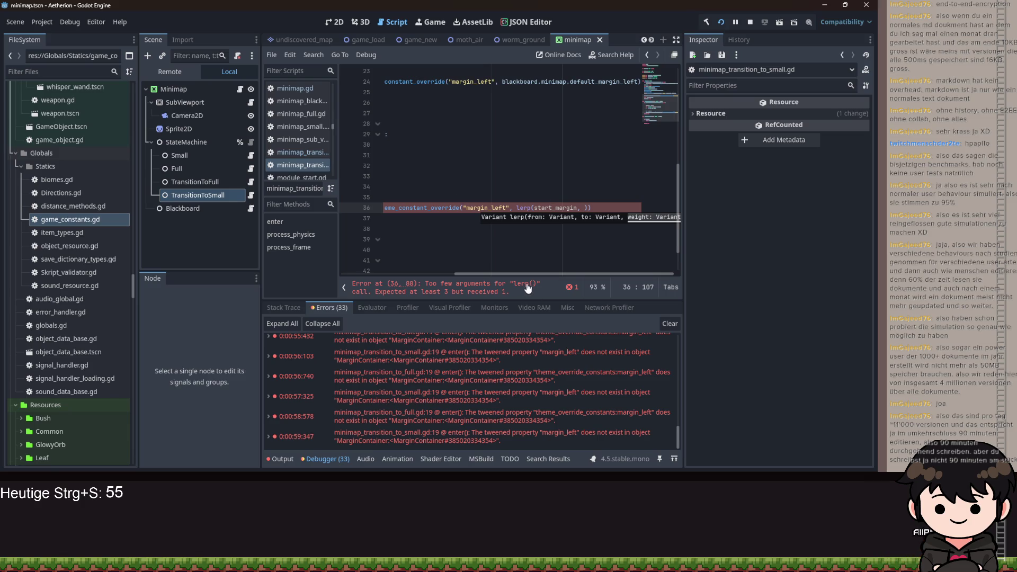
Complete the call as lerp(start_margin, blackboard.minimap.default_margin_left, t)
{"action": "scroll", "coordinate": [556, 268], "scroll_direction": "up", "scroll_amount": 3}
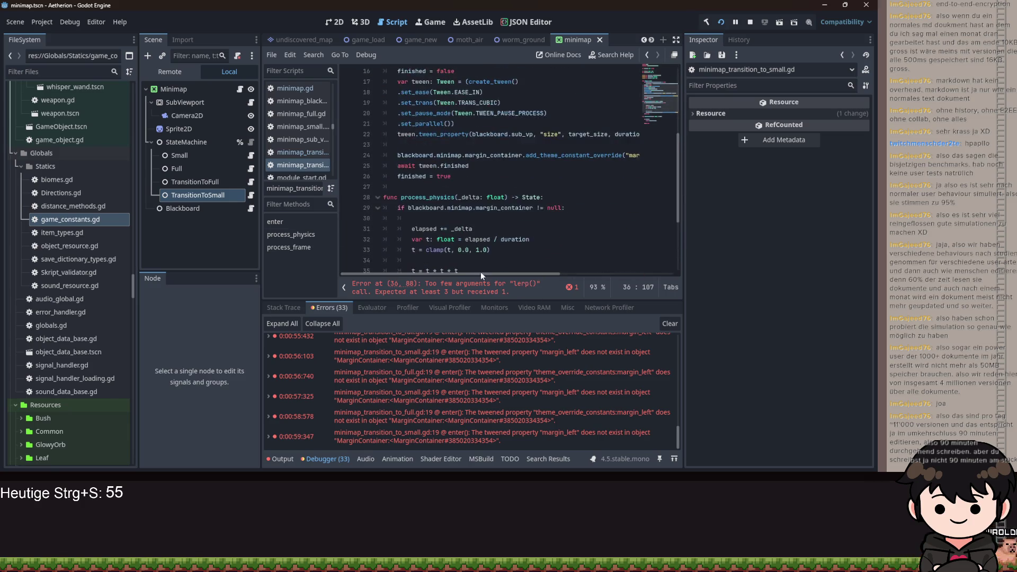
{"action": "scroll", "coordinate": [570, 244], "scroll_direction": "down", "scroll_amount": 4}
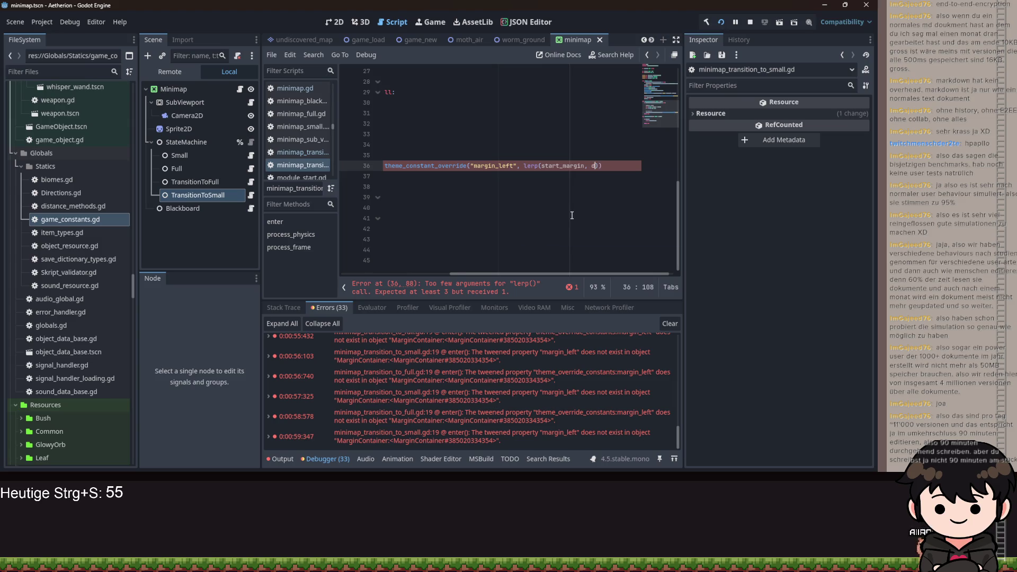
{"action": "key", "text": "BackSpace"}
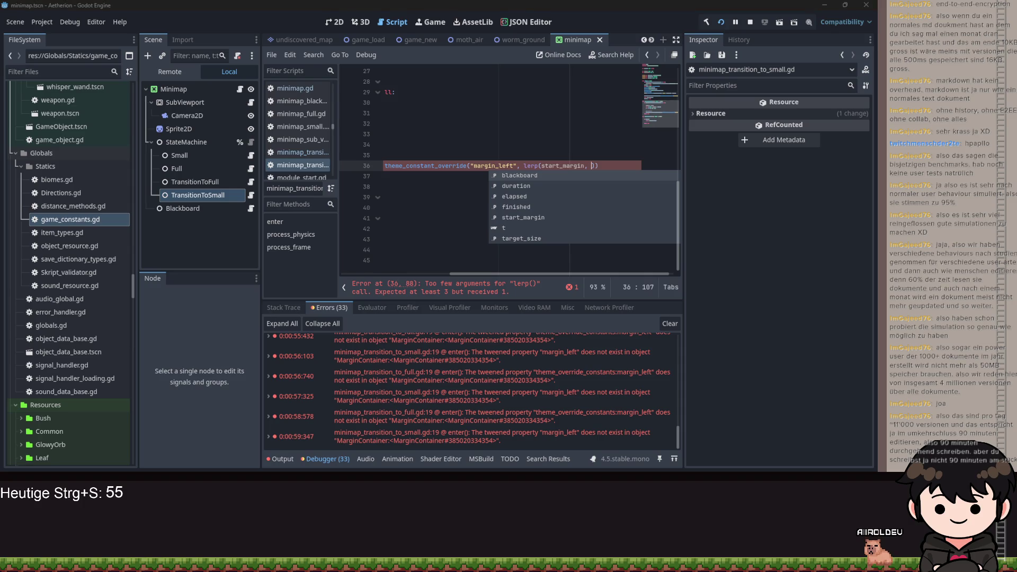
{"action": "key", "text": "BackSpace"}
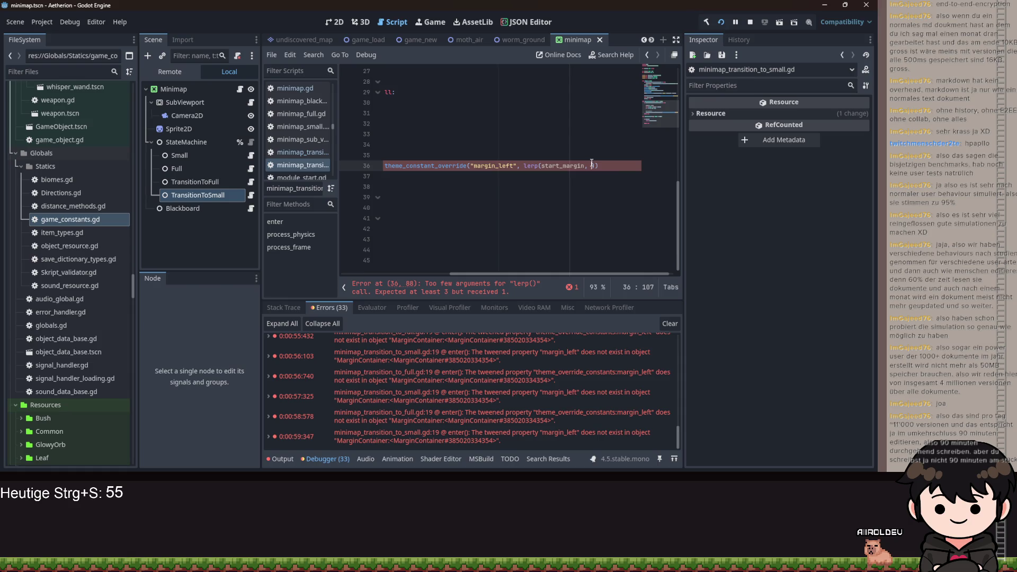
{"action": "type", "text": "lackboard.m"}
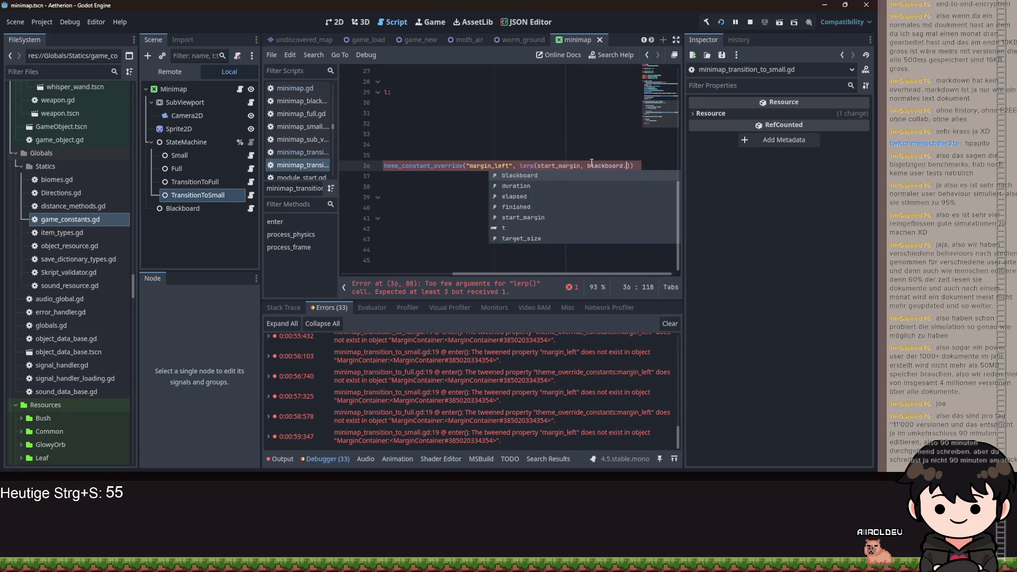
{"action": "type", "text": ".margin_container."}
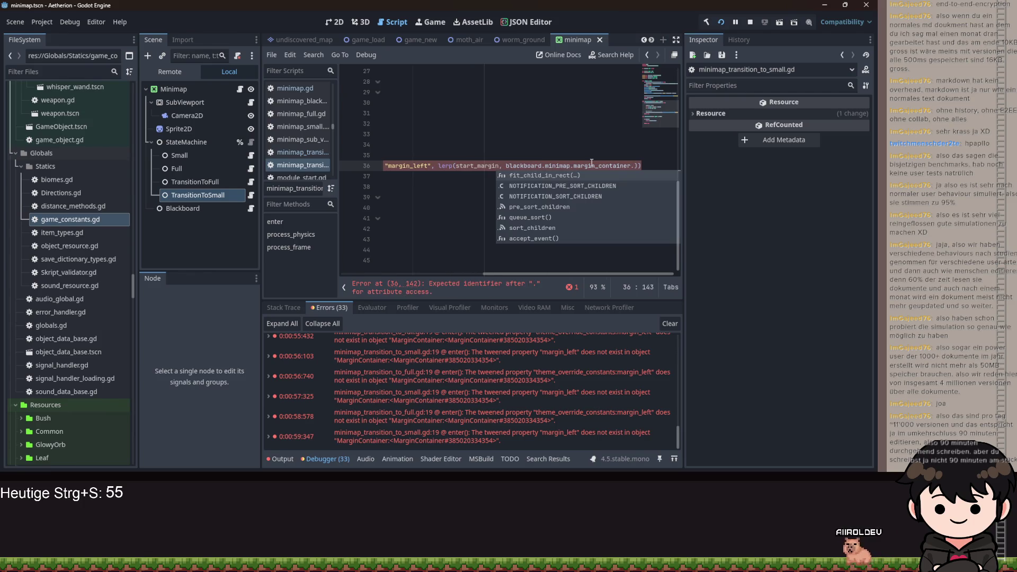
{"action": "key", "text": "BackSpace"}
{"action": "key", "text": "ctrl+shift+Left"}
{"action": "type", "text": "default_margin_left"}
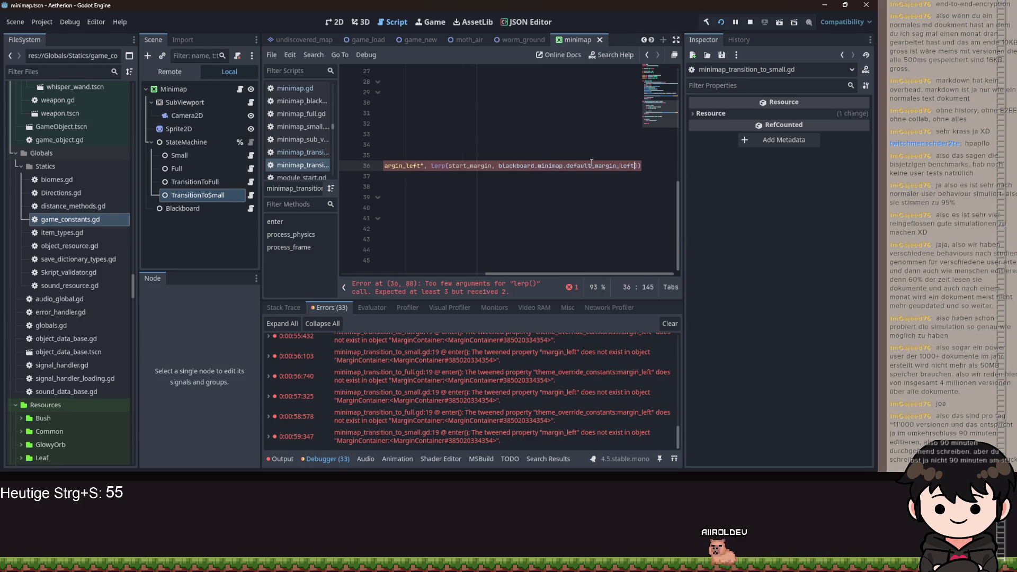
{"action": "type", "text": ", t"}
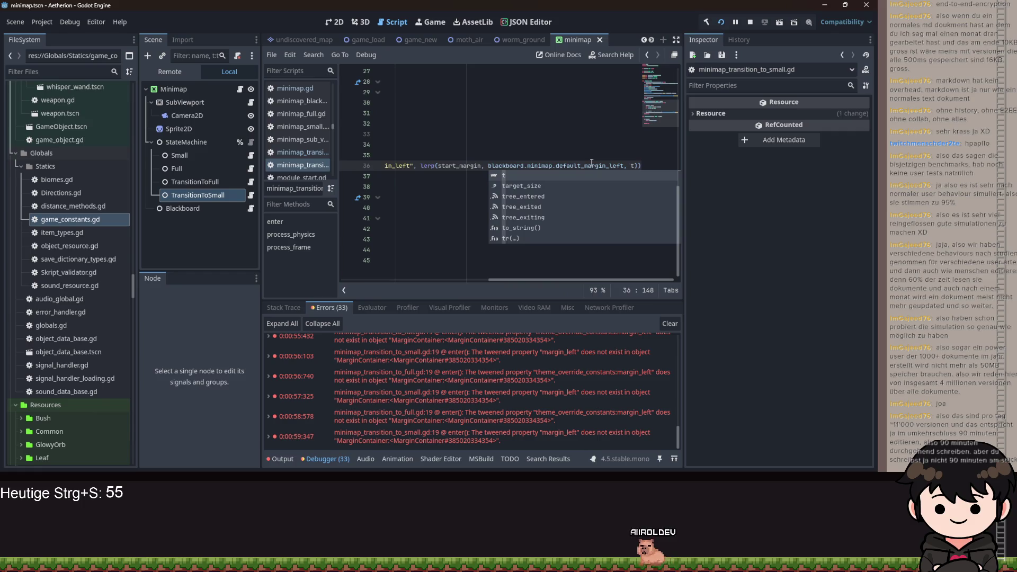
{"action": "key", "text": "Escape"}
Save the script and run the game with F5 to test the minimap transition
{"action": "key", "text": "Up"}
{"action": "key", "text": "ctrl+s"}
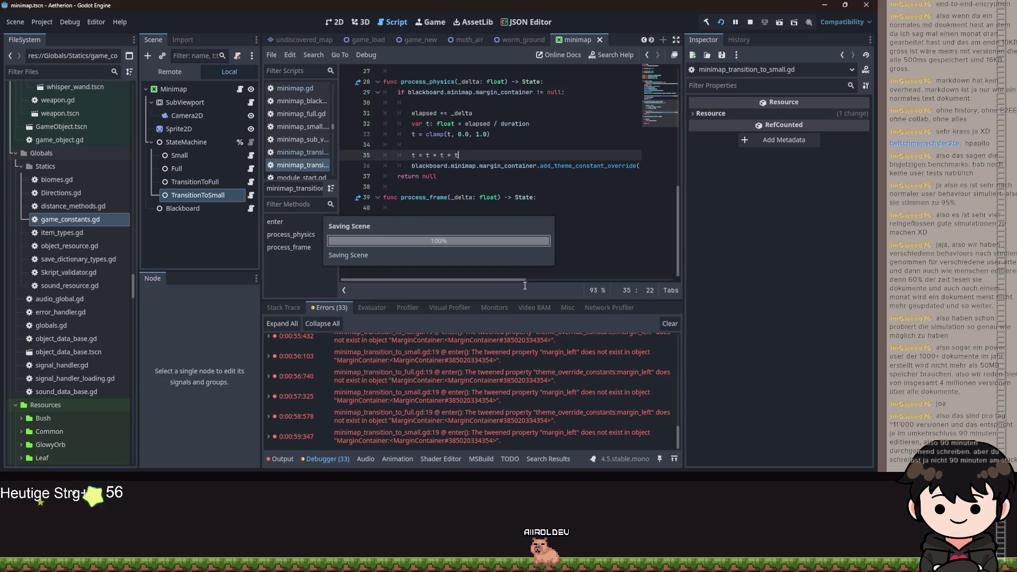
{"action": "key", "text": "F5"}
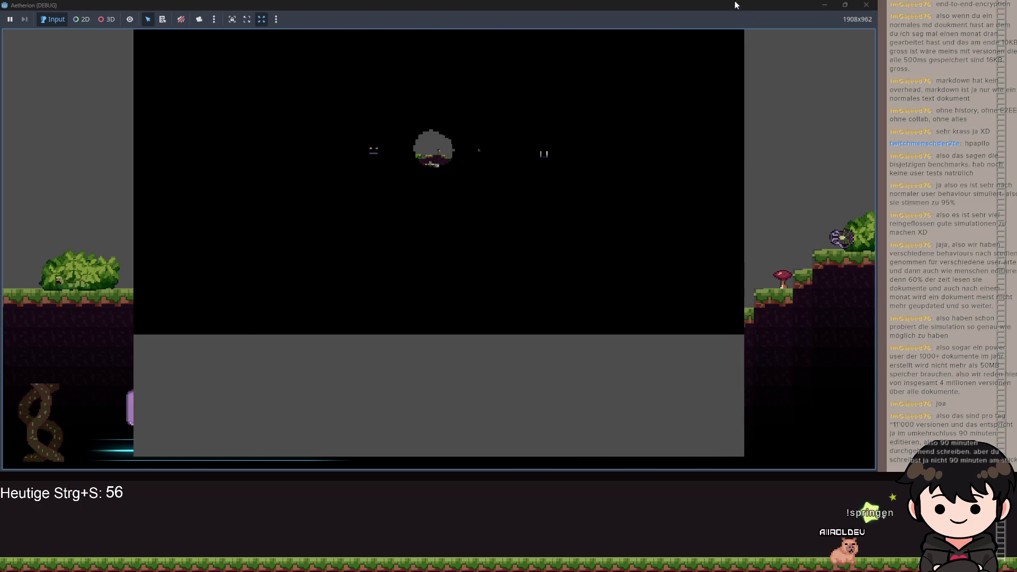
Stop the running game and bring process_physics into view in the script
{"action": "double_click", "coordinate": [733, 4]}
{"action": "key", "text": "F8"}
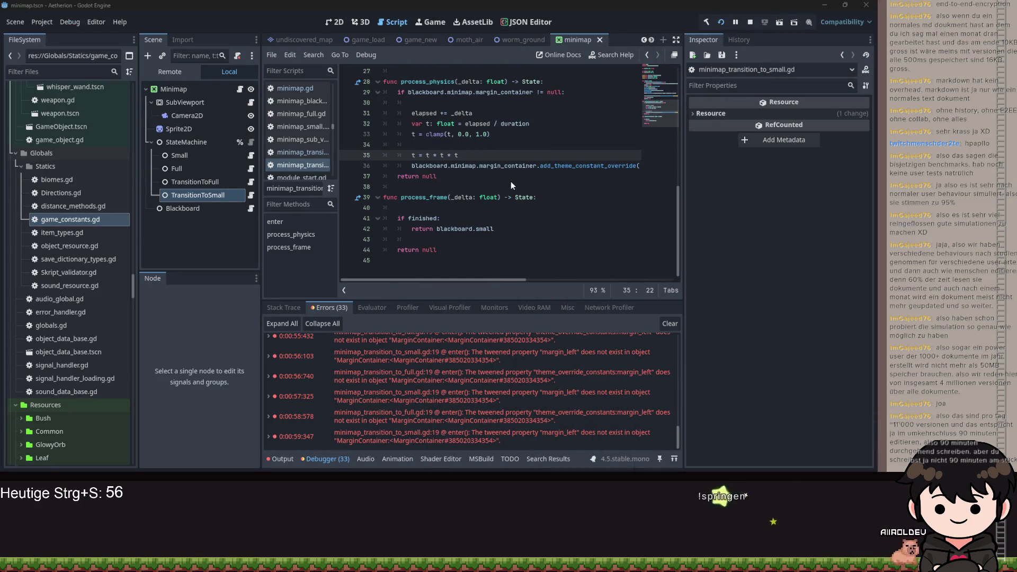
{"action": "left_click", "coordinate": [515, 197]}
{"action": "scroll", "coordinate": [515, 206], "scroll_direction": "up", "scroll_amount": 2}
{"action": "left_click_drag", "start_coordinate": [482, 280], "coordinate": [656, 285]}
Delete the empty line 30 in process_physics and save
{"action": "left_click", "coordinate": [433, 261]}
{"action": "left_click", "coordinate": [421, 169]}
{"action": "key", "text": "BackSpace"}
{"action": "key", "text": "BackSpace"}
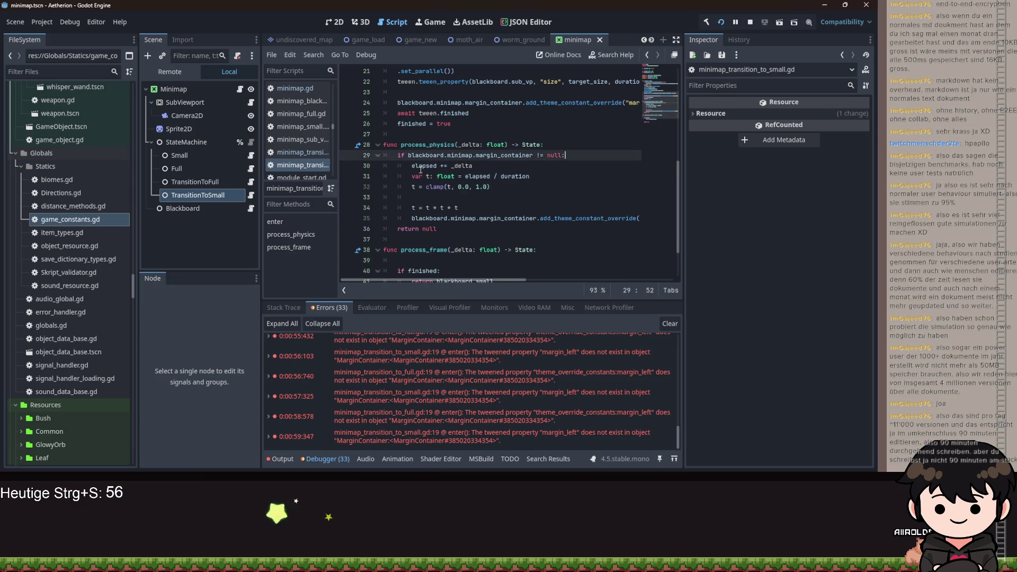
{"action": "left_click", "coordinate": [484, 187]}
{"action": "key", "text": "ctrl+s"}
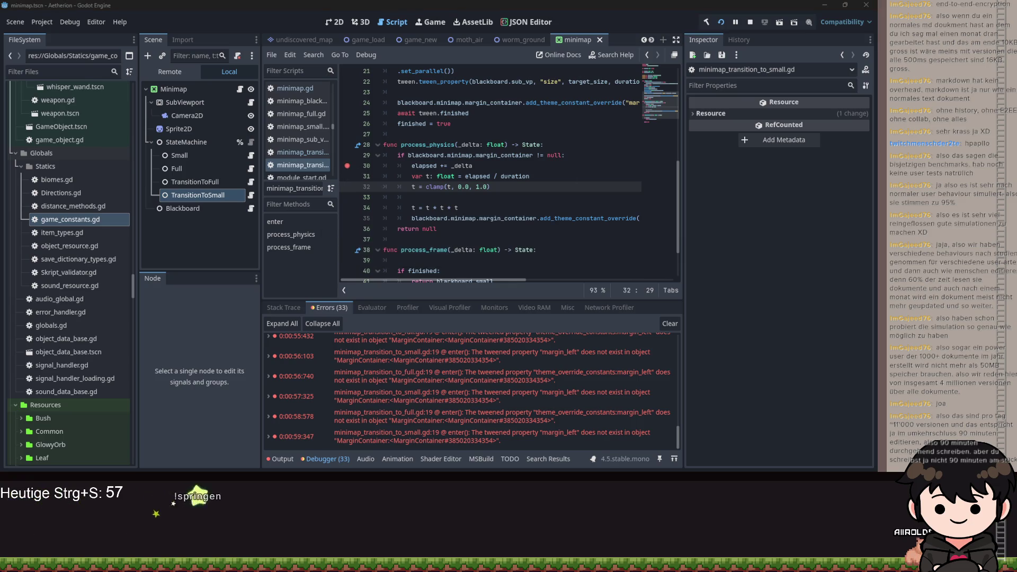
Step through the code to the margin override line, then step out to the state machine
{"action": "left_click", "coordinate": [623, 324]}
{"action": "left_click", "coordinate": [622, 323]}
{"action": "left_click", "coordinate": [623, 323]}
{"action": "left_click", "coordinate": [623, 323]}
{"action": "left_click", "coordinate": [624, 324]}
{"action": "left_click", "coordinate": [623, 324]}
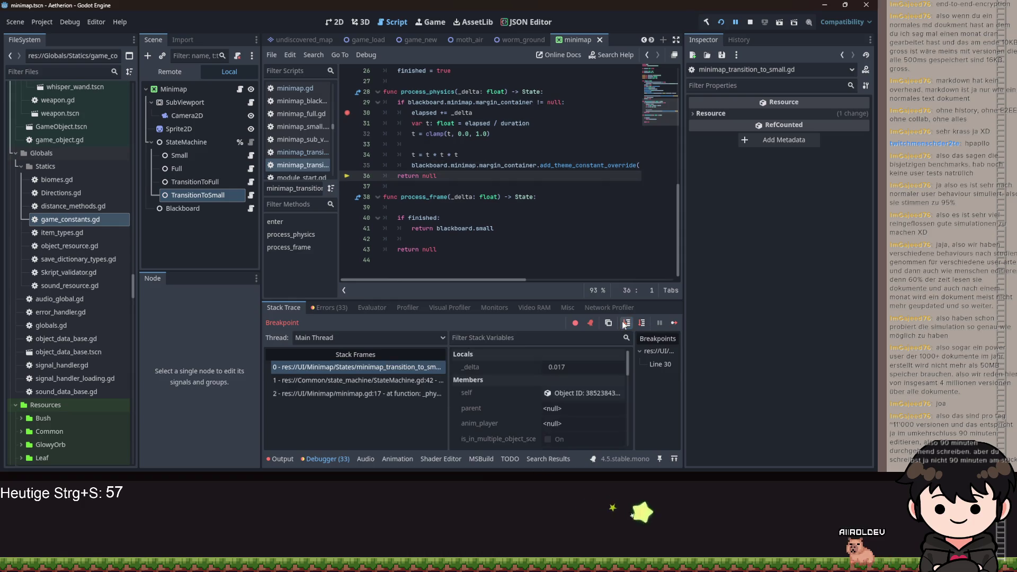
{"action": "left_click", "coordinate": [628, 324]}
Delete the add_theme_constant_override line from TransitionToSmall's enter() and save
{"action": "scroll", "coordinate": [559, 198], "scroll_direction": "up", "scroll_amount": 9}
{"action": "scroll", "coordinate": [558, 198], "scroll_direction": "up", "scroll_amount": 5}
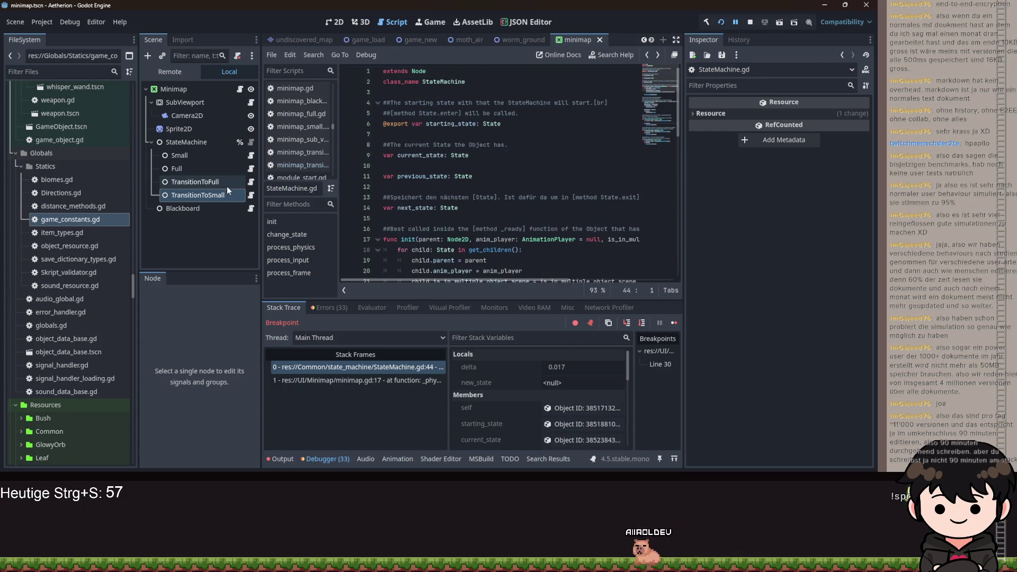
{"action": "left_click", "coordinate": [251, 195]}
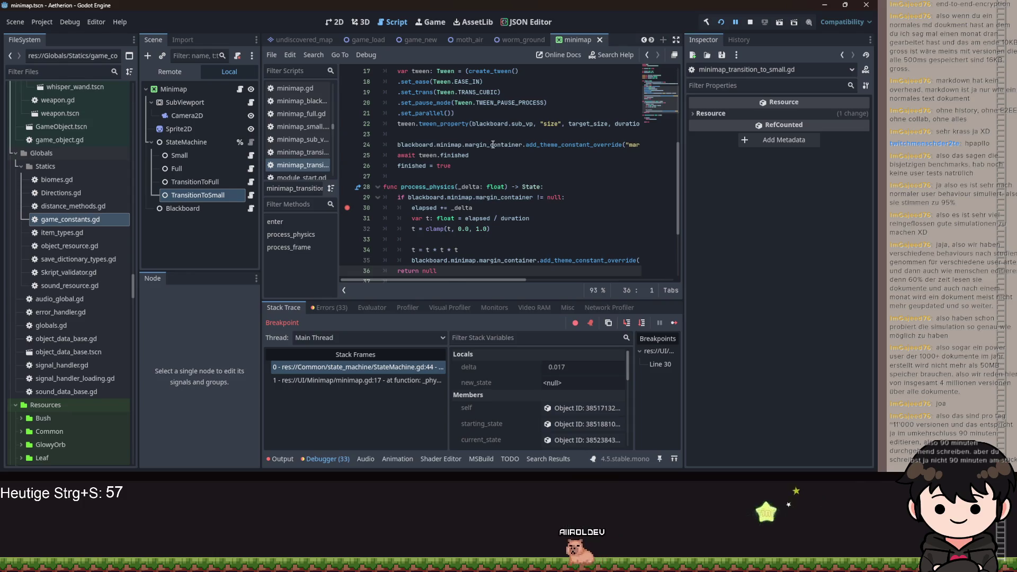
{"action": "left_click_drag", "start_coordinate": [398, 139], "coordinate": [455, 113]}
{"action": "scroll", "coordinate": [535, 239], "scroll_direction": "up", "scroll_amount": 3}
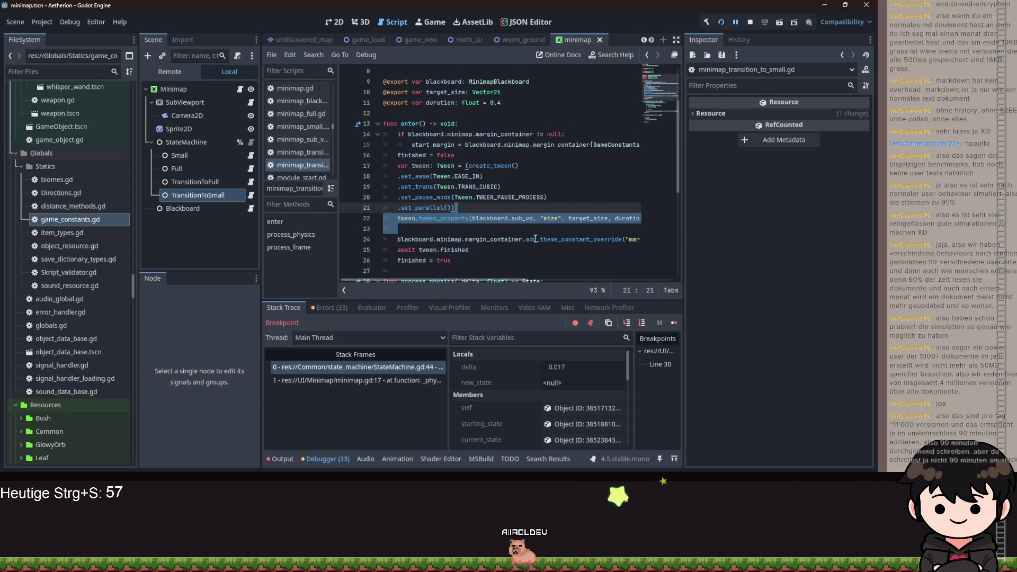
{"action": "triple_click", "coordinate": [536, 239]}
{"action": "key", "text": "BackSpace"}
{"action": "scroll", "coordinate": [540, 233], "scroll_direction": "down", "scroll_amount": 1}
{"action": "key", "text": "ctrl+s"}
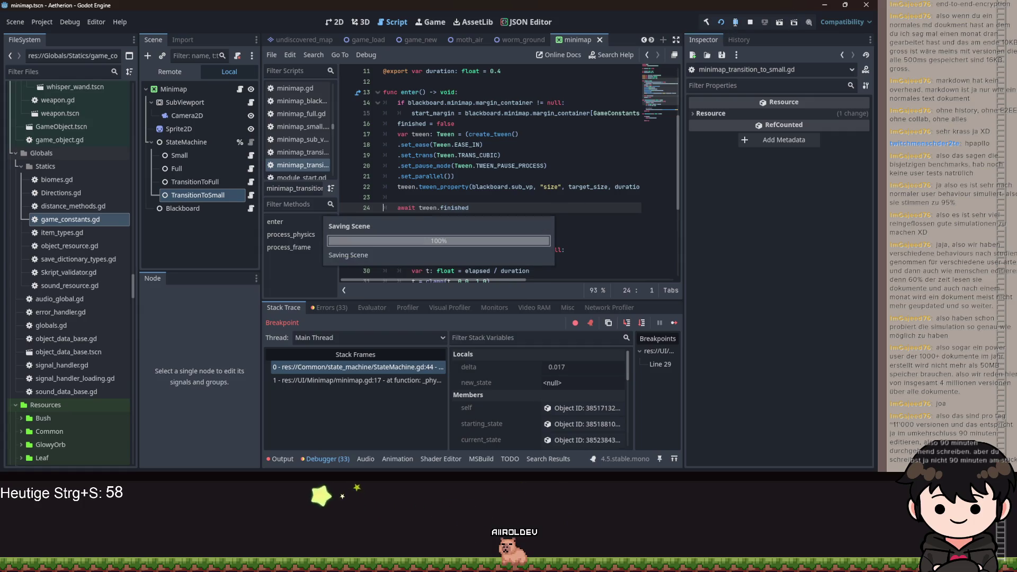
Relaunch the game, resume it to watch the minimap shrink, then close it
{"action": "key", "text": "F12"}
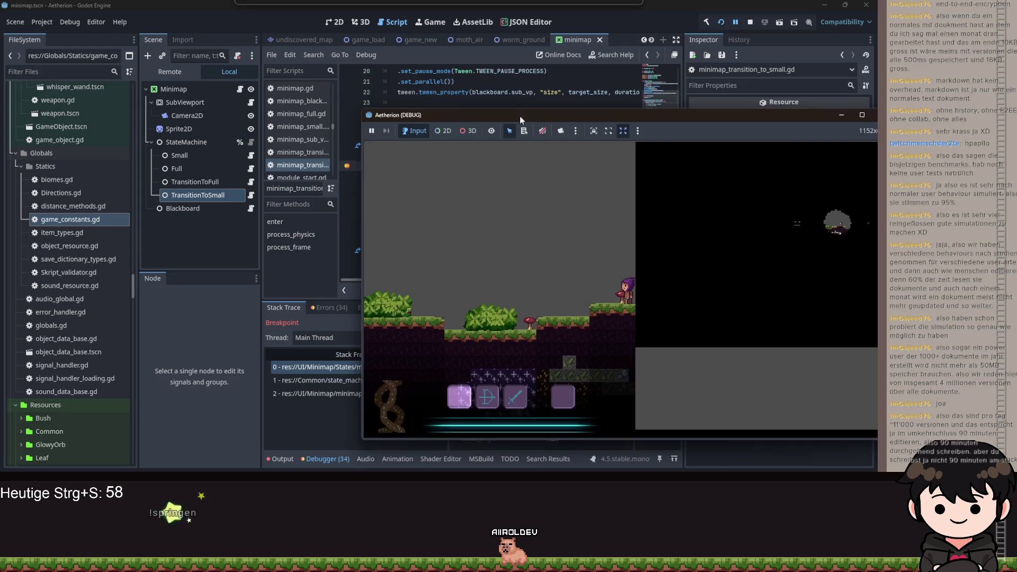
{"action": "left_click", "coordinate": [347, 168]}
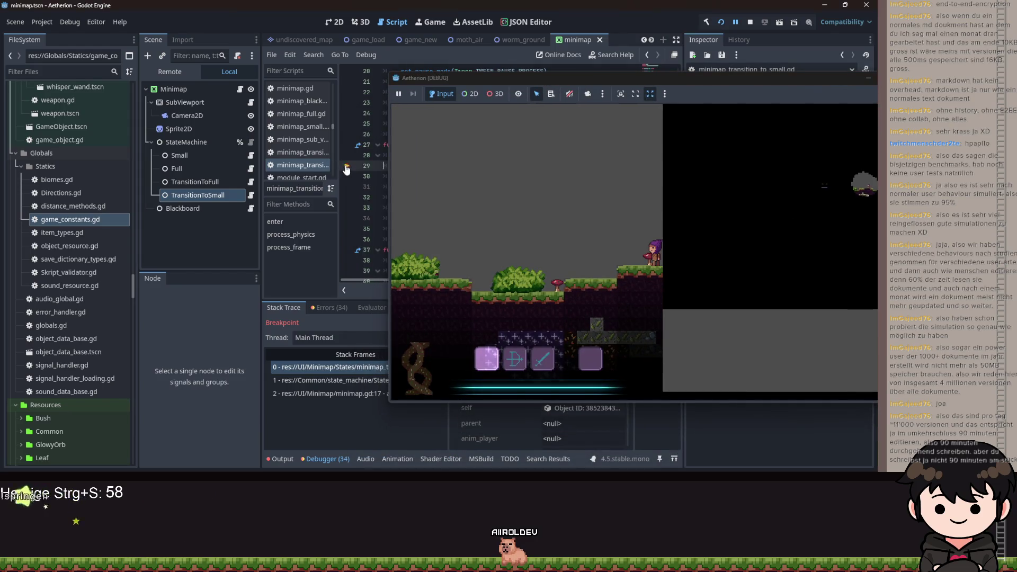
{"action": "left_click_drag", "start_coordinate": [583, 78], "coordinate": [371, 93]}
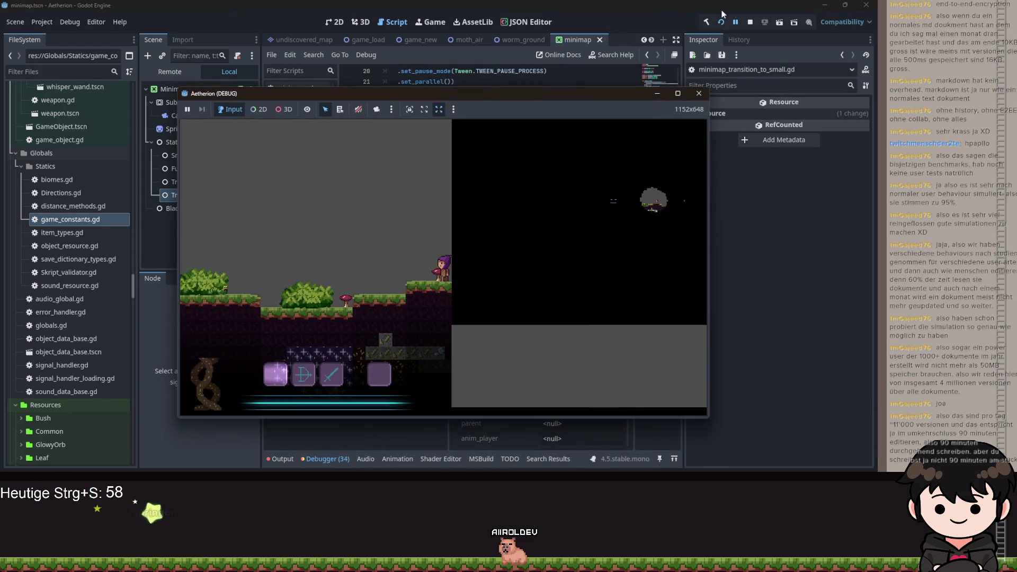
{"action": "left_click", "coordinate": [736, 22]}
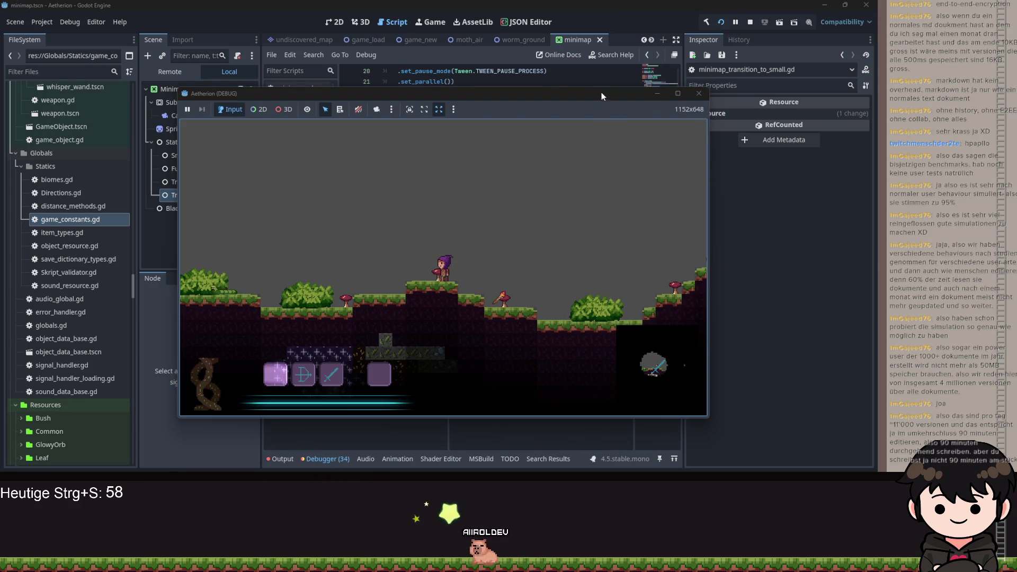
{"action": "left_click_drag", "start_coordinate": [601, 94], "coordinate": [672, 90]}
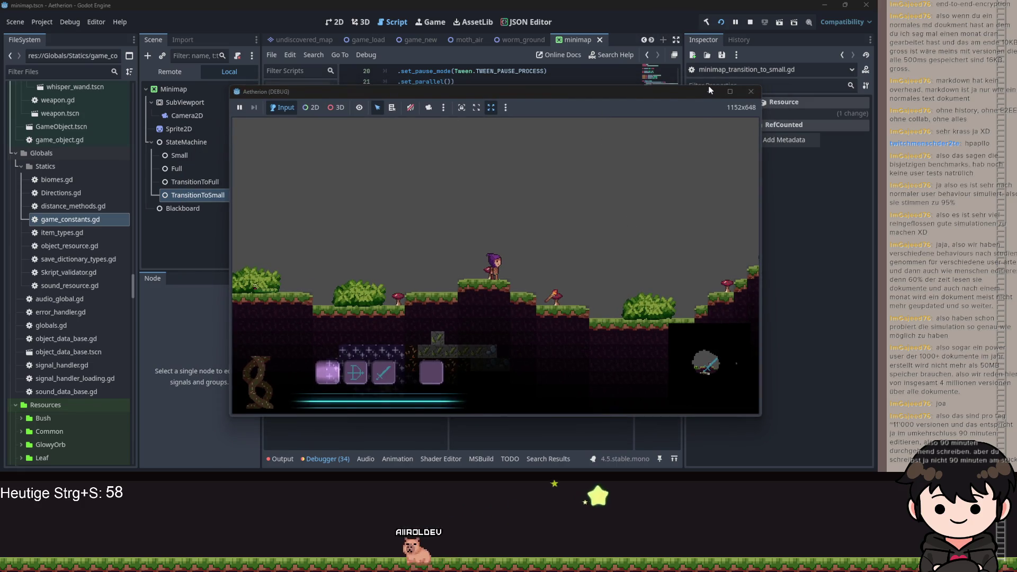
{"action": "key", "text": "F8"}
{"action": "scroll", "coordinate": [535, 158], "scroll_direction": "up", "scroll_amount": 5}
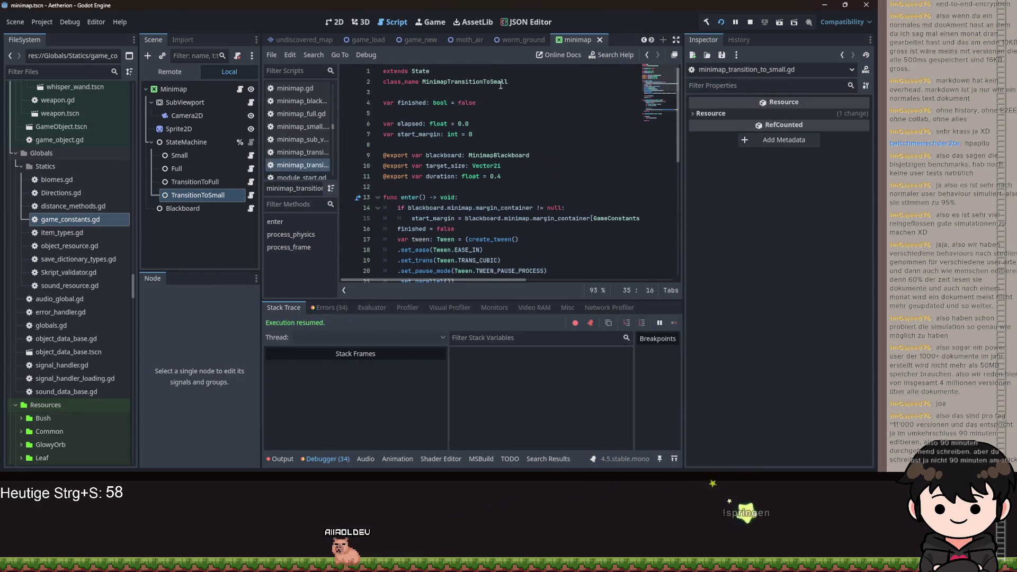
Hide the running game and set a breakpoint on line 34
{"action": "scroll", "coordinate": [535, 158], "scroll_direction": "down", "scroll_amount": 5}
{"action": "left_click", "coordinate": [535, 157]}
{"action": "scroll", "coordinate": [534, 157], "scroll_direction": "down", "scroll_amount": 1}
{"action": "left_click_drag", "start_coordinate": [537, 281], "coordinate": [672, 271]}
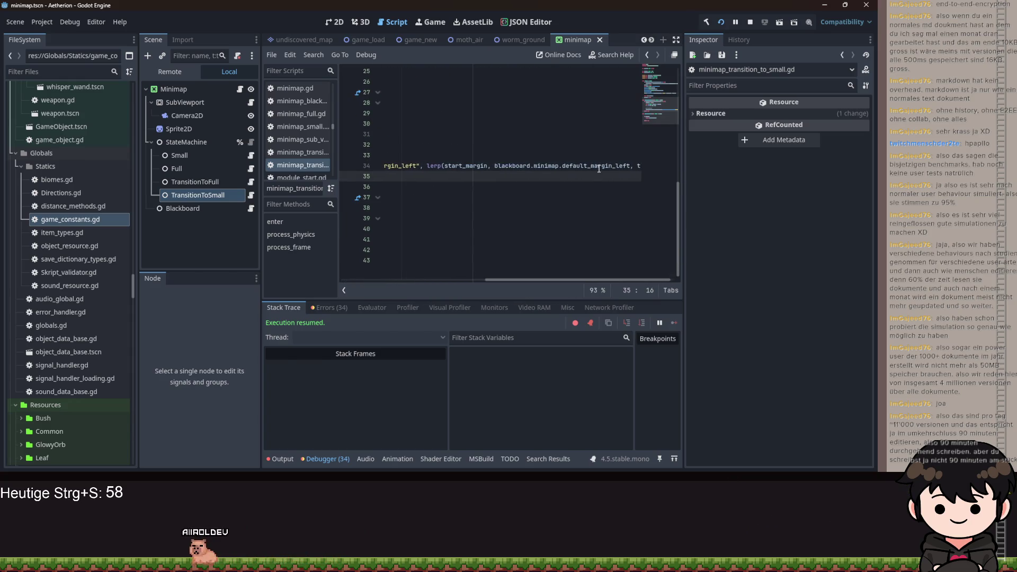
{"action": "left_click", "coordinate": [538, 447]}
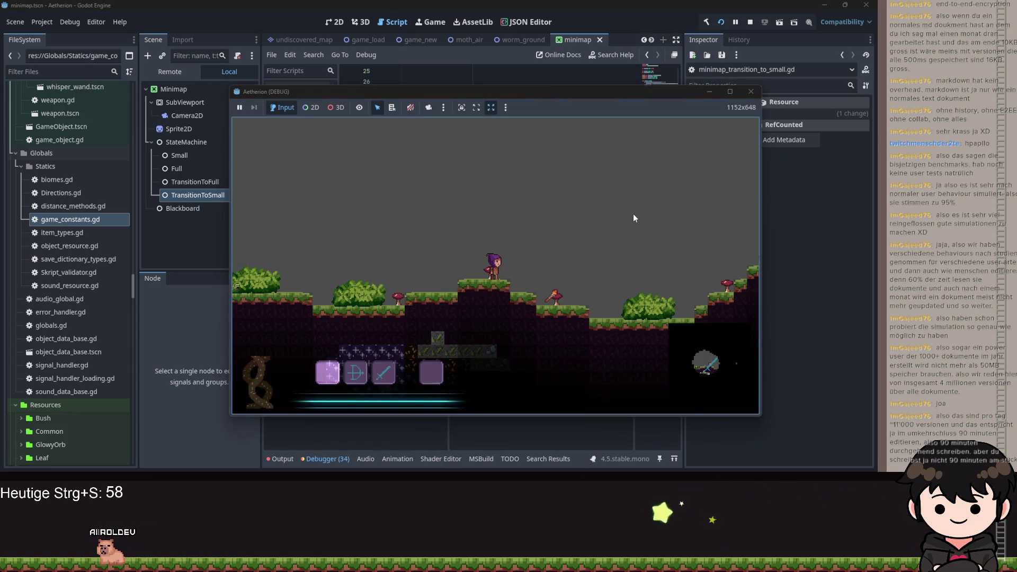
{"action": "left_click", "coordinate": [712, 92]}
{"action": "left_click_drag", "start_coordinate": [561, 281], "coordinate": [580, 280]}
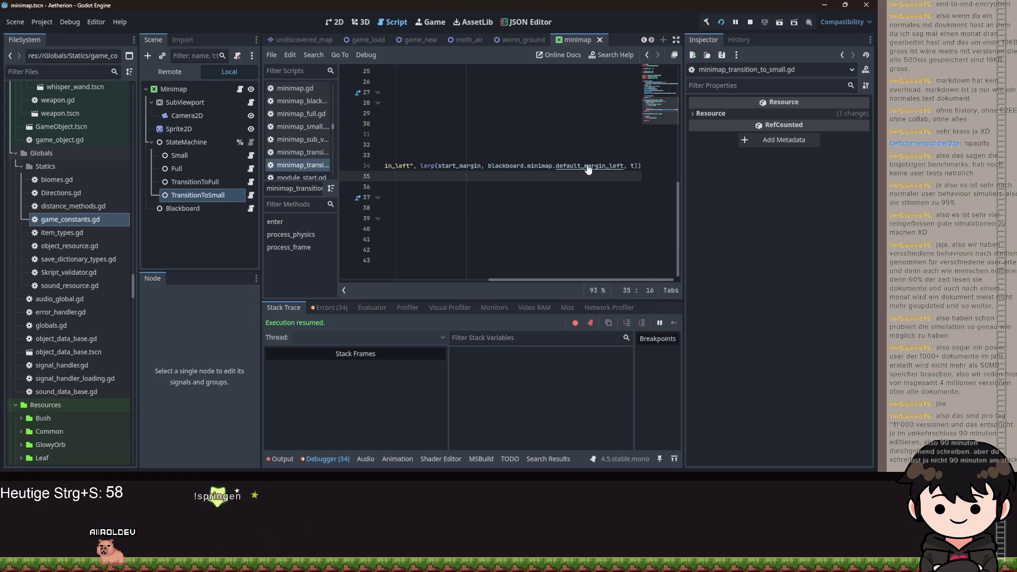
{"action": "mouse_move", "coordinate": [596, 165]}
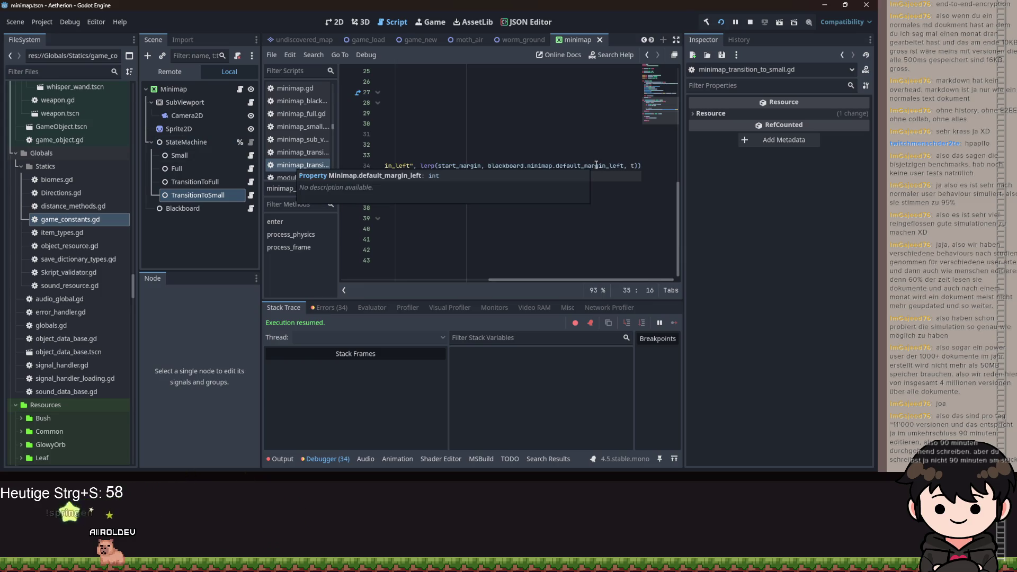
{"action": "left_click_drag", "start_coordinate": [551, 279], "coordinate": [404, 281]}
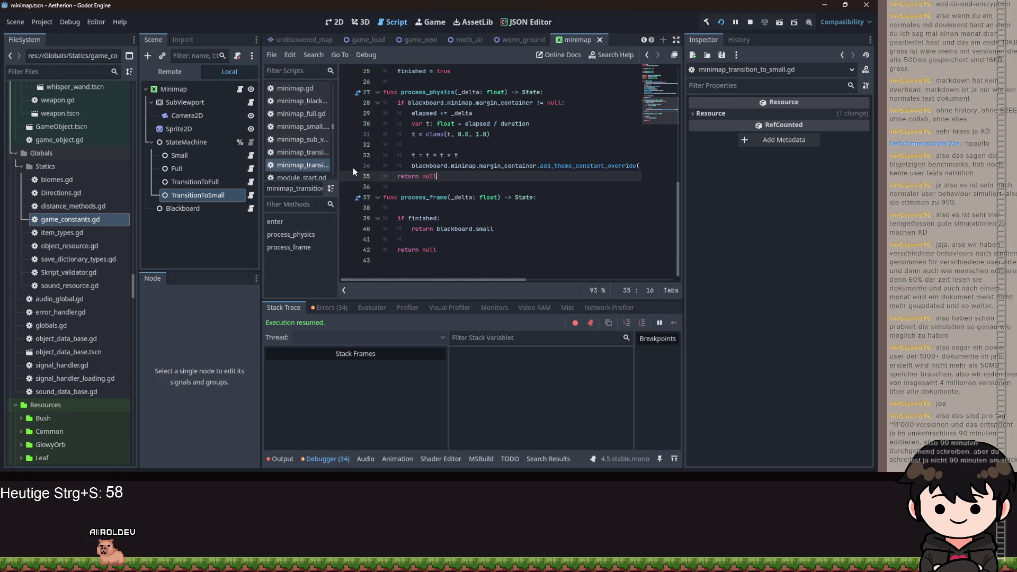
{"action": "left_click", "coordinate": [353, 168]}
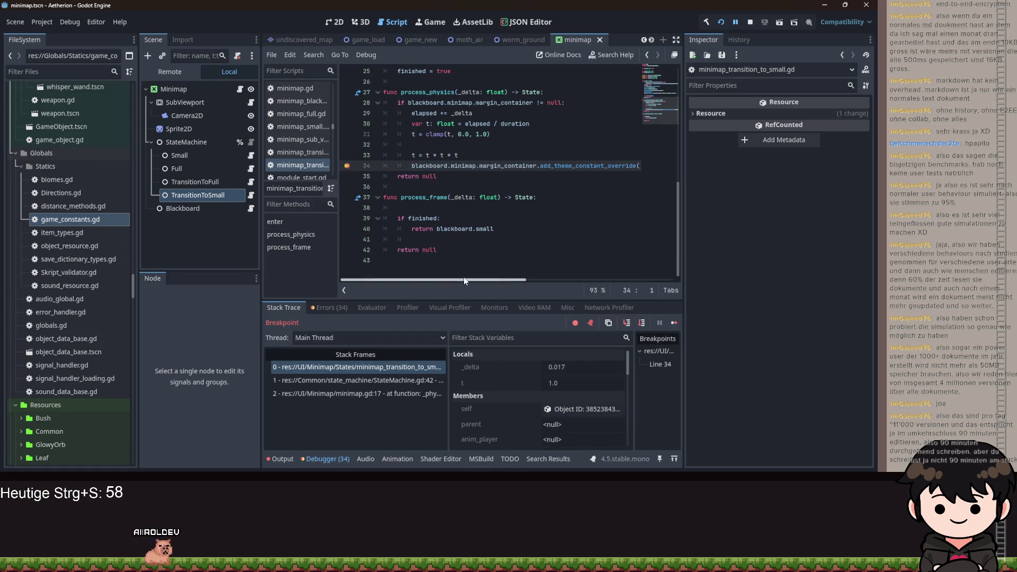
Delete blank lines 38 and 23, save the script, and continue past the breakpoint
{"action": "scroll", "coordinate": [495, 211], "scroll_direction": "up", "scroll_amount": 1}
{"action": "scroll", "coordinate": [495, 215], "scroll_direction": "down", "scroll_amount": 1}
{"action": "left_click", "coordinate": [434, 211]}
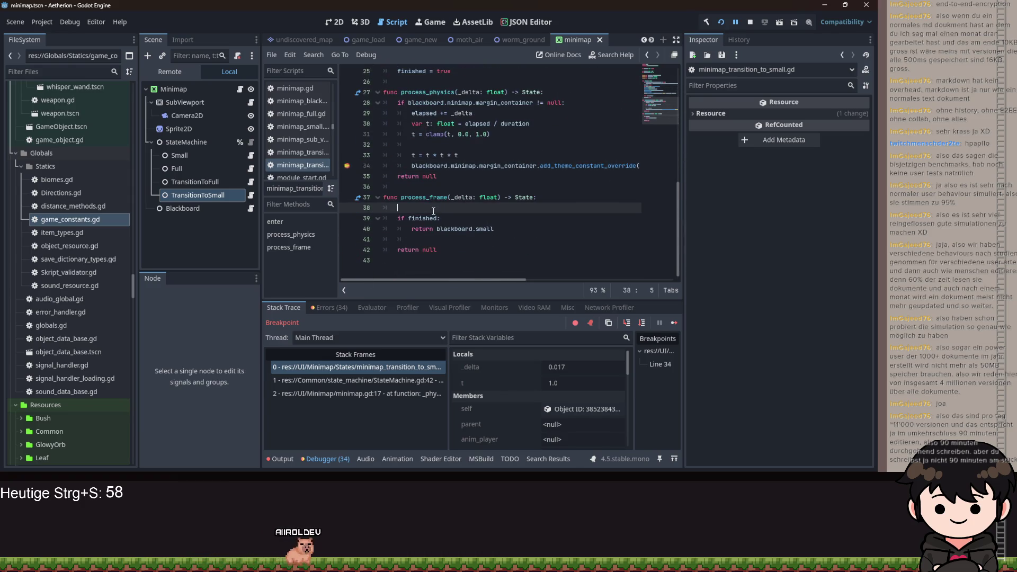
{"action": "key", "text": "BackSpace"}
{"action": "scroll", "coordinate": [456, 214], "scroll_direction": "up", "scroll_amount": 4}
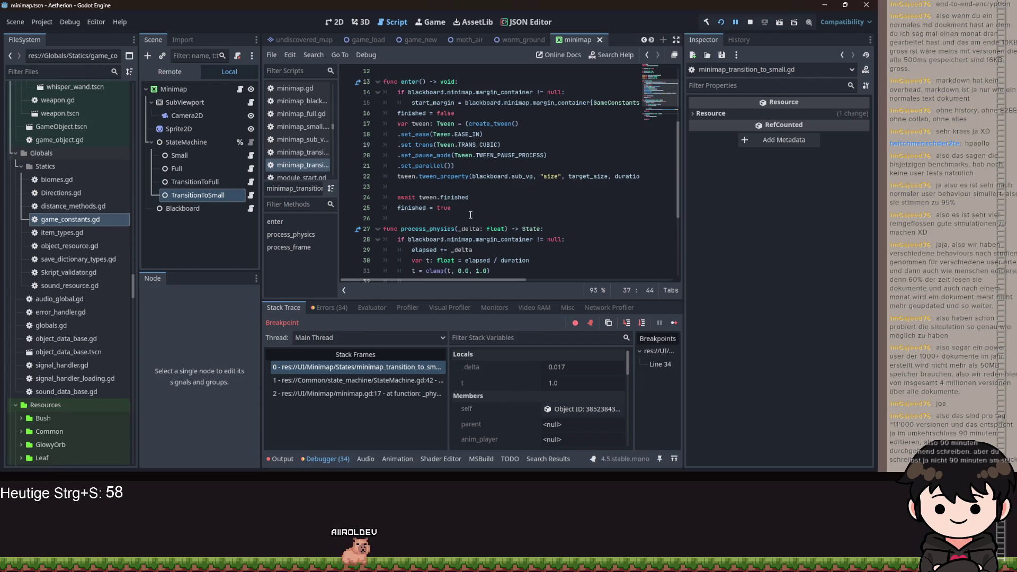
{"action": "left_click", "coordinate": [424, 188]}
{"action": "key", "text": "BackSpace"}
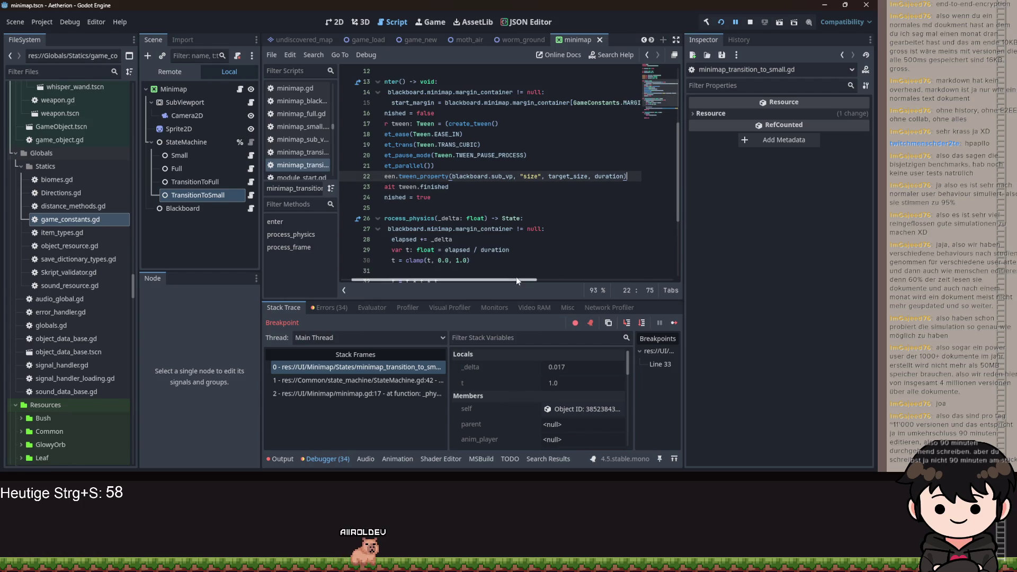
{"action": "left_click", "coordinate": [512, 219]}
{"action": "scroll", "coordinate": [513, 224], "scroll_direction": "down", "scroll_amount": 2}
{"action": "scroll", "coordinate": [513, 224], "scroll_direction": "down", "scroll_amount": 1}
{"action": "key", "text": "ctrl+s"}
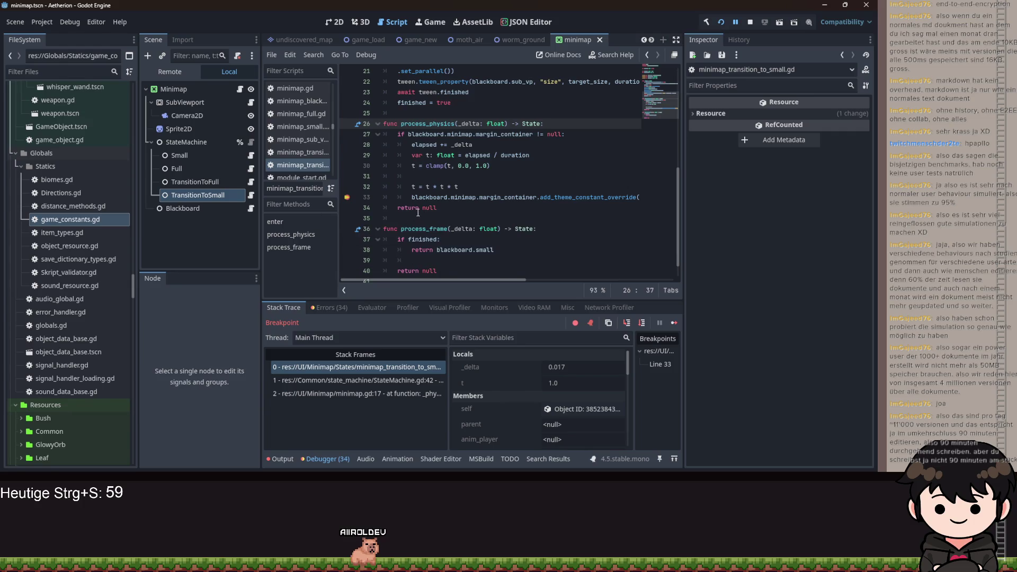
{"action": "left_click", "coordinate": [732, 22]}
{"action": "key", "text": "F12"}
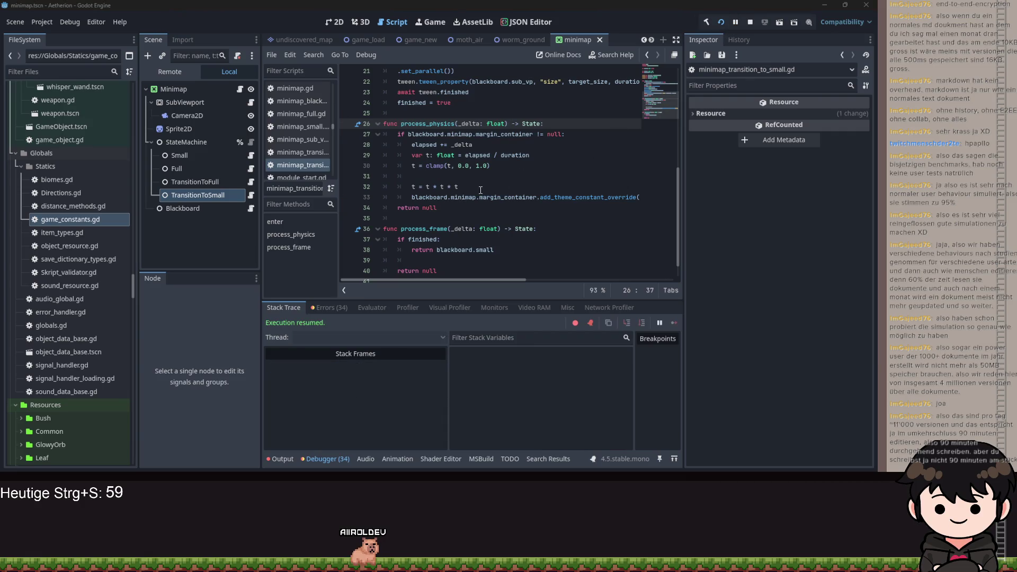
Restart the game, load Spielstand 2 via Spiel Laden, and toggle the map with M four times
{"action": "left_click", "coordinate": [722, 23]}
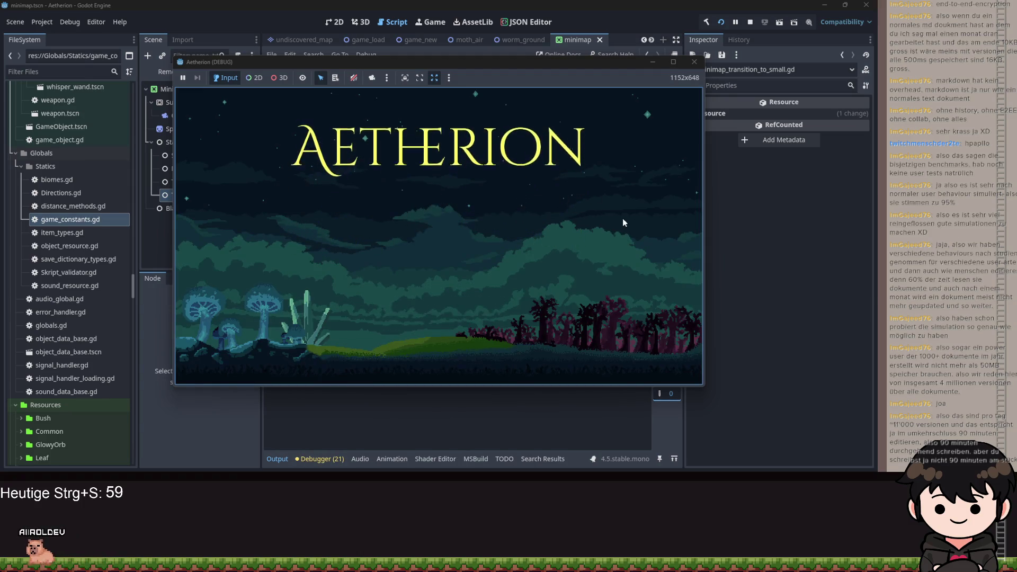
{"action": "left_click", "coordinate": [427, 248]}
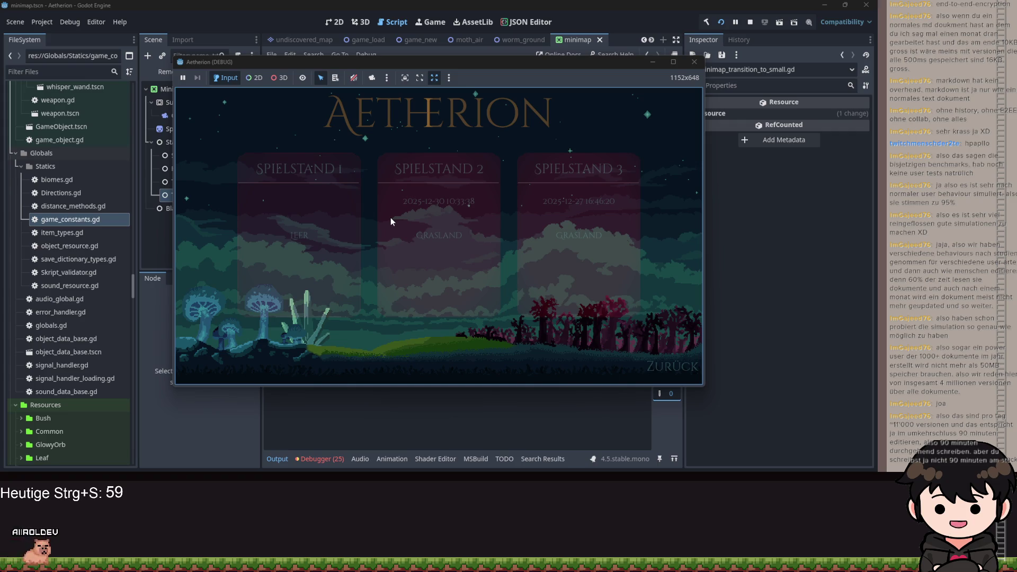
{"action": "left_click", "coordinate": [391, 222]}
{"action": "key", "text": "m"}
{"action": "key", "text": "m"}
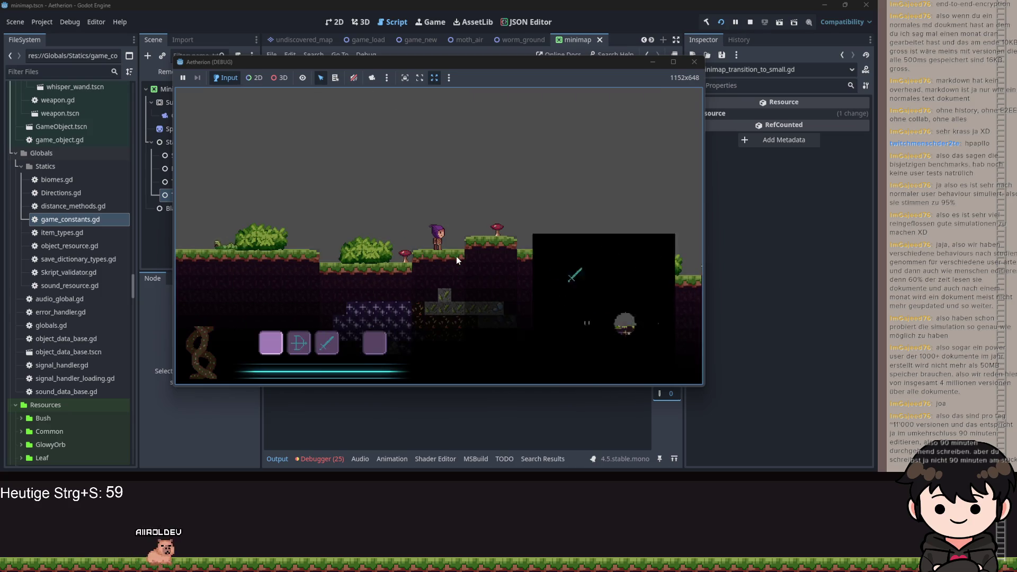
{"action": "key", "text": "m"}
{"action": "key", "text": "m"}
{"action": "key", "text": "m"}
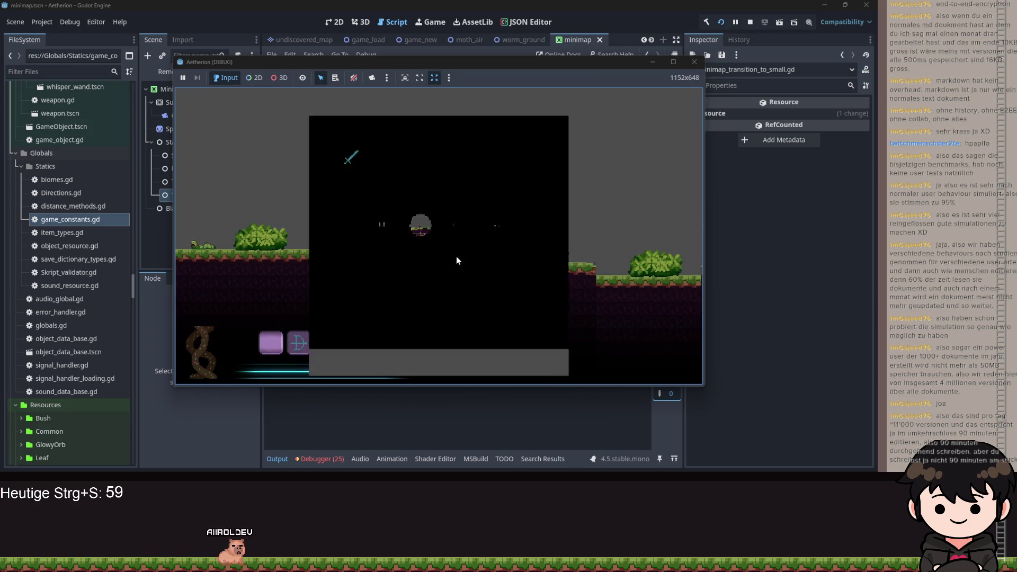
{"action": "key", "text": "m"}
{"action": "key", "text": "m"}
{"action": "key", "text": "m"}
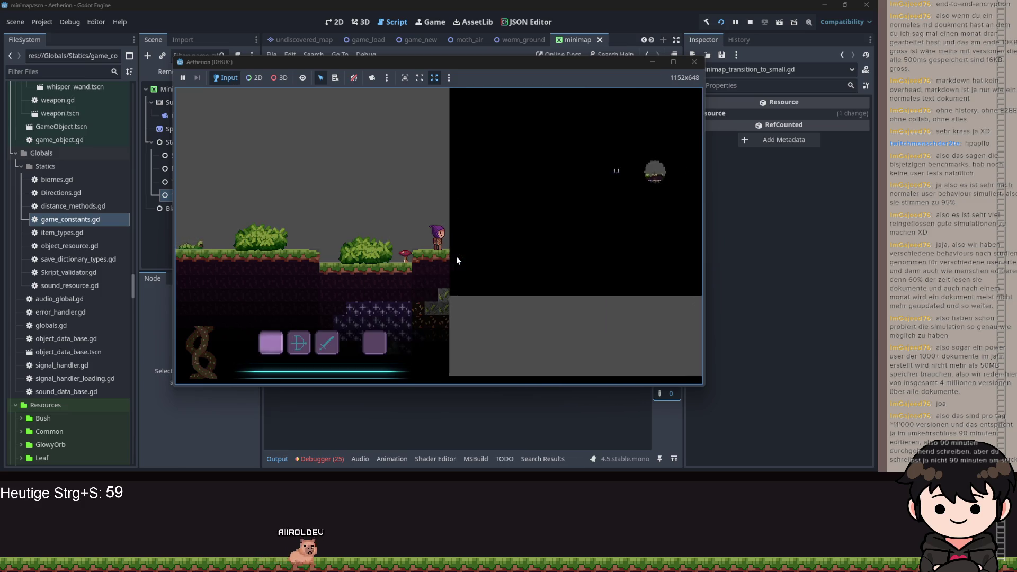
{"action": "key", "text": "m"}
{"action": "key", "text": "m"}
{"action": "key", "text": "m"}
{"action": "key", "text": "m"}
{"action": "key", "text": "m"}
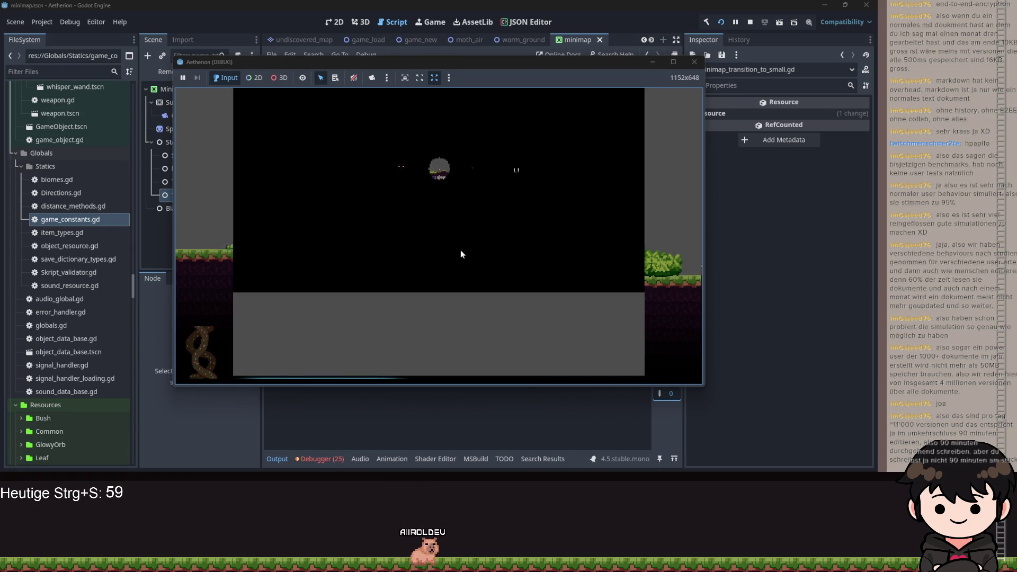
Shrink the map, close the game, and add a breakpoint on line 28's elapsed += _delta
{"action": "key", "text": "m"}
{"action": "key", "text": "F8"}
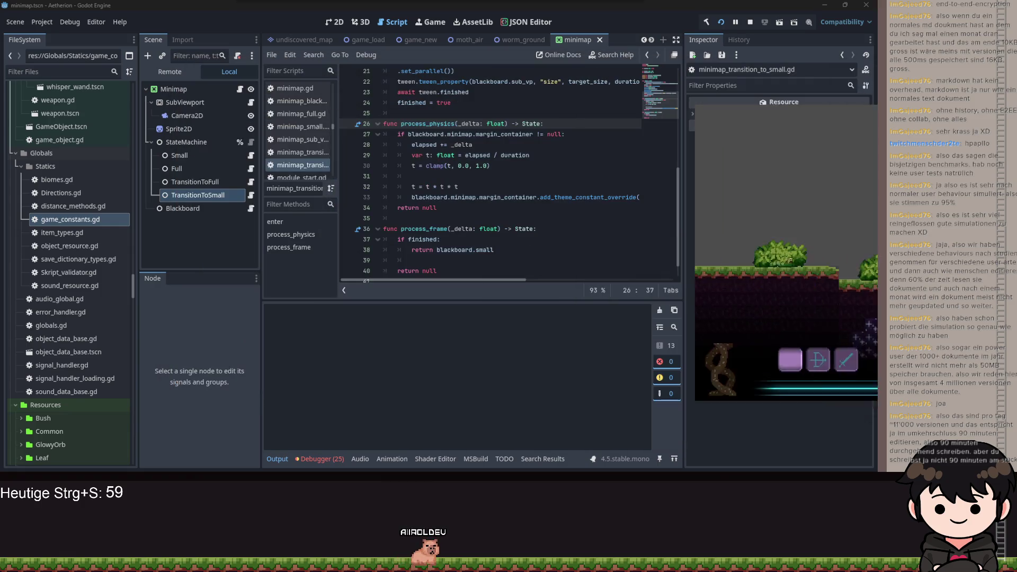
{"action": "left_click", "coordinate": [451, 209]}
{"action": "scroll", "coordinate": [445, 209], "scroll_direction": "up", "scroll_amount": 2}
{"action": "scroll", "coordinate": [439, 210], "scroll_direction": "down", "scroll_amount": 1}
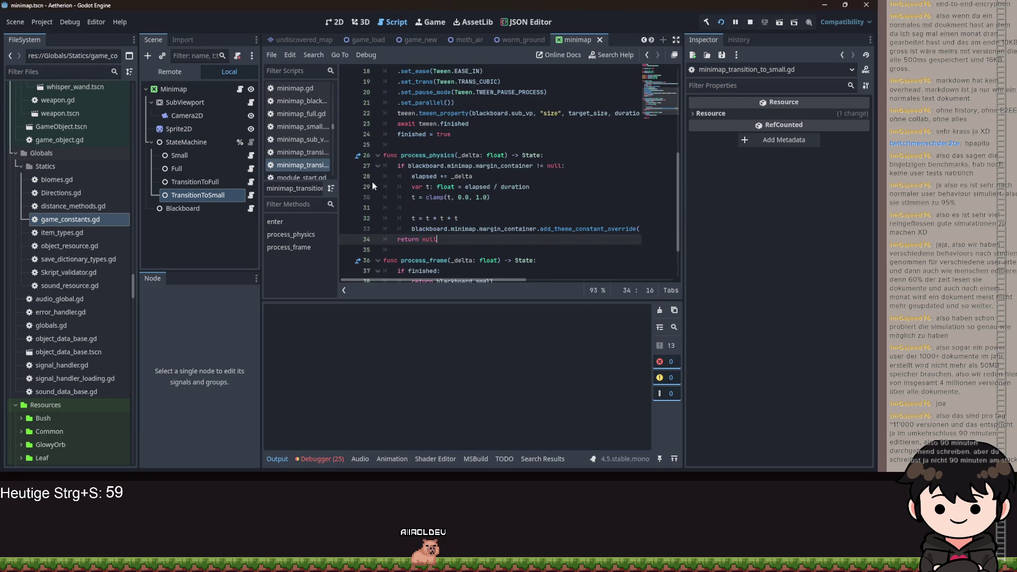
{"action": "left_click", "coordinate": [348, 176], "text": "shift"}
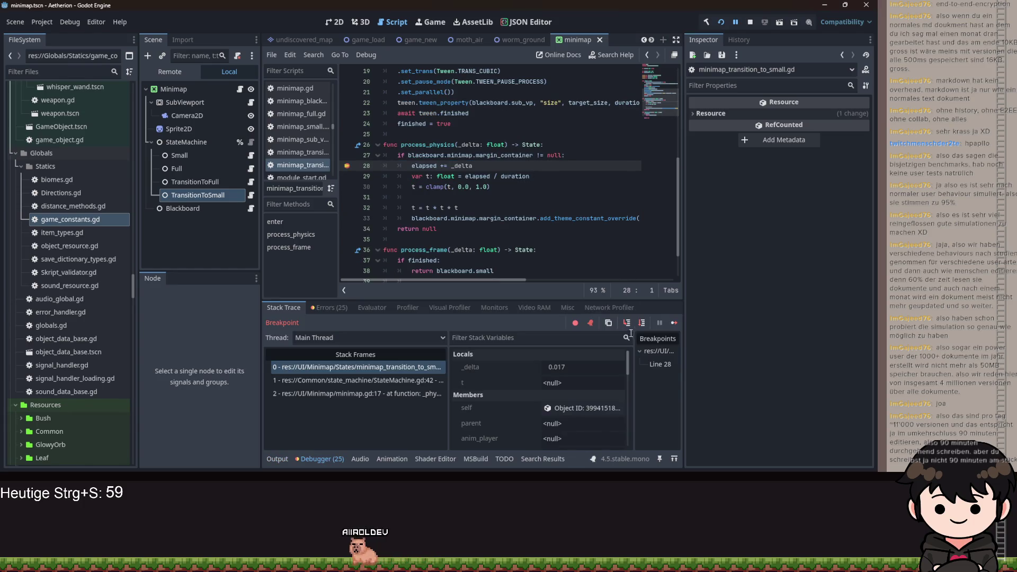
Step through process_physics to the return line and out into the state machine
{"action": "left_click", "coordinate": [626, 322]}
{"action": "left_click", "coordinate": [626, 323]}
{"action": "left_click", "coordinate": [625, 322]}
{"action": "left_click", "coordinate": [625, 323]}
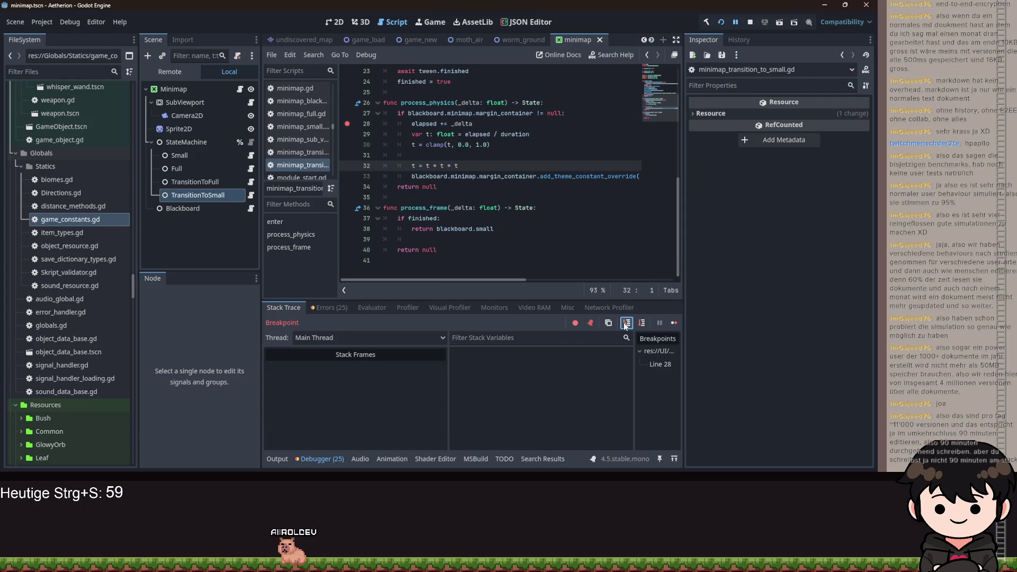
{"action": "left_click", "coordinate": [625, 322]}
{"action": "left_click", "coordinate": [624, 323]}
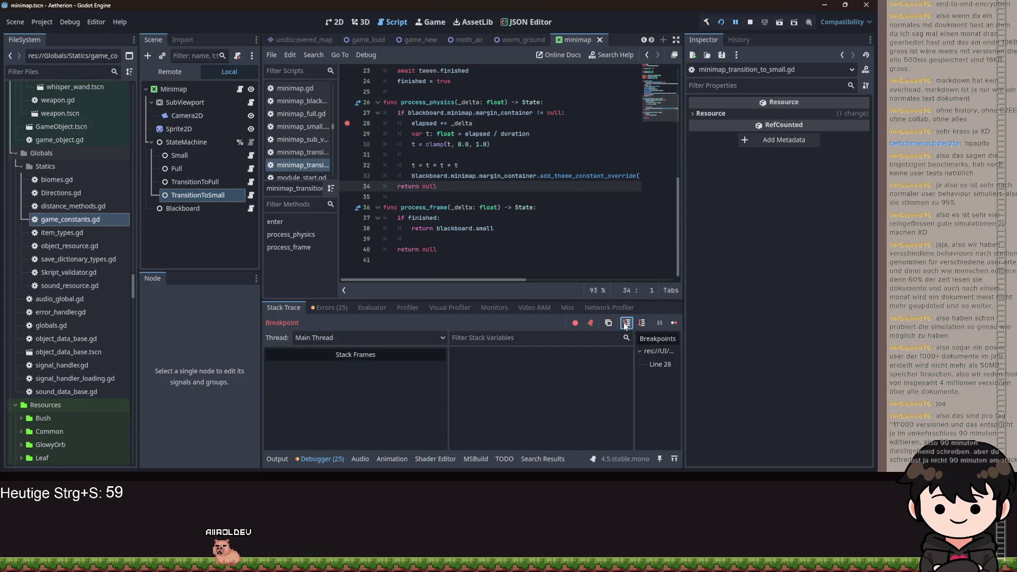
{"action": "left_click", "coordinate": [625, 322]}
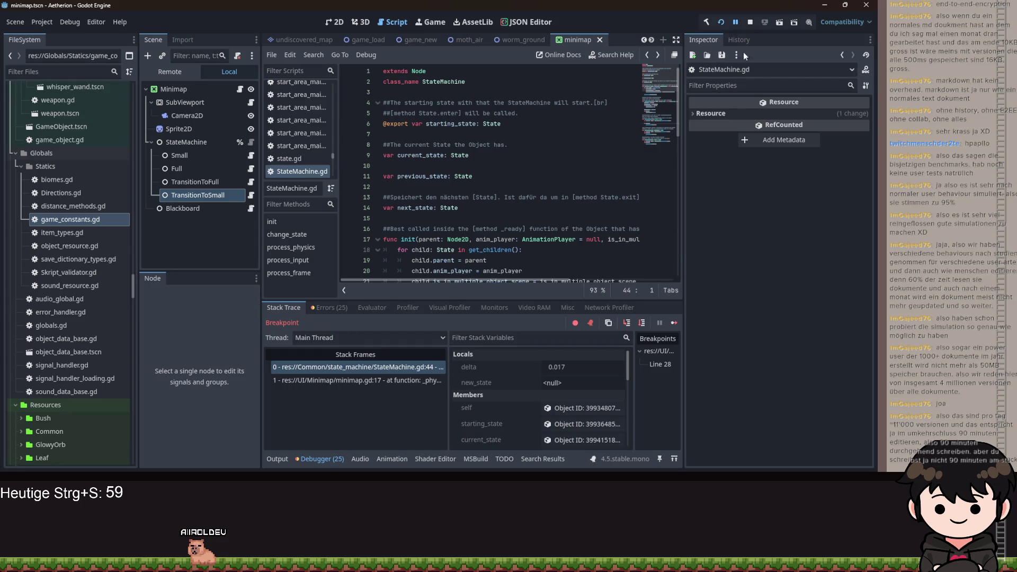
Pause the game and inspect the state machine, minimap.gd and transition script stack frames
{"action": "left_click", "coordinate": [736, 23]}
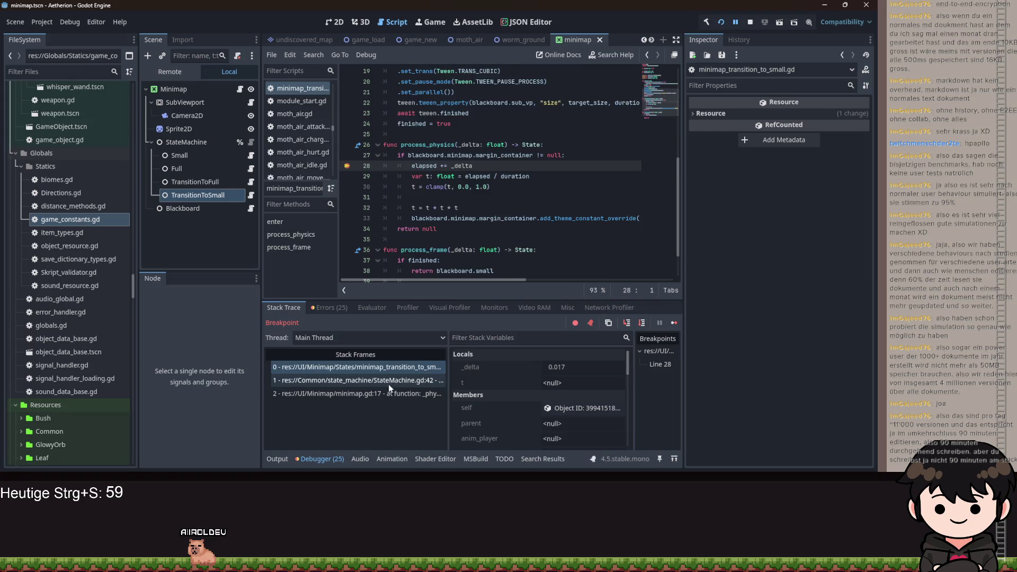
{"action": "left_click", "coordinate": [392, 379]}
{"action": "key", "text": "Down"}
{"action": "left_click", "coordinate": [392, 380]}
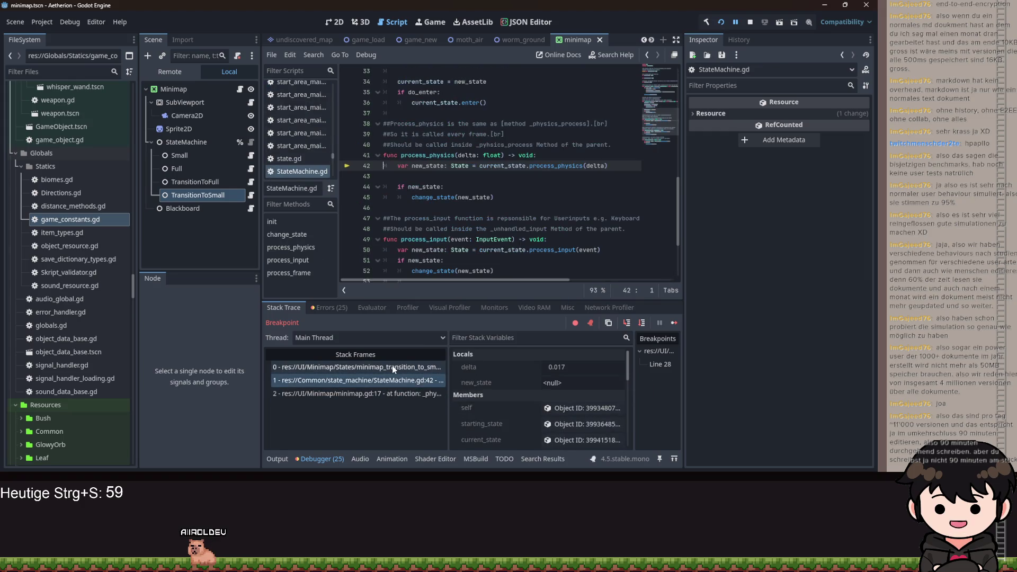
{"action": "left_click", "coordinate": [392, 367]}
{"action": "mouse_move", "coordinate": [507, 281]}
{"action": "left_mouse_down"}
{"action": "mouse_move", "coordinate": [660, 276]}
{"action": "mouse_move", "coordinate": [504, 268]}
{"action": "left_mouse_up"}
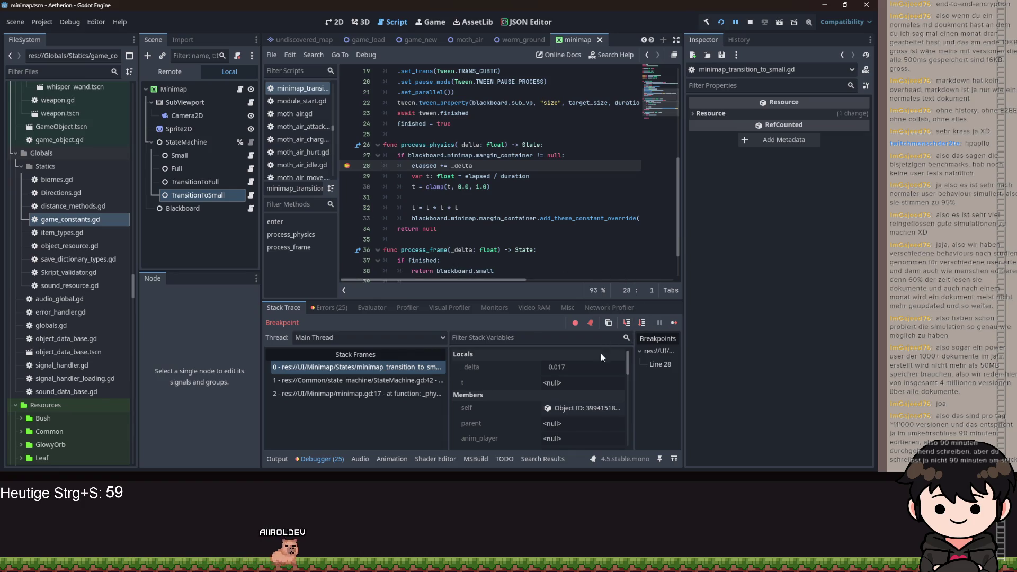
{"action": "scroll", "coordinate": [593, 371], "scroll_direction": "down", "scroll_amount": 5}
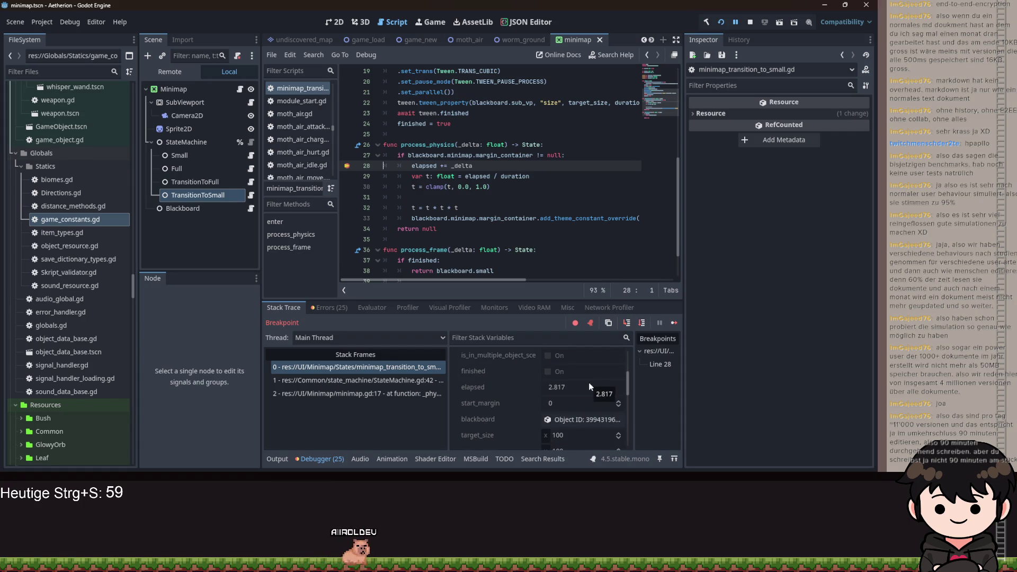
{"action": "scroll", "coordinate": [589, 382], "scroll_direction": "up", "scroll_amount": 1}
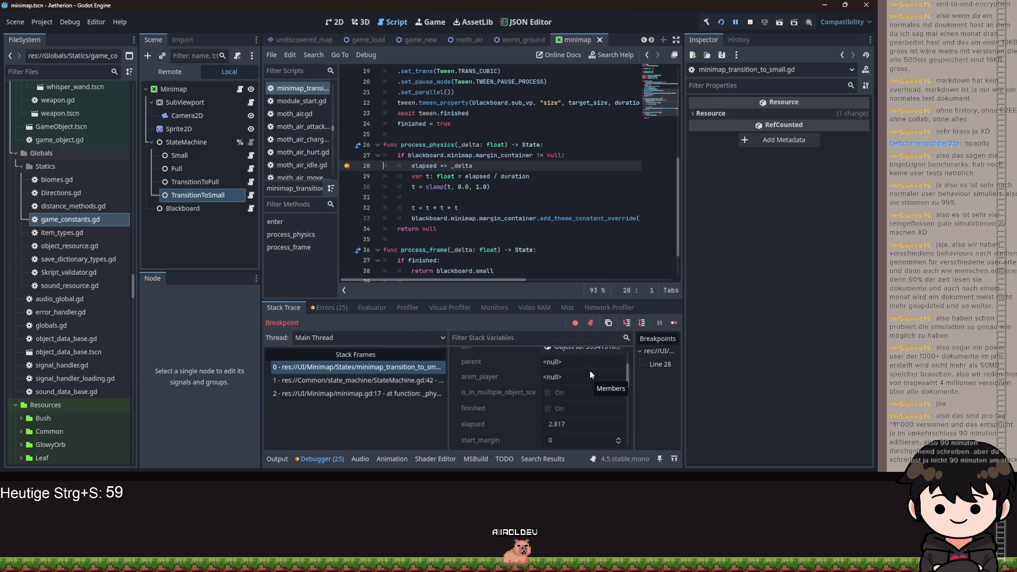
Step through the t calculation and clamp lines, seeing t reach 1.0
{"action": "left_click", "coordinate": [631, 323]}
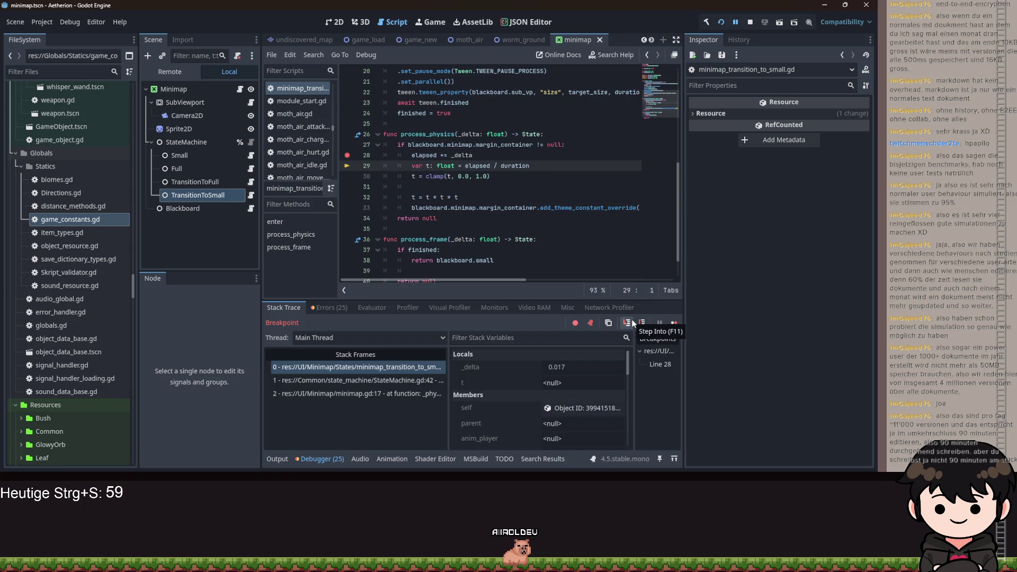
{"action": "left_click", "coordinate": [631, 322]}
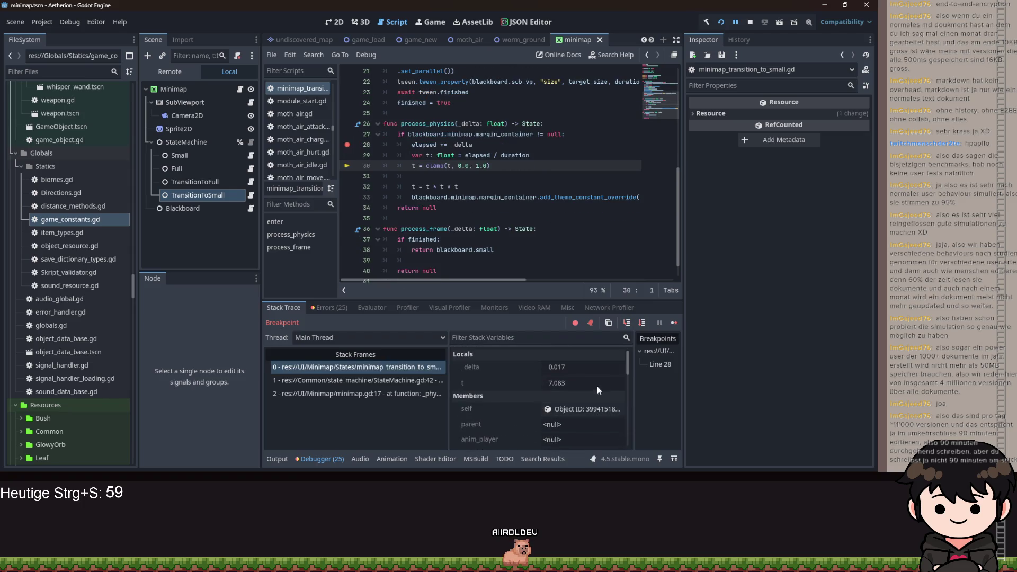
{"action": "left_click", "coordinate": [627, 323]}
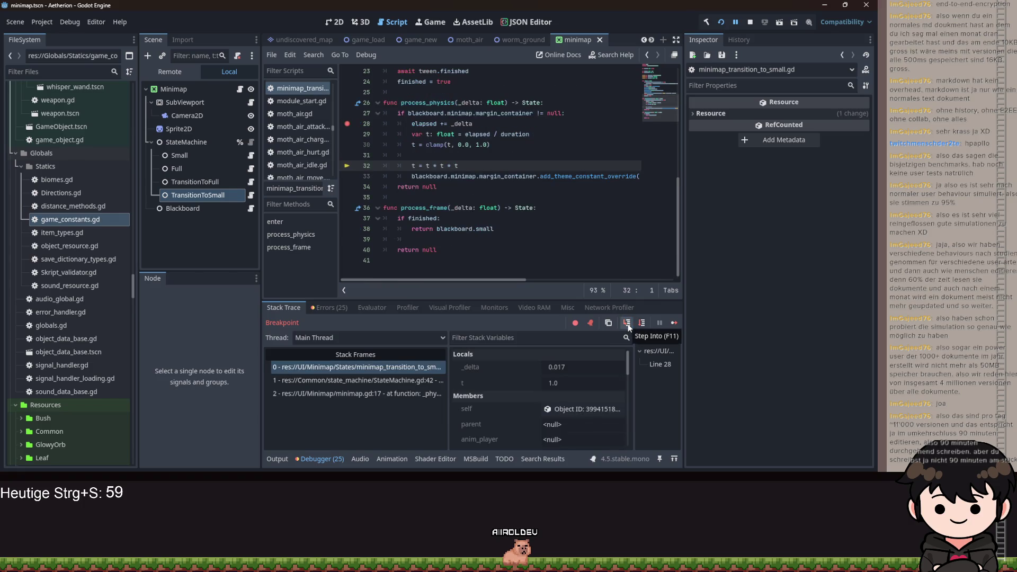
{"action": "left_click", "coordinate": [627, 323]}
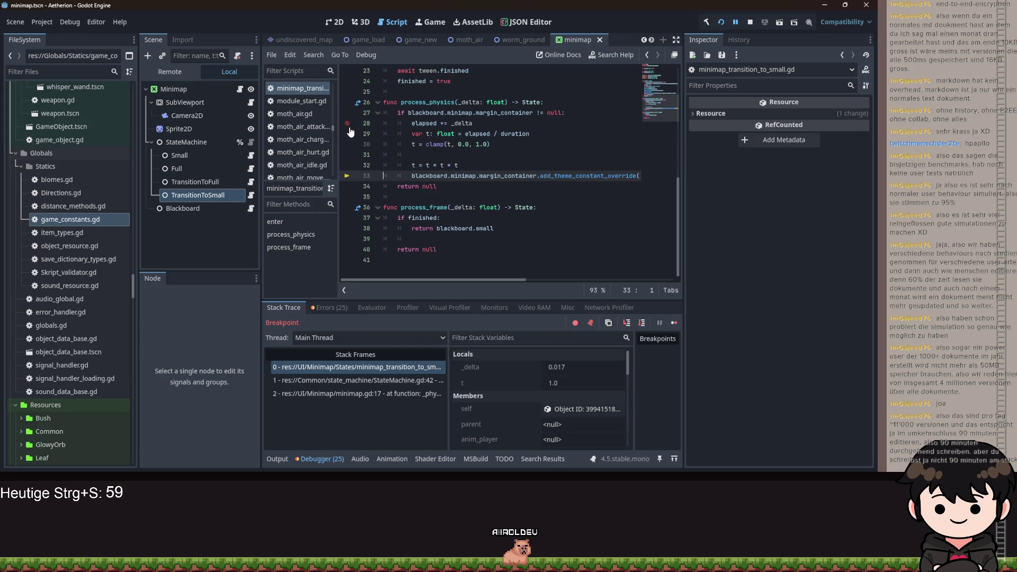
{"action": "scroll", "coordinate": [502, 124], "scroll_direction": "up", "scroll_amount": 7}
Add 'elapsed = 0.0' as the first line of enter(), save, and resume the game
{"action": "left_click", "coordinate": [491, 199]}
{"action": "key", "text": "Return"}
{"action": "type", "text": "elapsed = 0.0"}
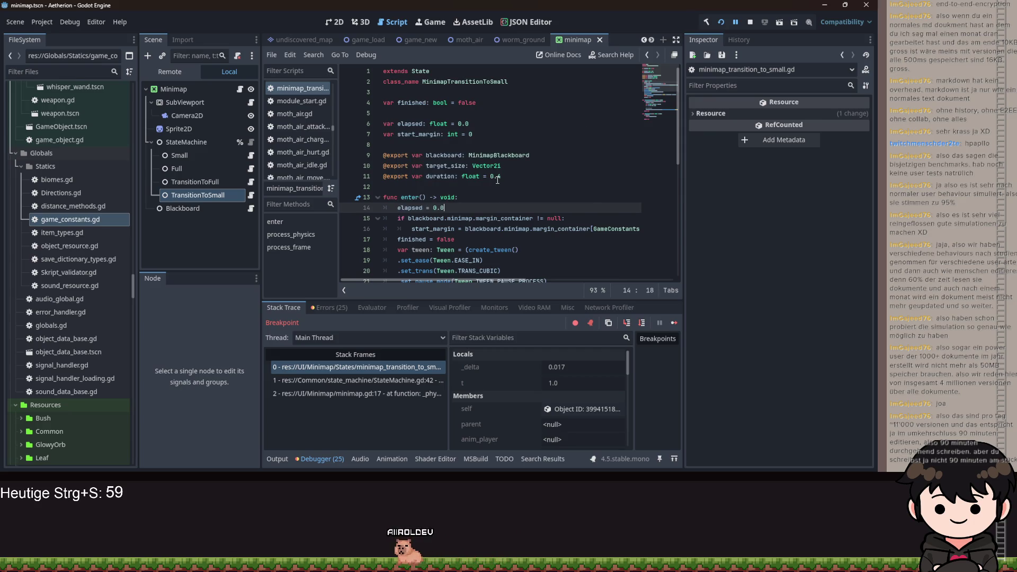
{"action": "key", "text": "ctrl+s"}
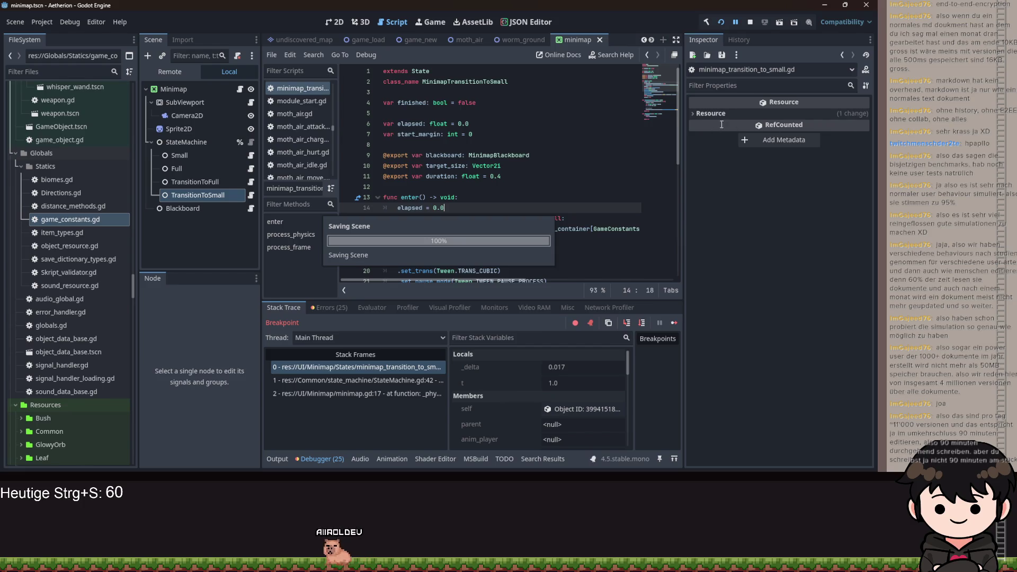
{"action": "left_click", "coordinate": [736, 26]}
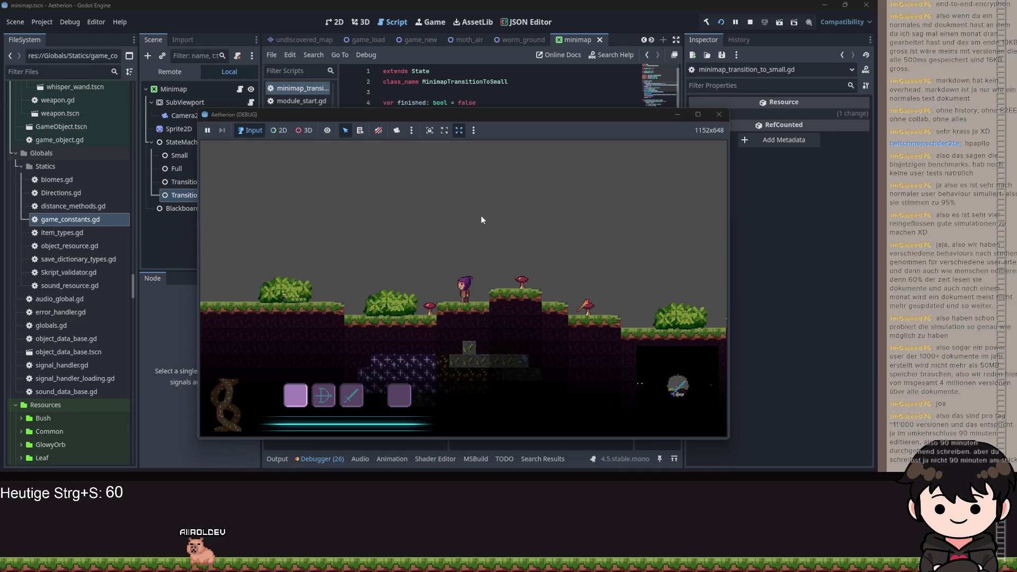
{"action": "left_click", "coordinate": [481, 218]}
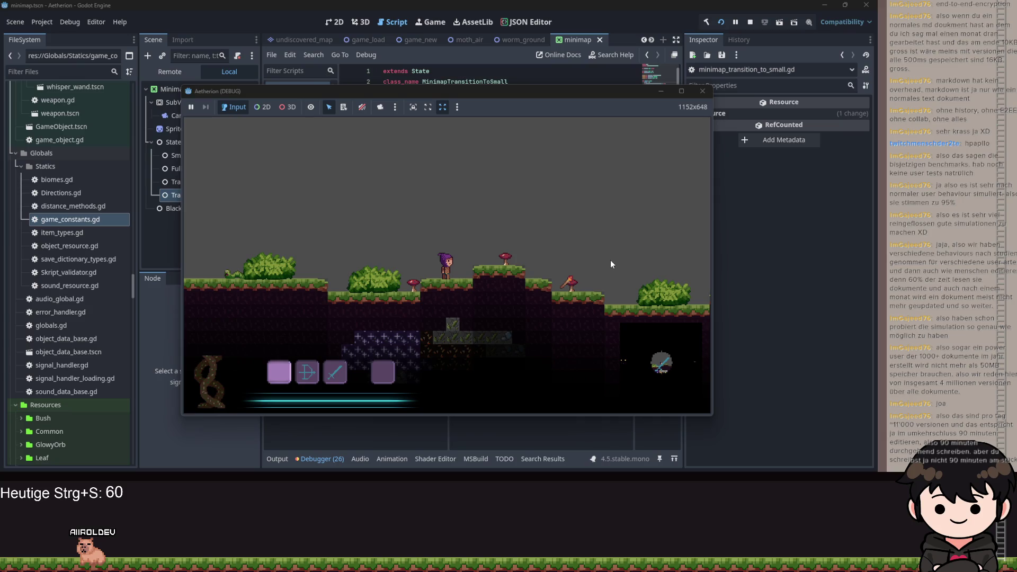
Close the game, rerun the project, and load a saved game from Spiel Laden
{"action": "left_click", "coordinate": [682, 91]}
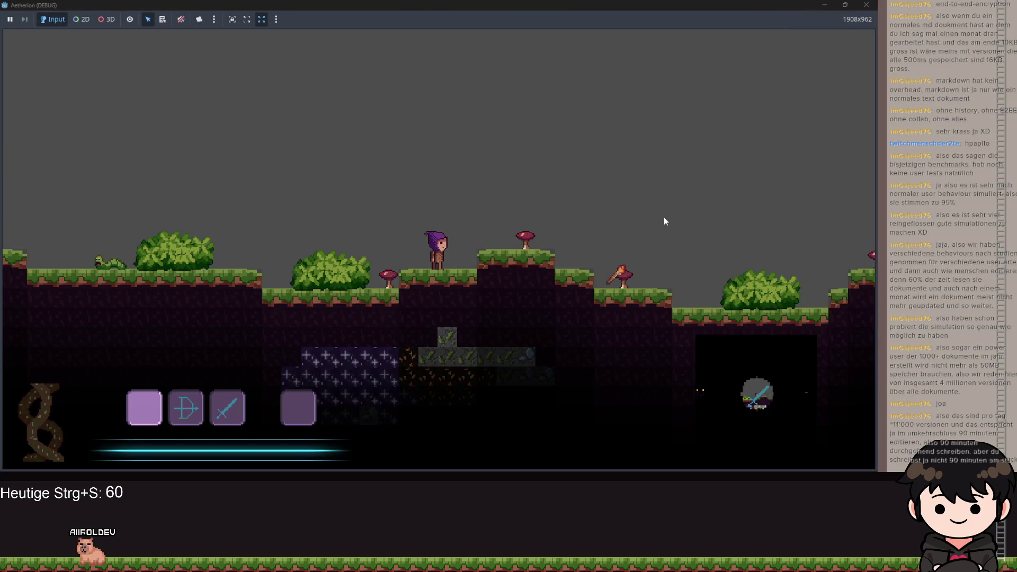
{"action": "key", "text": "space"}
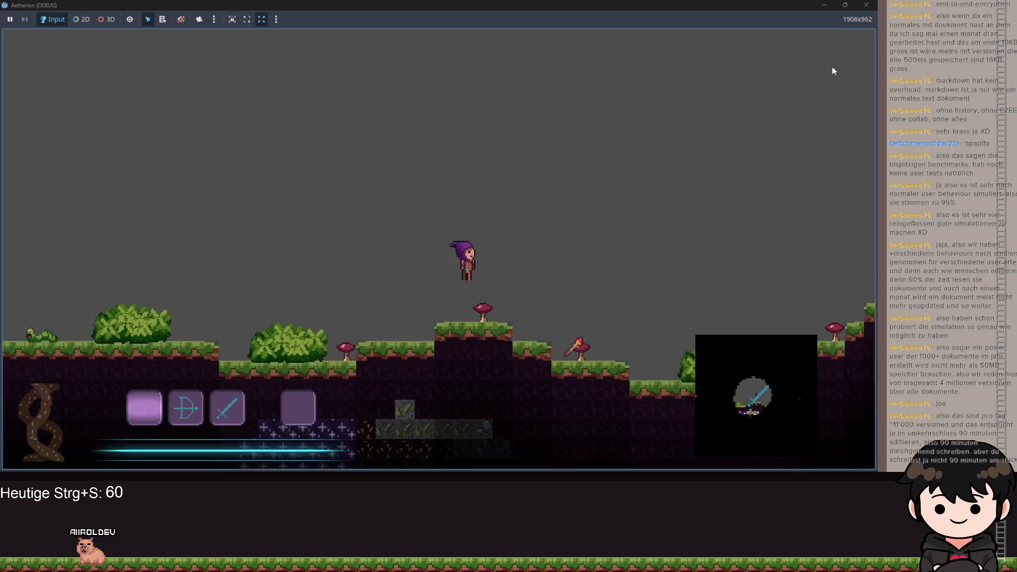
{"action": "left_click", "coordinate": [867, 6]}
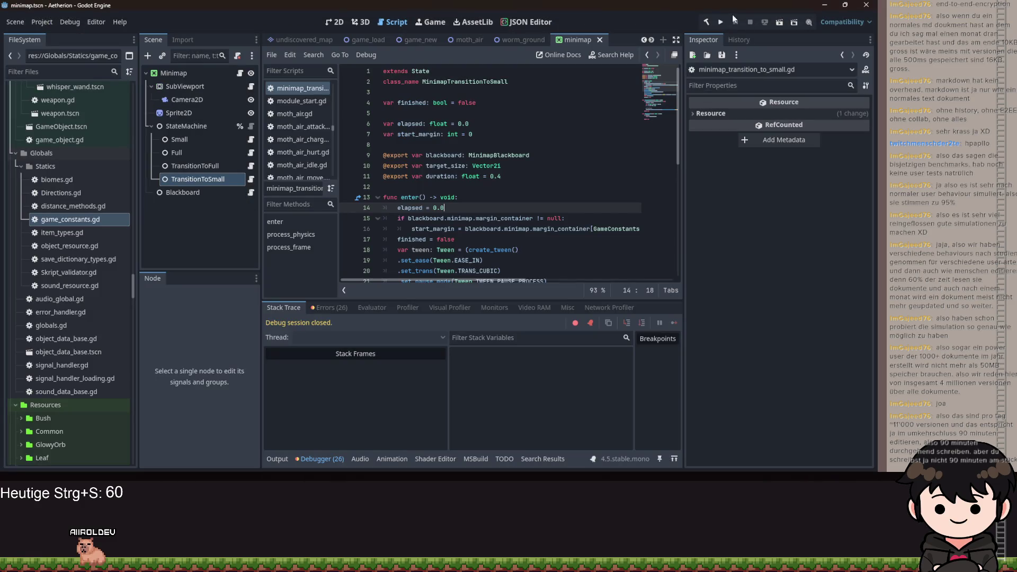
{"action": "left_click", "coordinate": [727, 22]}
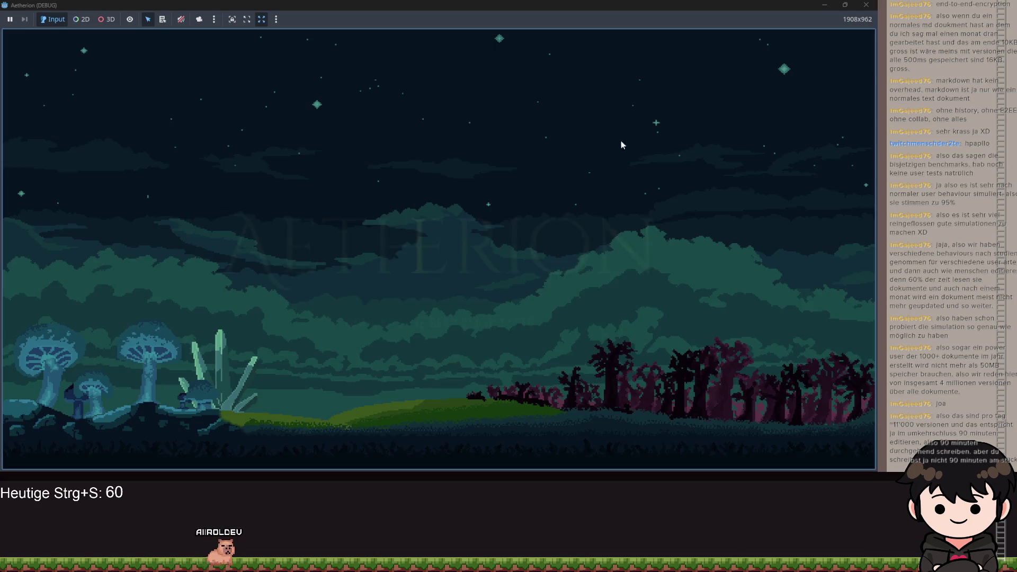
{"action": "left_click", "coordinate": [380, 257]}
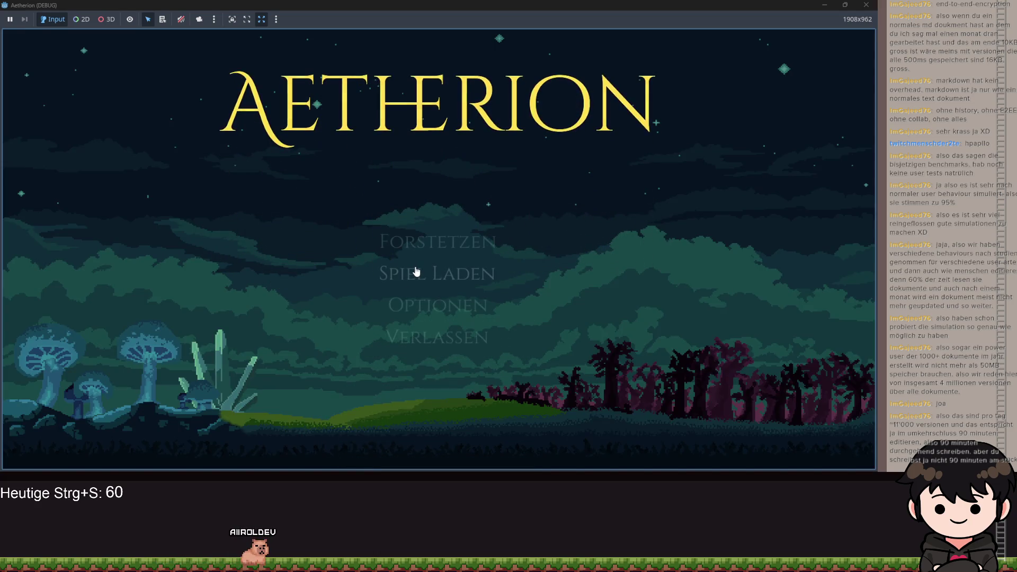
{"action": "left_click", "coordinate": [432, 274]}
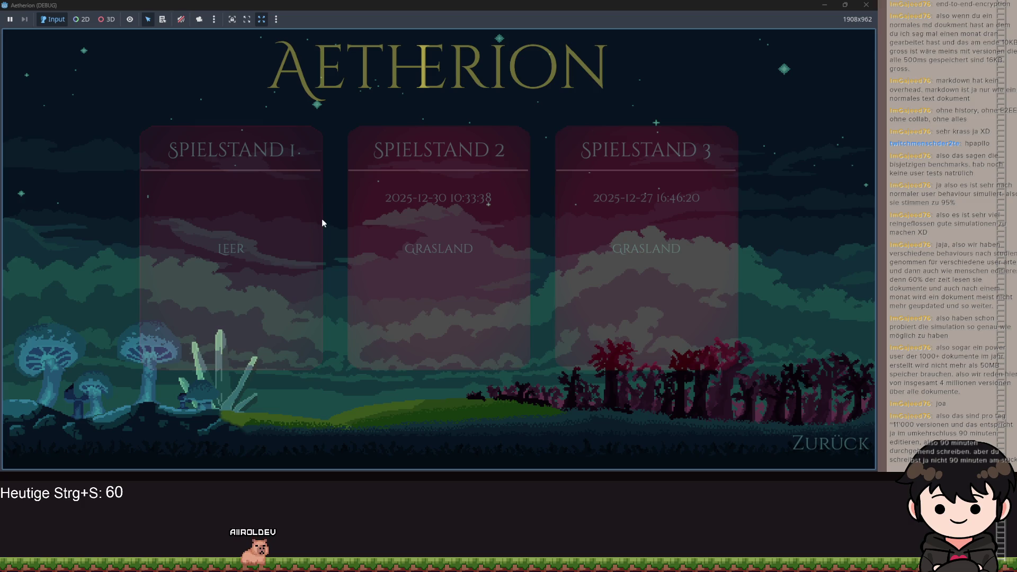
{"action": "left_click", "coordinate": [323, 220]}
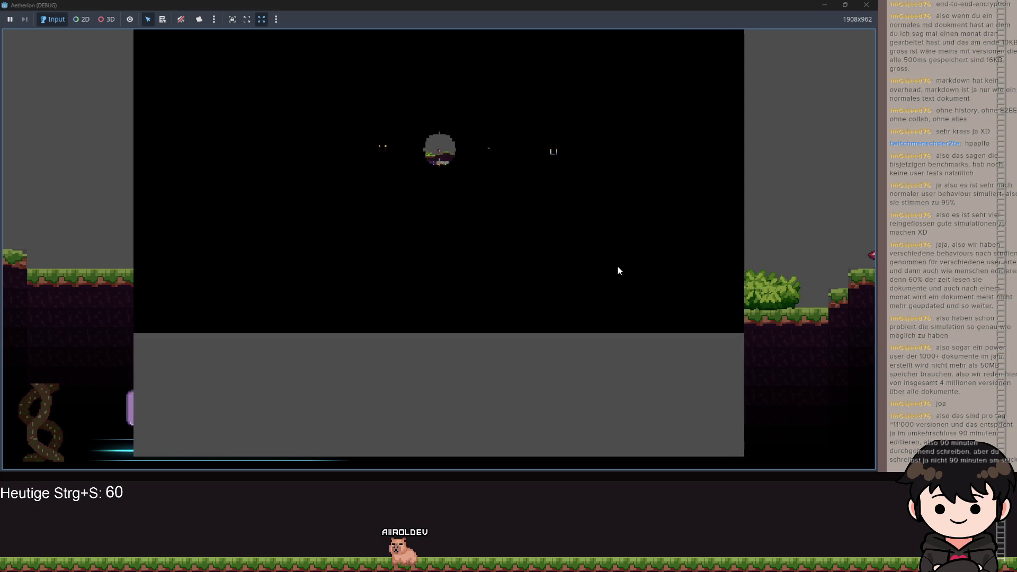
Hide the game, inspect margin_container's tooltip on line 34, then select the Globals folder
{"action": "left_click", "coordinate": [826, 4]}
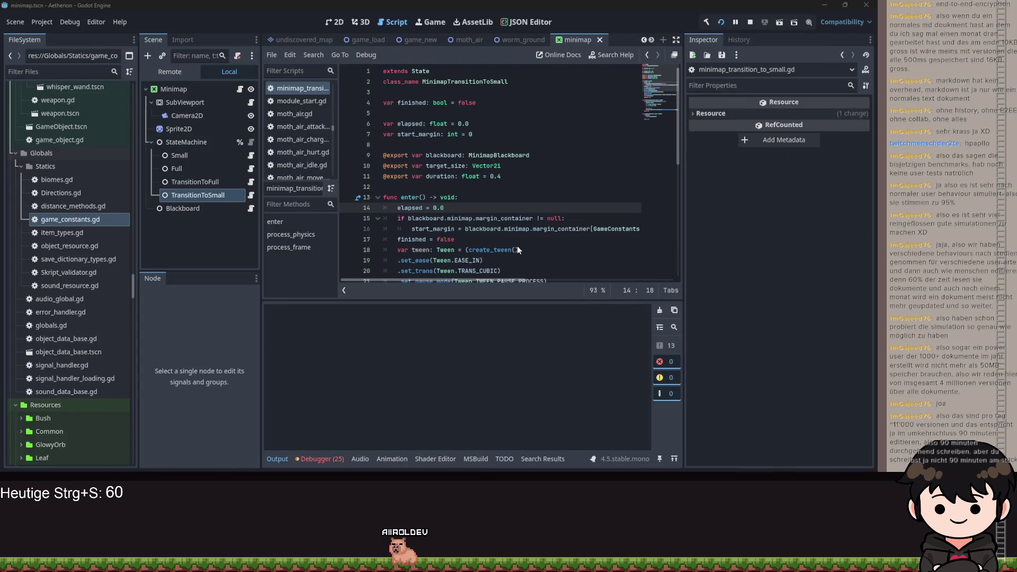
{"action": "left_click", "coordinate": [463, 197]}
{"action": "scroll", "coordinate": [458, 189], "scroll_direction": "down", "scroll_amount": 6}
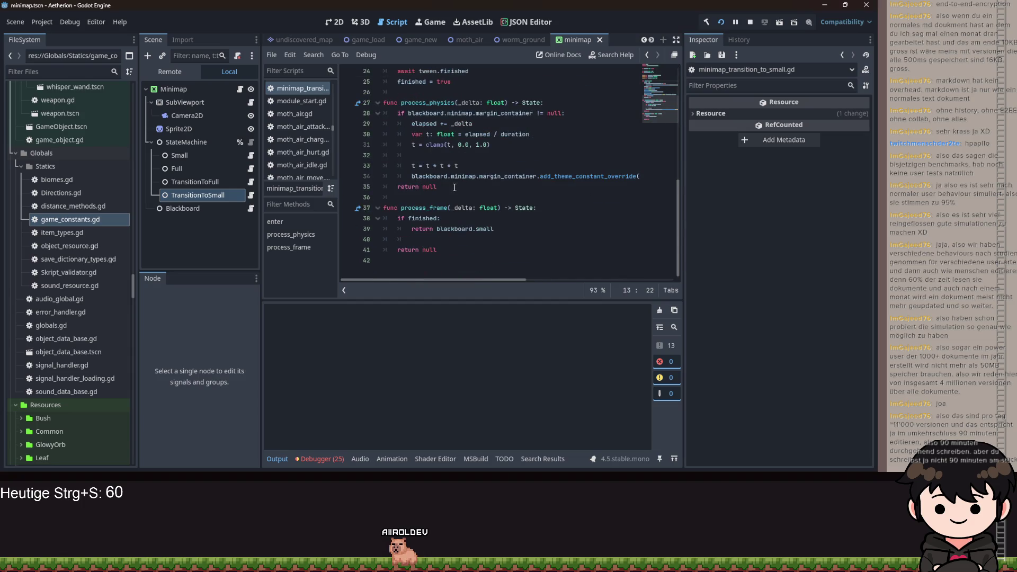
{"action": "scroll", "coordinate": [454, 187], "scroll_direction": "up", "scroll_amount": 5}
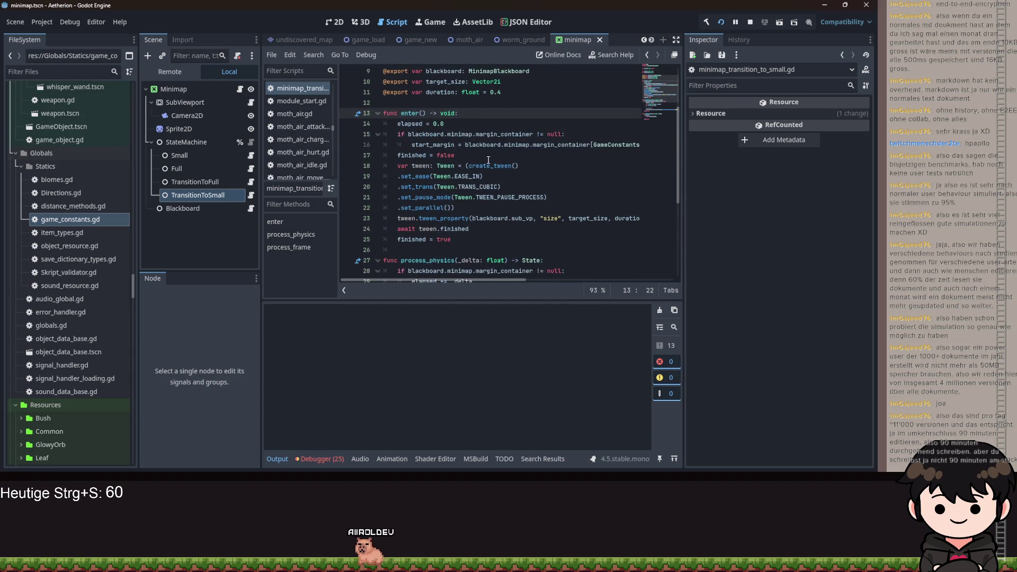
{"action": "scroll", "coordinate": [488, 160], "scroll_direction": "down", "scroll_amount": 6}
{"action": "scroll", "coordinate": [499, 204], "scroll_direction": "up", "scroll_amount": 4}
{"action": "scroll", "coordinate": [502, 205], "scroll_direction": "down", "scroll_amount": 2}
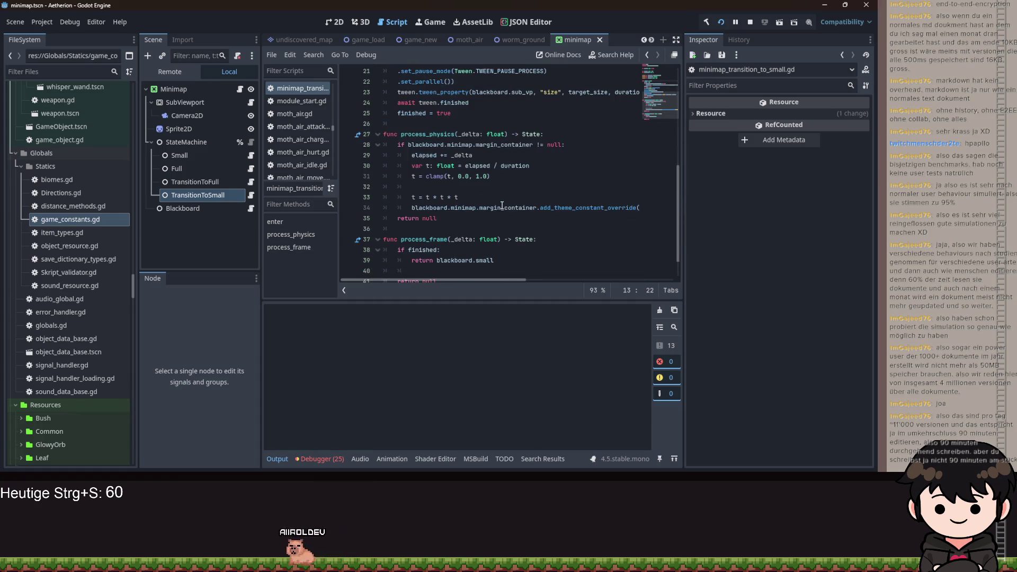
{"action": "double_click", "coordinate": [487, 207]}
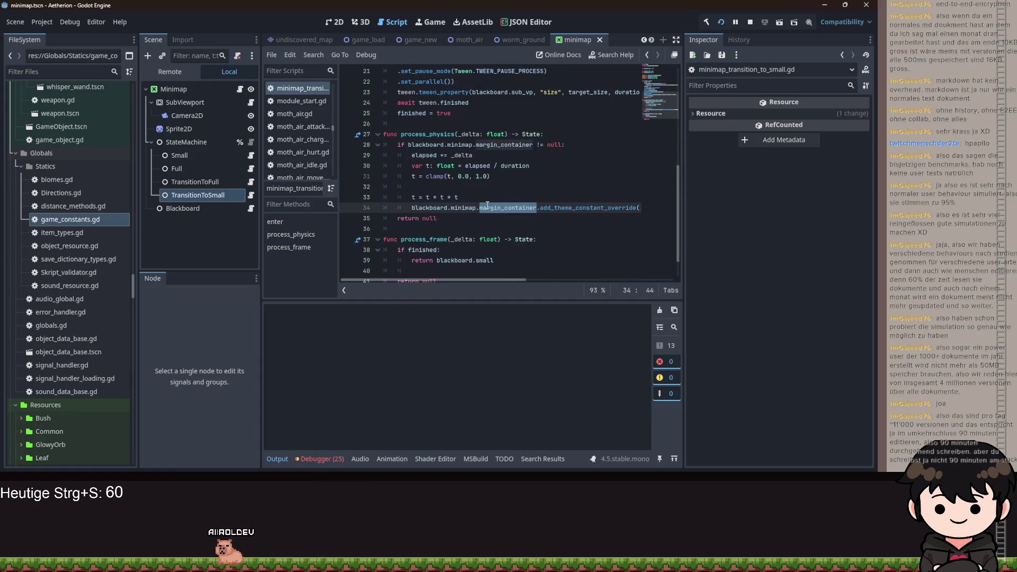
{"action": "mouse_move", "coordinate": [488, 205]}
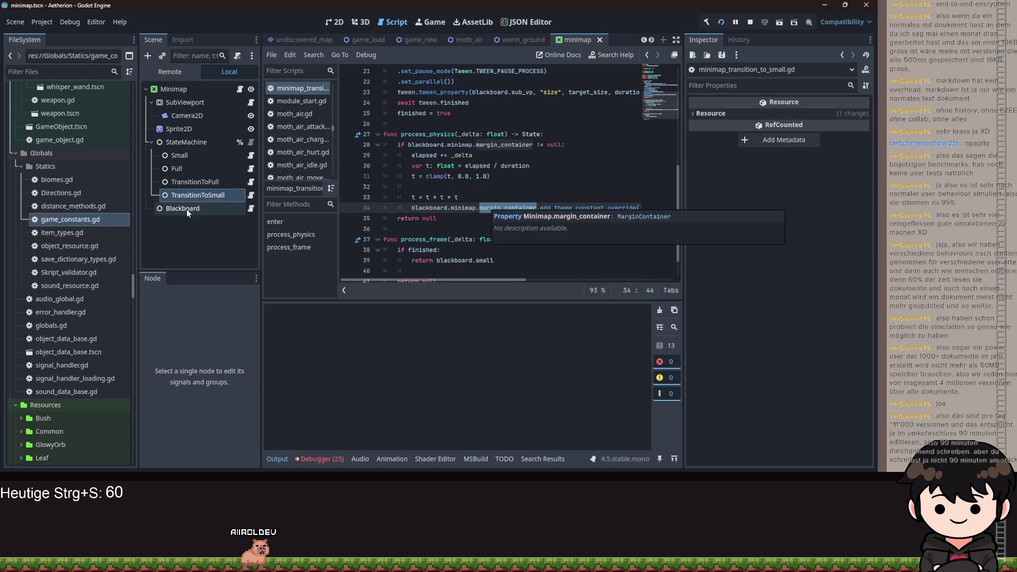
{"action": "left_click", "coordinate": [36, 156]}
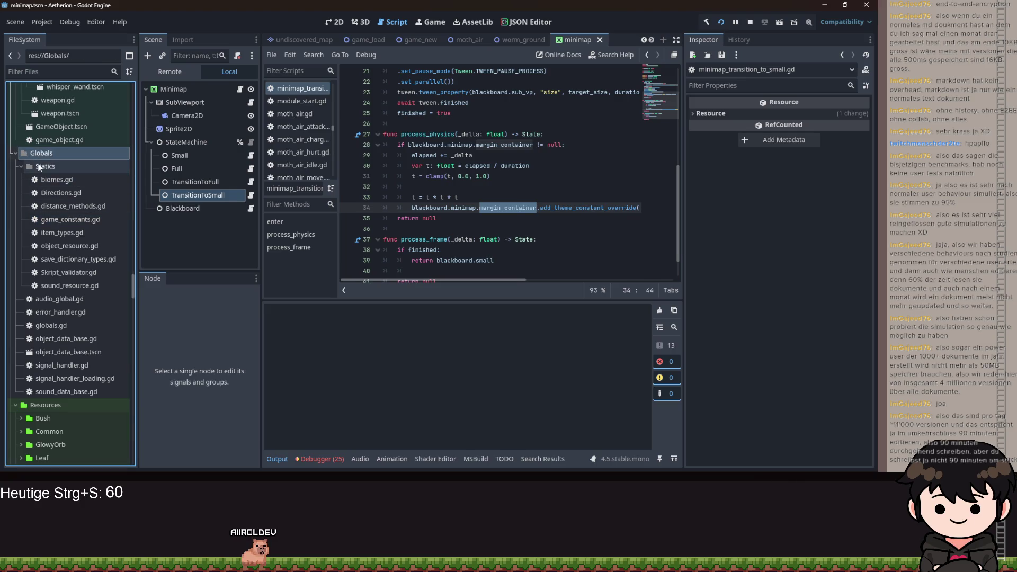
Create CustomLerp.gd inheriting RefCounted in Globals/Statics from the folder's context menu
{"action": "right_click", "coordinate": [39, 168]}
{"action": "left_click", "coordinate": [24, 156]}
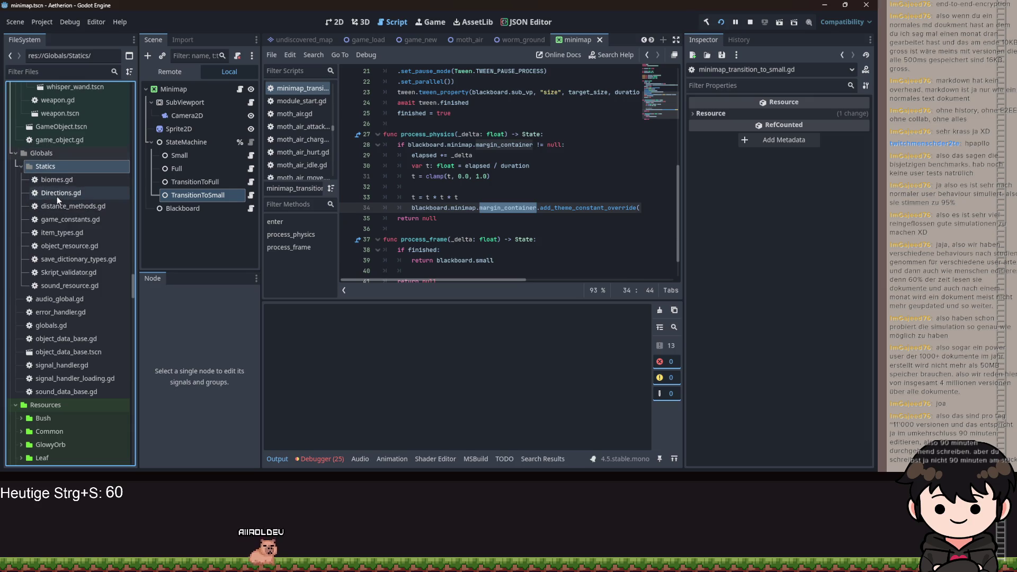
{"action": "right_click", "coordinate": [55, 164]}
{"action": "mouse_move", "coordinate": [106, 168]}
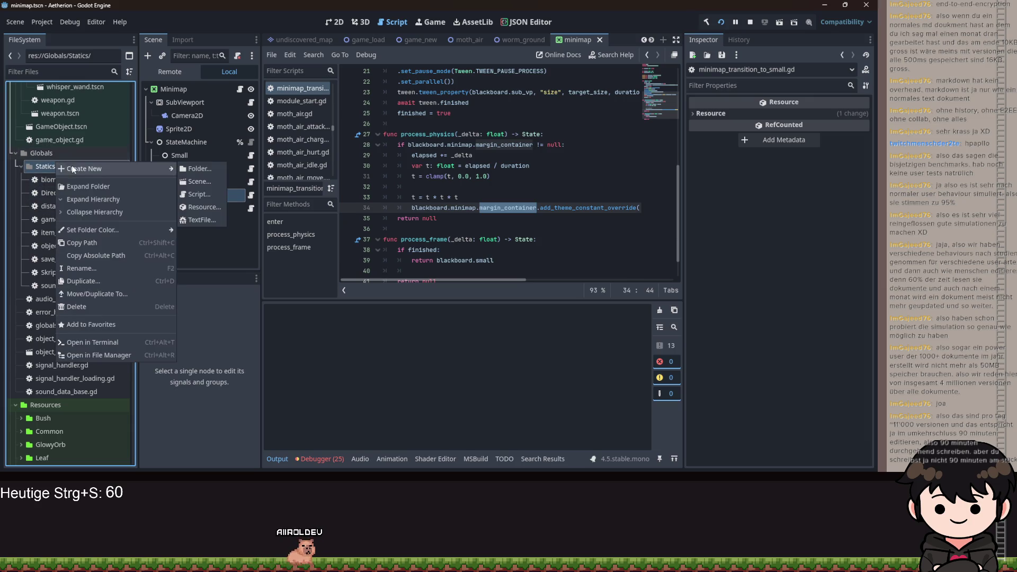
{"action": "left_click", "coordinate": [203, 194]}
{"action": "type", "text": "Cus"}
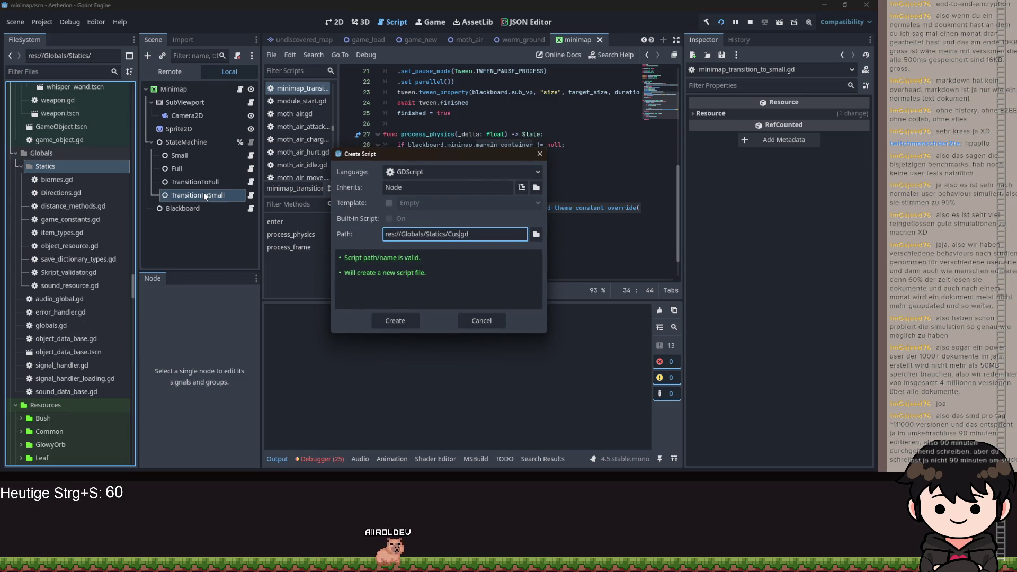
{"action": "type", "text": "tomLerp"}
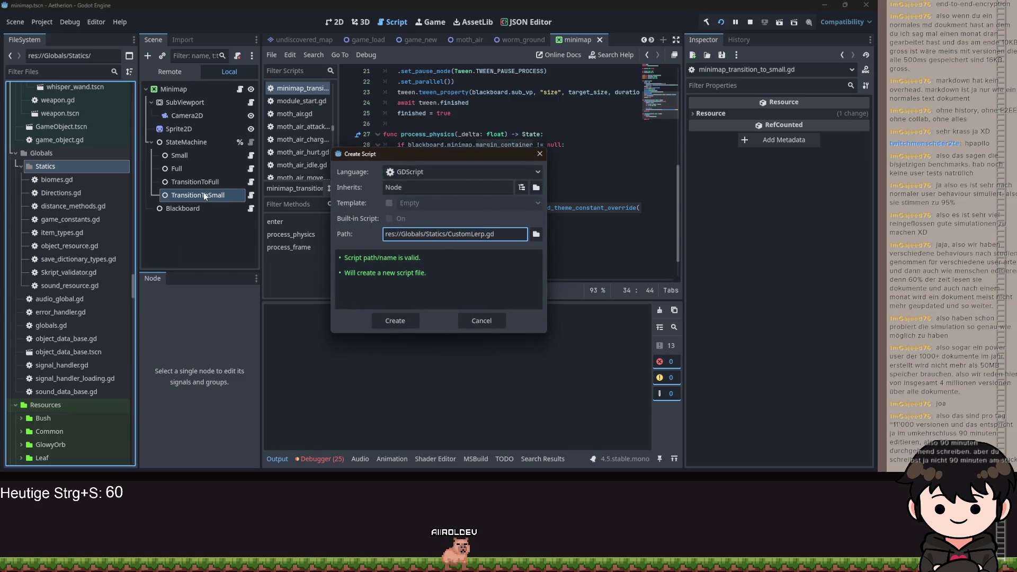
{"action": "double_click", "coordinate": [394, 187]}
{"action": "type", "text": "Refd"}
{"action": "key", "text": "BackSpace"}
{"action": "type", "text": "Counted"}
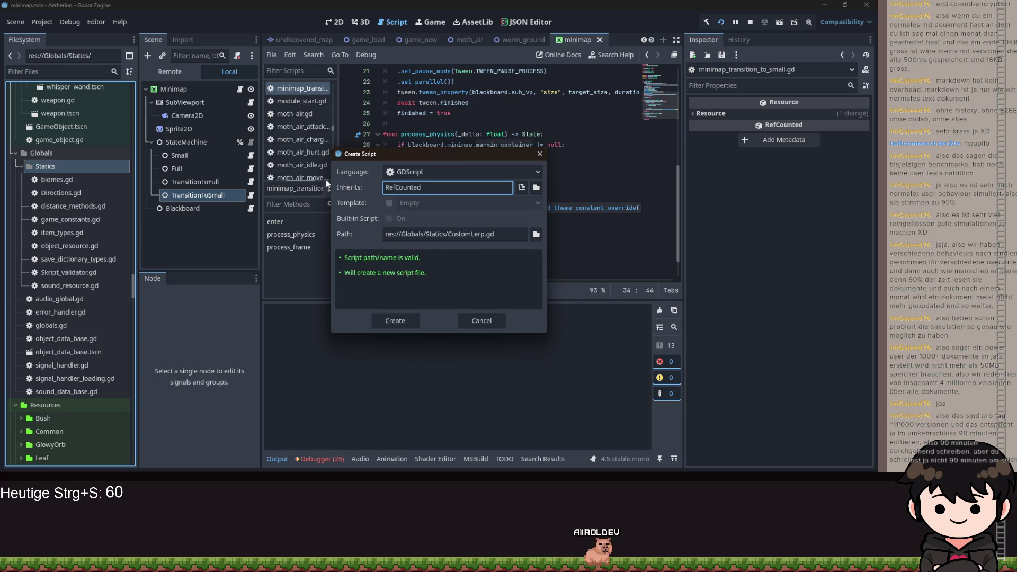
{"action": "key", "text": "Return"}
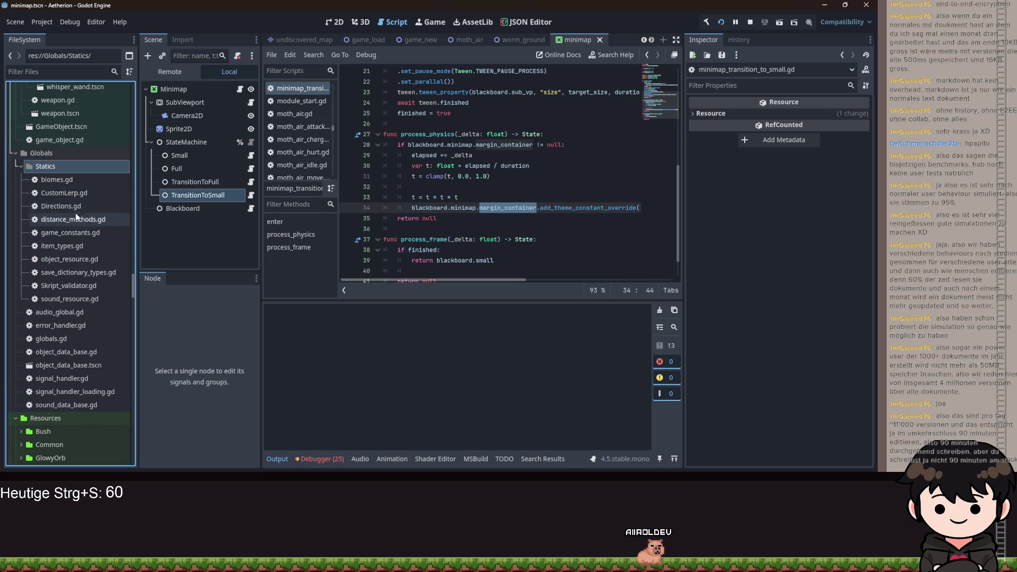
{"action": "left_click", "coordinate": [73, 195]}
Declare elapsed as a float defaulting to 0.0, a float duration, and property defaulting to ""
{"action": "left_click", "coordinate": [407, 103]}
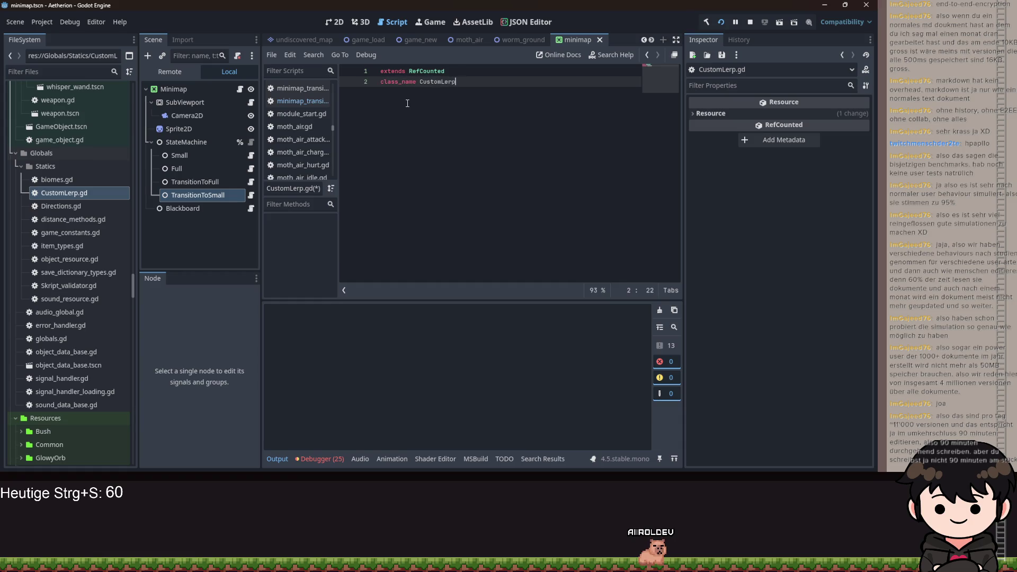
{"action": "key", "text": "Return"}
{"action": "key", "text": "Return"}
{"action": "type", "text": "elapsed: float = 0.0"}
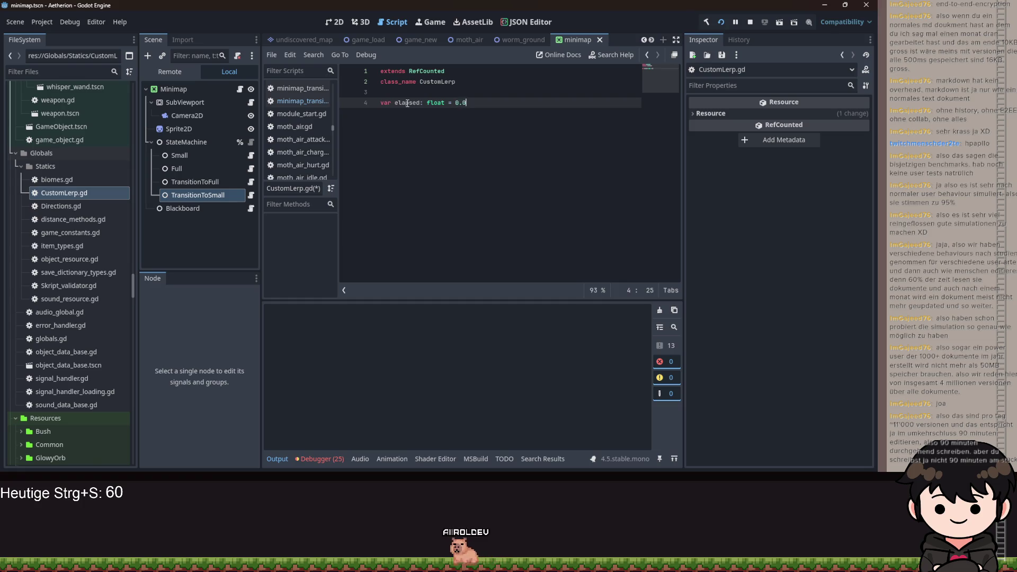
{"action": "key", "text": "Return"}
{"action": "type", "text": "var duration: float = 0.0"}
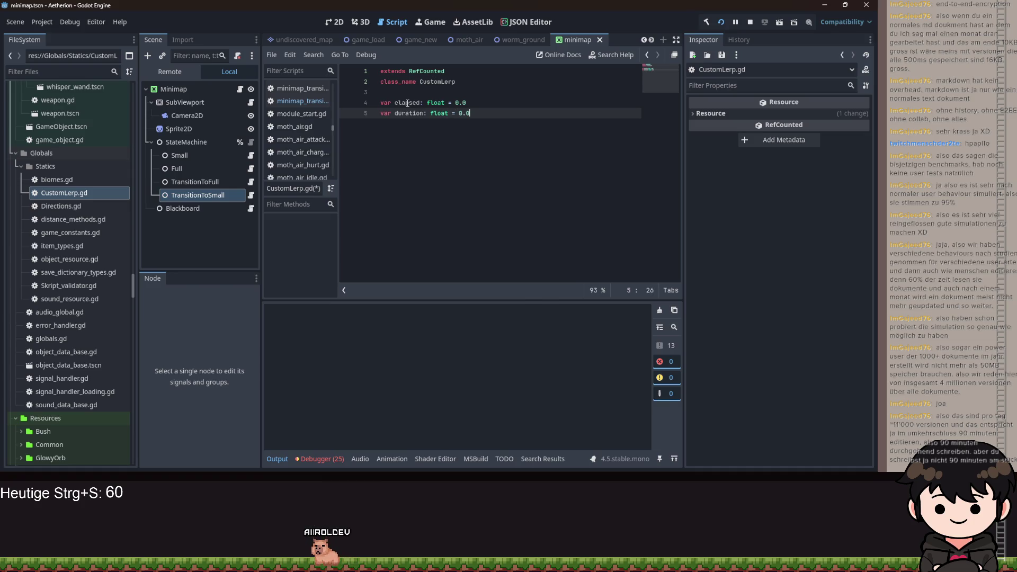
{"action": "key", "text": "Return"}
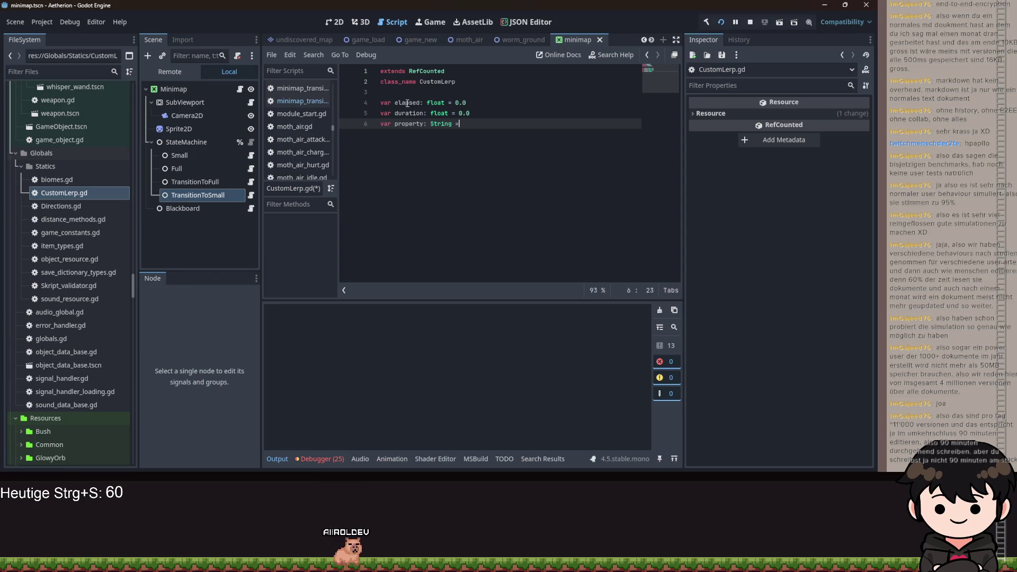
{"action": "type", "text": " 0.0"}
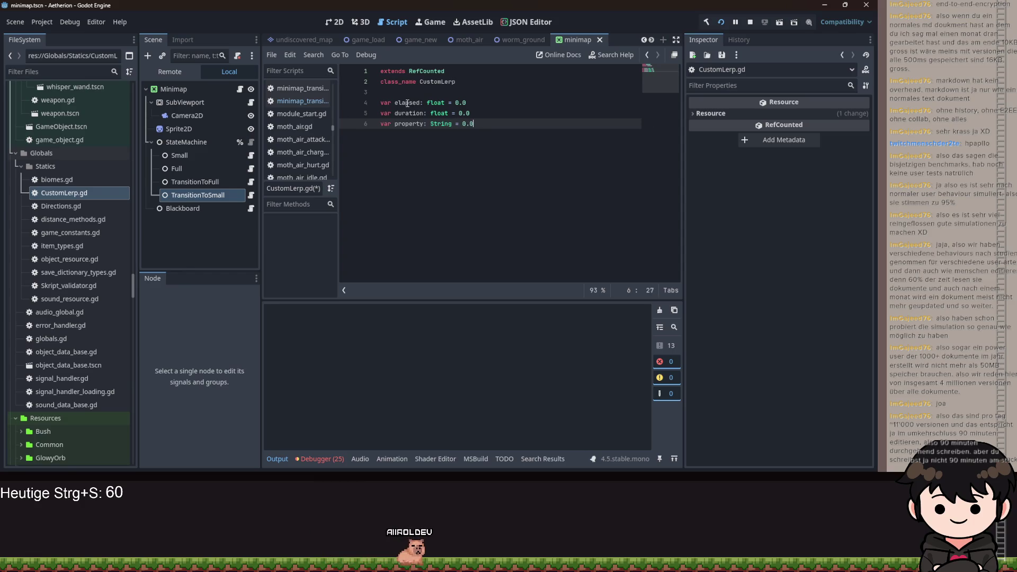
{"action": "key", "text": "BackSpace"}
{"action": "key", "text": "BackSpace"}
{"action": "type", "text": "\"\""}
{"action": "key", "text": "Return"}
Declare obj as an Object defaulting to null and save CustomLerp.gd
{"action": "type", "text": "var obj:"}
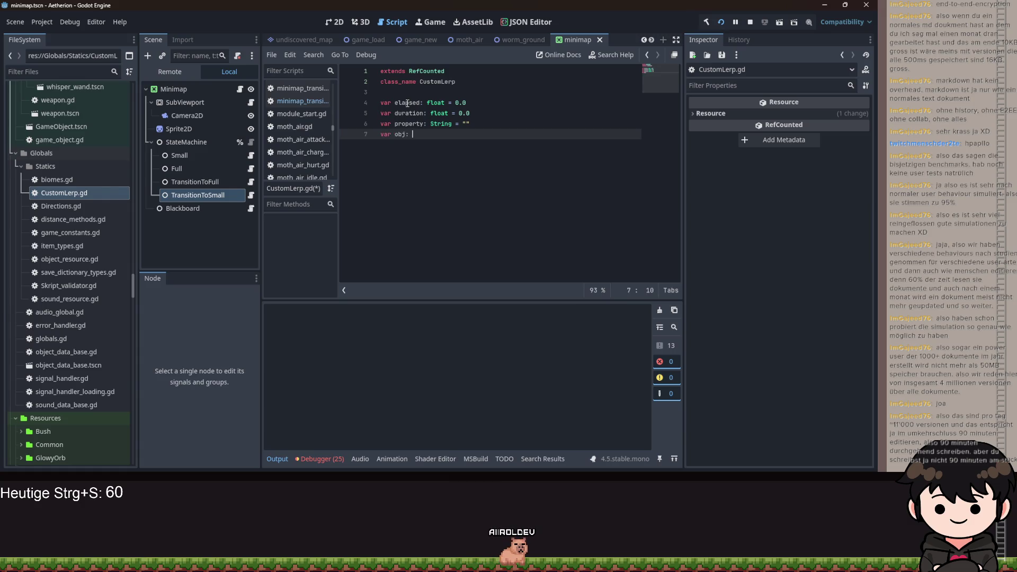
{"action": "type", "text": "N"}
{"action": "key", "text": "BackSpace"}
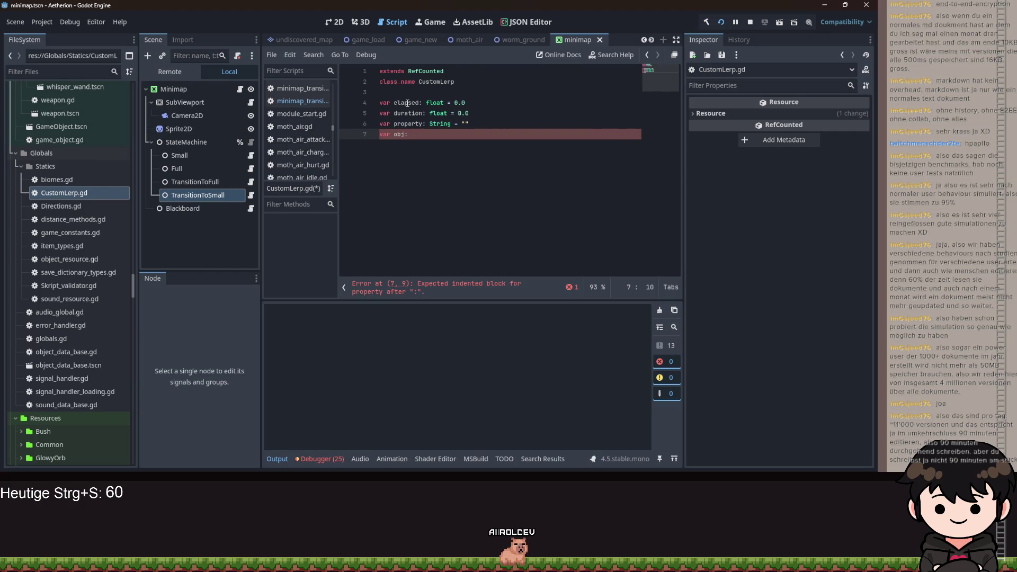
{"action": "type", "text": "Object"}
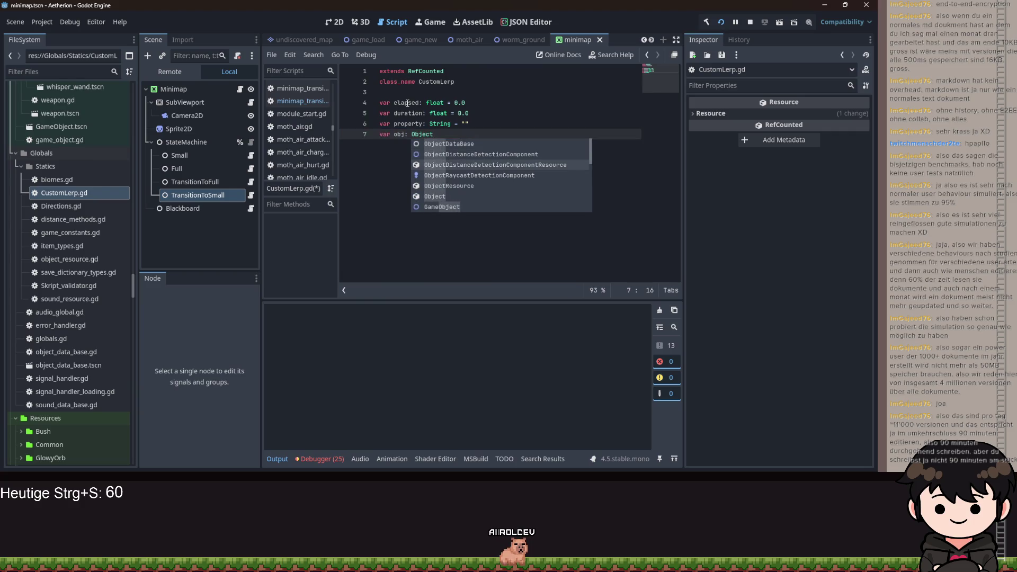
{"action": "key", "text": "Escape"}
{"action": "key", "text": "BackSpace"}
{"action": "key", "text": "BackSpace"}
{"action": "type", "text": "ull"}
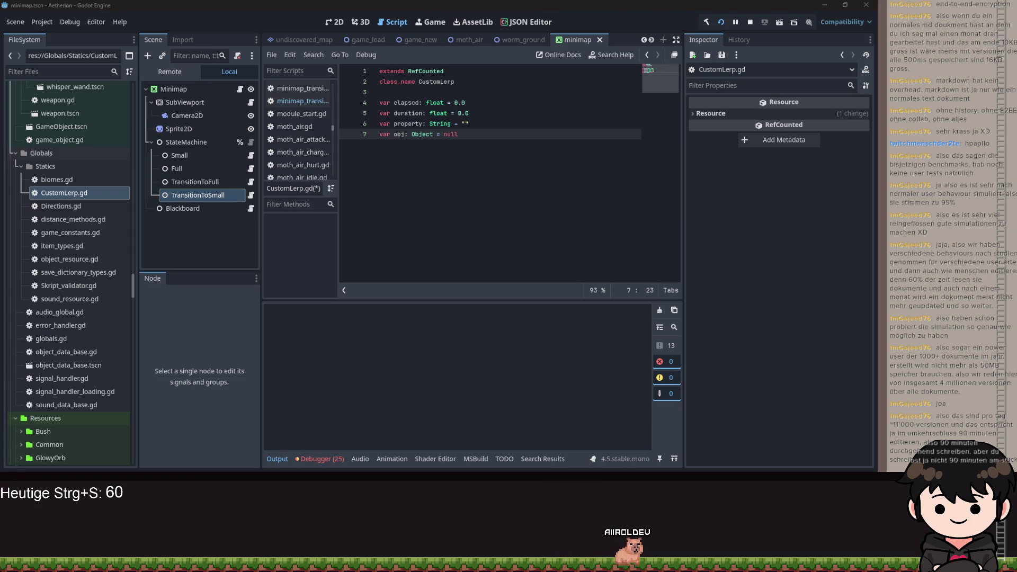
{"action": "key", "text": "ctrl+s"}
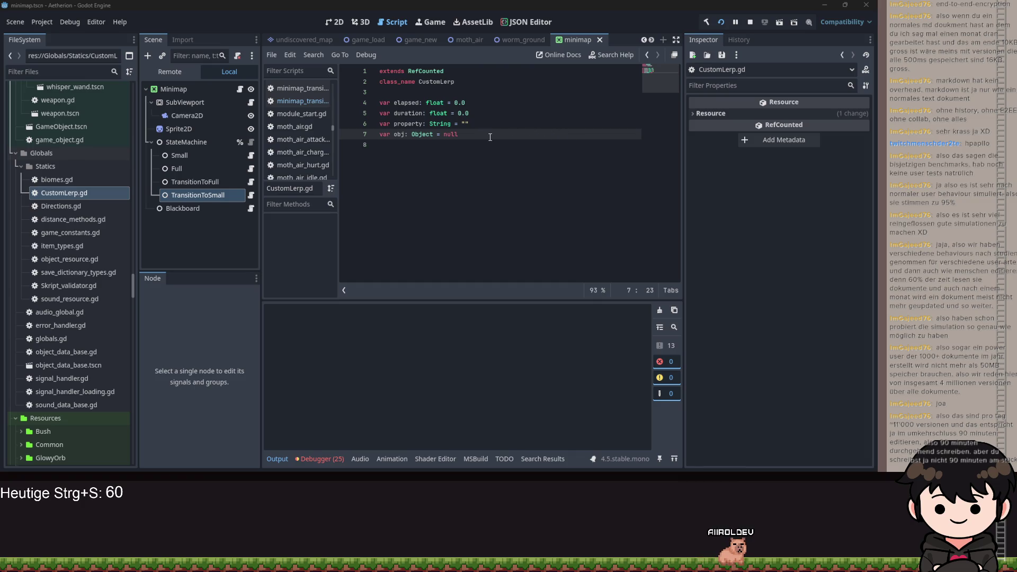
Add 'var type: Tween.TransitionType' on line 8, replacing an abandoned declaration
{"action": "key", "text": "Return"}
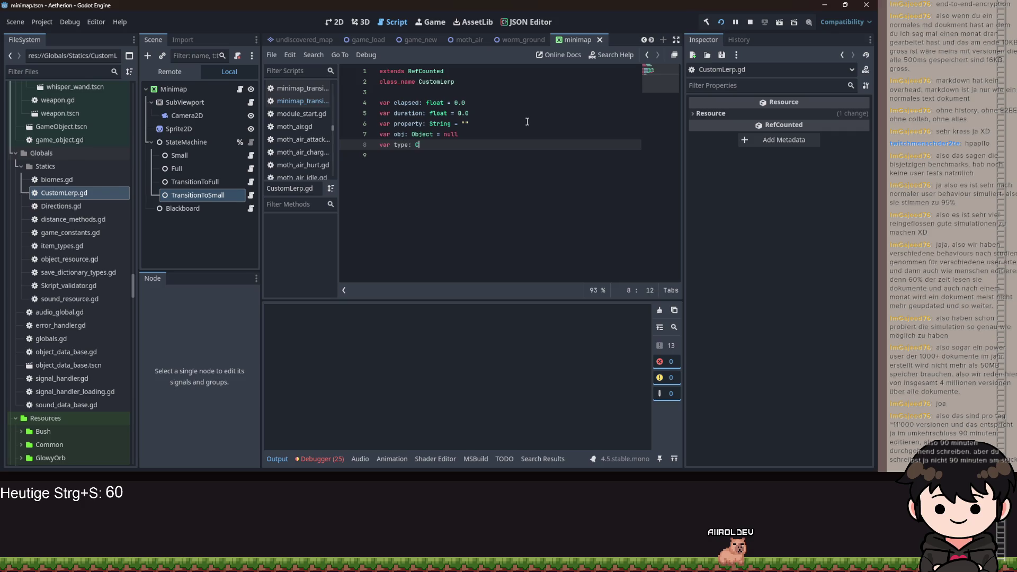
{"action": "type", "text": "allab"}
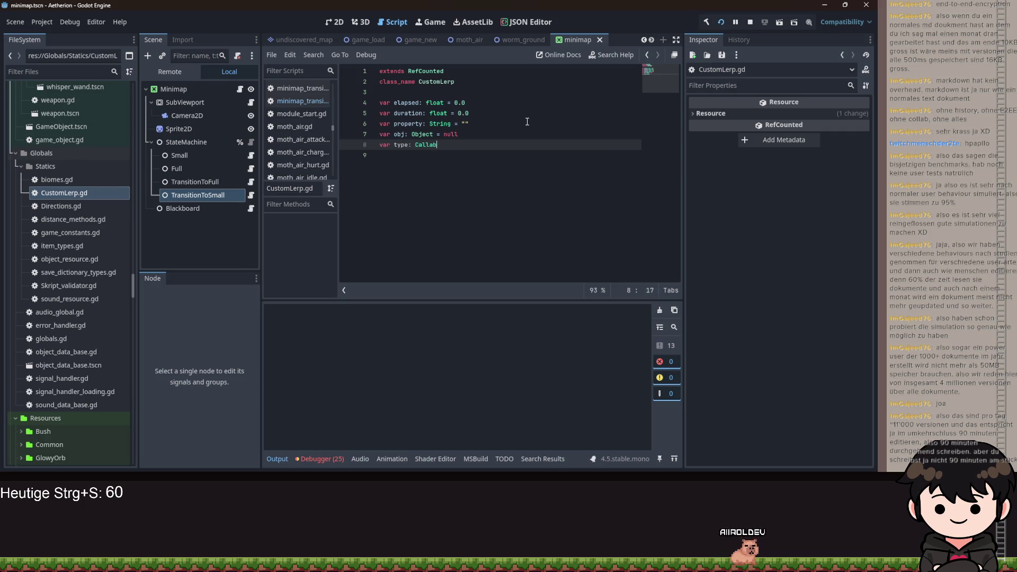
{"action": "type", "text": "vll"}
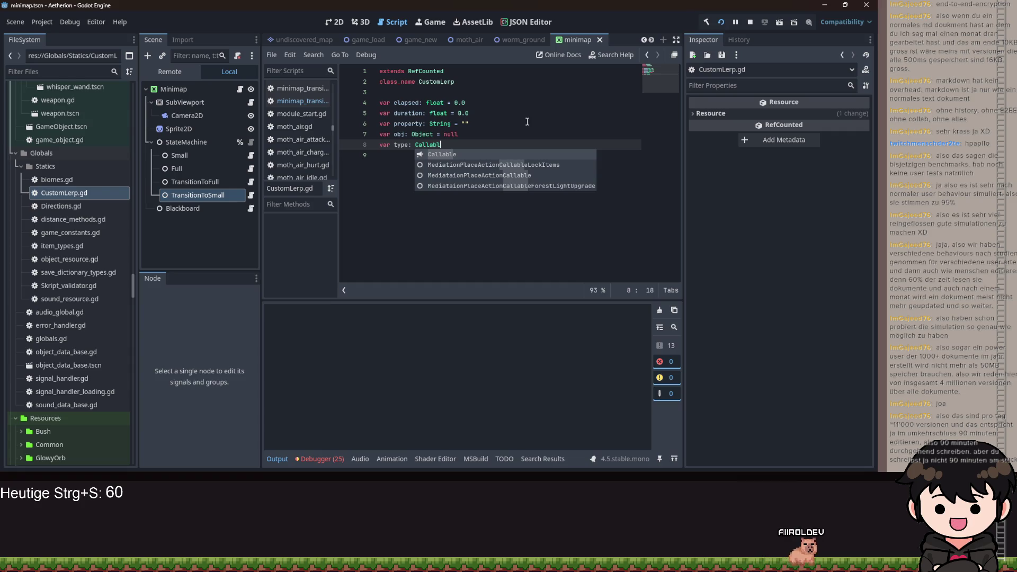
{"action": "key", "text": "ctrl+shift+Left"}
{"action": "key", "text": "shift+Home"}
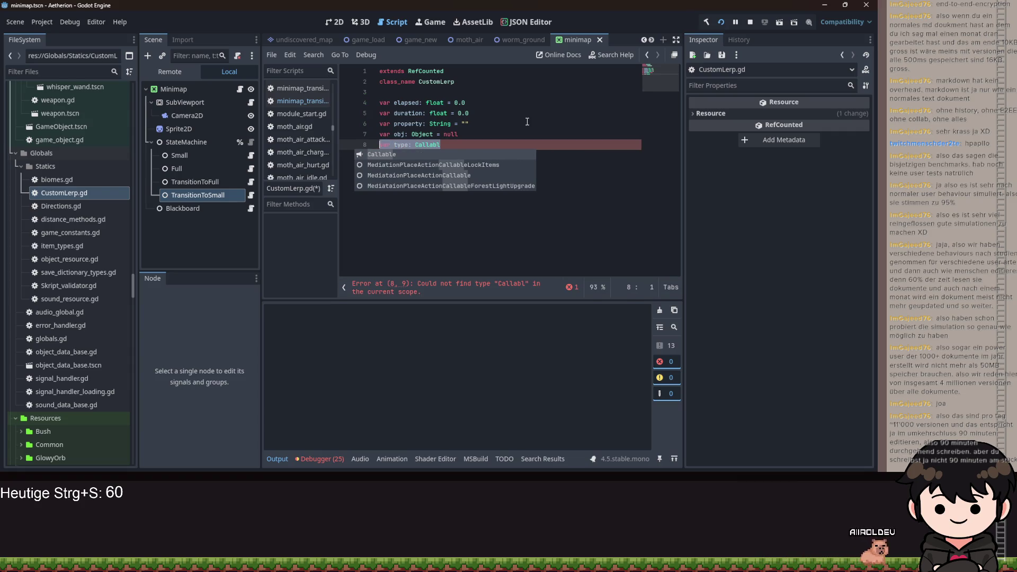
{"action": "key", "text": "BackSpace"}
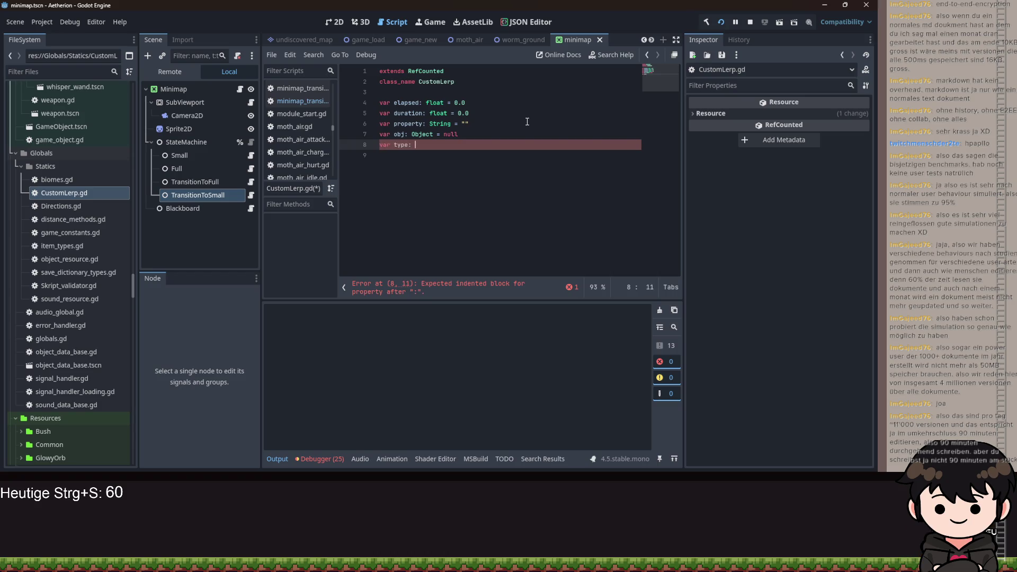
{"action": "left_click", "coordinate": [495, 84]}
{"action": "left_click", "coordinate": [428, 146]}
{"action": "type", "text": ".EA"}
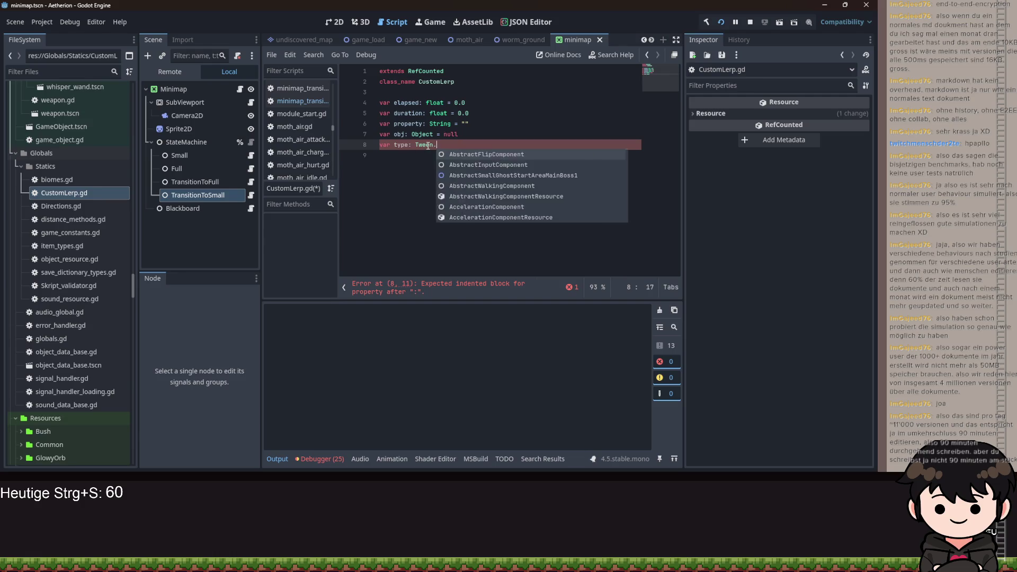
{"action": "key", "text": "Return"}
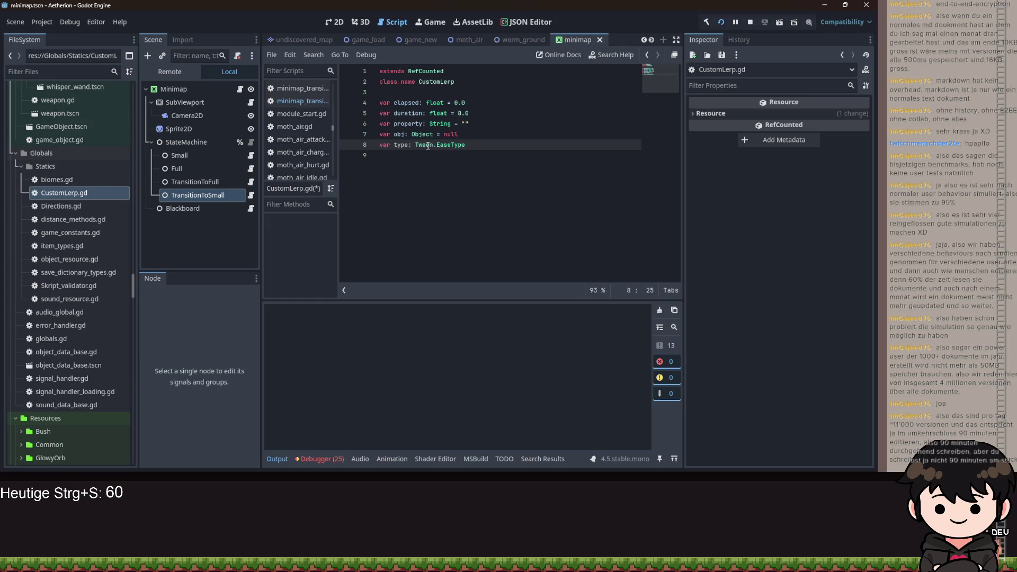
{"action": "type", "text": "TRAN"}
{"action": "key", "text": "Return"}
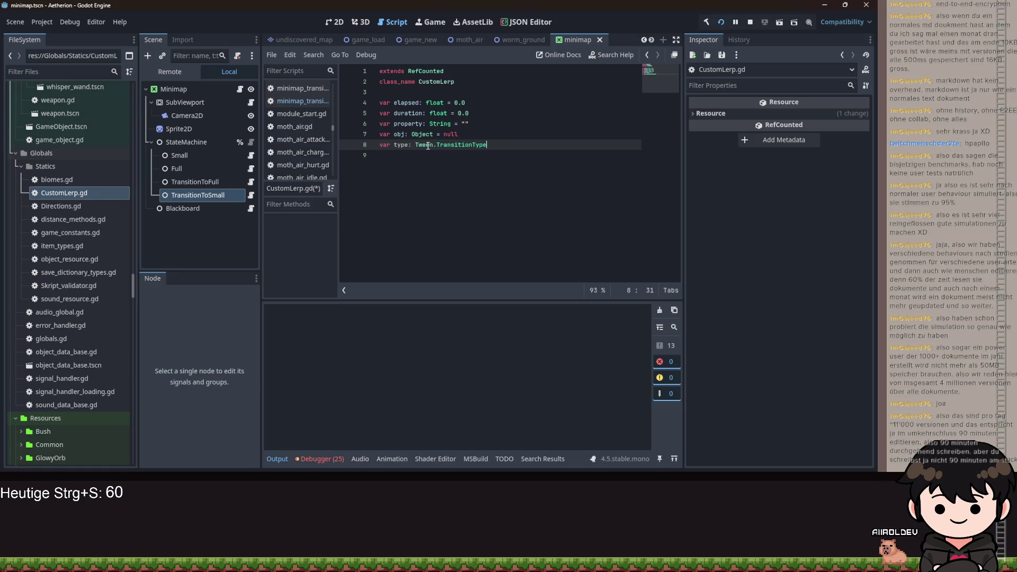
{"action": "mouse_move", "coordinate": [457, 151]}
{"action": "scroll", "coordinate": [503, 161], "scroll_direction": "down", "scroll_amount": 2}
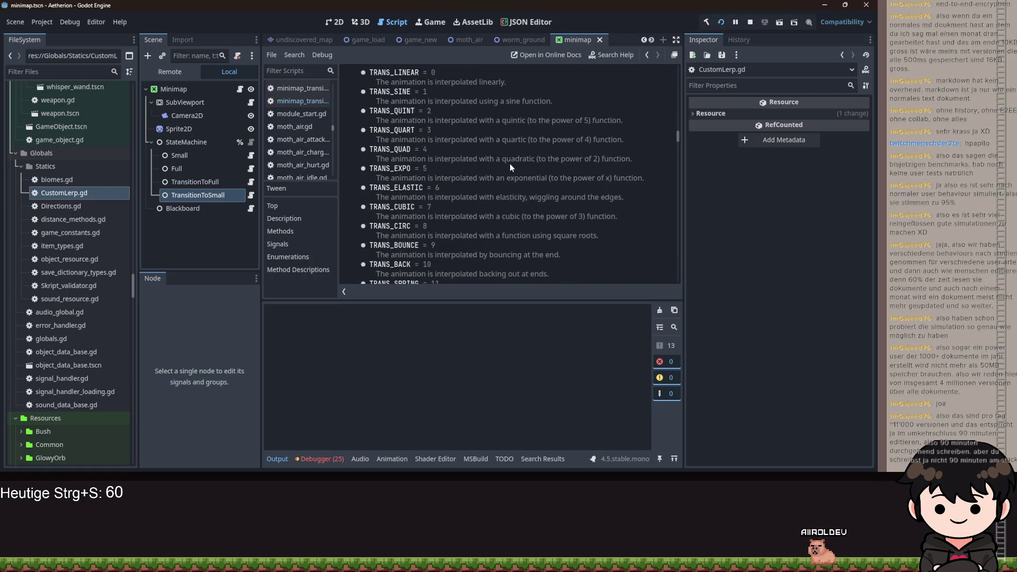
{"action": "key", "text": "Home"}
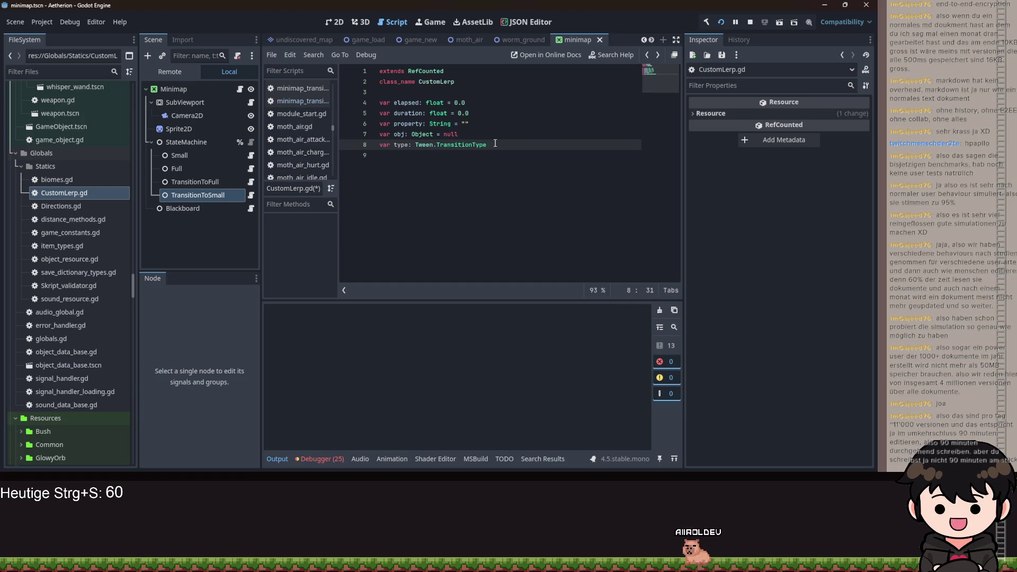
{"action": "key", "text": "Return"}
{"action": "key", "text": "Return"}
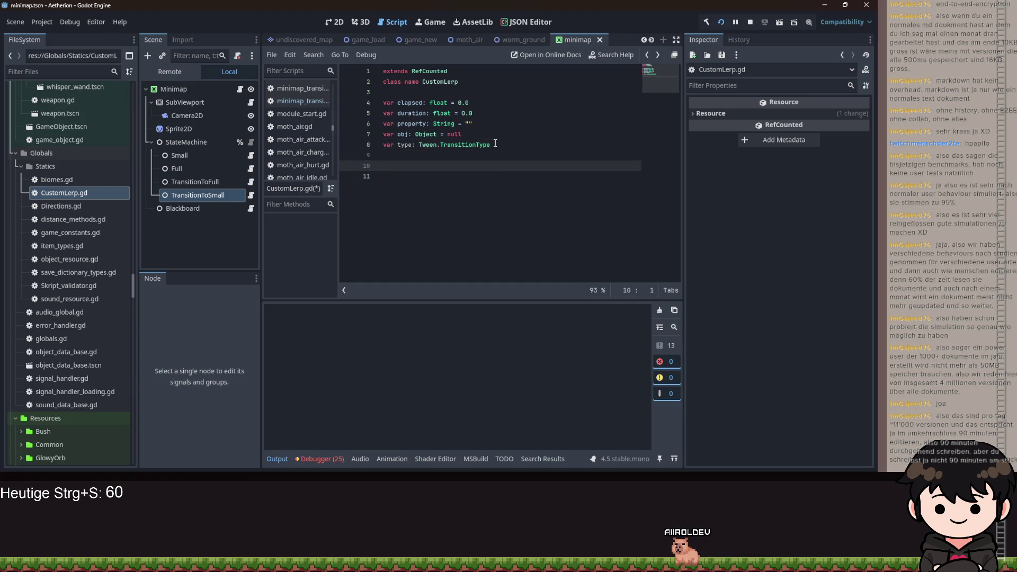
Declare _init taking _duration, _property, _object and _type as Tween.TransitionType
{"action": "type", "text": "i"}
{"action": "key", "text": "Return"}
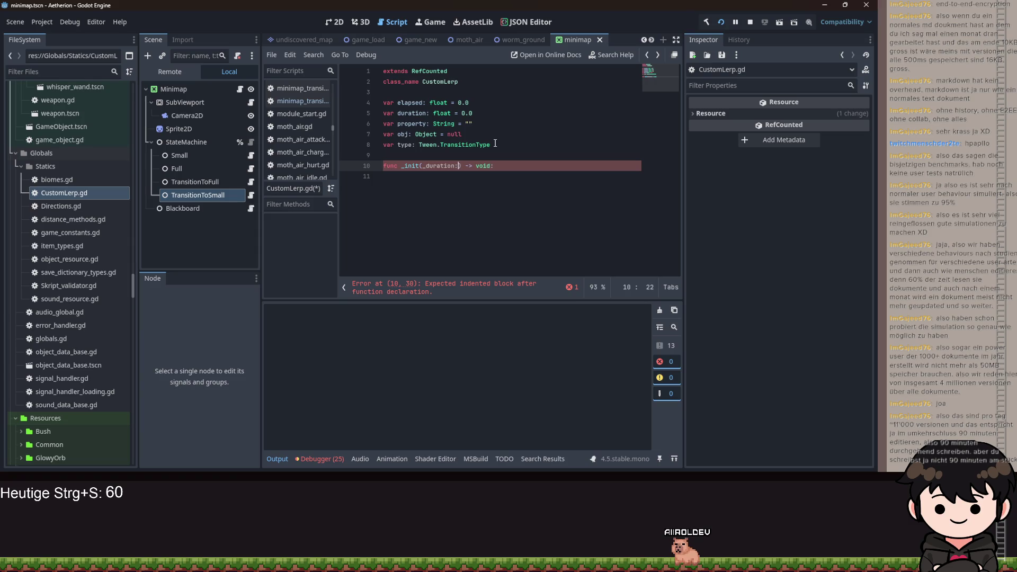
{"action": "type", "text": " float, _propery: String, _object: Io"}
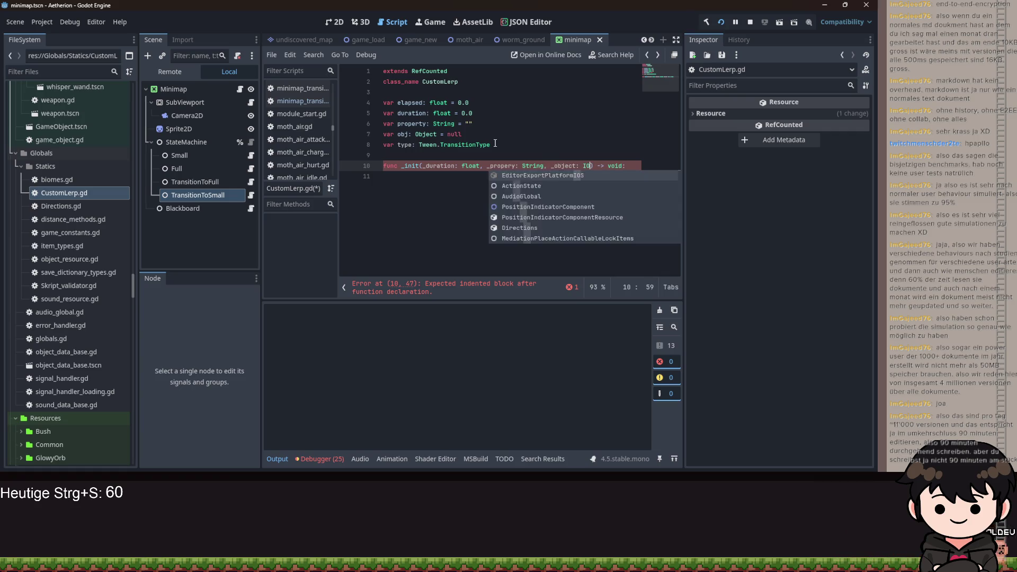
{"action": "key", "text": "Escape"}
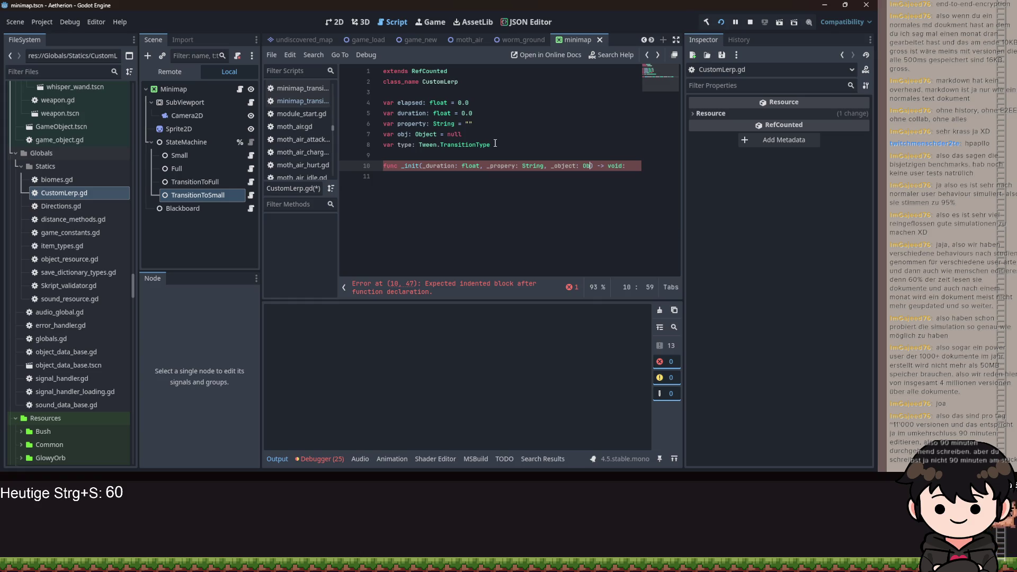
{"action": "type", "text": "ject, "}
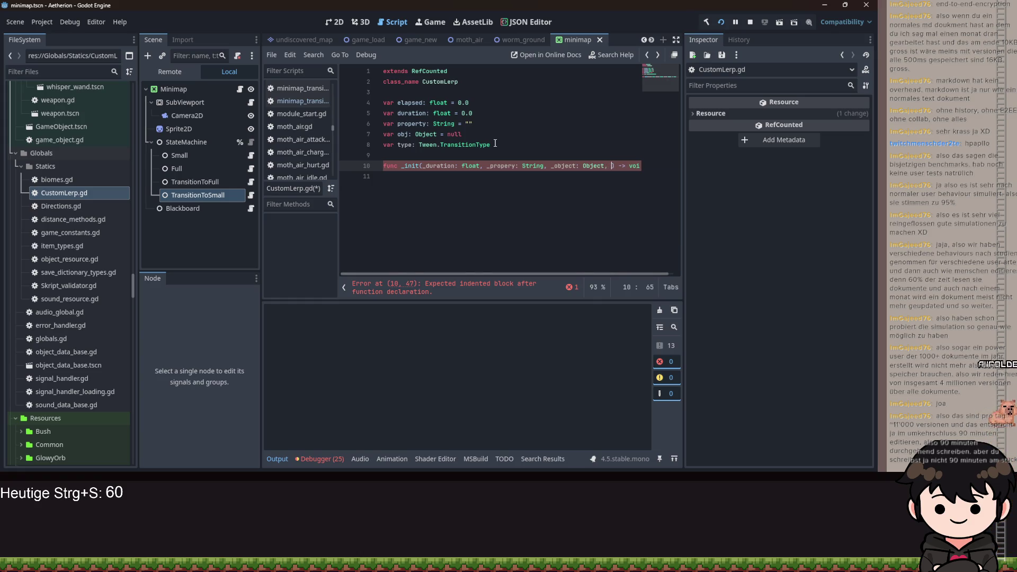
{"action": "type", "text": "type"}
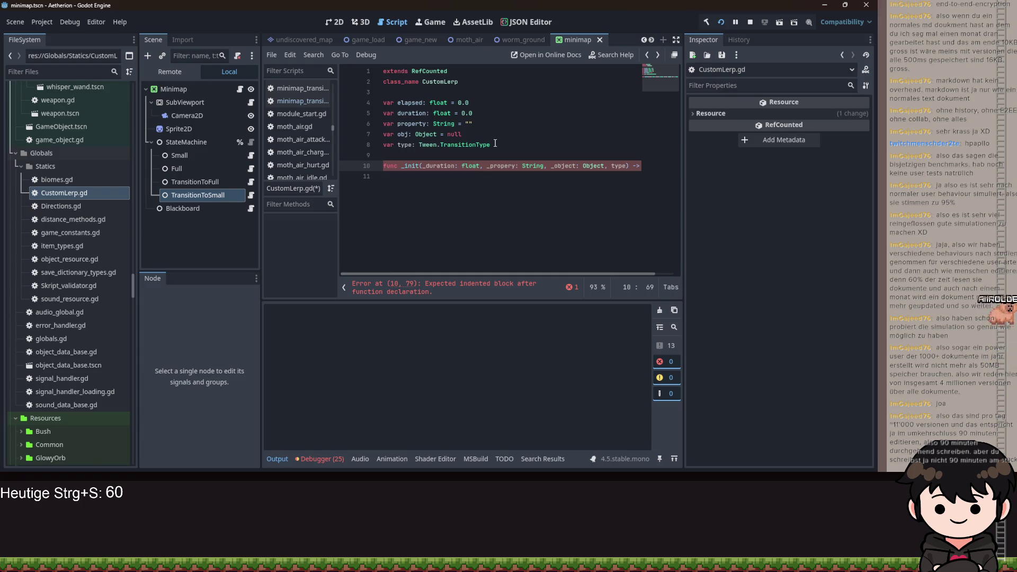
{"action": "type", "text": " Tween,T"}
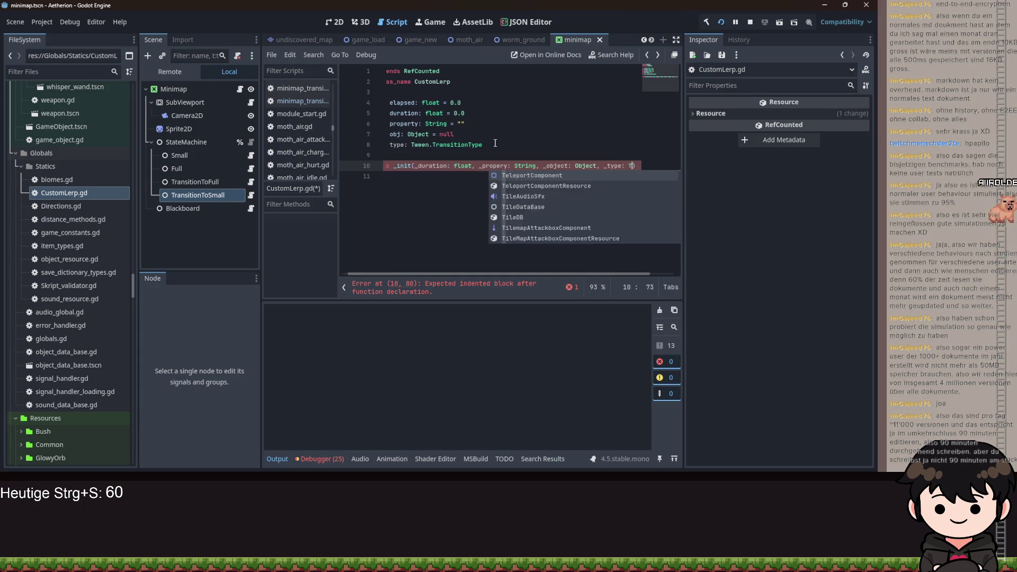
{"action": "type", "text": "r"}
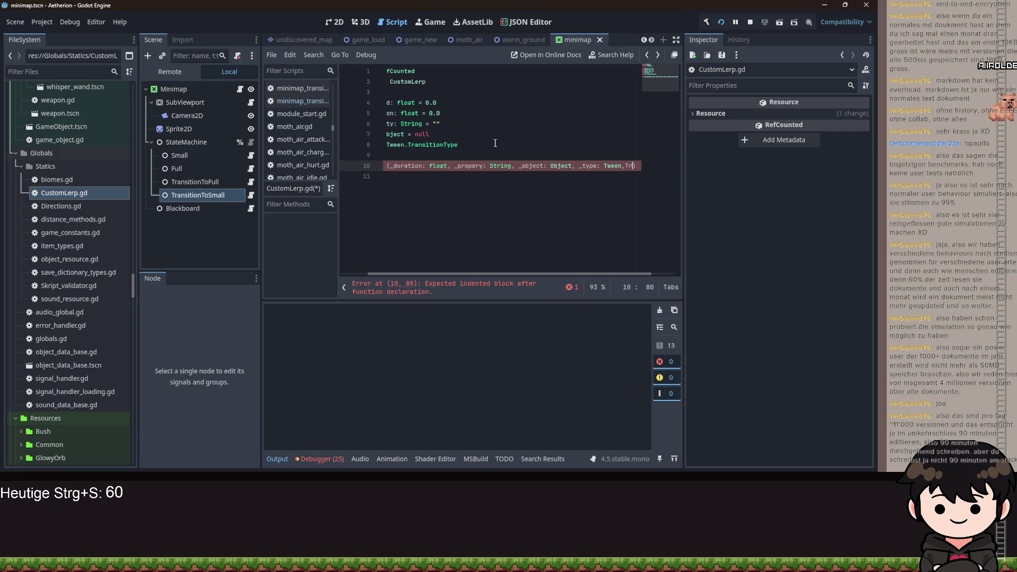
{"action": "type", "text": ".Tra"}
{"action": "key", "text": "Return"}
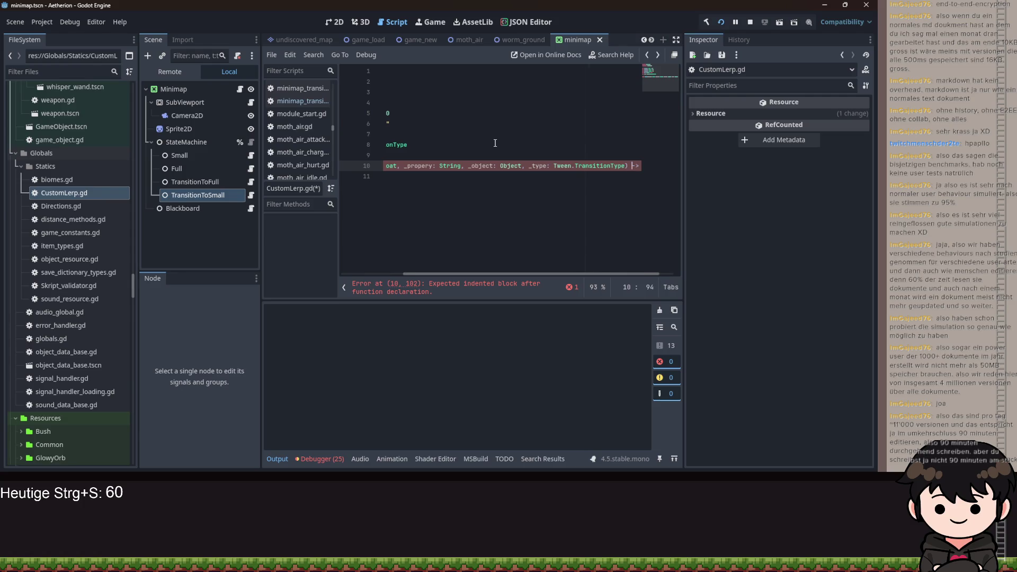
{"action": "type", "text": "id:"}
{"action": "key", "text": "Return"}
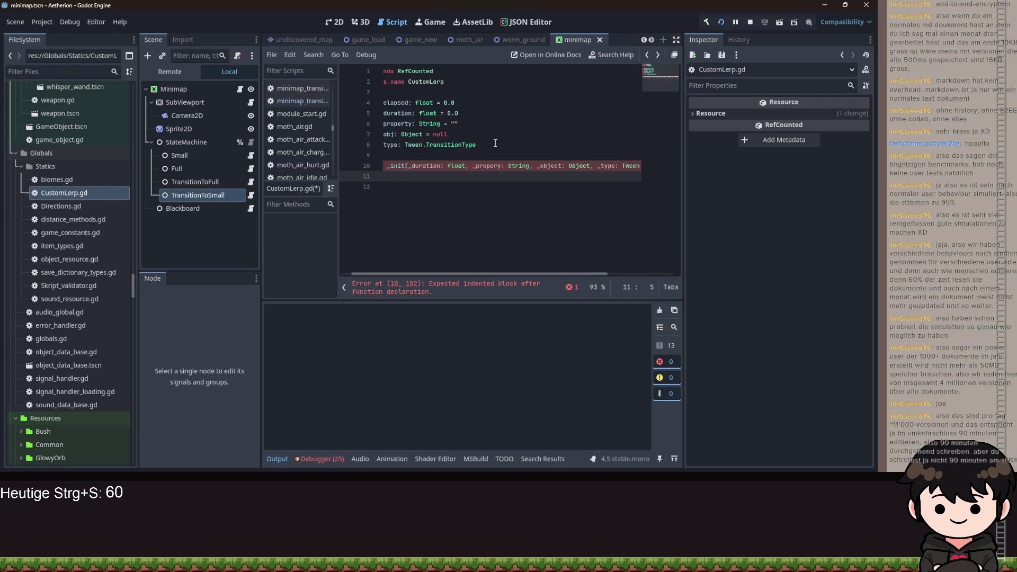
In _init, assign duration = _duration and property = _property
{"action": "type", "text": "duration = dura"}
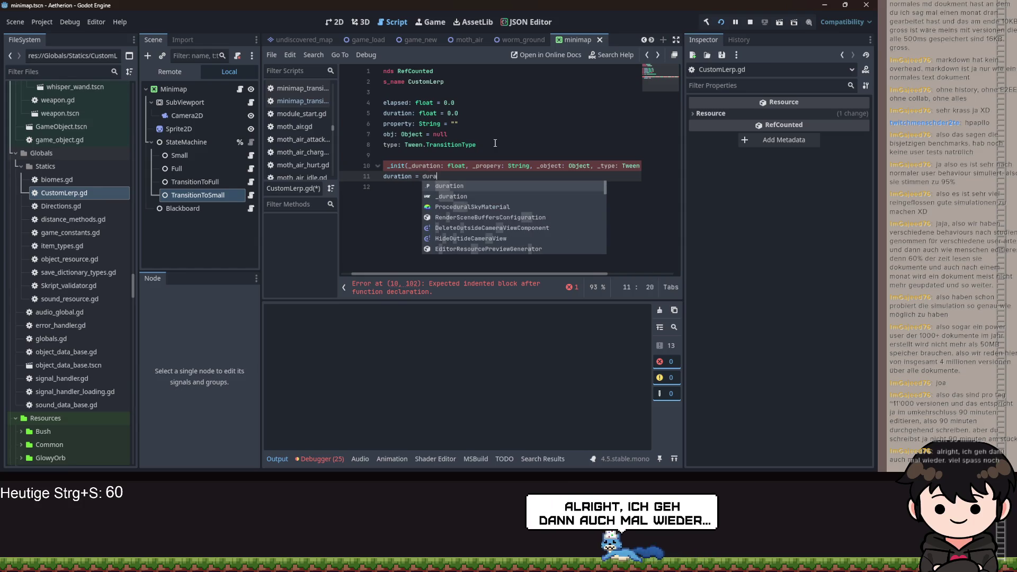
{"action": "key", "text": "Return"}
{"action": "key", "text": "Return"}
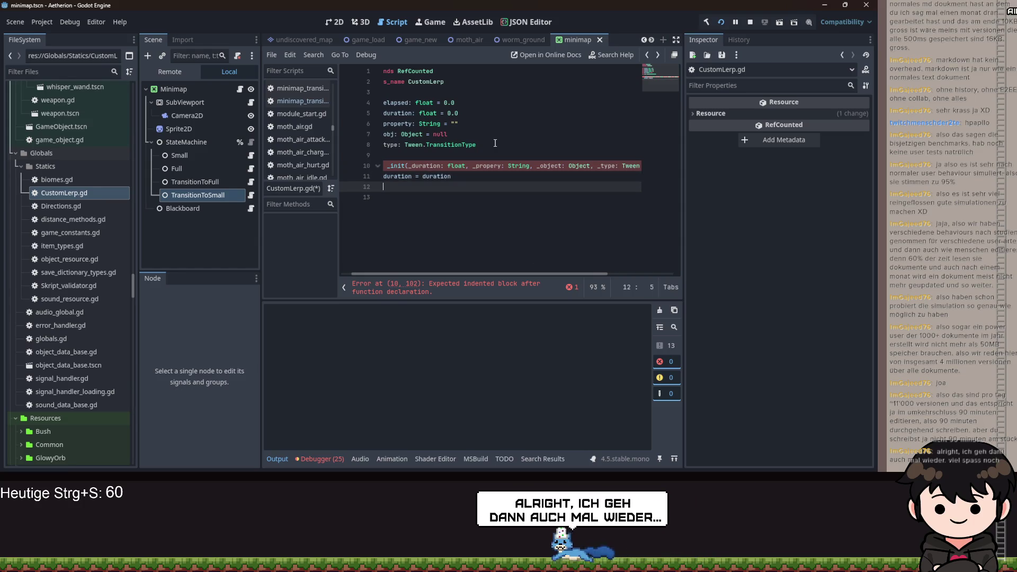
{"action": "type", "text": "p"}
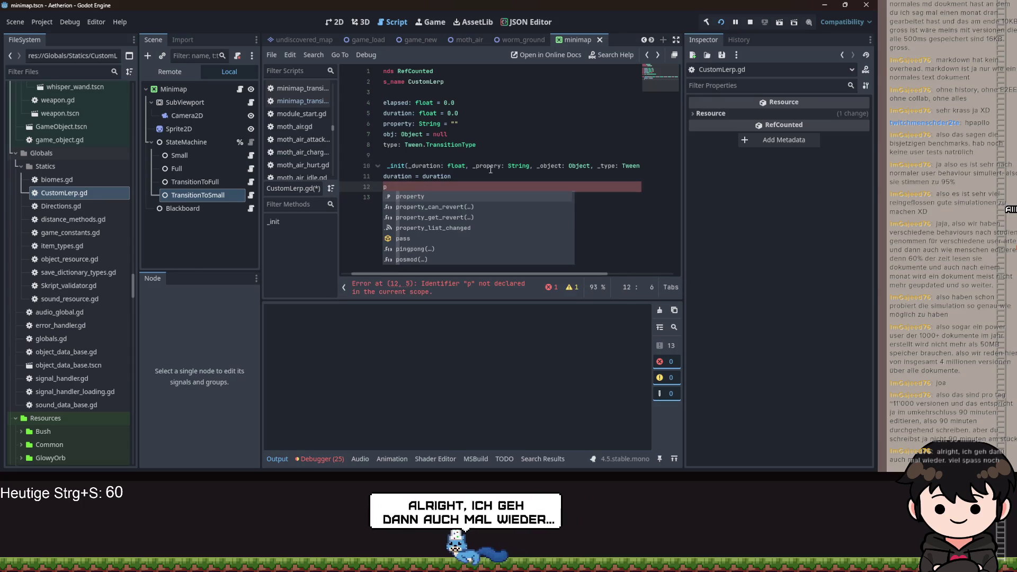
{"action": "left_click", "coordinate": [496, 167]}
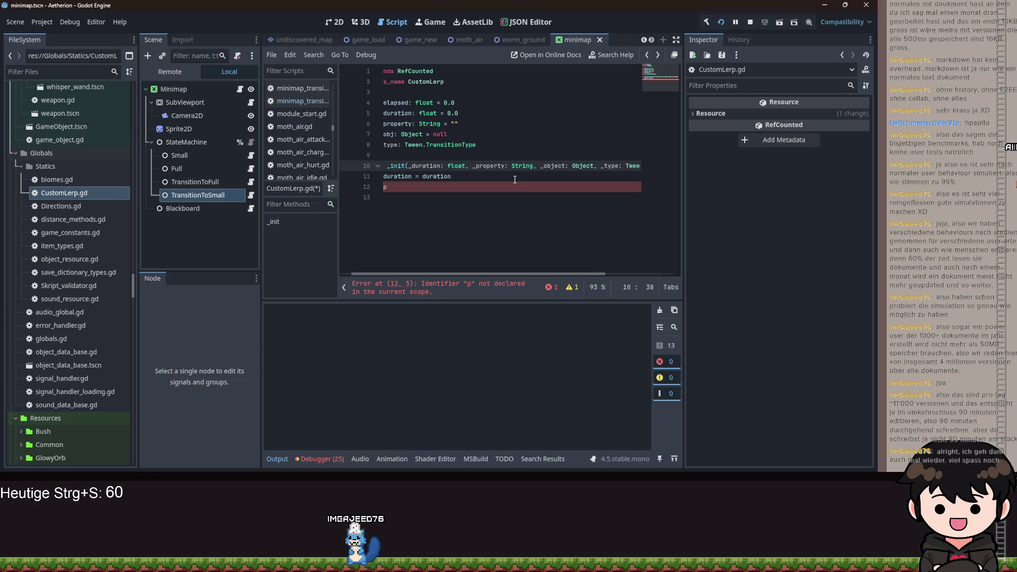
{"action": "left_click", "coordinate": [419, 186]}
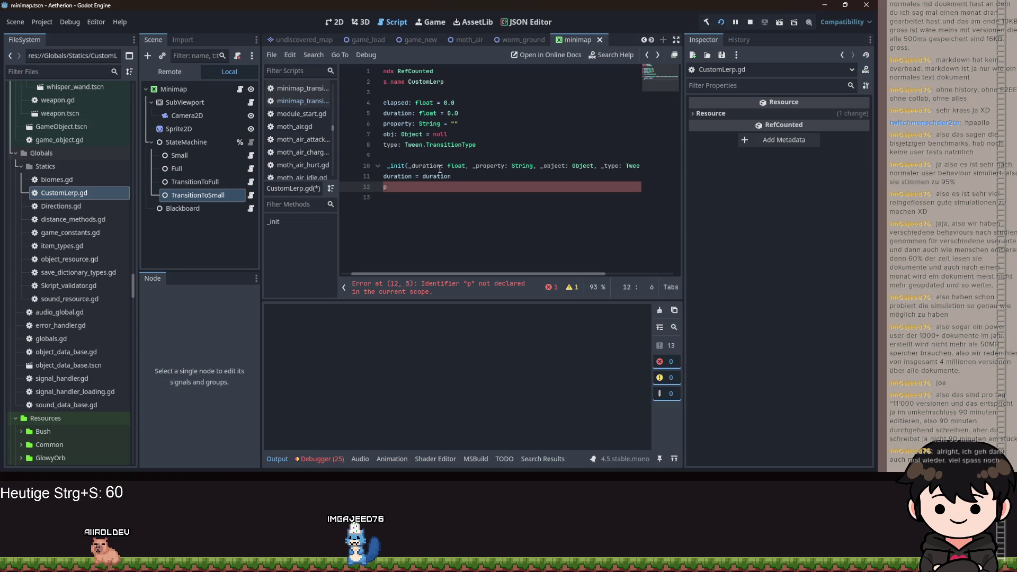
{"action": "key", "text": "Up"}
{"action": "key", "text": "End"}
{"action": "key", "text": "Down"}
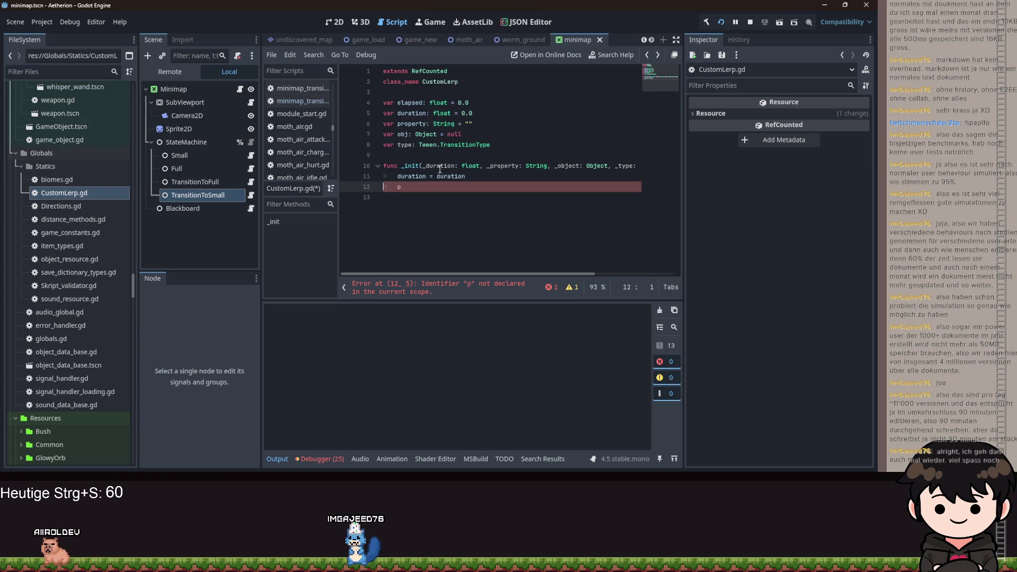
{"action": "type", "text": "rop"}
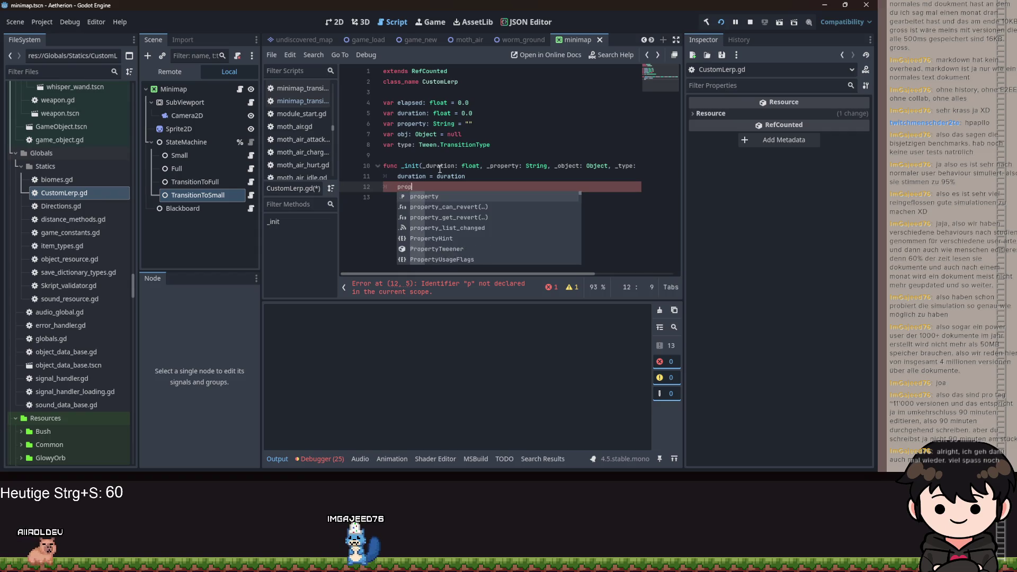
{"action": "type", "text": "erty = _"}
{"action": "key", "text": "Down"}
{"action": "key", "text": "Down"}
{"action": "key", "text": "Down"}
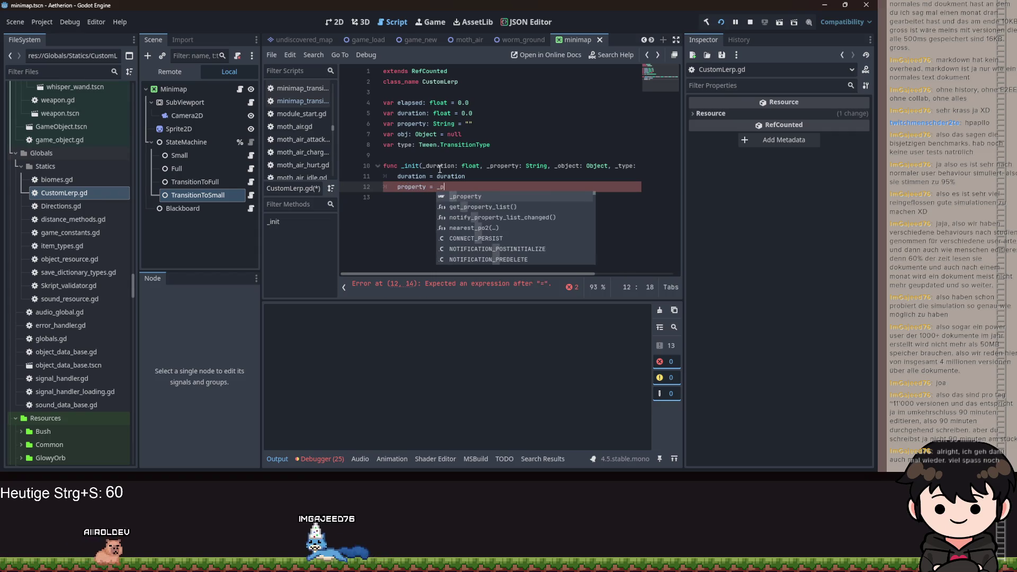
{"action": "key", "text": "Return"}
{"action": "key", "text": "Return"}
Assign obj = _object and type = _type in _init
{"action": "type", "text": "o"}
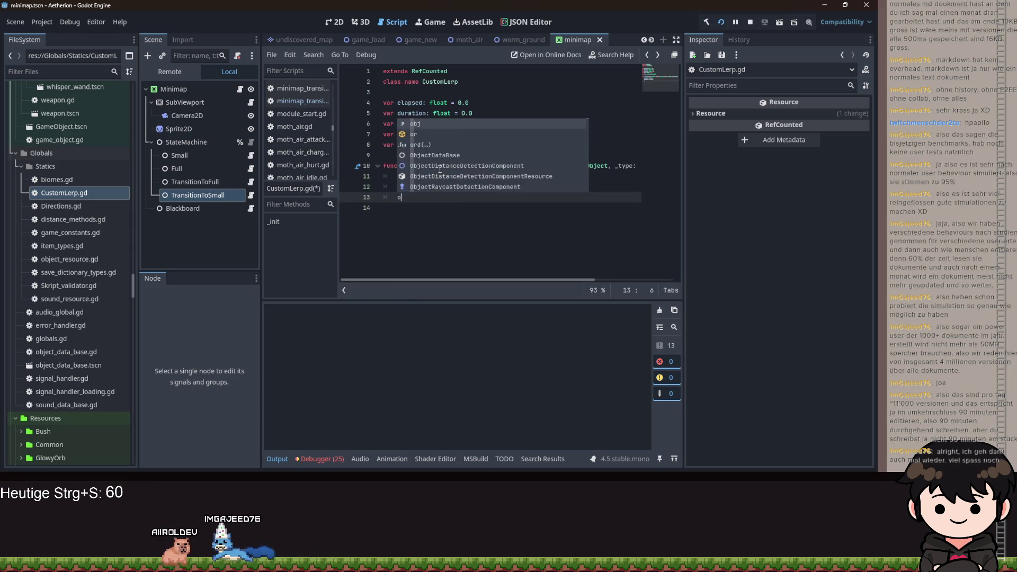
{"action": "type", "text": "bj = _ob"}
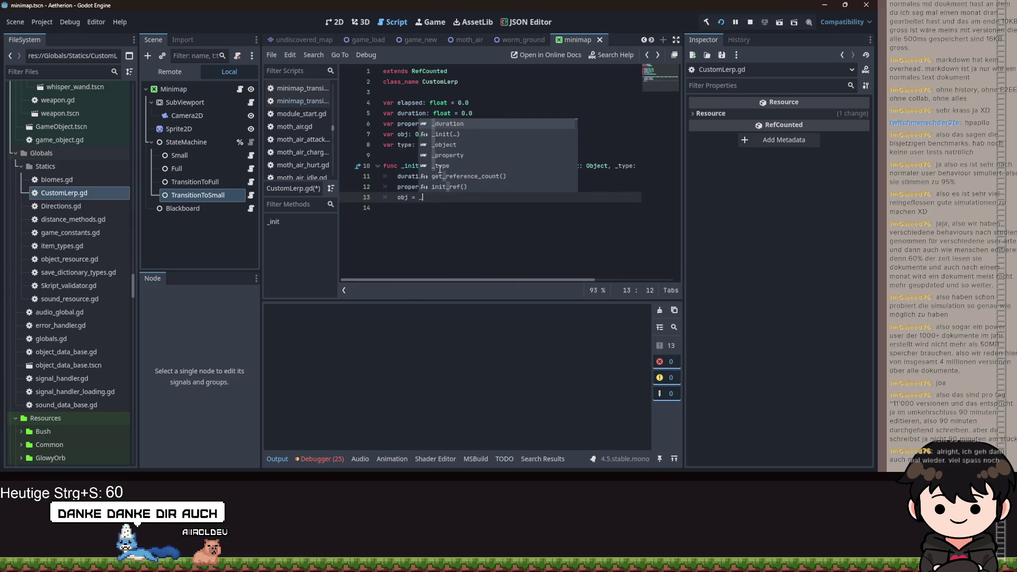
{"action": "key", "text": "Return"}
{"action": "key", "text": "Return"}
{"action": "type", "text": "type = _ty"}
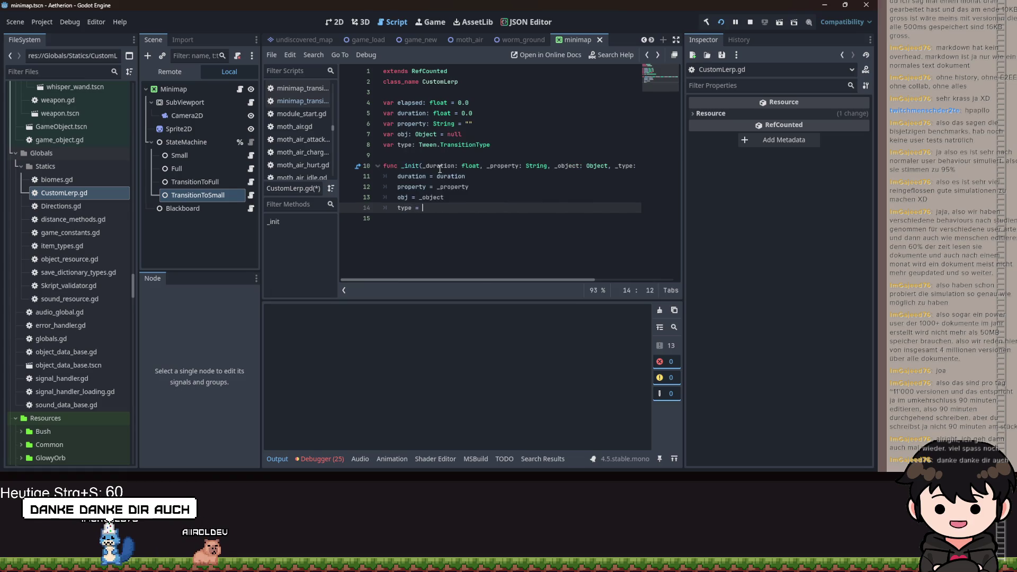
{"action": "key", "text": "Return"}
{"action": "key", "text": "Return"}
{"action": "key", "text": "Return"}
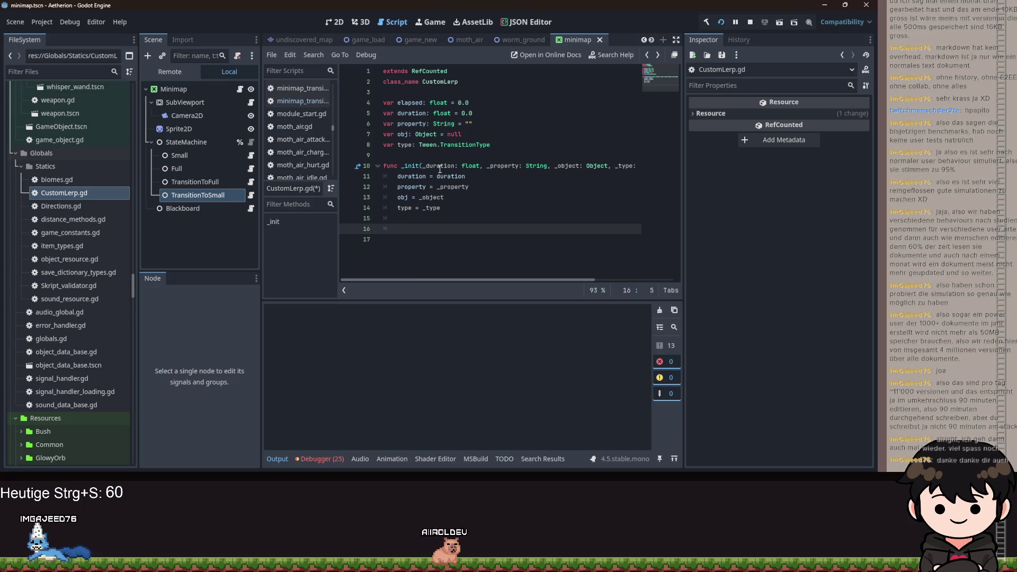
Change the script's base class from RefCounted to Node
{"action": "left_click", "coordinate": [434, 71]}
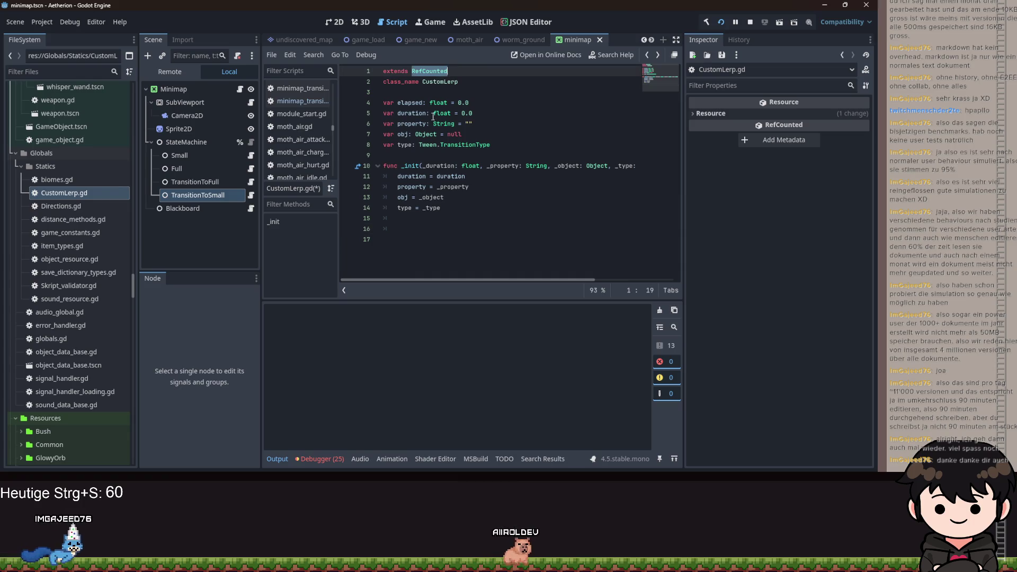
{"action": "left_click", "coordinate": [422, 228]}
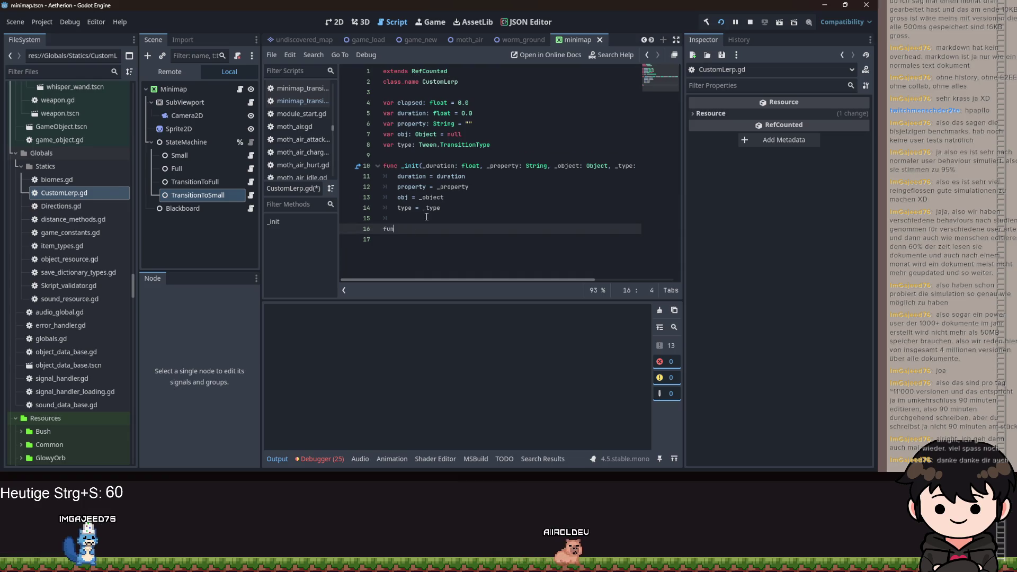
{"action": "type", "text": "c _pro"}
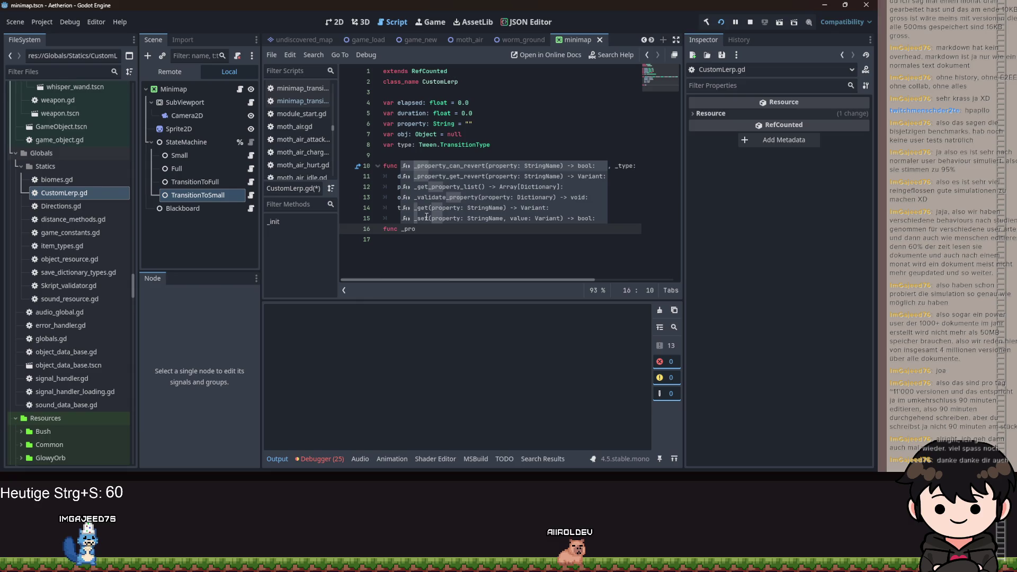
{"action": "key", "text": "BackSpace"}
{"action": "key", "text": "BackSpace"}
{"action": "key", "text": "BackSpace"}
{"action": "left_click", "coordinate": [423, 70]}
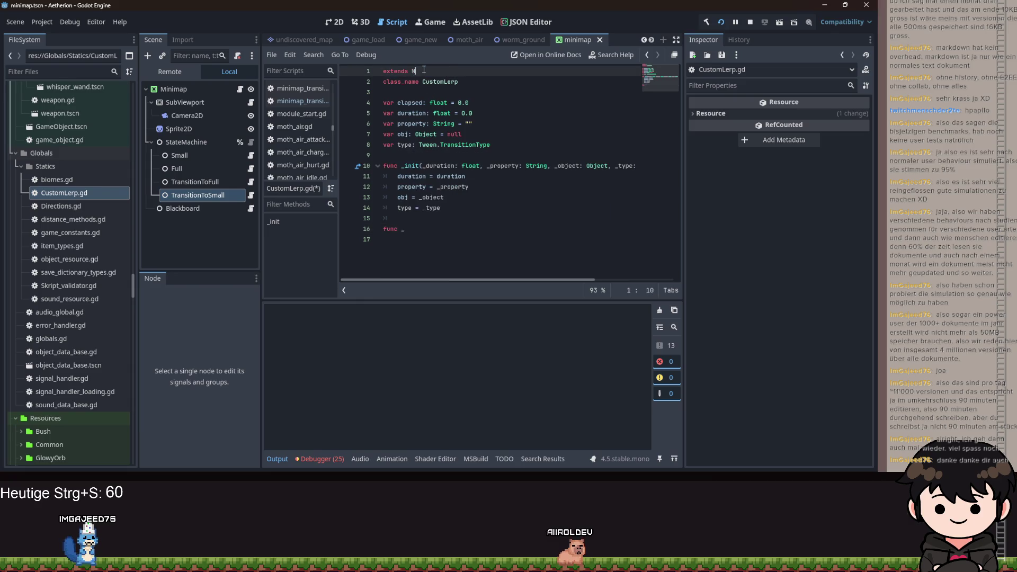
{"action": "type", "text": "ode"}
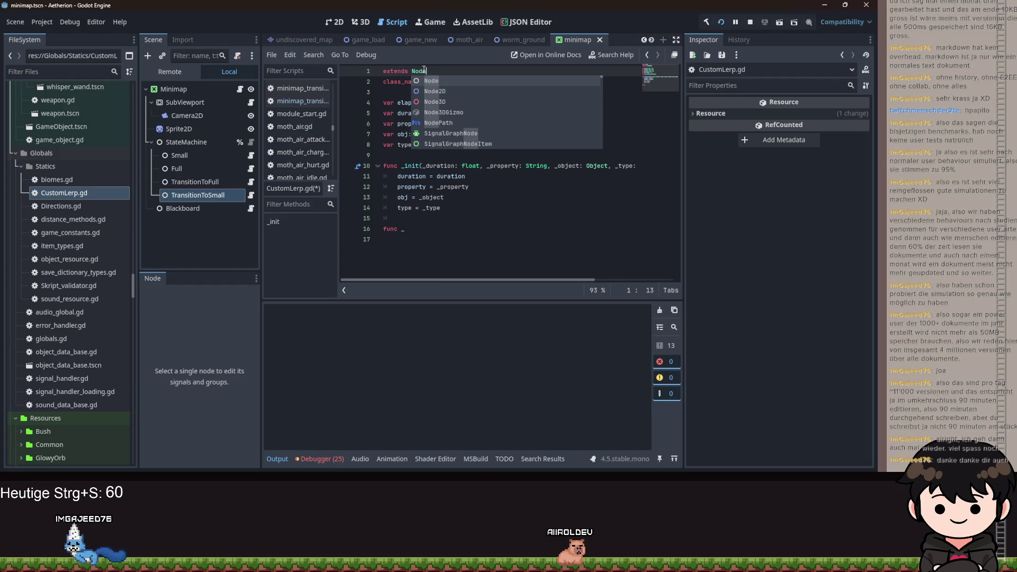
{"action": "key", "text": "Escape"}
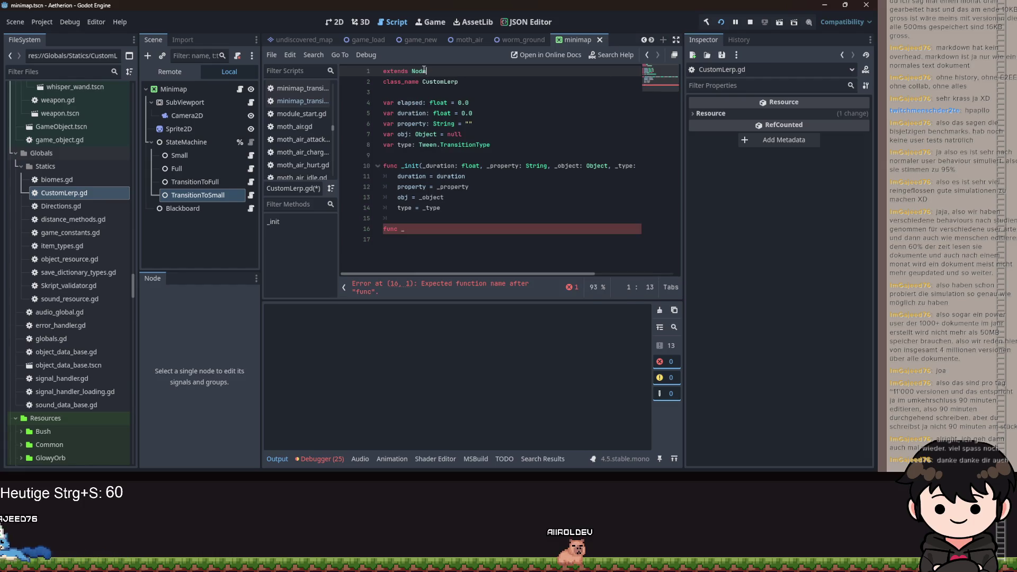
{"action": "left_click", "coordinate": [427, 226]}
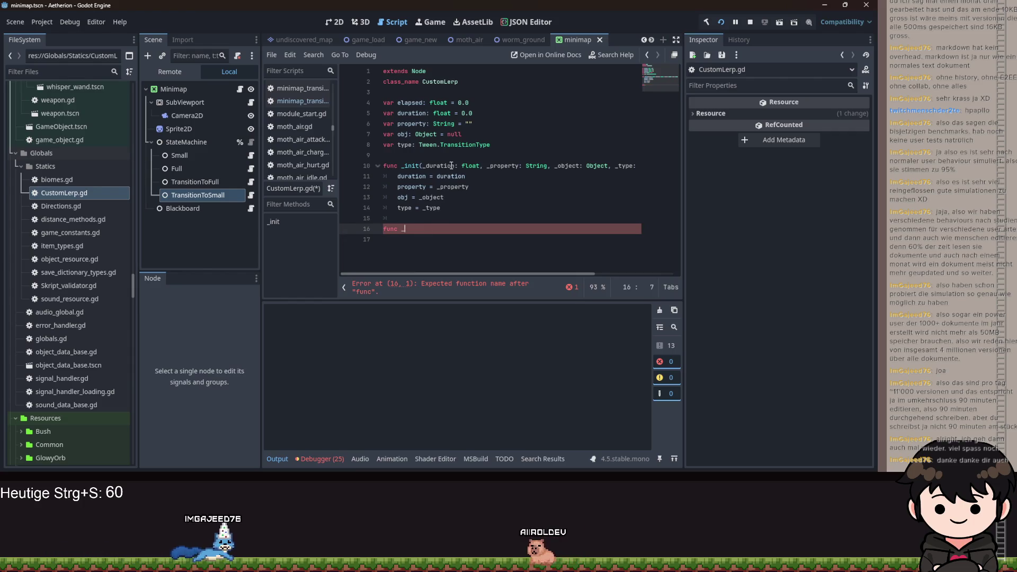
Add _physics_process(delta) with an if testing obj and obj[property] against null
{"action": "mouse_move", "coordinate": [493, 145]}
{"action": "left_mouse_down"}
{"action": "mouse_move", "coordinate": [456, 139]}
{"action": "mouse_move", "coordinate": [389, 103]}
{"action": "left_mouse_up"}
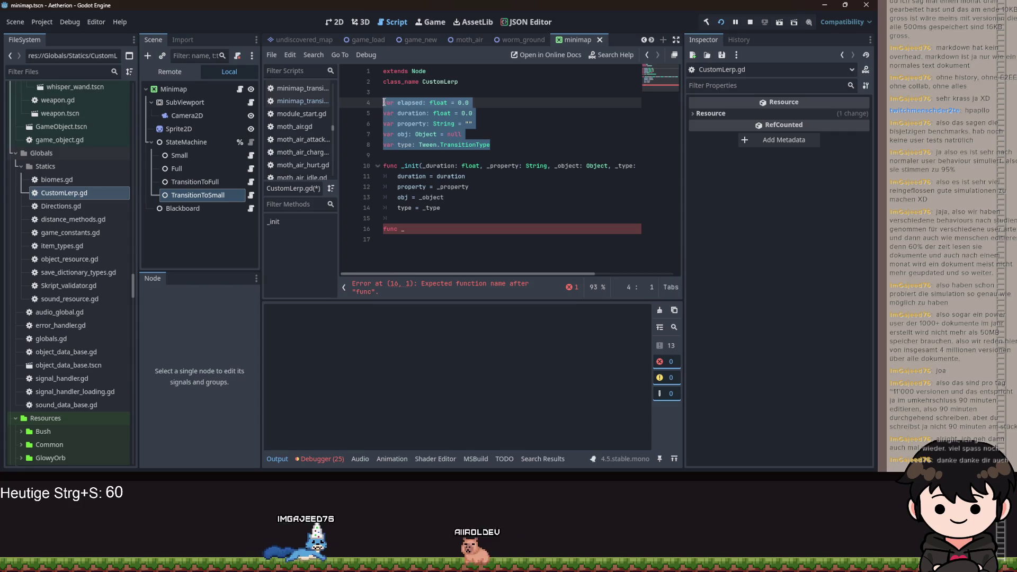
{"action": "key", "text": "Right"}
{"action": "key", "text": "Down"}
{"action": "key", "text": "Down"}
{"action": "key", "text": "Down"}
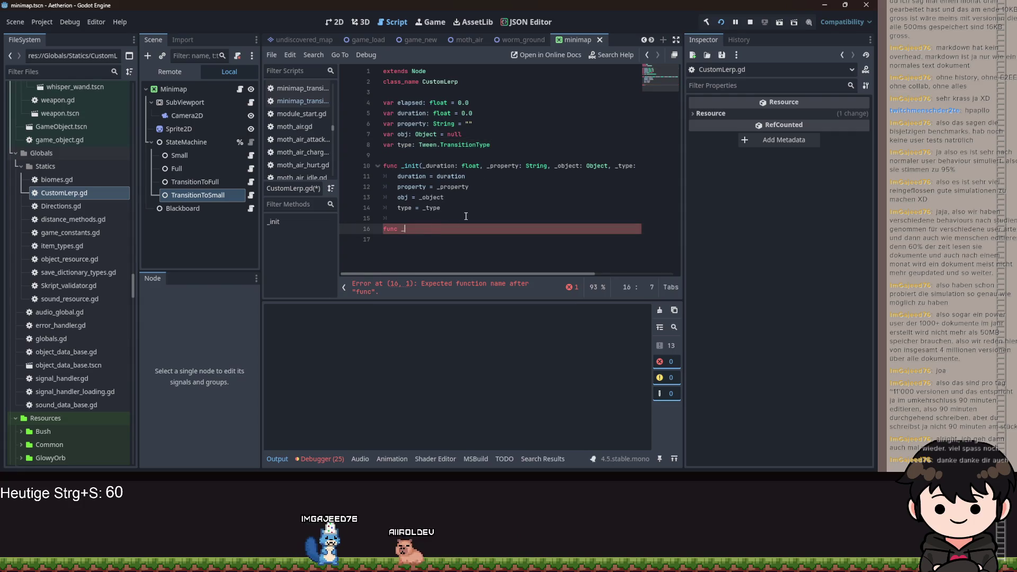
{"action": "type", "text": "p"}
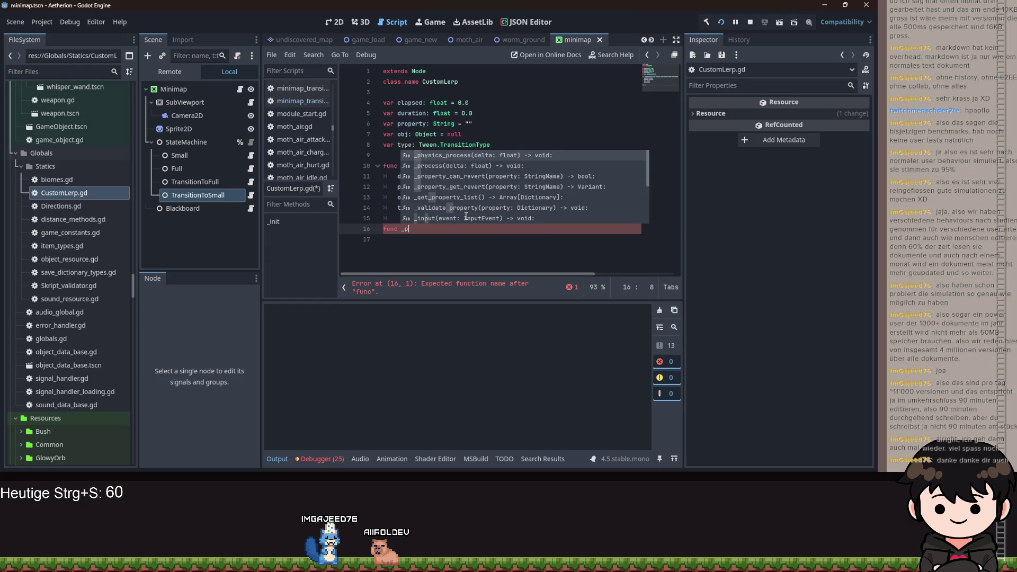
{"action": "key", "text": "Return"}
{"action": "key", "text": "Return"}
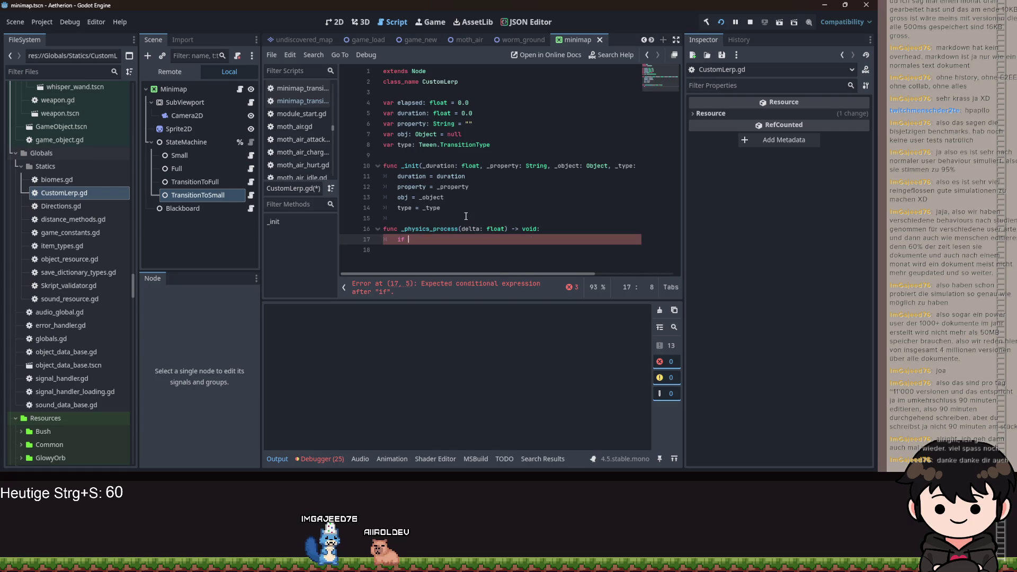
{"action": "type", "text": "obj != null and "}
{"action": "type", "text": "obj.get("}
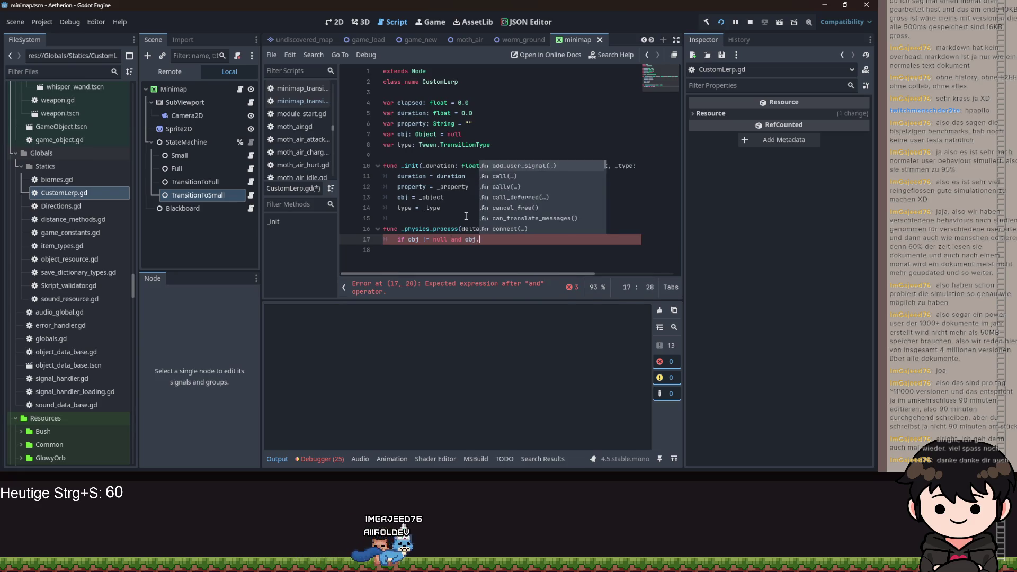
{"action": "type", "text": "propetr"}
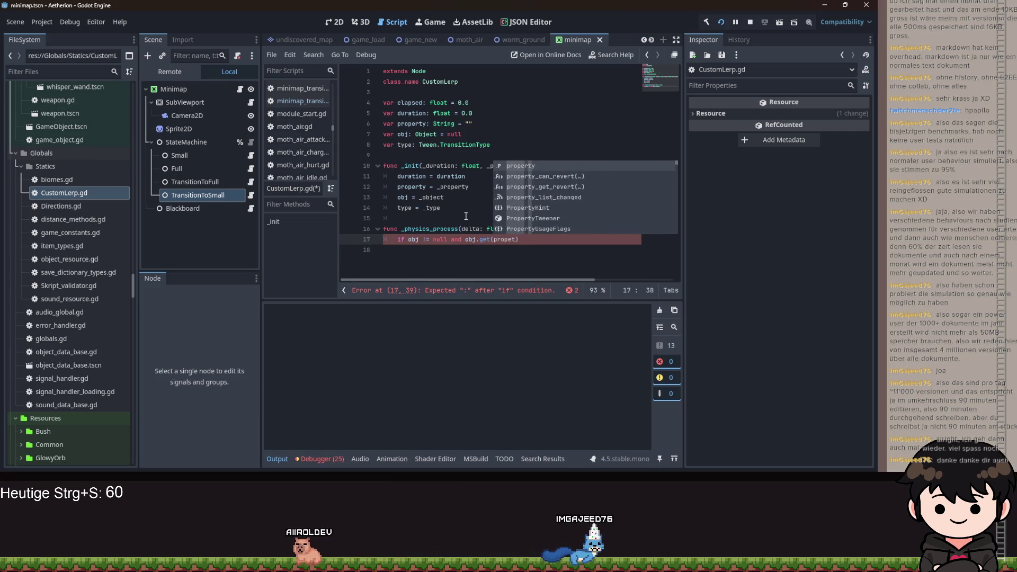
{"action": "key", "text": "BackSpace"}
{"action": "key", "text": "BackSpace"}
{"action": "key", "text": "ctrl+shift+Left"}
{"action": "key", "text": "BackSpace"}
{"action": "key", "text": "BackSpace"}
{"action": "key", "text": "BackSpace"}
{"action": "type", "text": "[\""}
{"action": "key", "text": "BackSpace"}
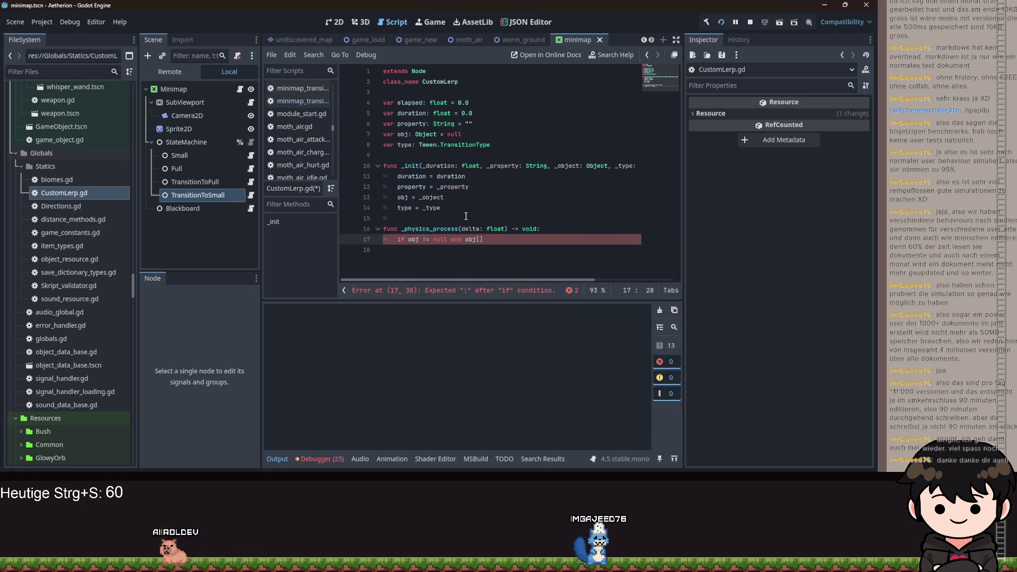
{"action": "type", "text": "prop"}
{"action": "key", "text": "Return"}
{"action": "key", "text": "Right"}
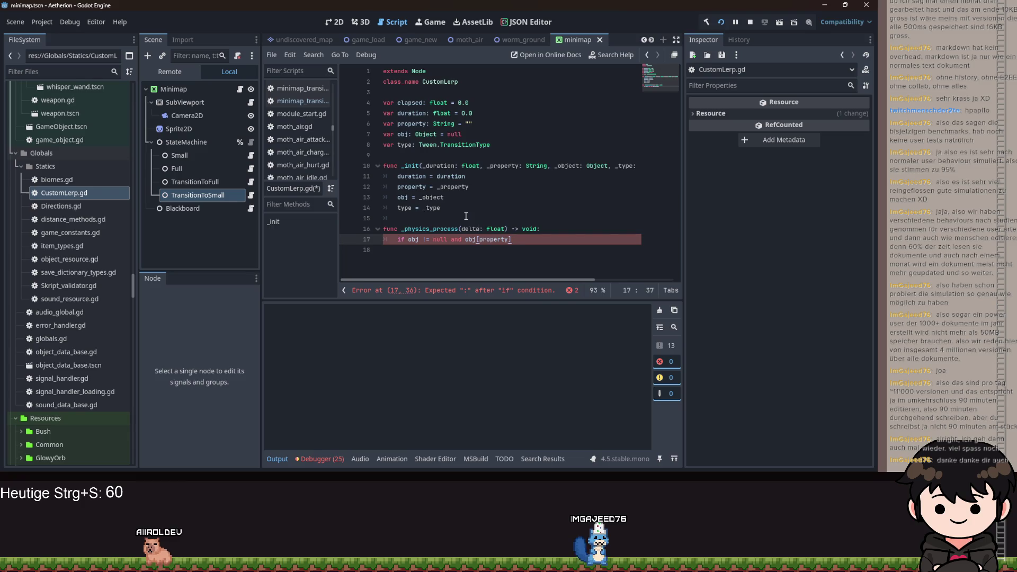
{"action": "type", "text": "null:"}
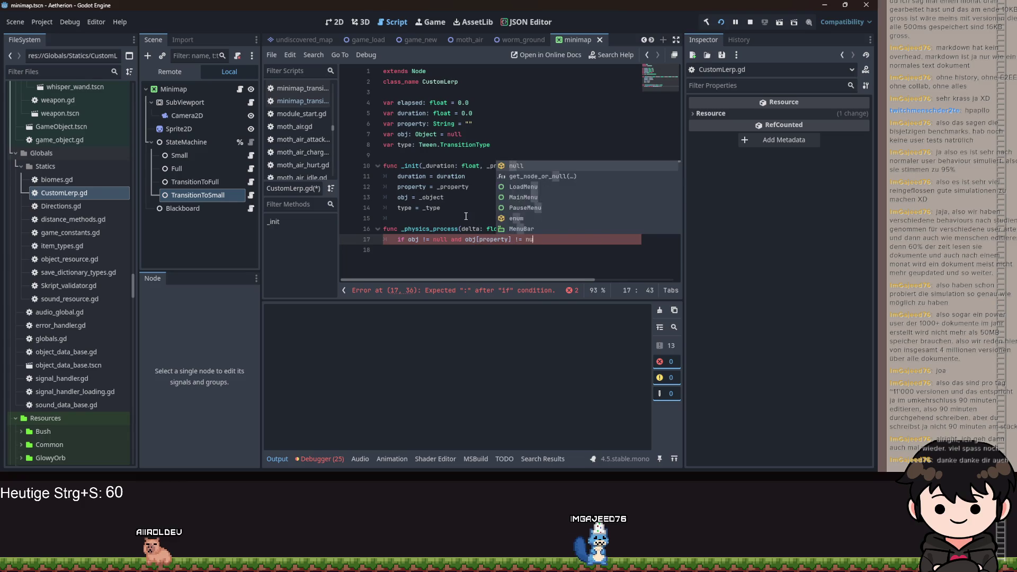
{"action": "key", "text": "Return"}
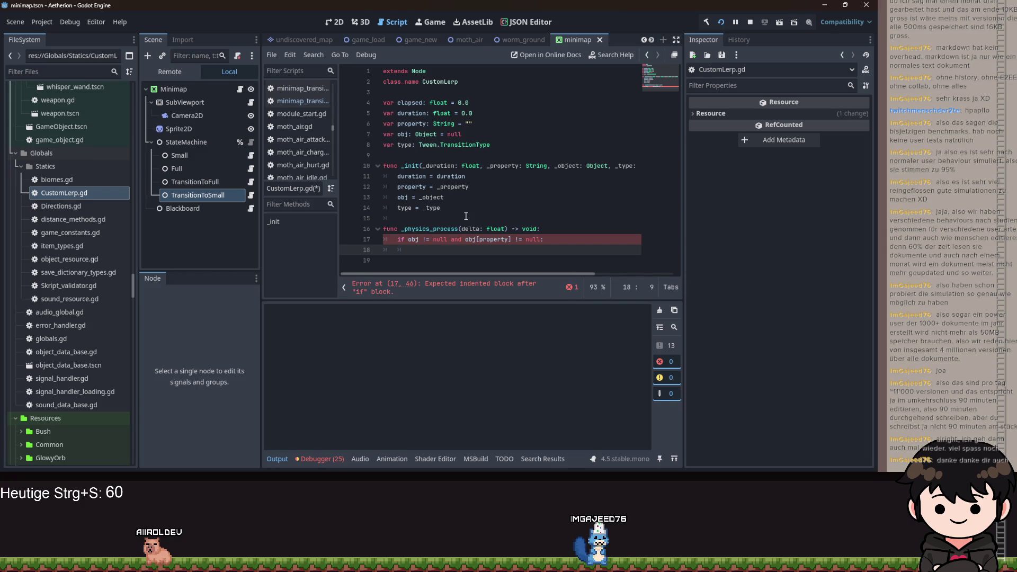
Rewrite the condition as 'obj == null or obj[property] == null' and return early
{"action": "key", "text": "Up"}
{"action": "key", "text": "Right"}
{"action": "key", "text": "Right"}
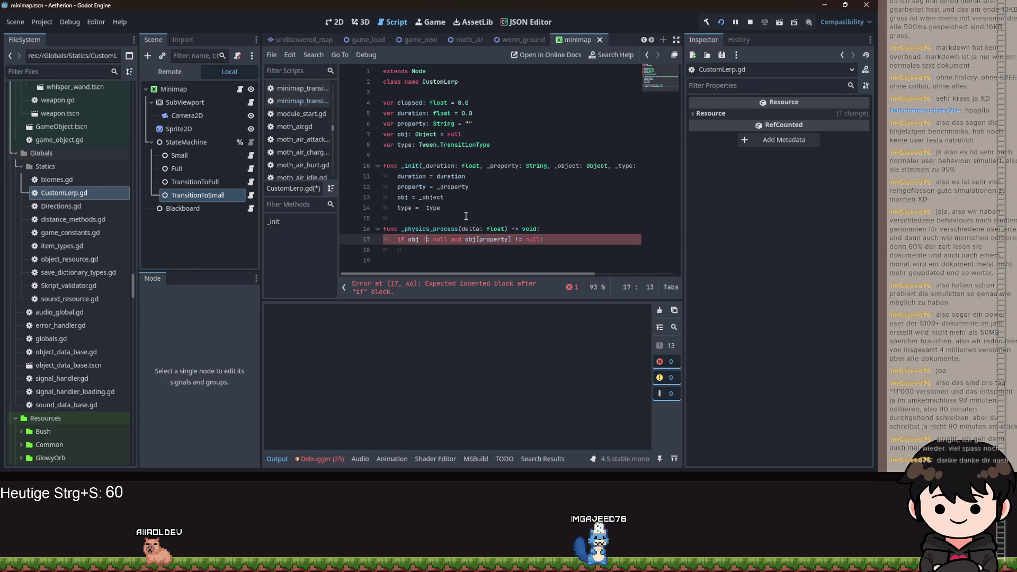
{"action": "type", "text": "="}
{"action": "key", "text": "ctrl+Right"}
{"action": "key", "text": "ctrl+Right"}
{"action": "key", "text": "BackSpace"}
{"action": "key", "text": "BackSpace"}
{"action": "key", "text": "BackSpace"}
{"action": "type", "text": "or"}
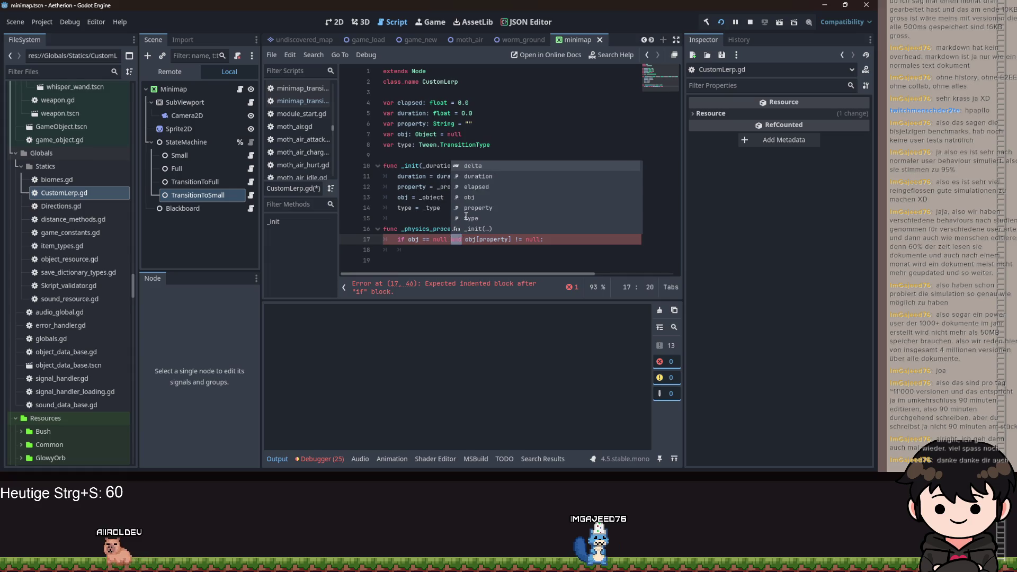
{"action": "key", "text": "Escape"}
{"action": "key", "text": "End"}
{"action": "key", "text": "Left"}
{"action": "key", "text": "Left"}
{"action": "key", "text": "Left"}
{"action": "key", "text": "BackSpace"}
{"action": "type", "text": "="}
{"action": "key", "text": "End"}
{"action": "key", "text": "Return"}
{"action": "type", "text": "return"}
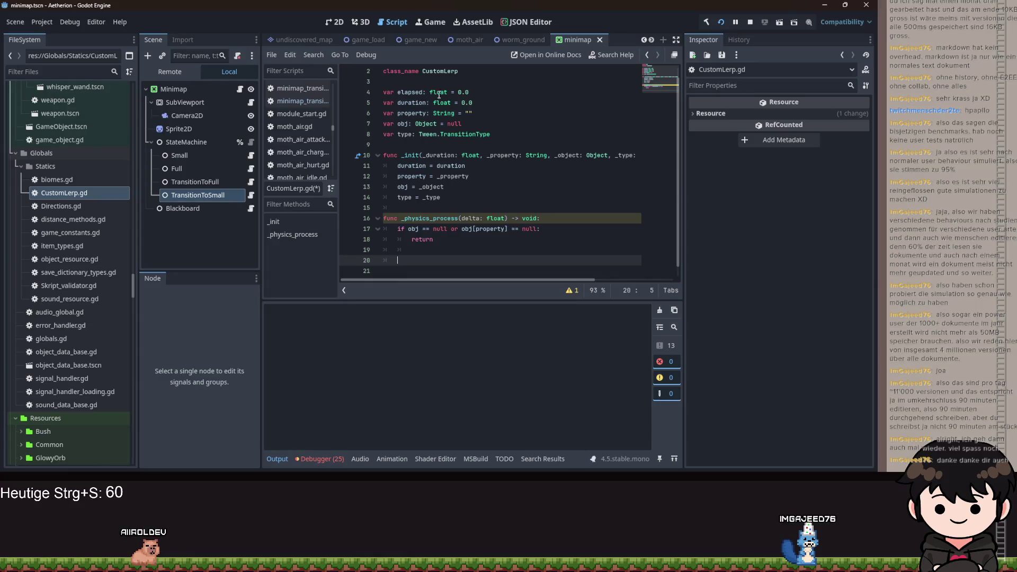
{"action": "left_click", "coordinate": [431, 80]}
Declare trans_types as a Dictionary[Tween.TransitionType, Callable] initialised with braces below the class name
{"action": "key", "text": "Return"}
{"action": "key", "text": "Return"}
{"action": "key", "text": "Up"}
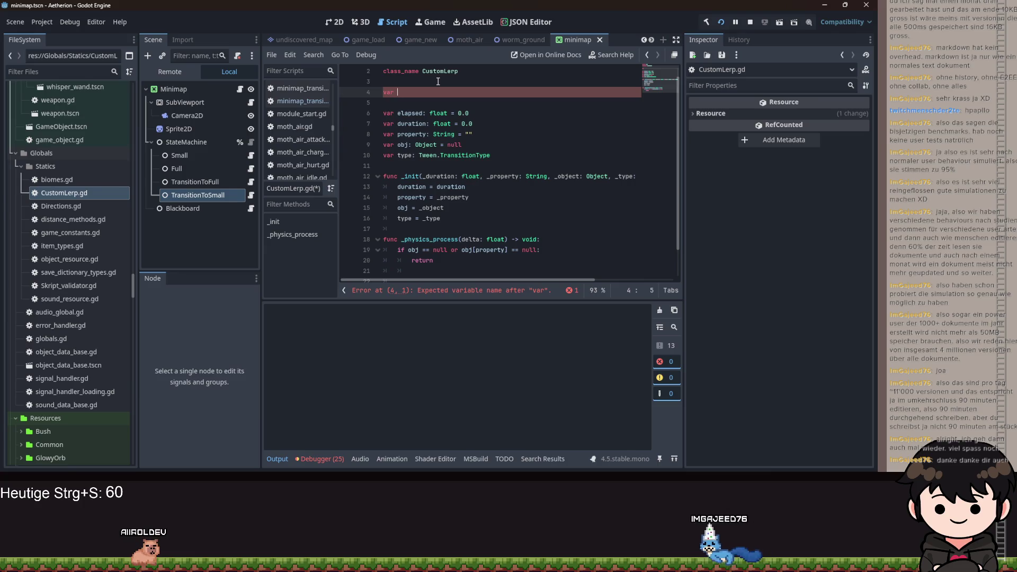
{"action": "type", "text": "trans_types:"}
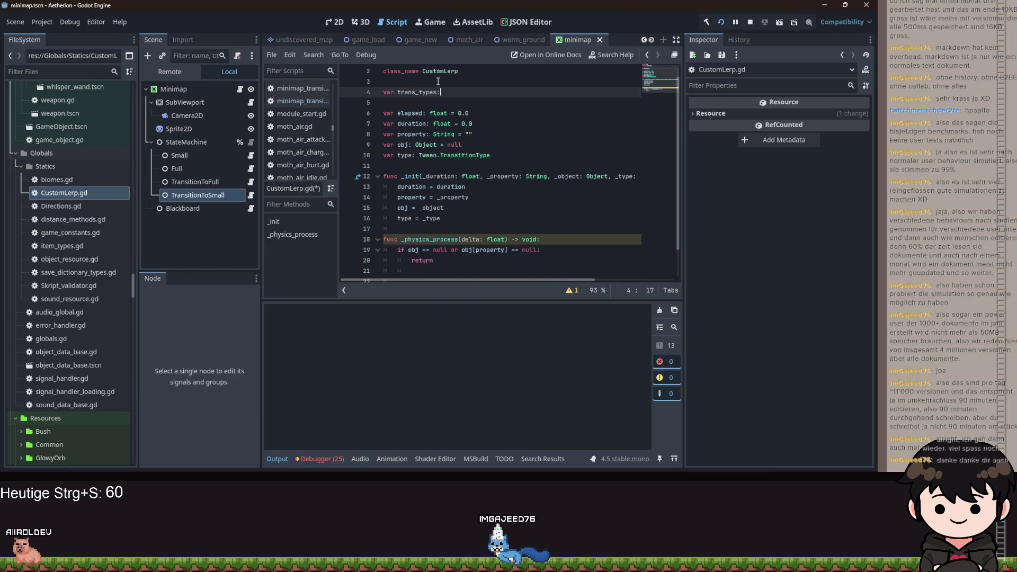
{"action": "type", "text": " Dic"}
{"action": "key", "text": "Return"}
{"action": "type", "text": "["}
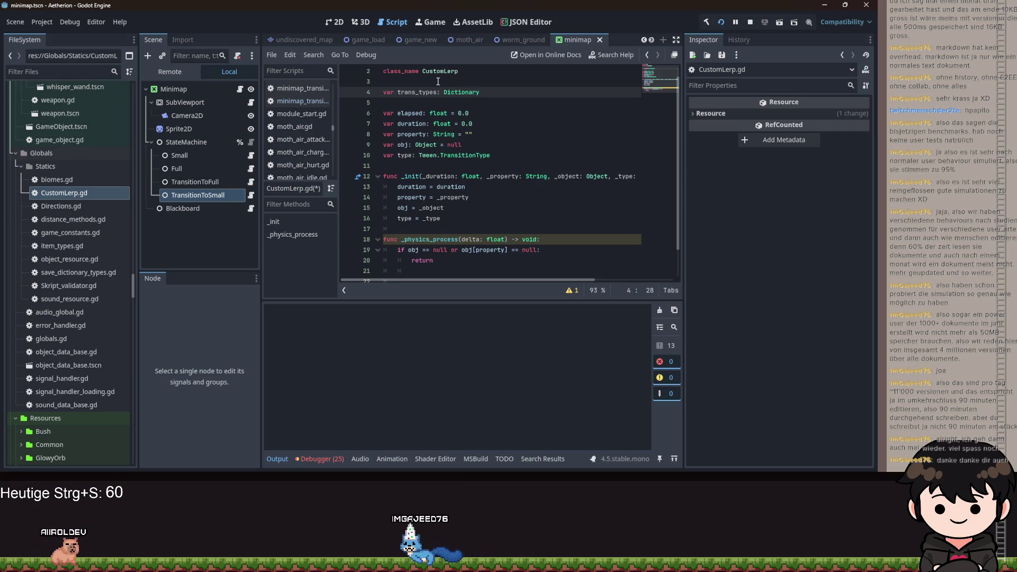
{"action": "type", "text": "Tween."}
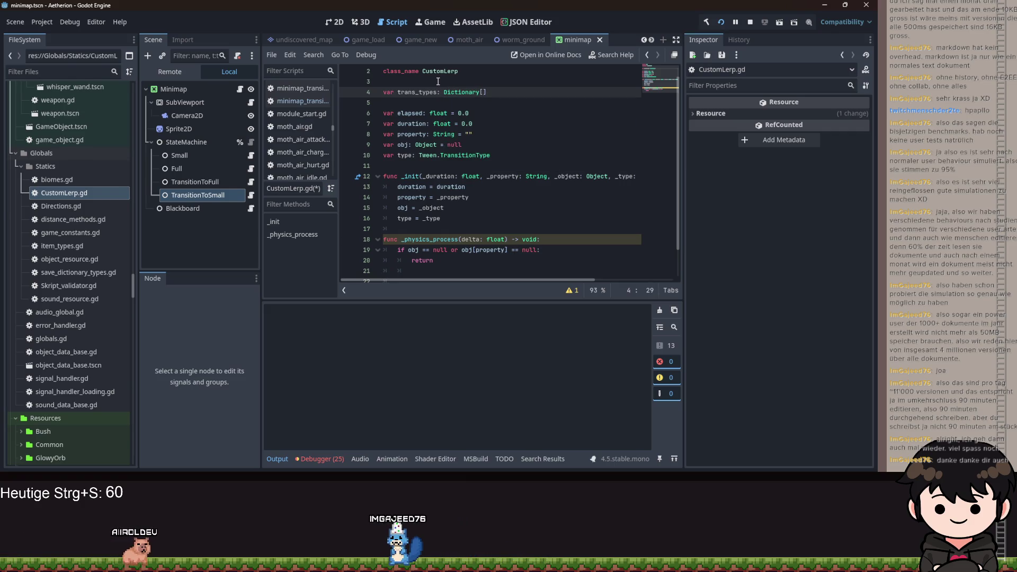
{"action": "type", "text": "Tra"}
{"action": "key", "text": "Return"}
{"action": "type", "text": ".Tr"}
{"action": "type", "text": "alla"}
{"action": "key", "text": "Return"}
{"action": "key", "text": "BackSpace"}
{"action": "key", "text": "BackSpace"}
{"action": "type", "text": "{"}
{"action": "key", "text": "Escape"}
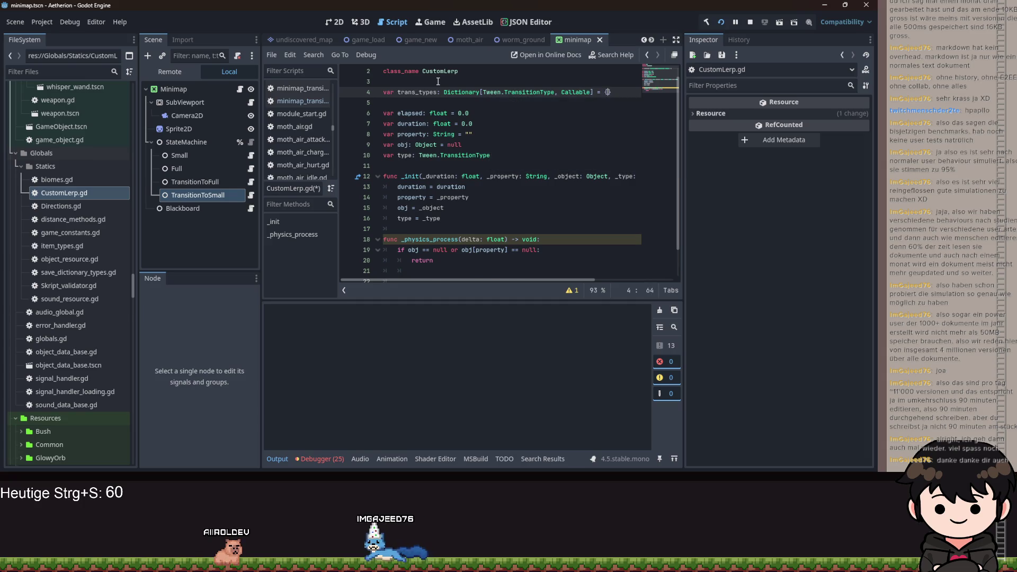
{"action": "key", "text": "Return"}
Add a Tween.TransitionType.TRANS_CUBIC entry mapping to func(t: float) -> float returning t * t * t
{"action": "type", "text": "Tweeb,"}
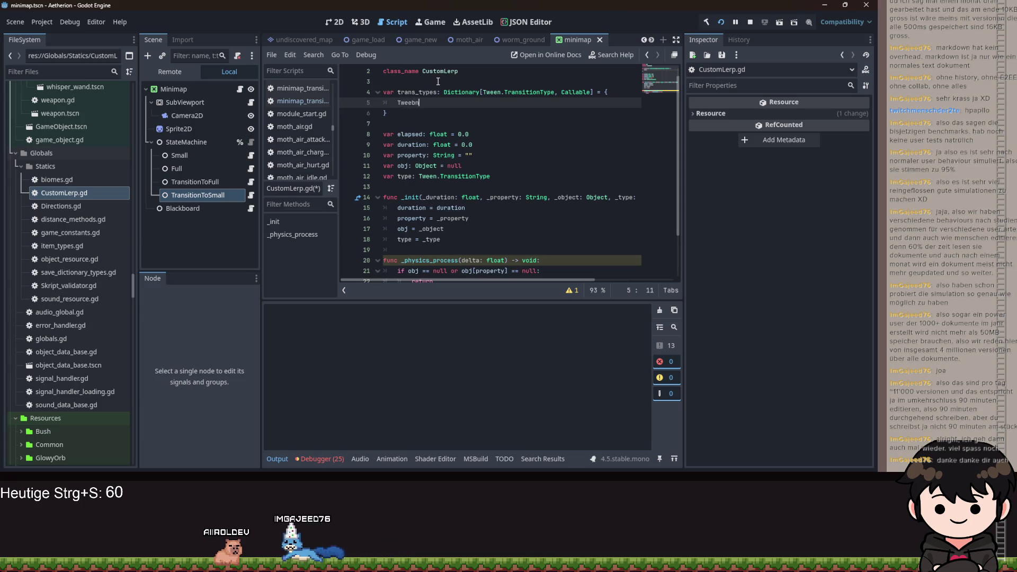
{"action": "key", "text": "BackSpace"}
{"action": "key", "text": "BackSpace"}
{"action": "key", "text": "BackSpace"}
{"action": "type", "text": "n"}
{"action": "key", "text": "Escape"}
{"action": "type", "text": ",Tr"}
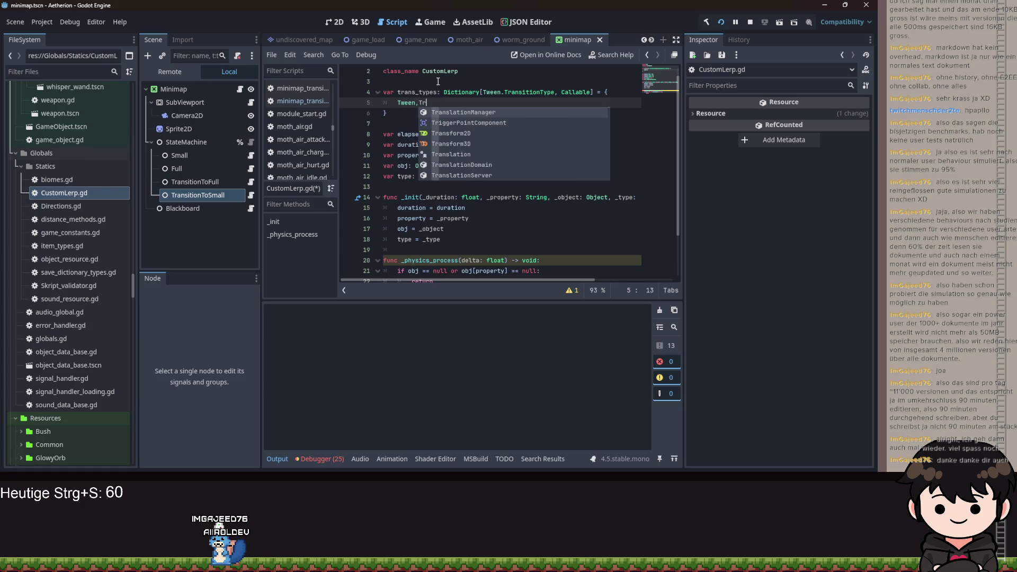
{"action": "key", "text": "BackSpace"}
{"action": "key", "text": "BackSpace"}
{"action": "key", "text": "BackSpace"}
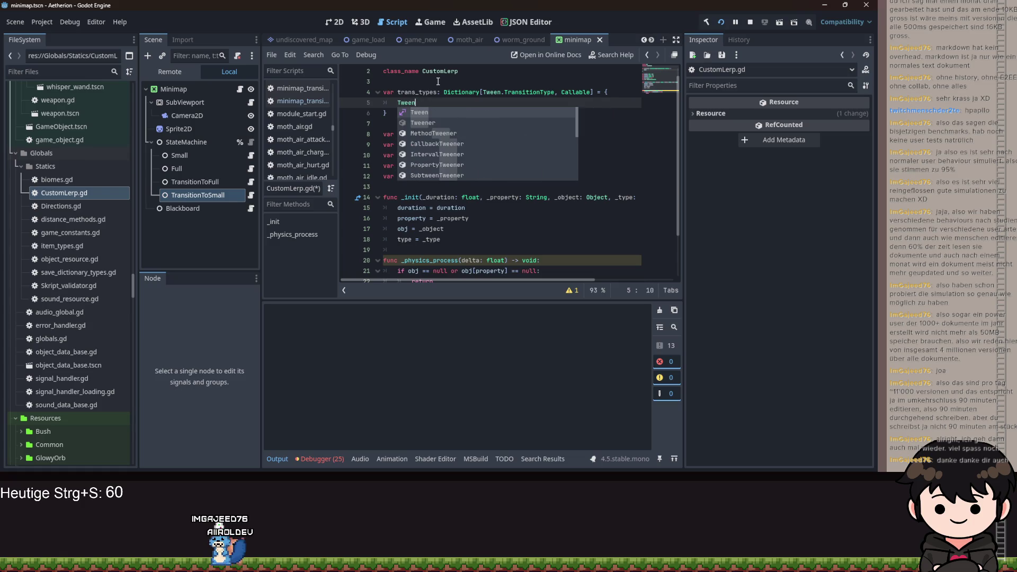
{"action": "type", "text": ".TransitionType."}
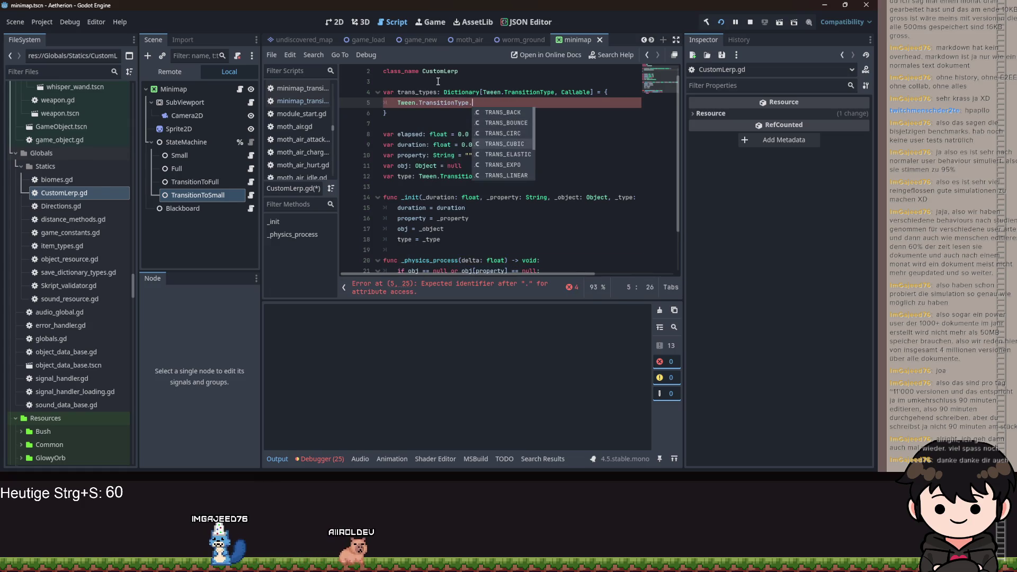
{"action": "key", "text": "Return"}
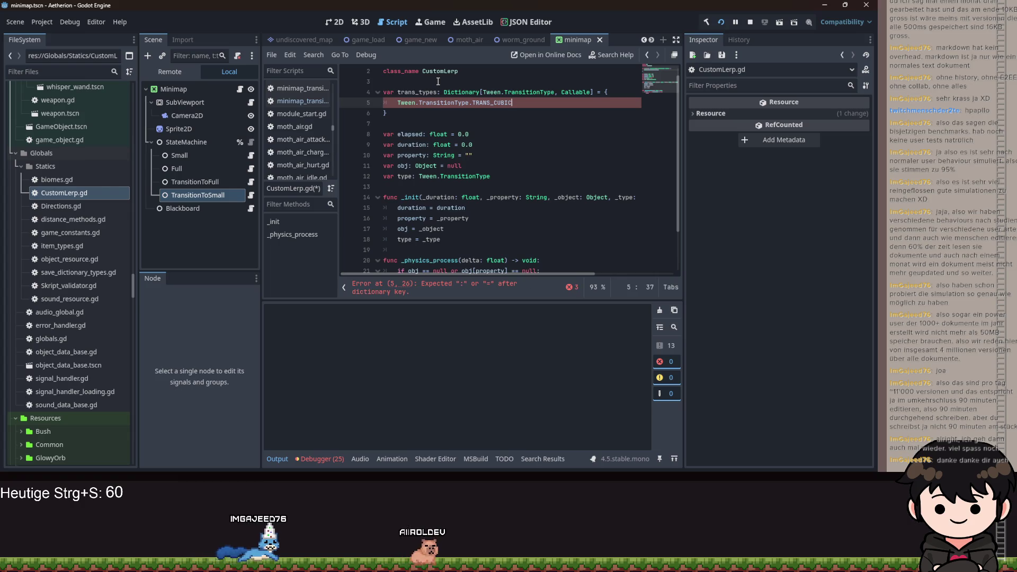
{"action": "type", "text": ": fu c"}
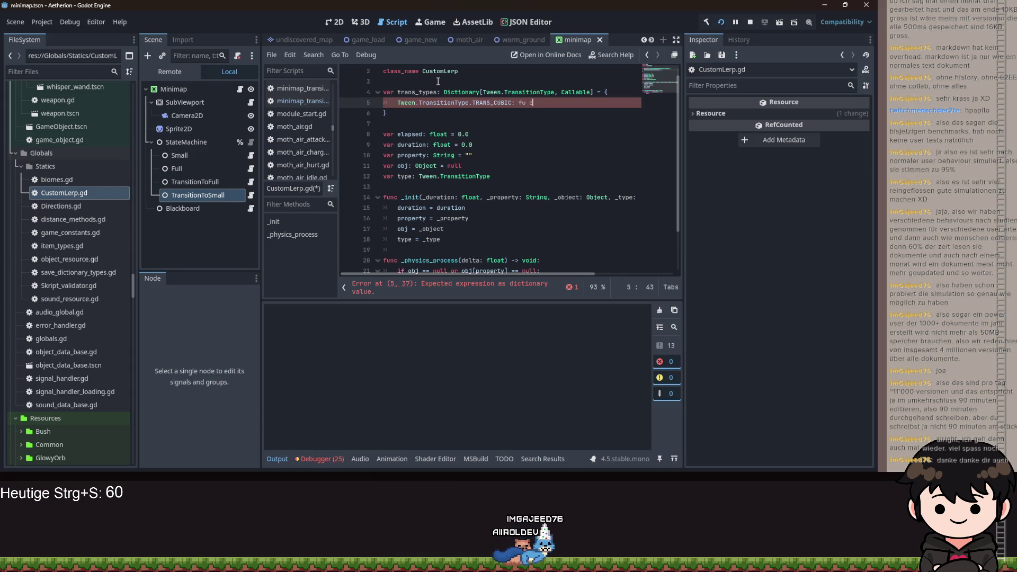
{"action": "type", "text": "func(t:"}
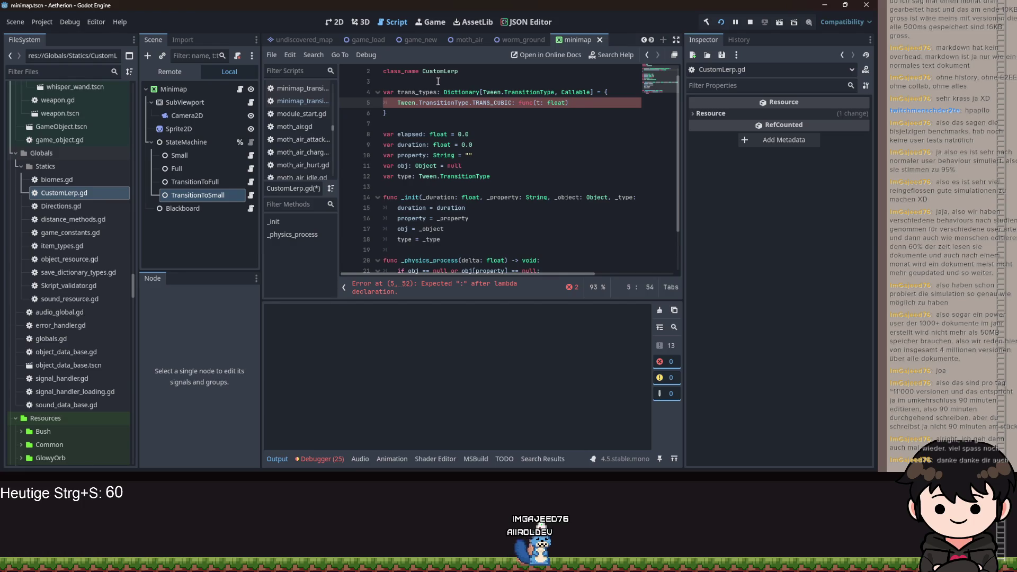
{"action": "type", "text": "t "}
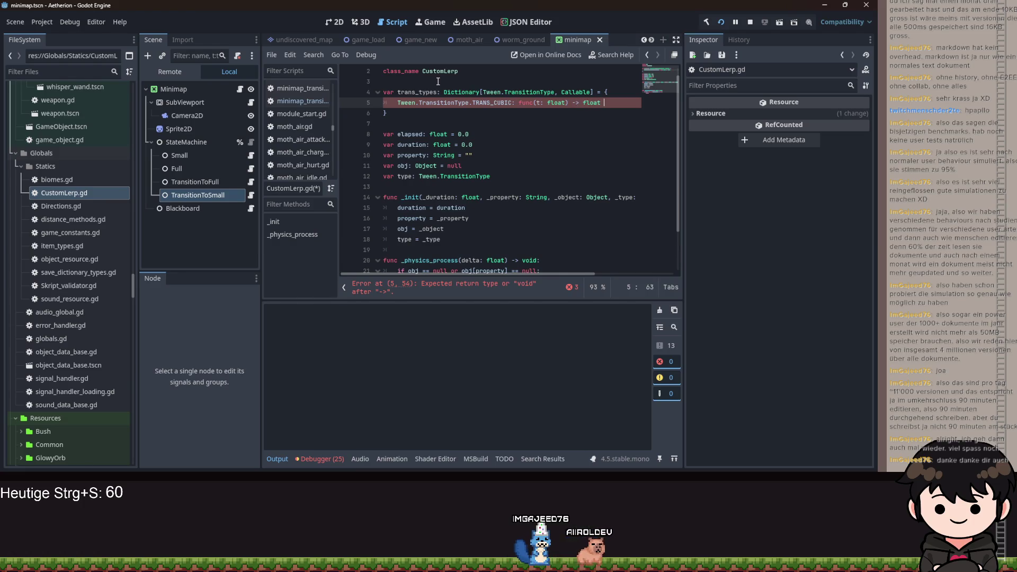
{"action": "type", "text": "= t * t *"}
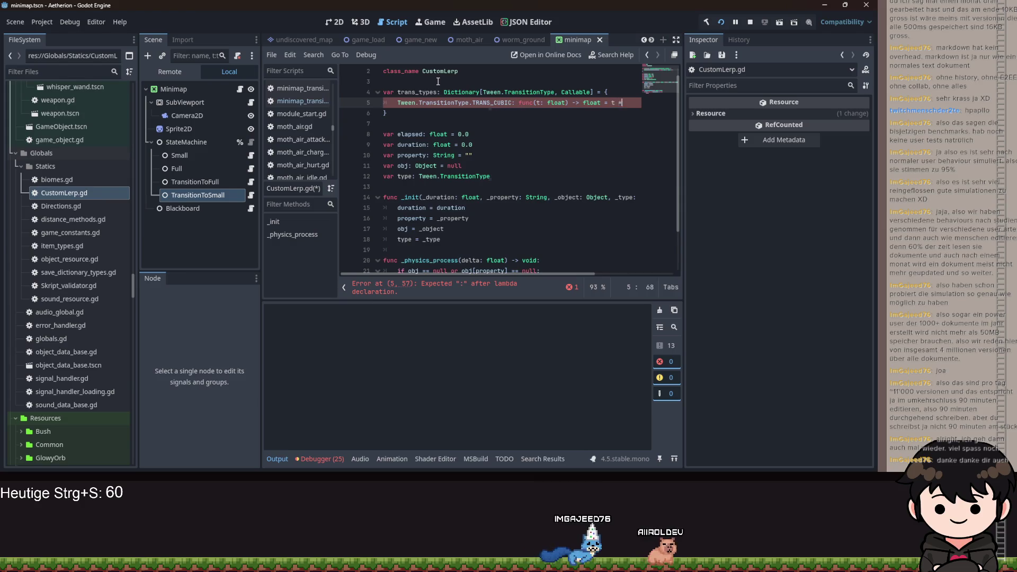
{"action": "type", "text": "t"}
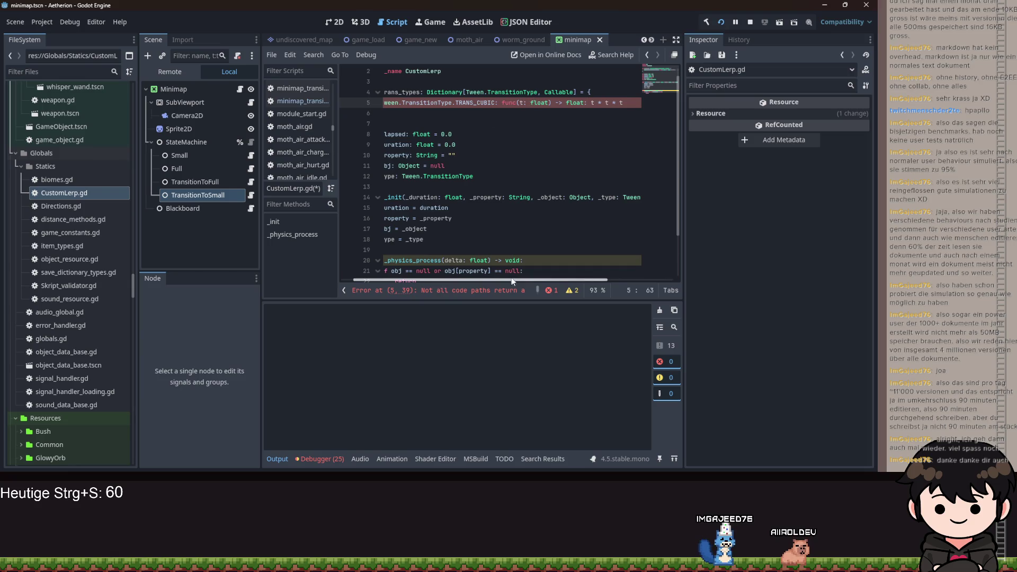
{"action": "type", "text": "return"}
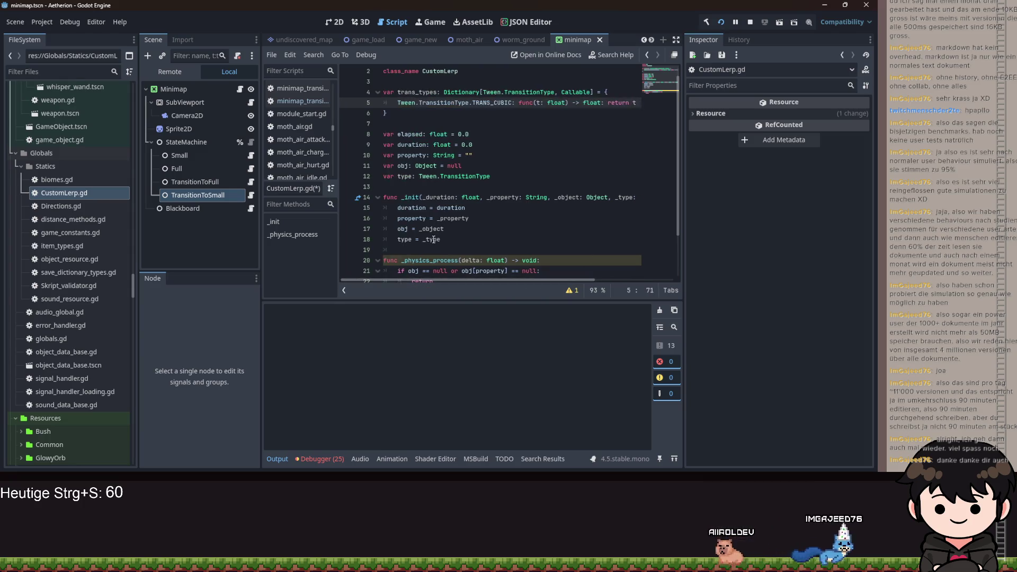
{"action": "scroll", "coordinate": [431, 244], "scroll_direction": "down", "scroll_amount": 2}
{"action": "left_click", "coordinate": [419, 249]}
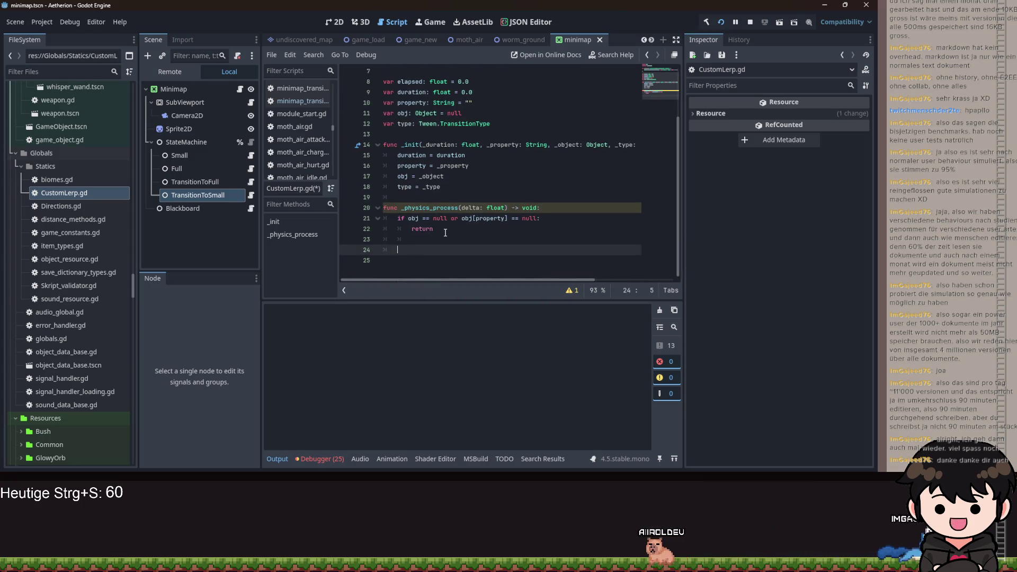
Add elapsed += delta, var t: float = elapsed / duration, and clamp(t, 0.0, 1.0) to _physics_process
{"action": "type", "text": "elapsed += delta"}
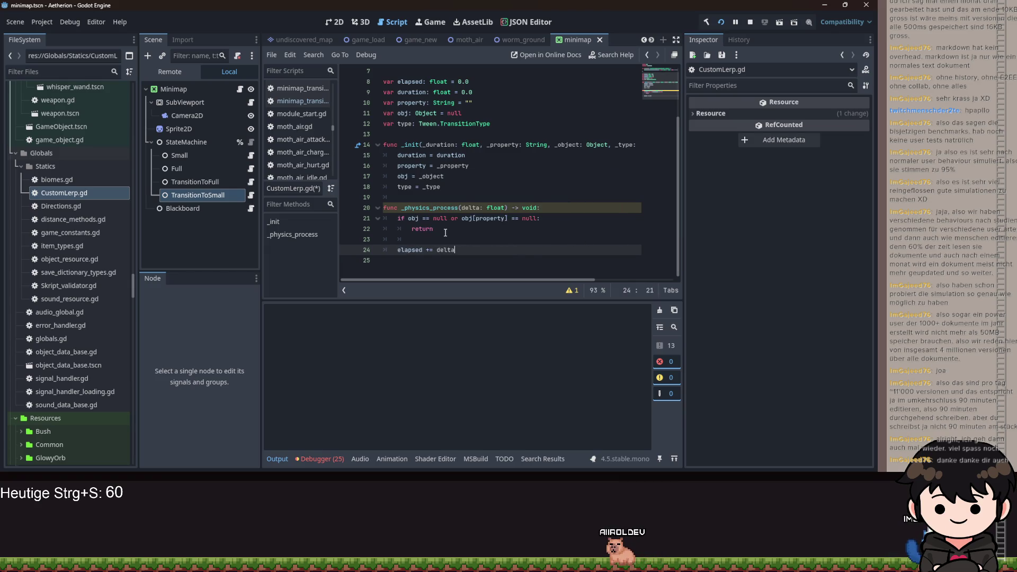
{"action": "key", "text": "Return"}
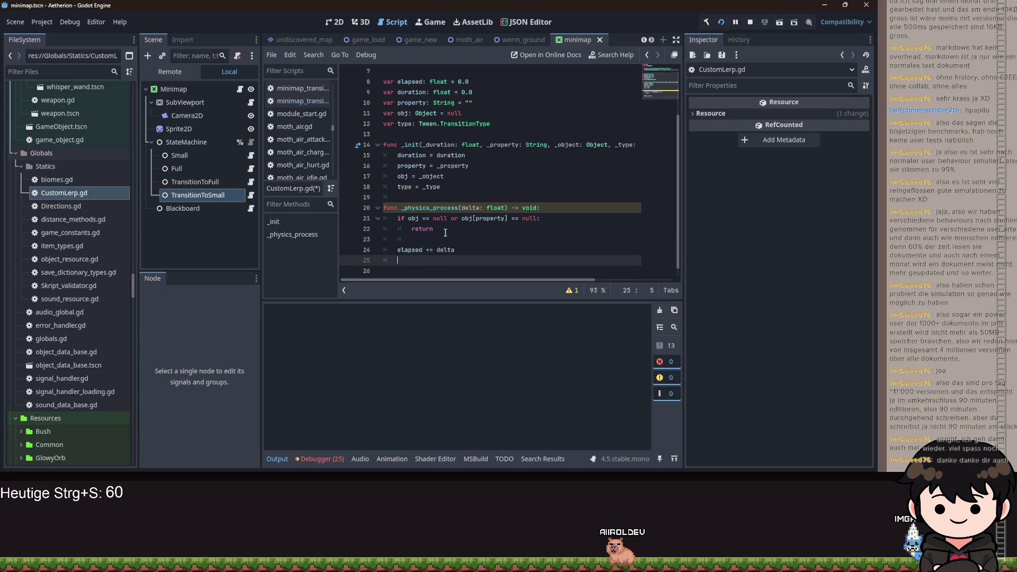
{"action": "type", "text": "va"}
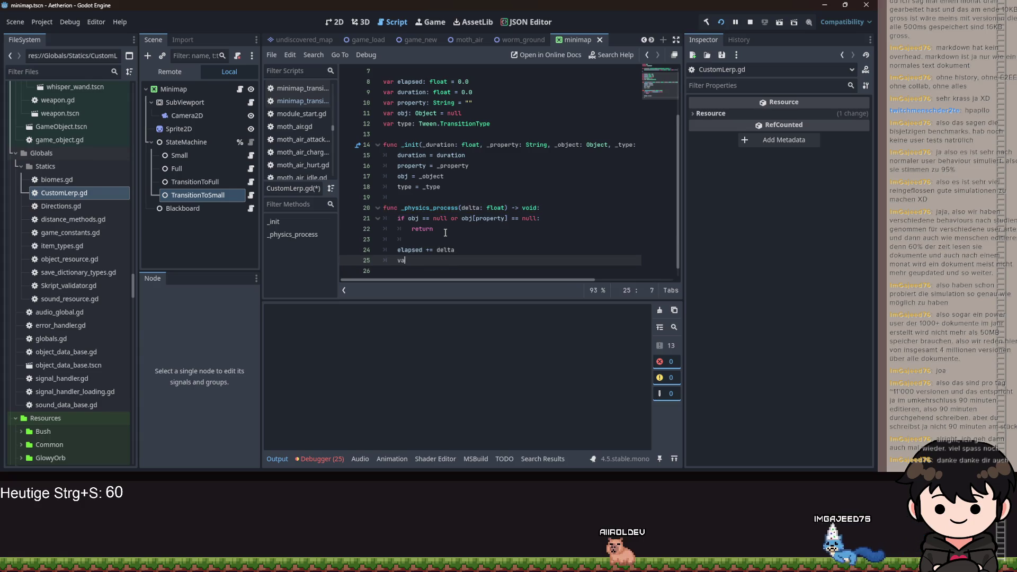
{"action": "type", "text": "r t: f"}
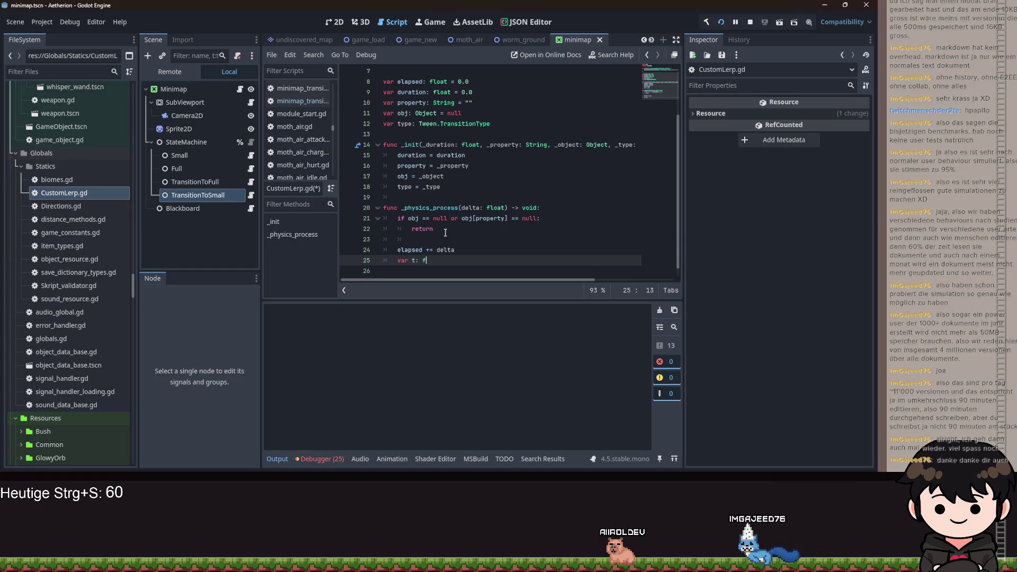
{"action": "type", "text": "loat = ela"}
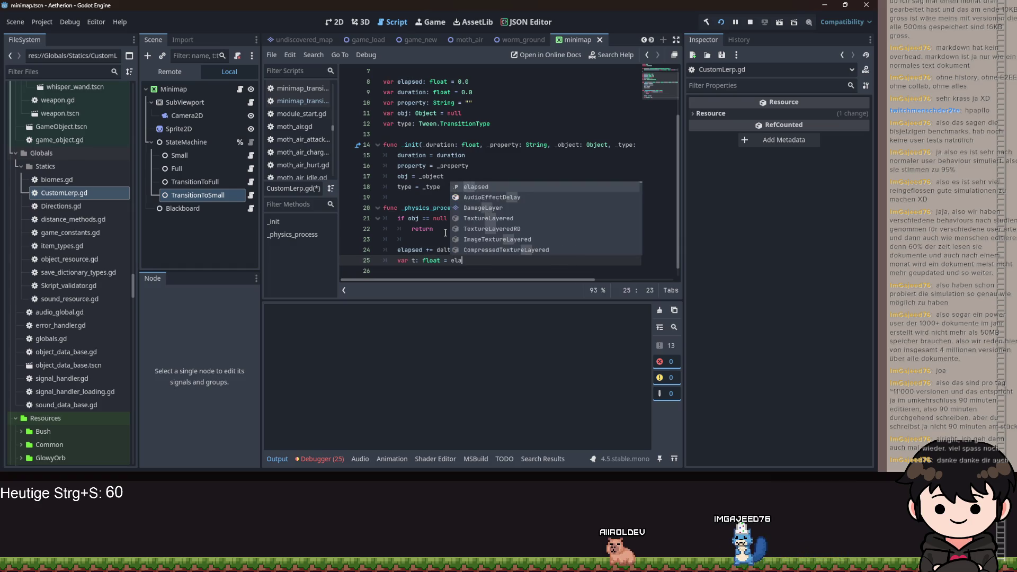
{"action": "type", "text": "psed / duration"}
{"action": "key", "text": "Return"}
{"action": "type", "text": "clamp(t,"}
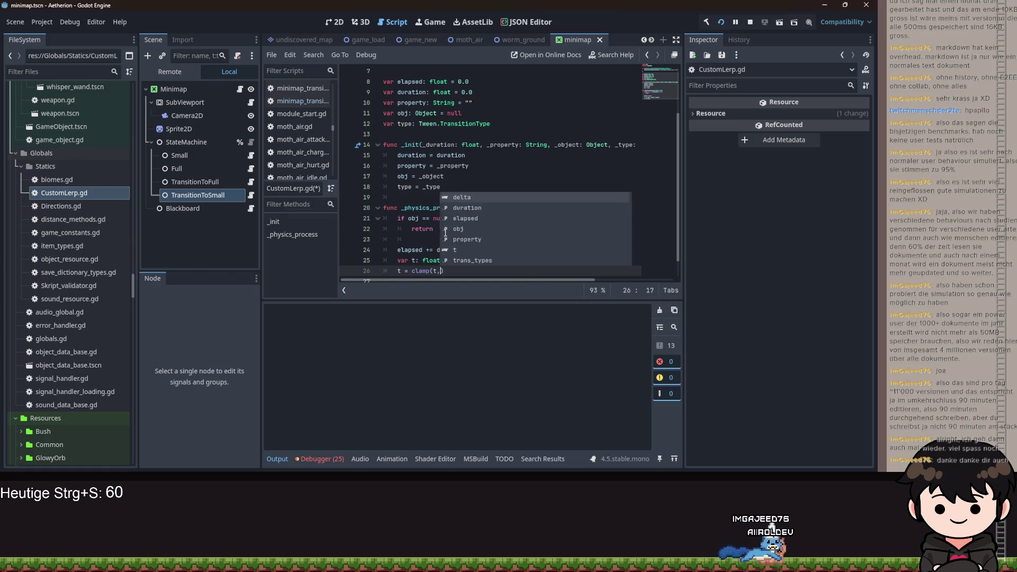
{"action": "type", "text": " 0.0, 1.0"}
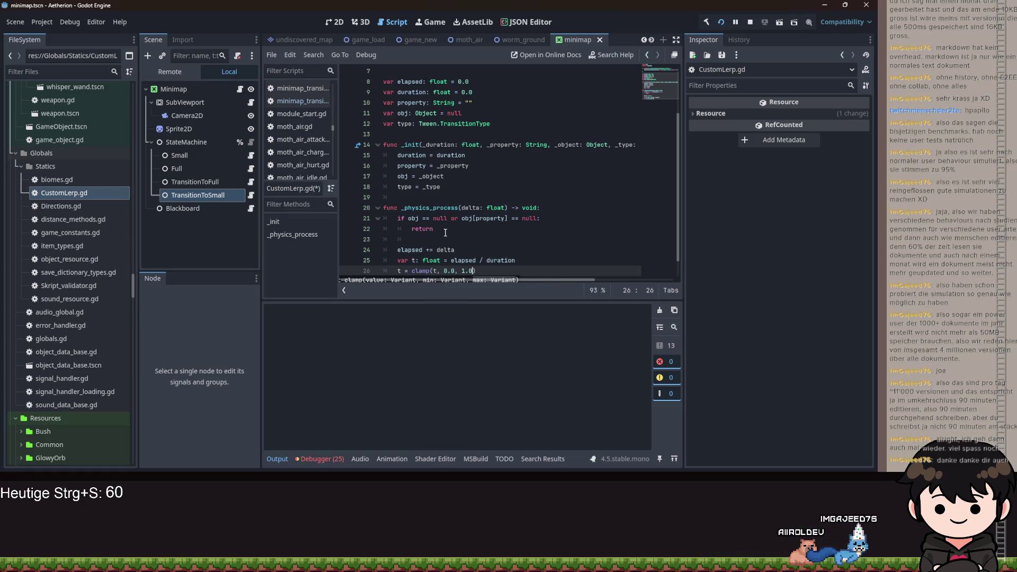
{"action": "type", "text": ")"}
{"action": "key", "text": "Return"}
{"action": "key", "text": "Return"}
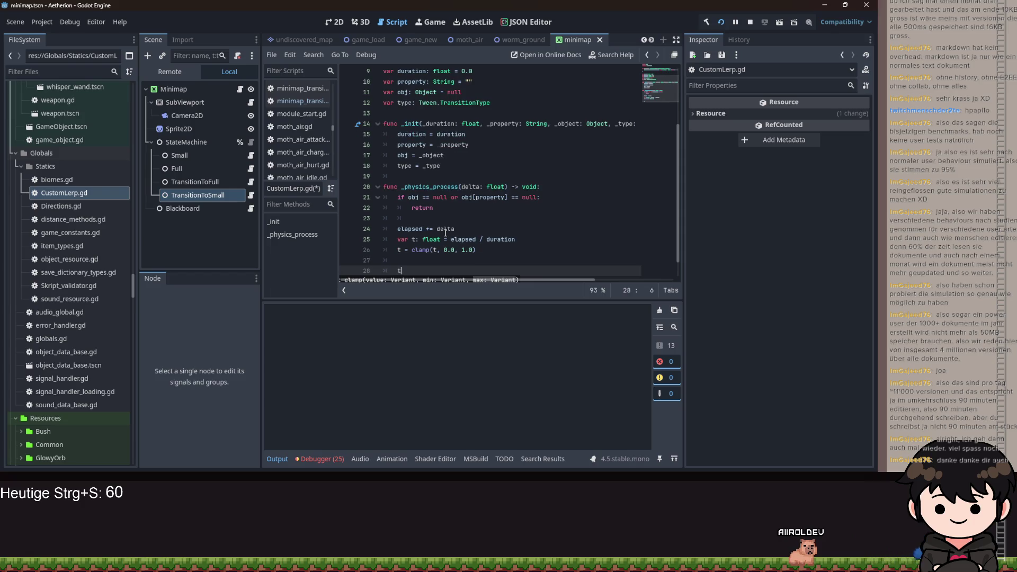
{"action": "scroll", "coordinate": [446, 233], "scroll_direction": "up", "scroll_amount": 3}
{"action": "scroll", "coordinate": [496, 198], "scroll_direction": "down", "scroll_amount": 3}
{"action": "type", "text": " = trans_types["}
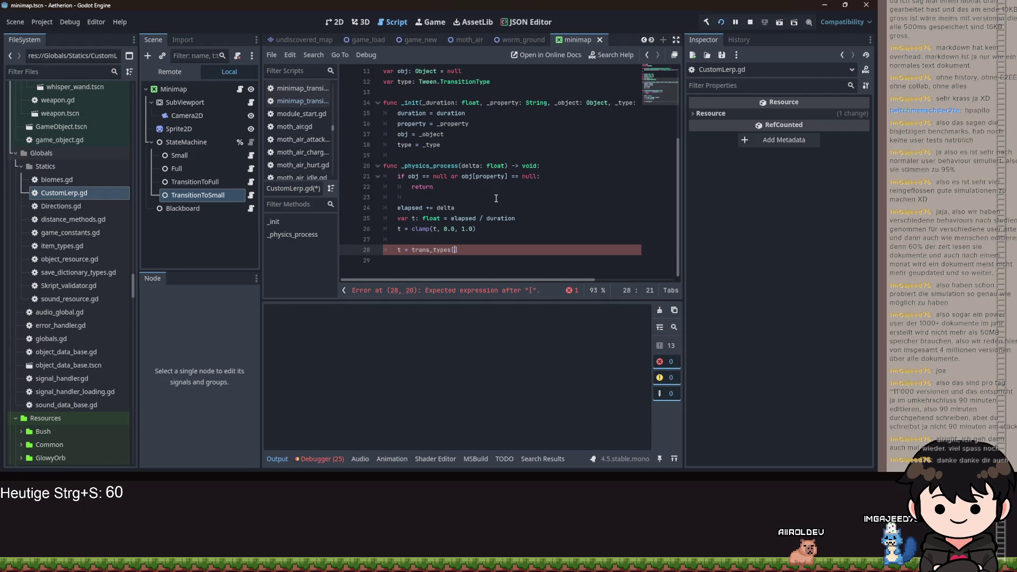
Set t = trans_types[type].call() and begin an 'obj[property] =' assignment on line 29
{"action": "type", "text": "ype"}
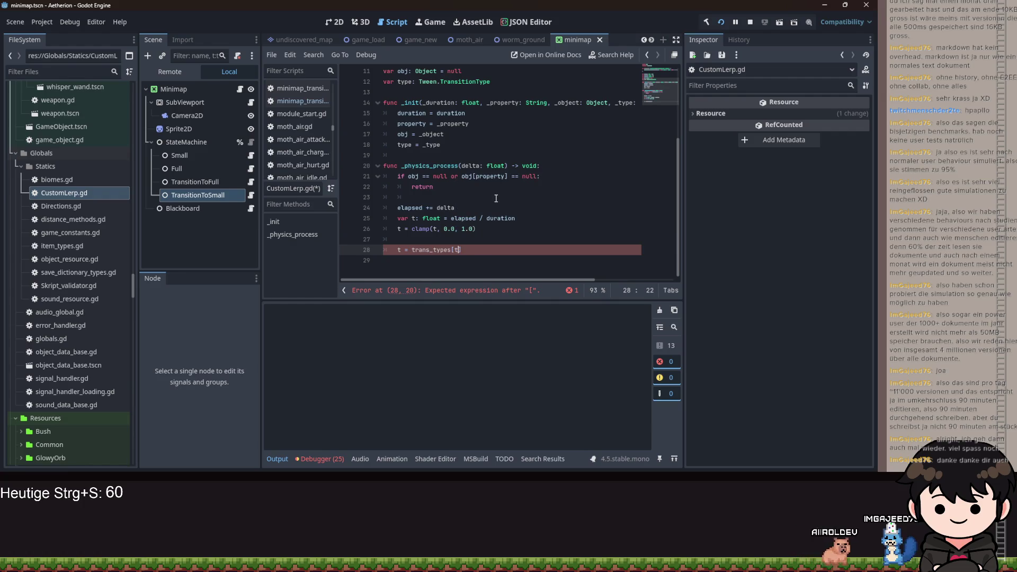
{"action": "type", "text": "].call("}
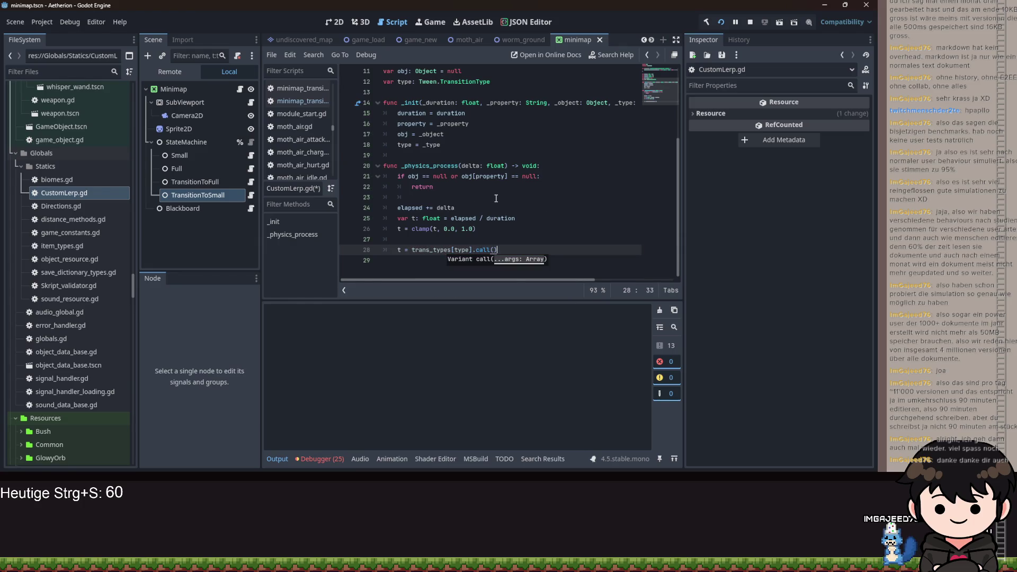
{"action": "key", "text": "Return"}
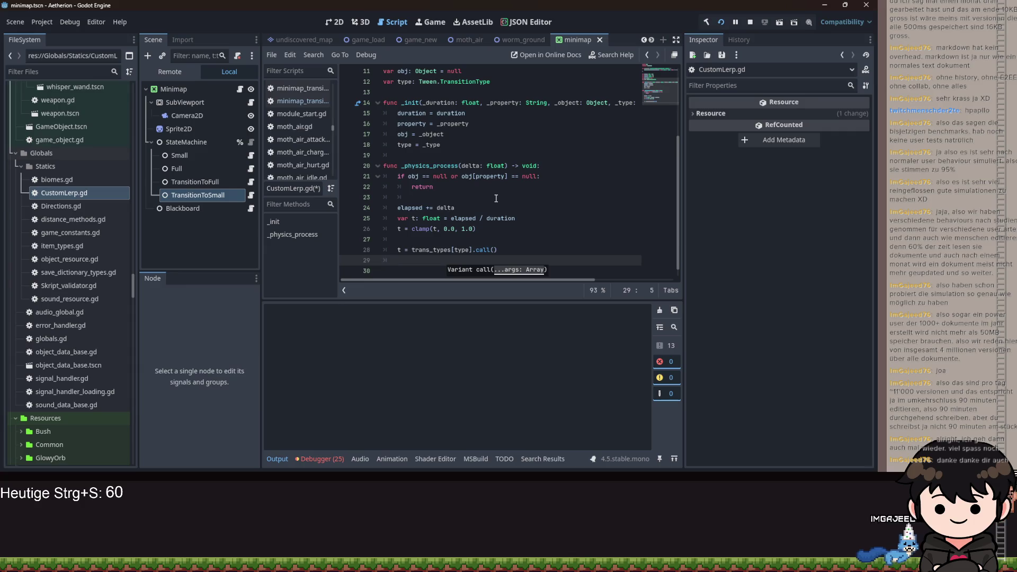
{"action": "type", "text": "bj"}
{"action": "key", "text": "Return"}
{"action": "key", "text": "ctrl+BackSpace"}
{"action": "type", "text": "obj[pr"}
{"action": "key", "text": "Return"}
{"action": "type", "text": "]"}
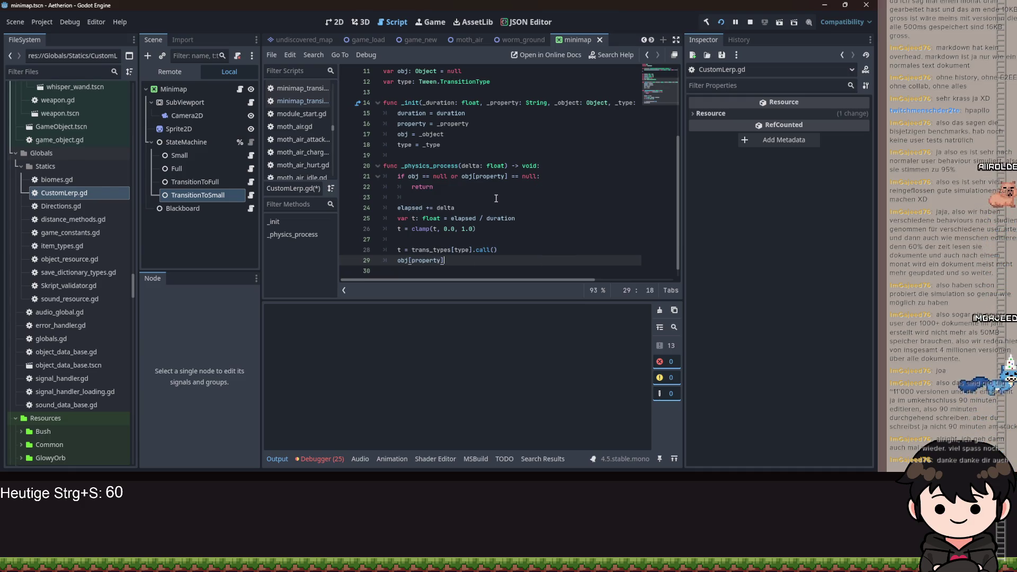
{"action": "type", "text": " ="}
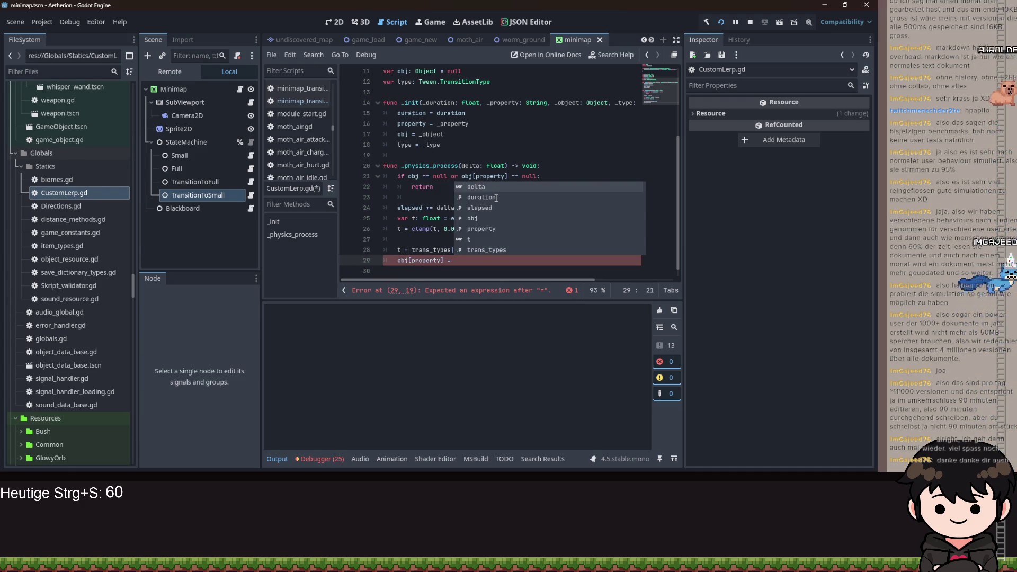
{"action": "key", "text": "Escape"}
{"action": "scroll", "coordinate": [453, 169], "scroll_direction": "up", "scroll_amount": 4}
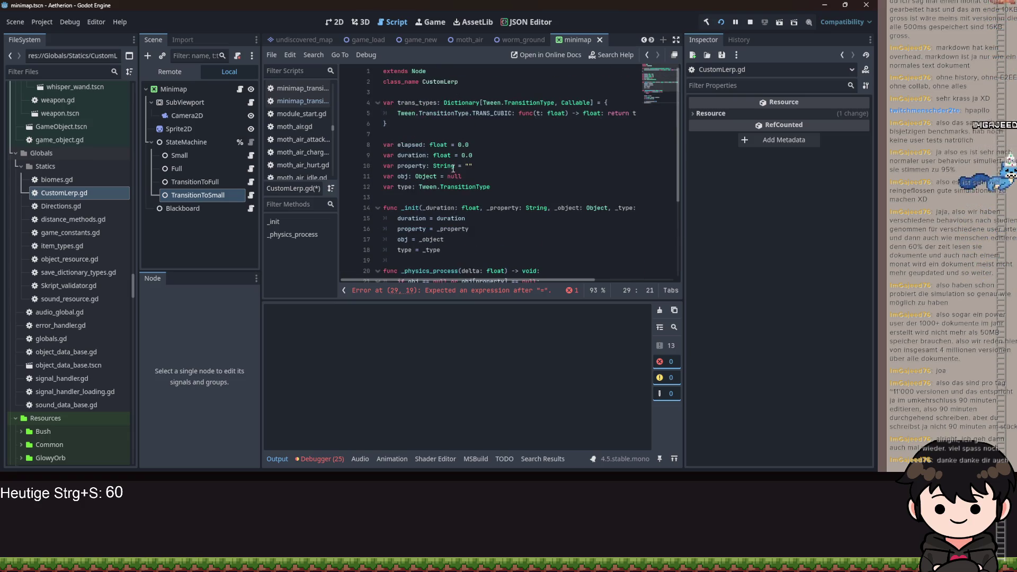
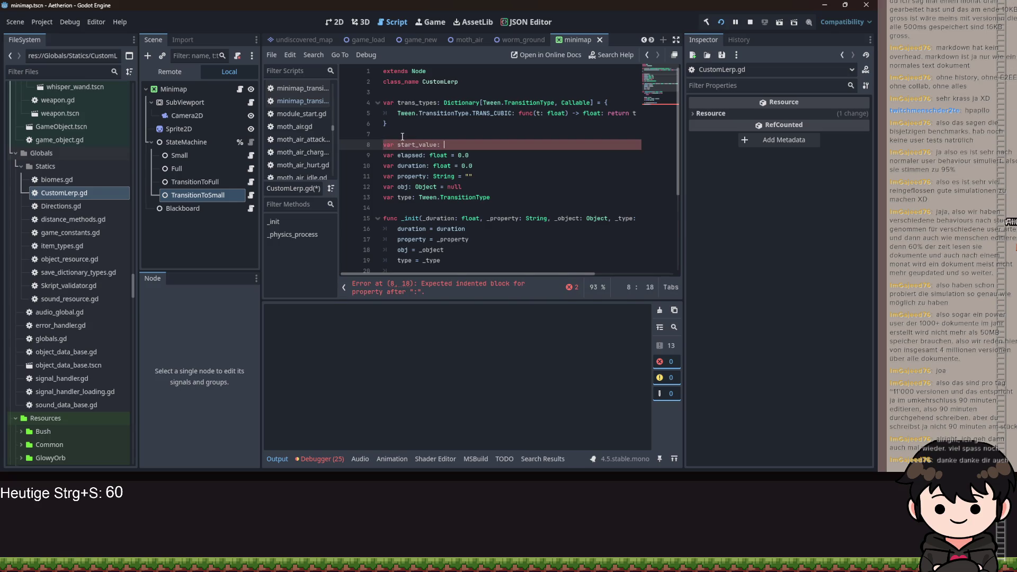
Declare start_value and end_value as Variant variables in CustomLerp.gd
{"action": "type", "text": "nt.O"}
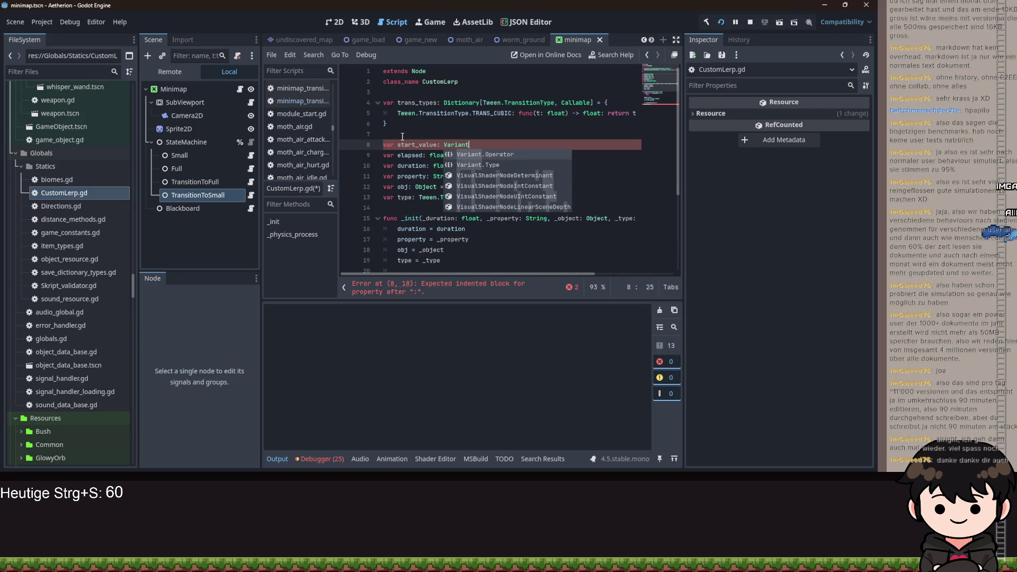
{"action": "key", "text": "Return"}
{"action": "key", "text": "BackSpace"}
{"action": "key", "text": "BackSpace"}
{"action": "key", "text": "Return"}
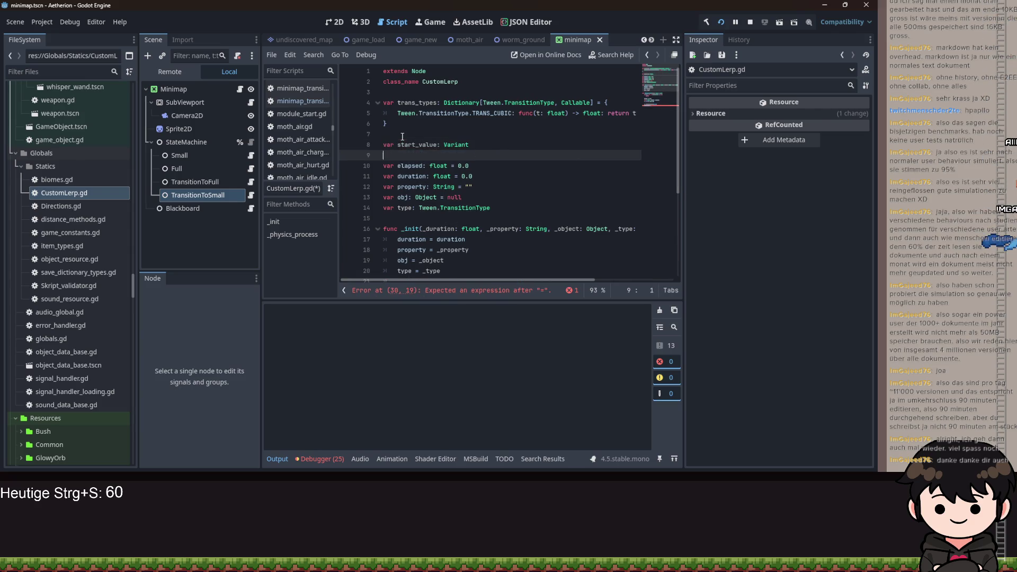
{"action": "type", "text": "var end_value: Varia"}
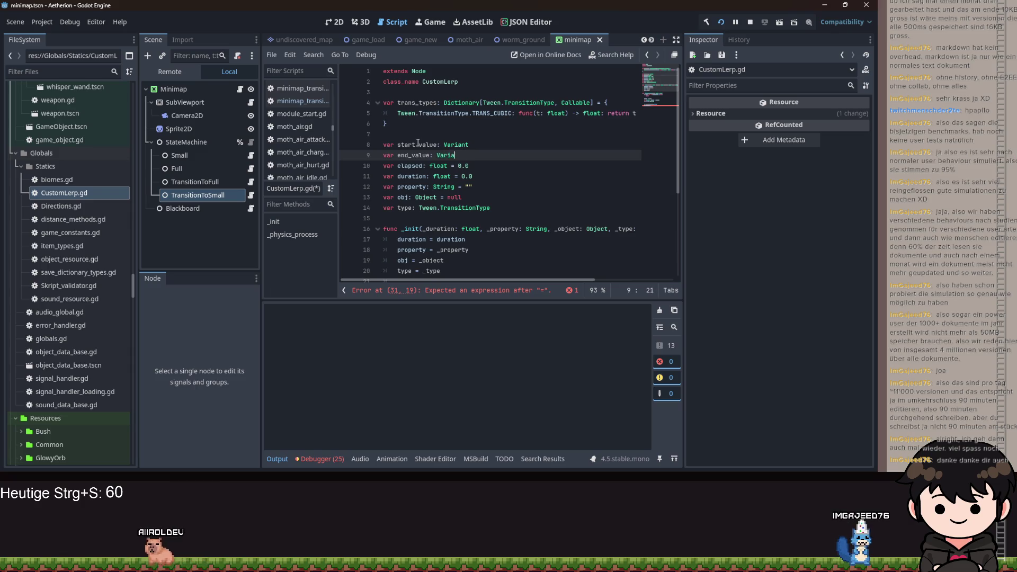
{"action": "key", "text": "BackSpace"}
{"action": "key", "text": "BackSpace"}
{"action": "key", "text": "BackSpace"}
{"action": "type", "text": "iant"}
Append '_start_value: Variant, end_value: Variant' parameters to the _init signature
{"action": "scroll", "coordinate": [551, 281], "scroll_direction": "right", "scroll_amount": 5}
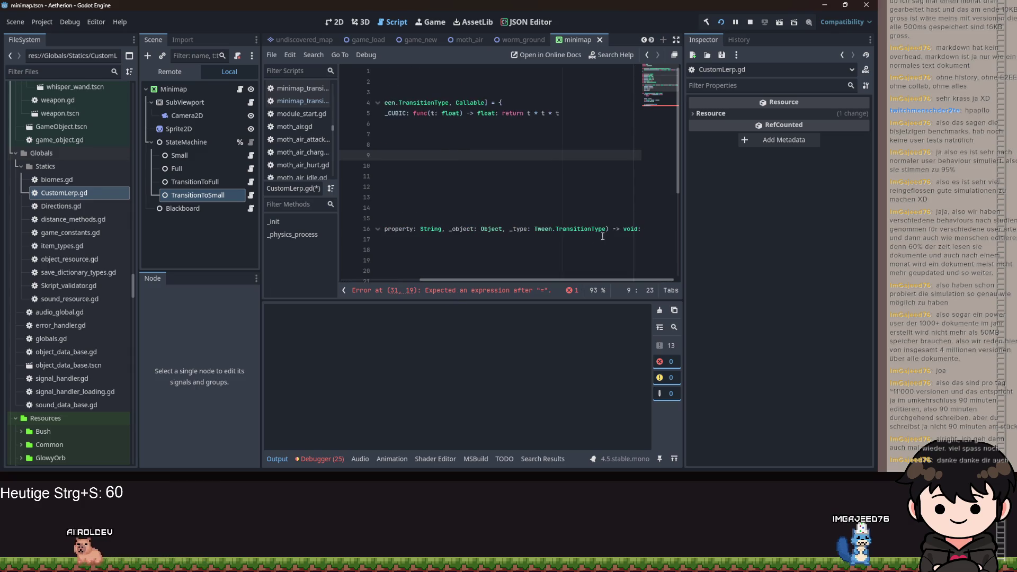
{"action": "left_click", "coordinate": [606, 229]}
{"action": "type", "text": ", s"}
{"action": "key", "text": "BackSpace"}
{"action": "type", "text": "_start_value"}
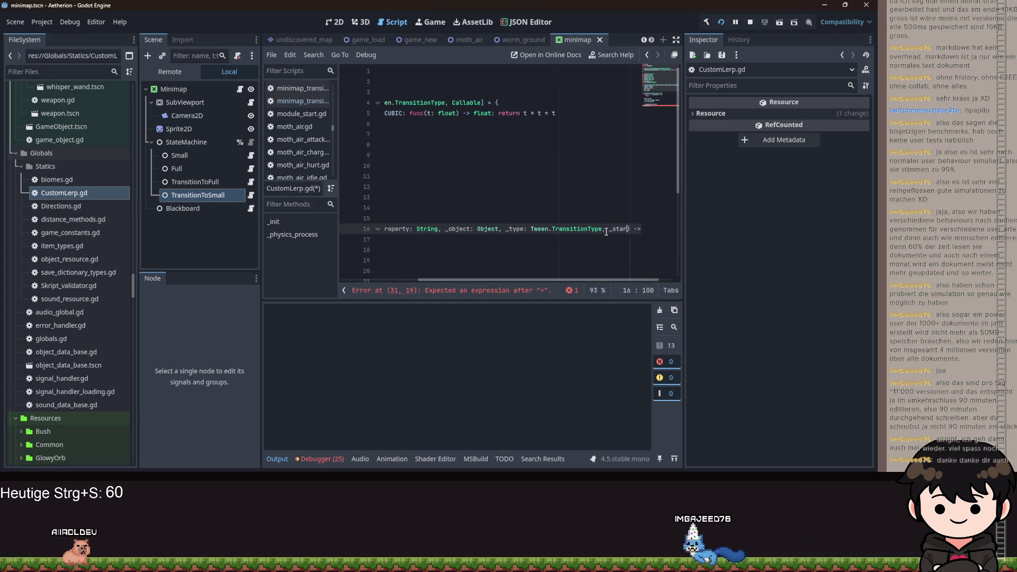
{"action": "type", "text": ": Varia"}
{"action": "type", "text": "nt, end_va"}
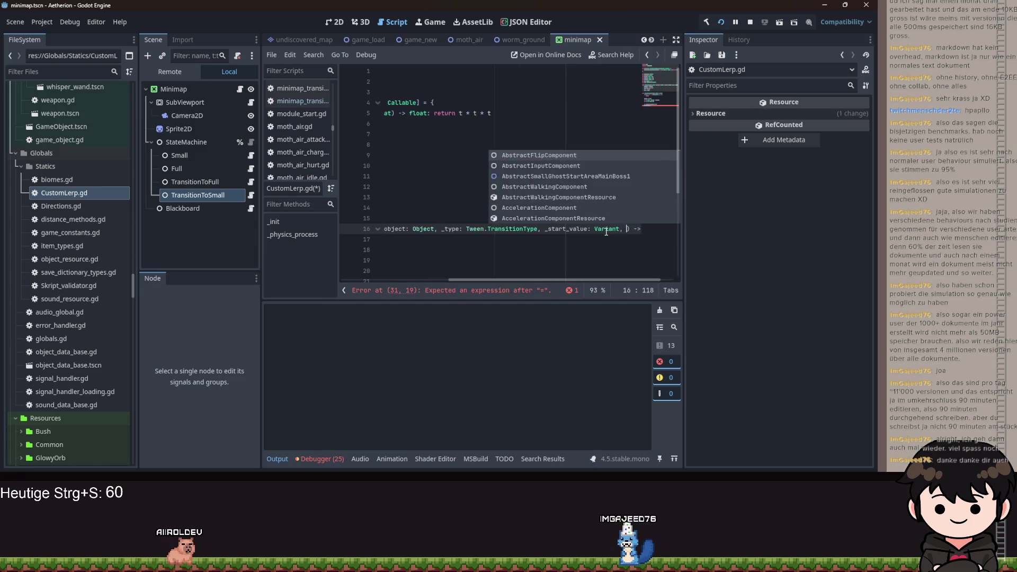
{"action": "type", "text": "lue: Variant"}
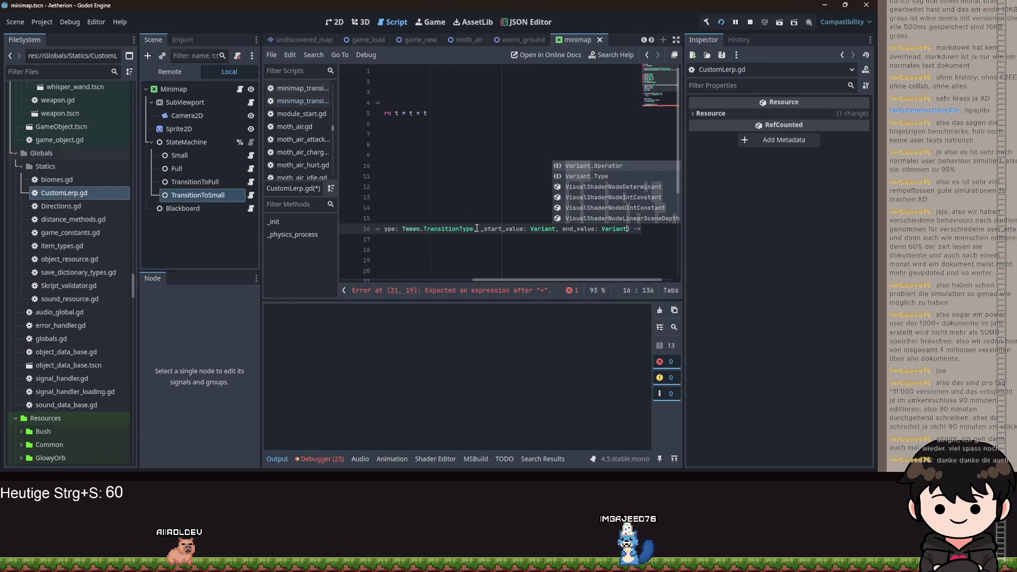
{"action": "left_click", "coordinate": [476, 228]}
Rename the _init parameter end_value to _end_value
{"action": "scroll", "coordinate": [533, 250], "scroll_direction": "left", "scroll_amount": 5}
{"action": "scroll", "coordinate": [598, 284], "scroll_direction": "right", "scroll_amount": 5}
{"action": "left_click_drag", "start_coordinate": [561, 279], "coordinate": [603, 279]}
{"action": "left_click", "coordinate": [572, 228]}
{"action": "left_click_drag", "start_coordinate": [539, 280], "coordinate": [412, 279]}
In _init, assign start_value = _start_value and end_value = _end_value
{"action": "scroll", "coordinate": [450, 185], "scroll_direction": "down", "scroll_amount": 4}
{"action": "left_click", "coordinate": [451, 136]}
{"action": "key", "text": "Return"}
{"action": "type", "text": "s"}
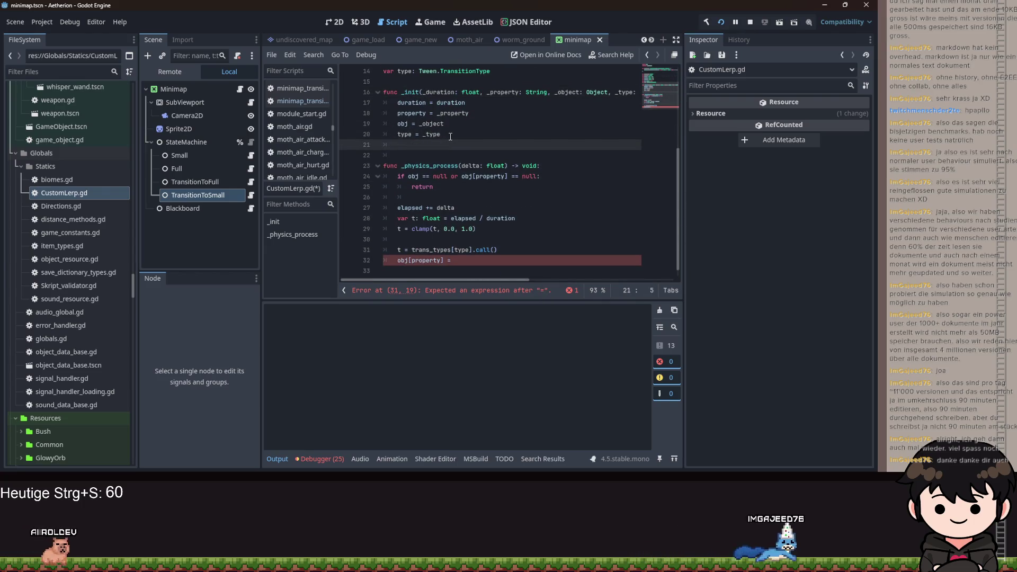
{"action": "type", "text": "tart_value = _st"}
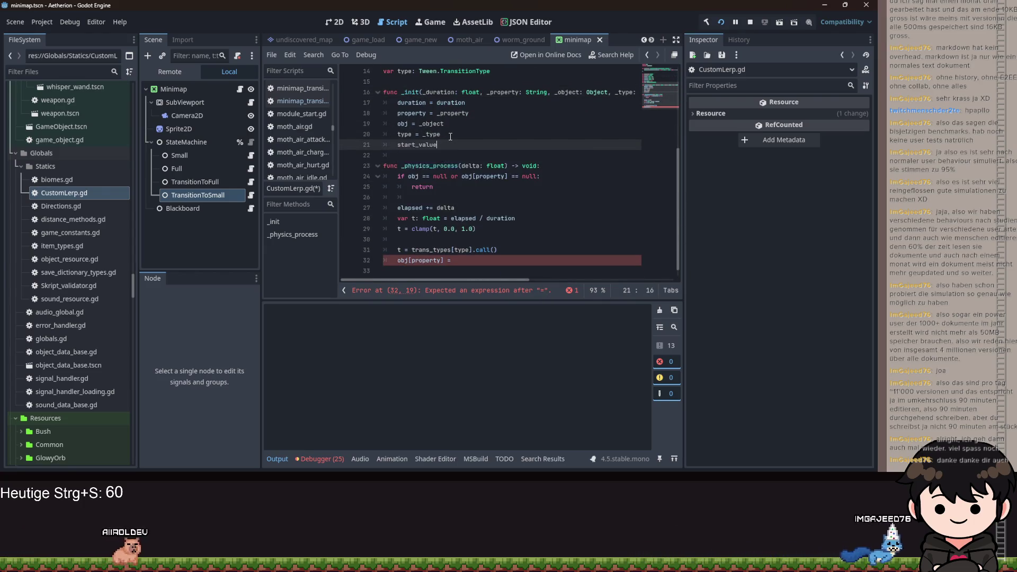
{"action": "key", "text": "Return"}
{"action": "key", "text": "Return"}
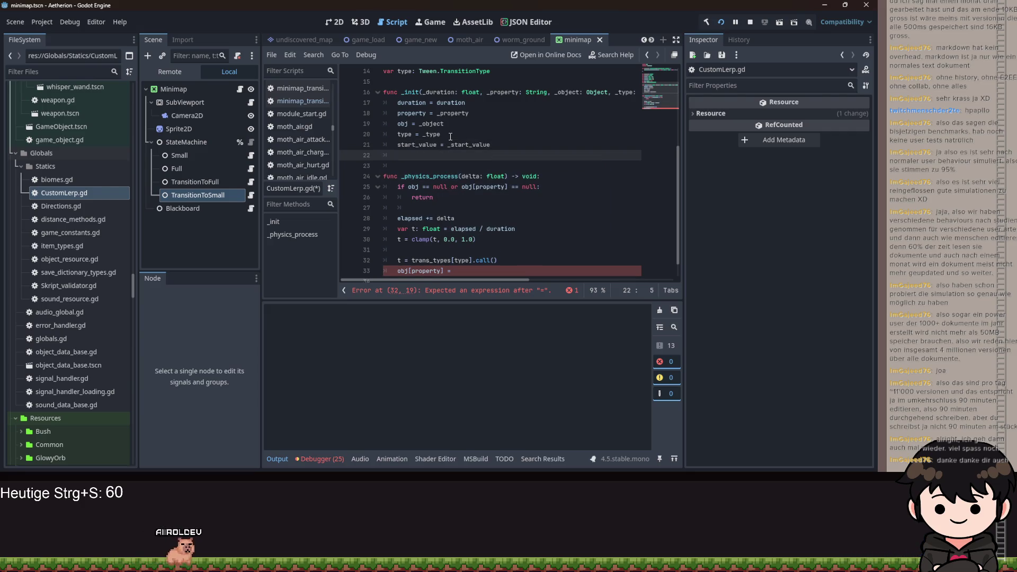
{"action": "key", "text": "BackSpace"}
{"action": "type", "text": "_value "}
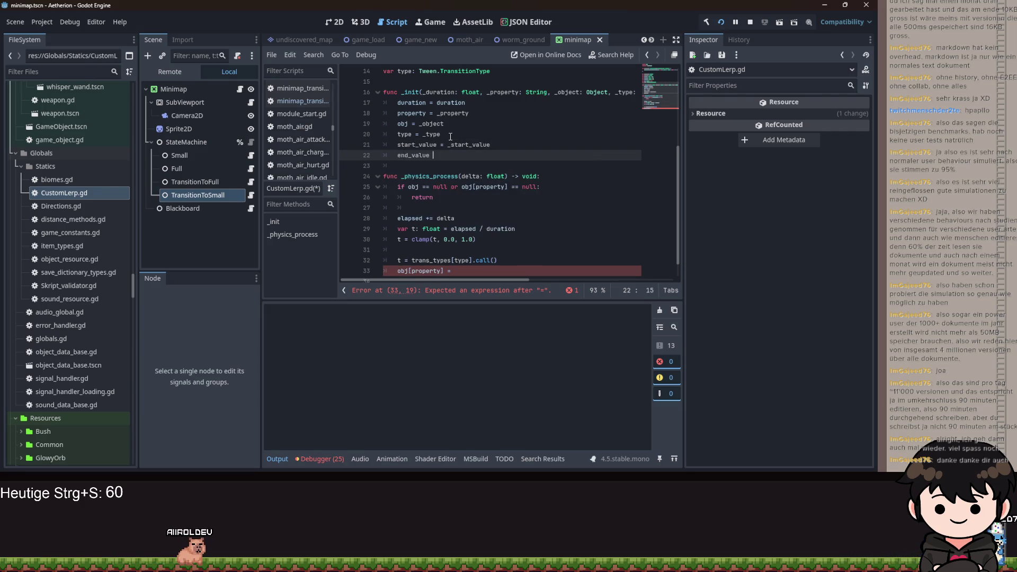
{"action": "type", "text": "= _end"}
{"action": "key", "text": "Return"}
Complete the assignment obj[property] = lerp(start_value, end_value, t) in _physics_process
{"action": "scroll", "coordinate": [452, 229], "scroll_direction": "down", "scroll_amount": 1}
{"action": "left_click", "coordinate": [474, 249]}
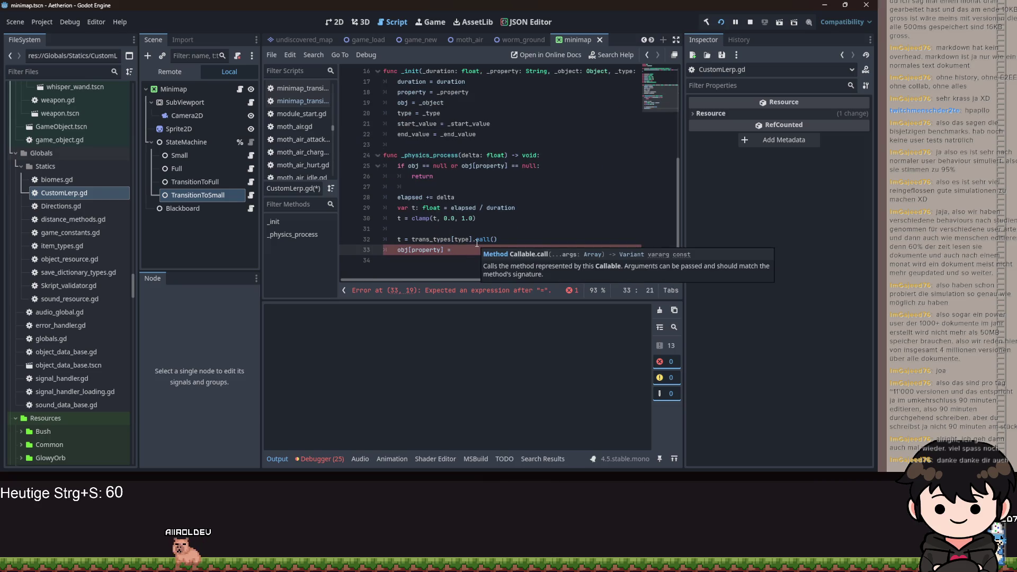
{"action": "type", "text": "lerp(s"}
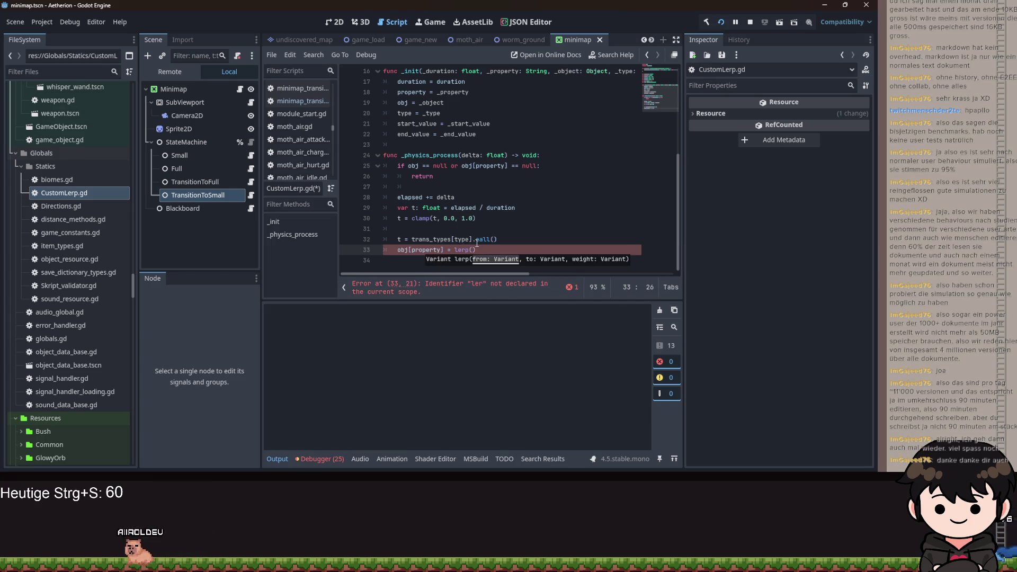
{"action": "type", "text": "ta"}
{"action": "key", "text": "Return"}
{"action": "type", "text": ", "}
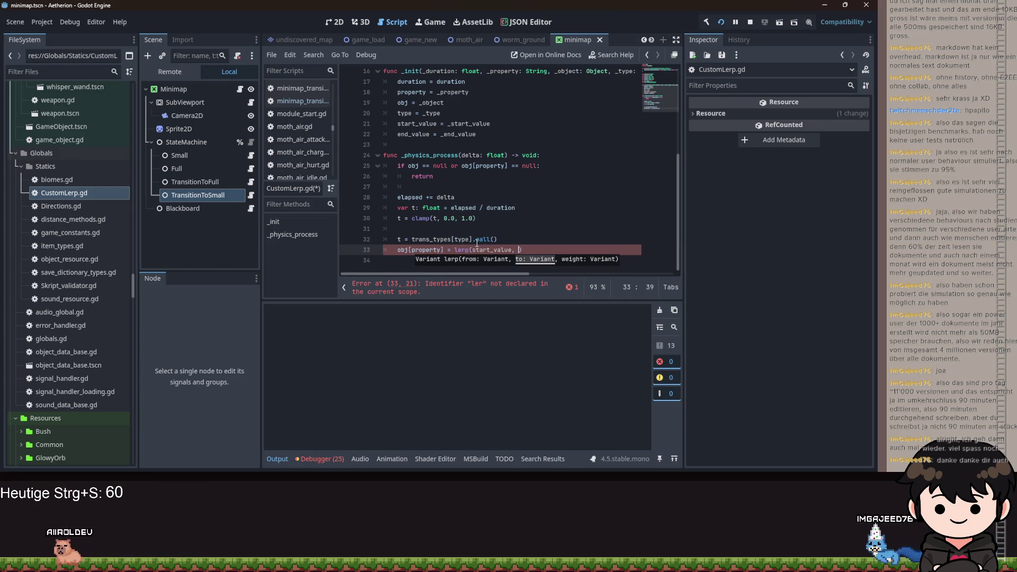
{"action": "type", "text": "end_value, t"}
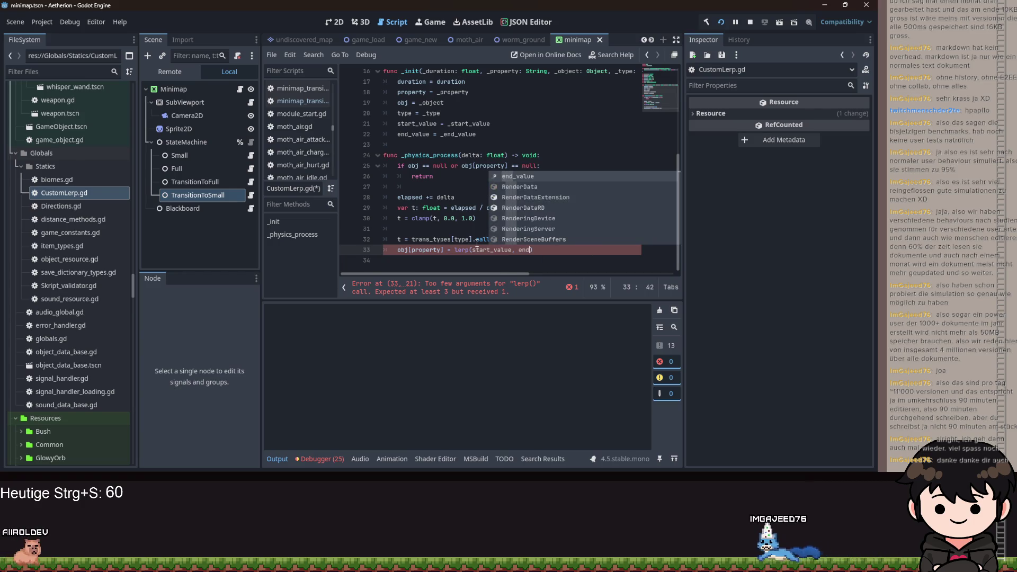
{"action": "key", "text": "Return"}
{"action": "type", "text": ", t"}
{"action": "key", "text": "End"}
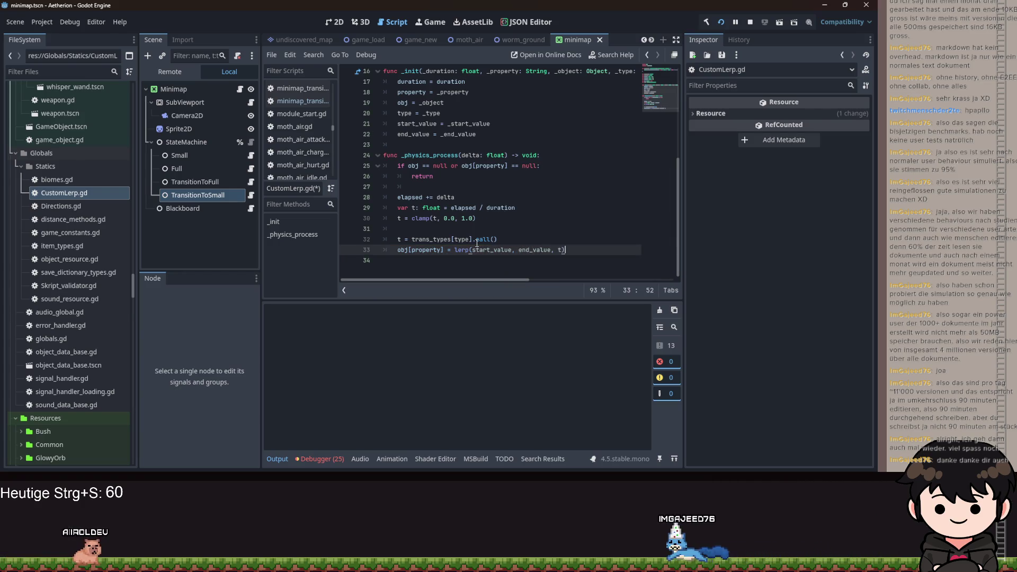
{"action": "key", "text": "Return"}
{"action": "key", "text": "Return"}
{"action": "key", "text": "BackSpace"}
{"action": "key", "text": "BackSpace"}
{"action": "scroll", "coordinate": [461, 201], "scroll_direction": "up", "scroll_amount": 5}
{"action": "left_click", "coordinate": [418, 93]}
{"action": "key", "text": "Return"}
{"action": "key", "text": "Return"}
Declare a resizing variable initialised to false above start_value
{"action": "key", "text": "Up"}
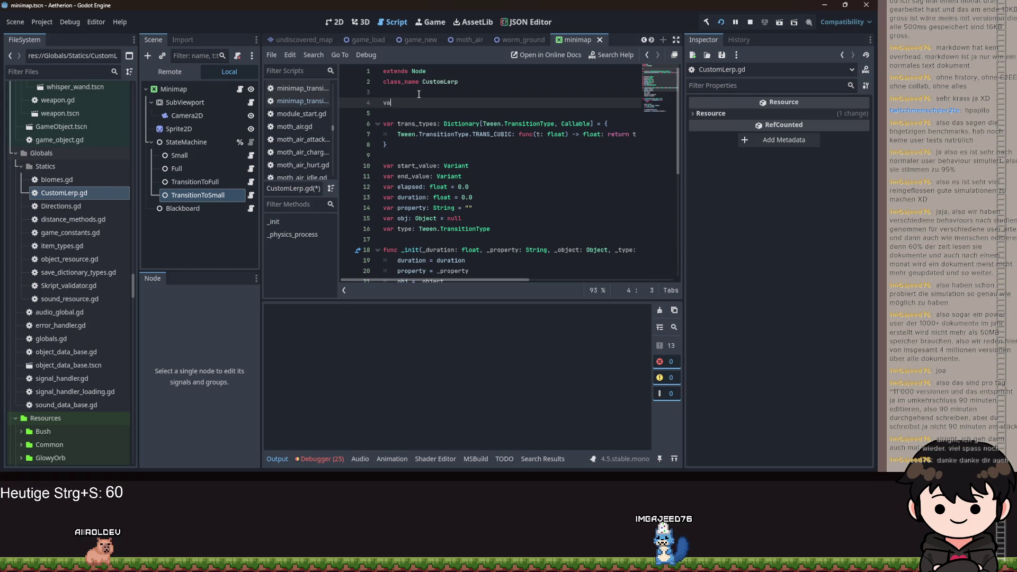
{"action": "key", "text": "BackSpace"}
{"action": "left_click", "coordinate": [394, 148]}
{"action": "key", "text": "Return"}
{"action": "type", "text": "var resizing: boo"}
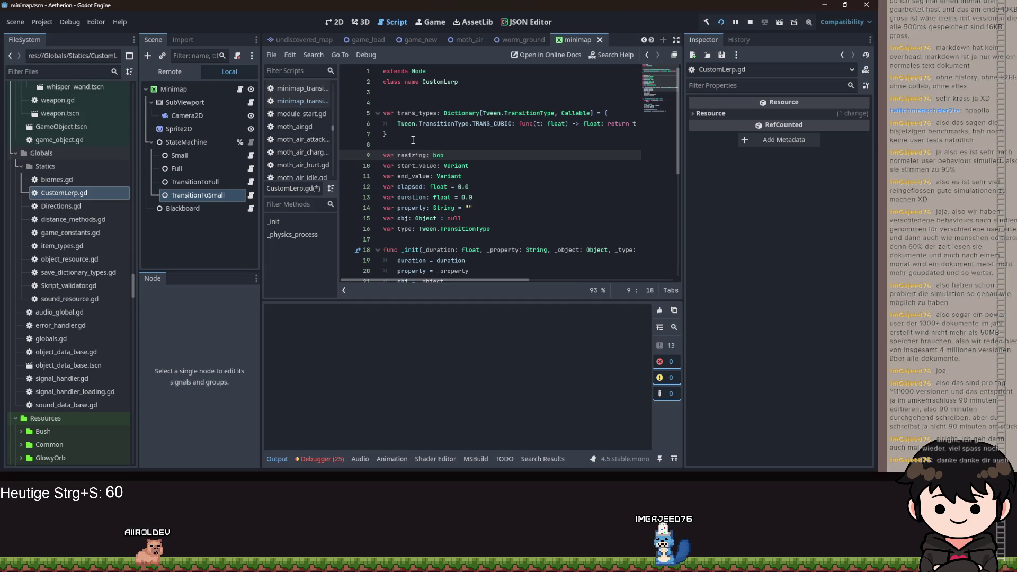
{"action": "type", "text": "l = false"}
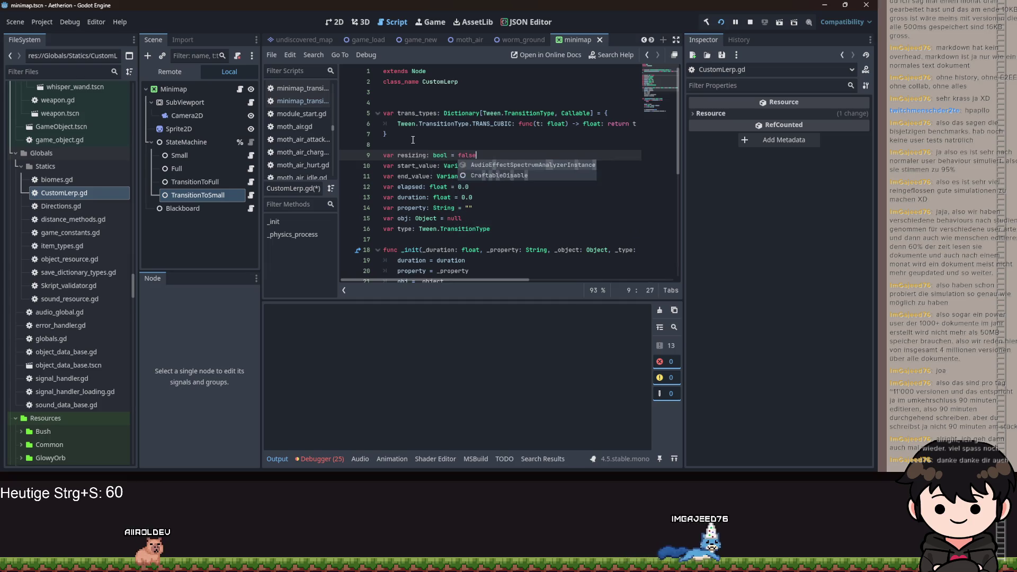
Set resizing = false once t >= 1.0, return early when not resizing, and add trailing blank lines
{"action": "scroll", "coordinate": [451, 129], "scroll_direction": "down", "scroll_amount": 5}
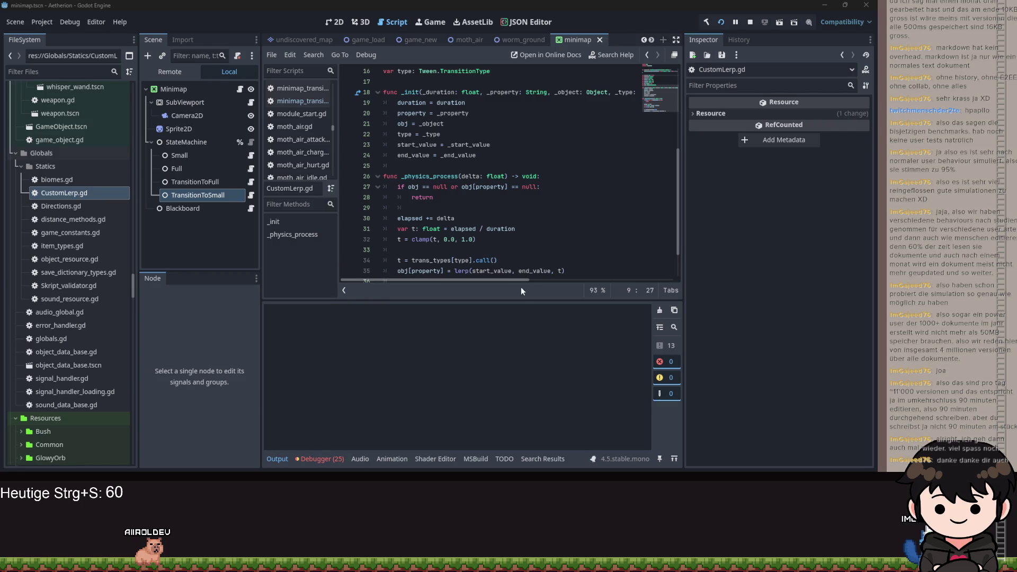
{"action": "scroll", "coordinate": [493, 256], "scroll_direction": "down", "scroll_amount": 2}
{"action": "left_click", "coordinate": [431, 249]}
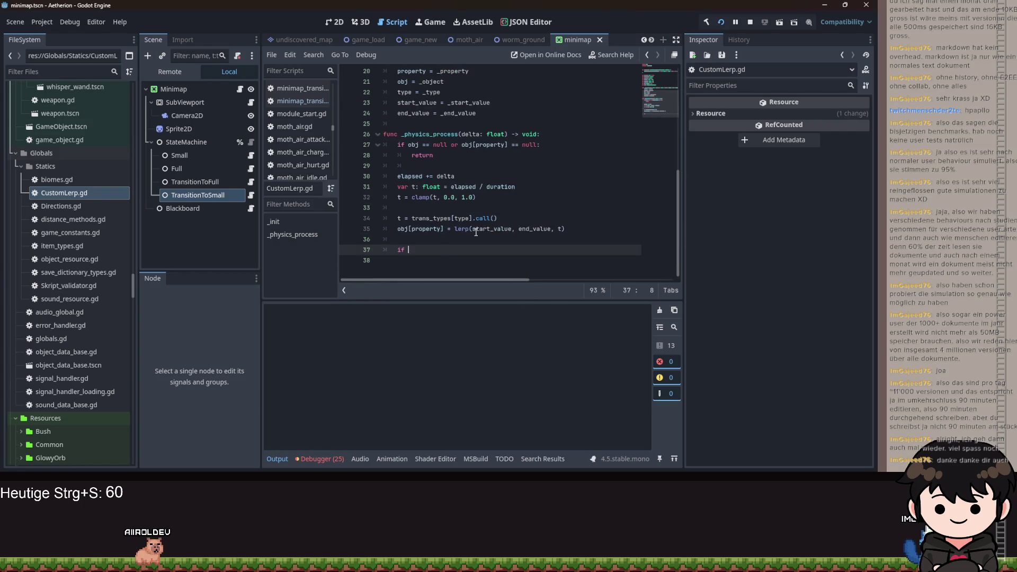
{"action": "type", "text": "t >"}
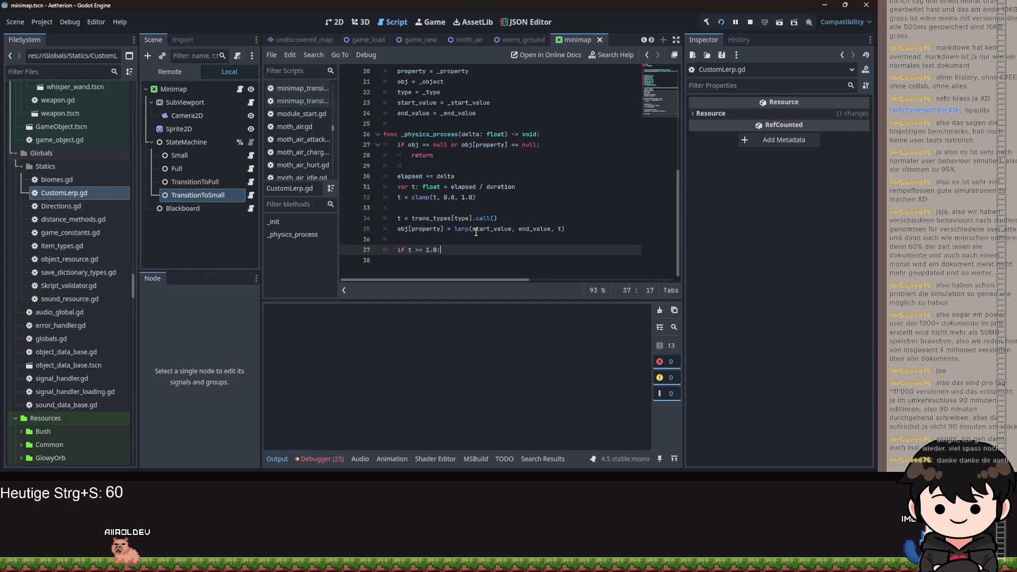
{"action": "key", "text": "Return"}
{"action": "type", "text": "resizing "}
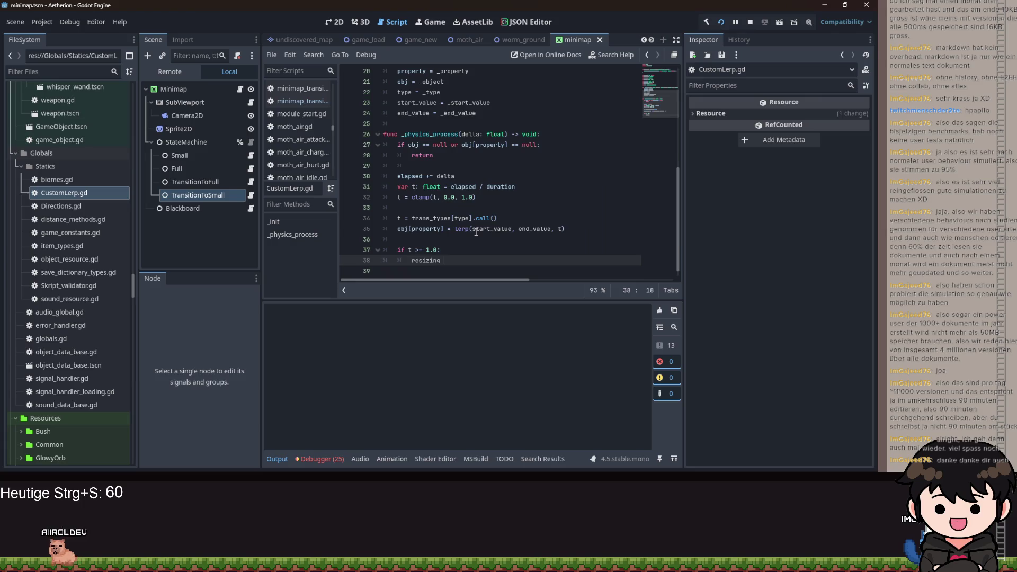
{"action": "type", "text": "= false"}
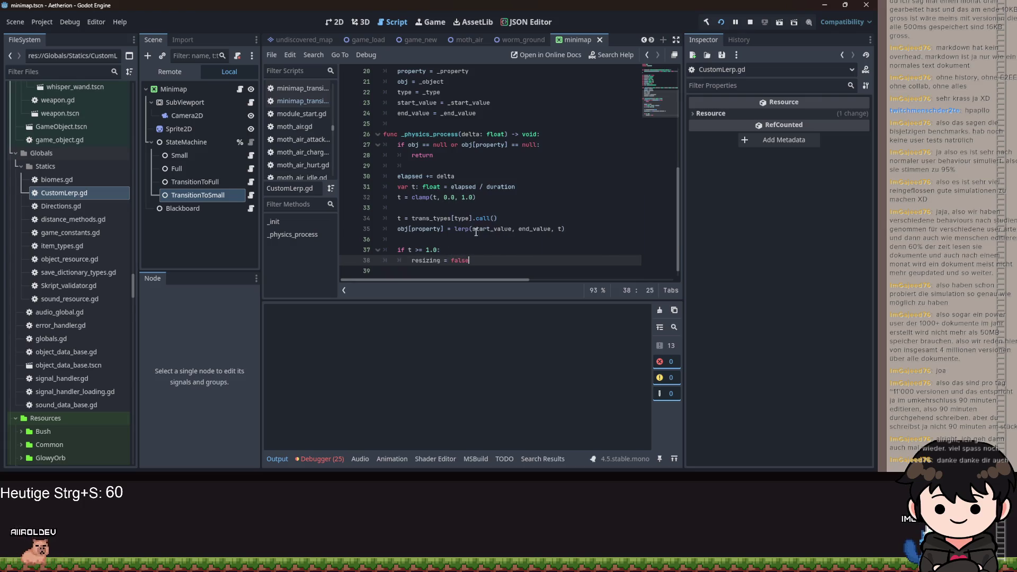
{"action": "left_click", "coordinate": [538, 144]}
{"action": "type", "text": "or r"}
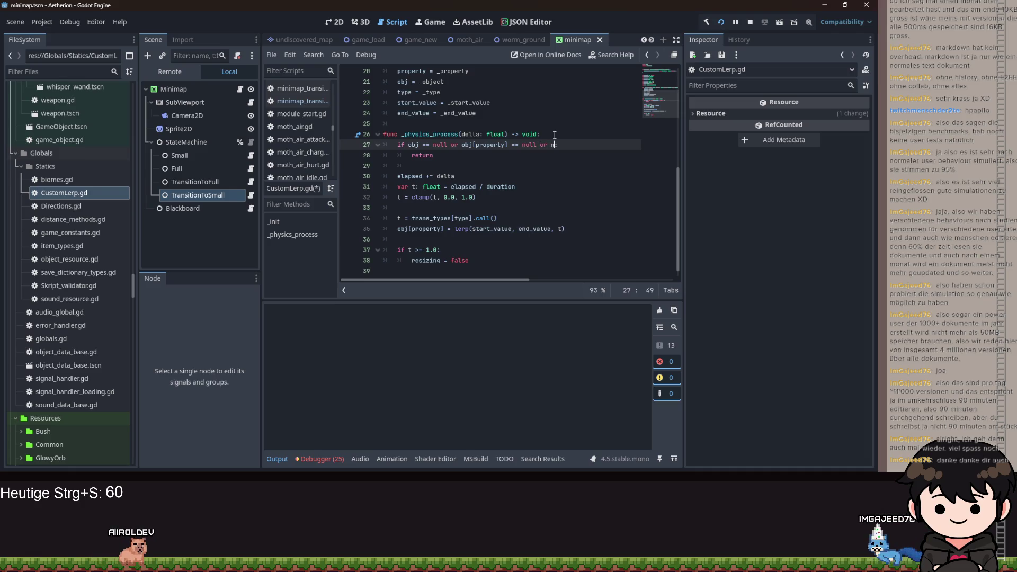
{"action": "type", "text": "not res"}
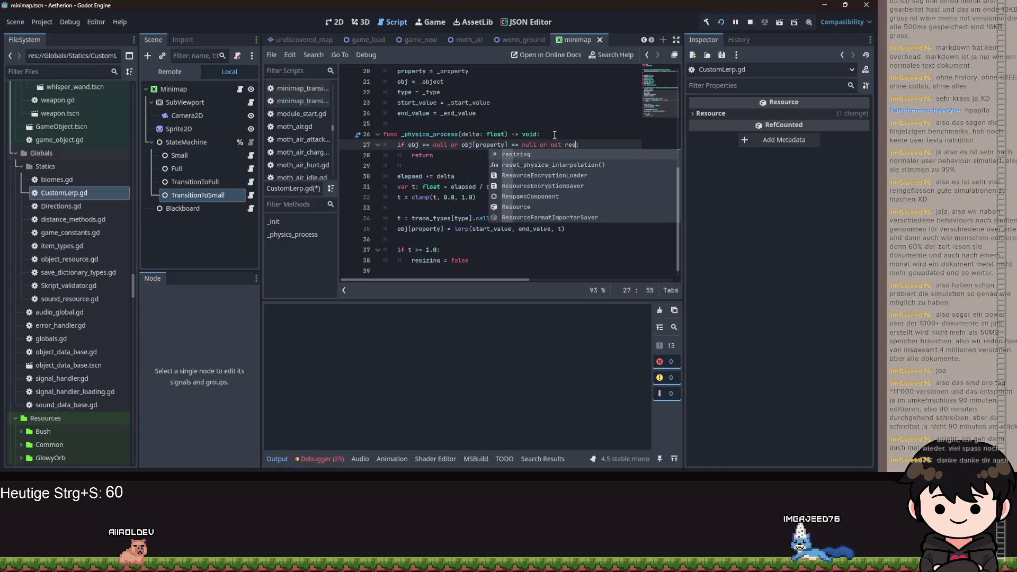
{"action": "key", "text": "Return"}
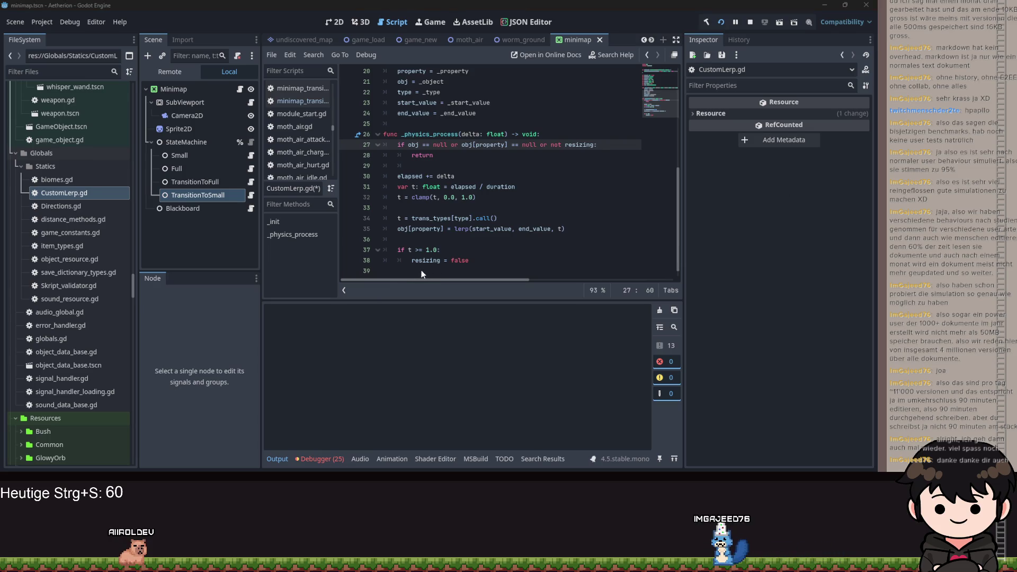
{"action": "left_click", "coordinate": [447, 271]}
{"action": "key", "text": "Return"}
{"action": "key", "text": "Return"}
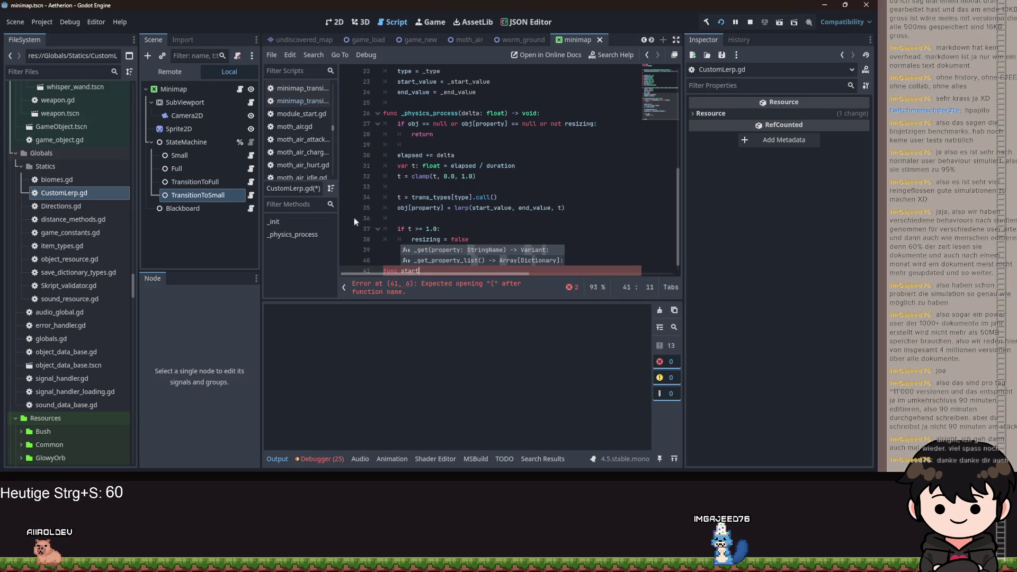
Add a start() -> void function that sets resizing = true, and save
{"action": "scroll", "coordinate": [491, 171], "scroll_direction": "up", "scroll_amount": 4}
{"action": "scroll", "coordinate": [437, 259], "scroll_direction": "down", "scroll_amount": 4}
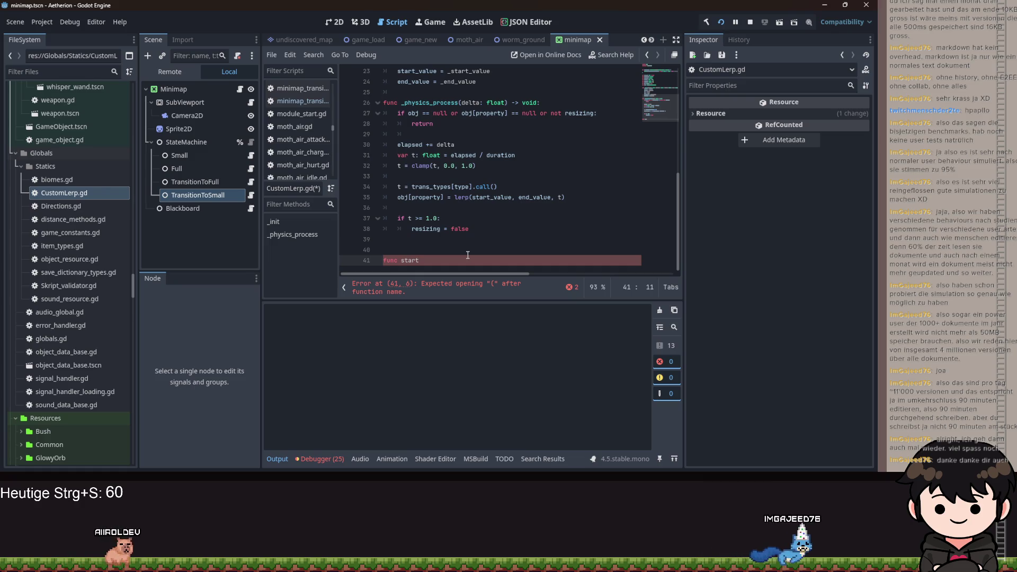
{"action": "type", "text": "() -> void:"}
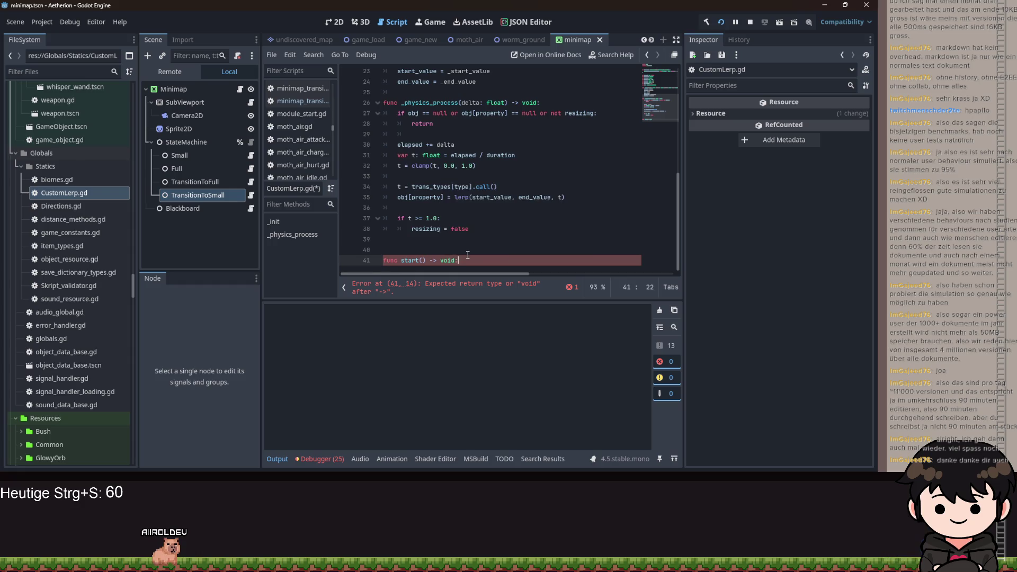
{"action": "key", "text": "Return"}
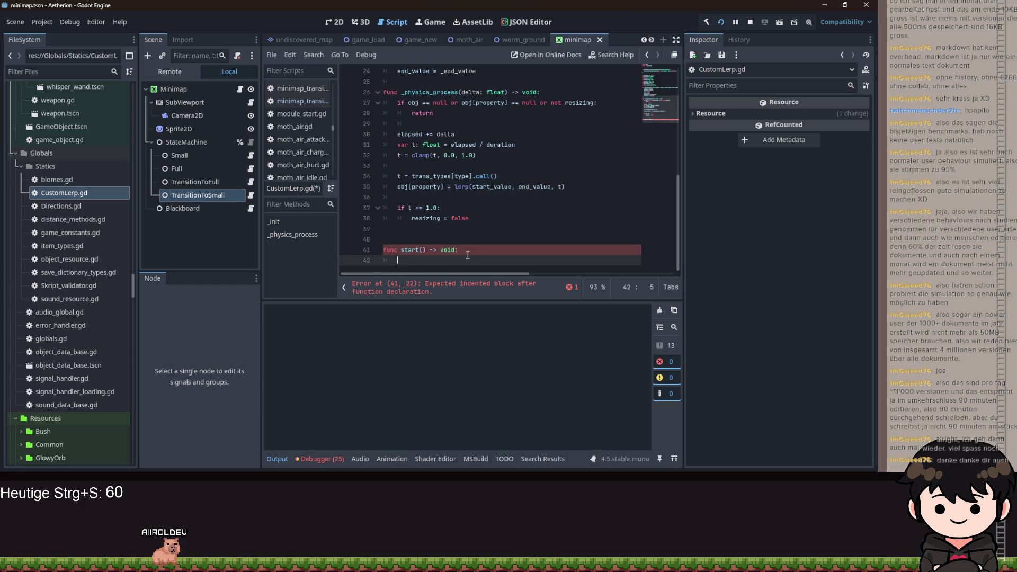
{"action": "type", "text": "resizing = true"}
{"action": "key", "text": "ctrl+s"}
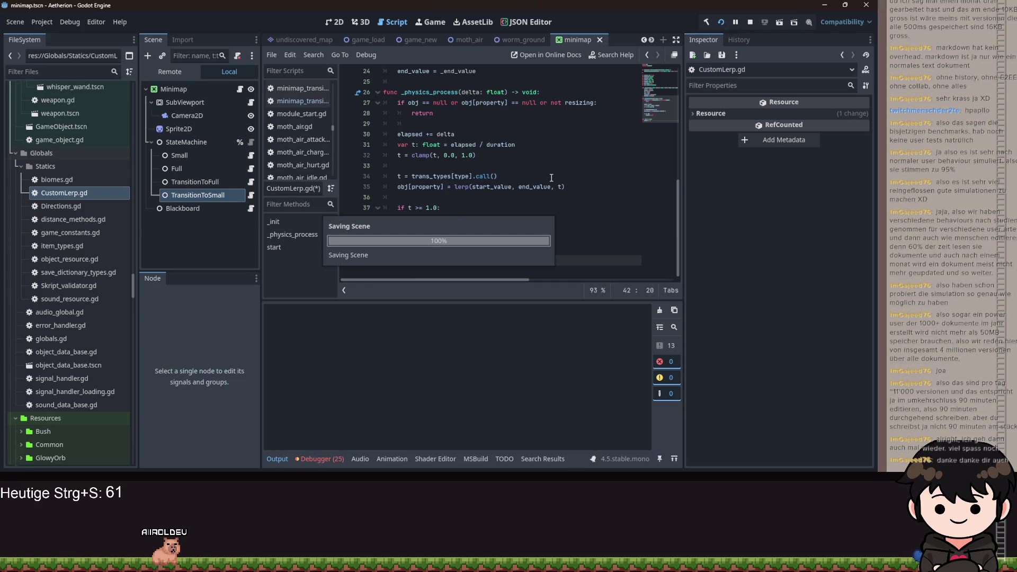
Select the TransitionType and TRANS_CUBIC names on line 6
{"action": "scroll", "coordinate": [551, 177], "scroll_direction": "up", "scroll_amount": 8}
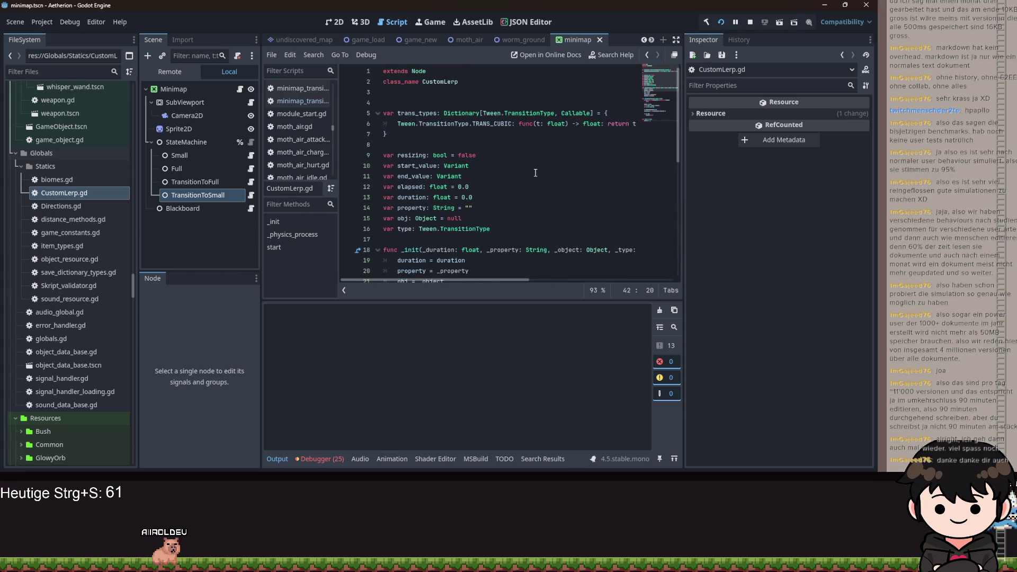
{"action": "double_click", "coordinate": [444, 124]}
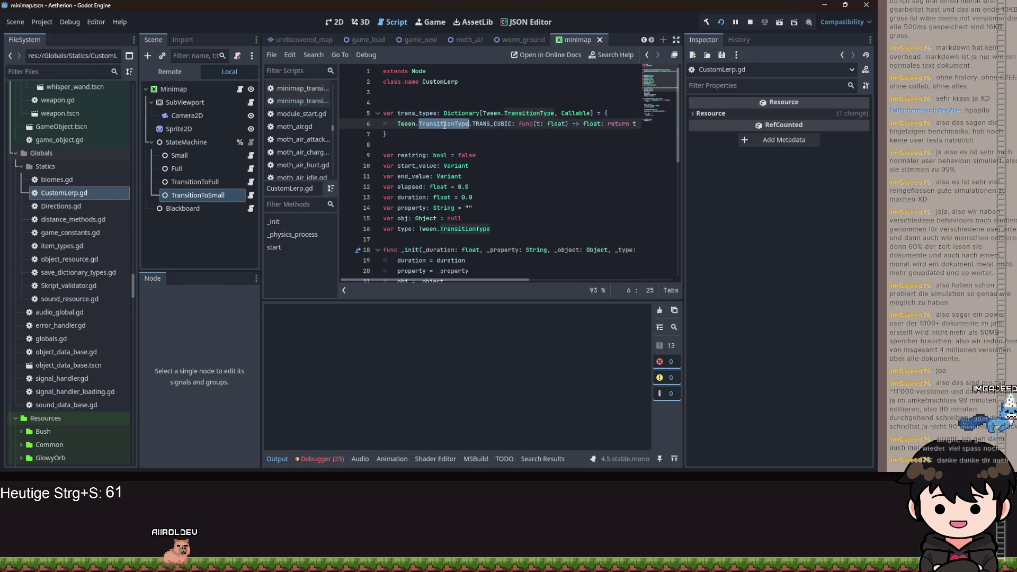
{"action": "double_click", "coordinate": [492, 124]}
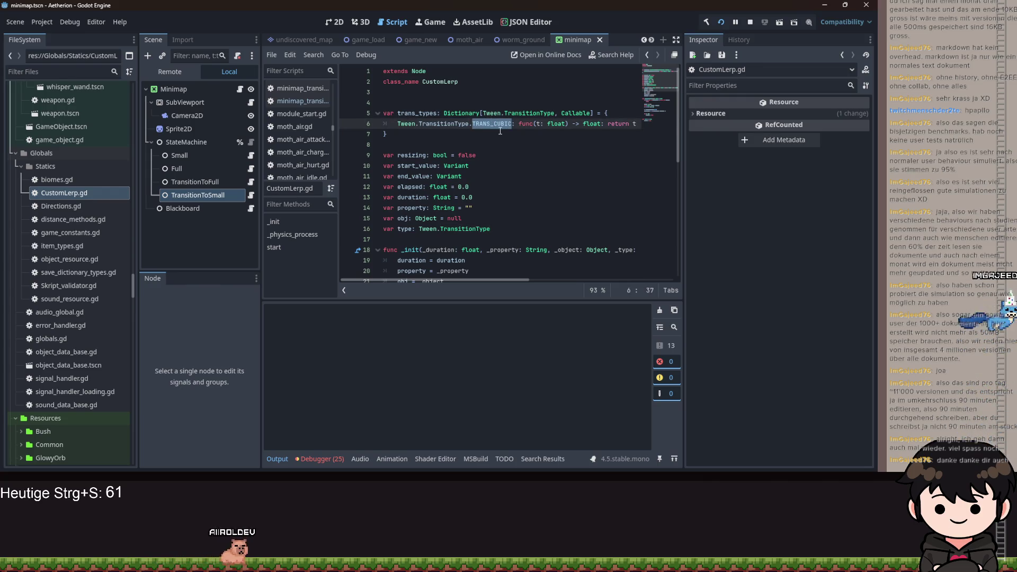
{"action": "left_click", "coordinate": [250, 195]}
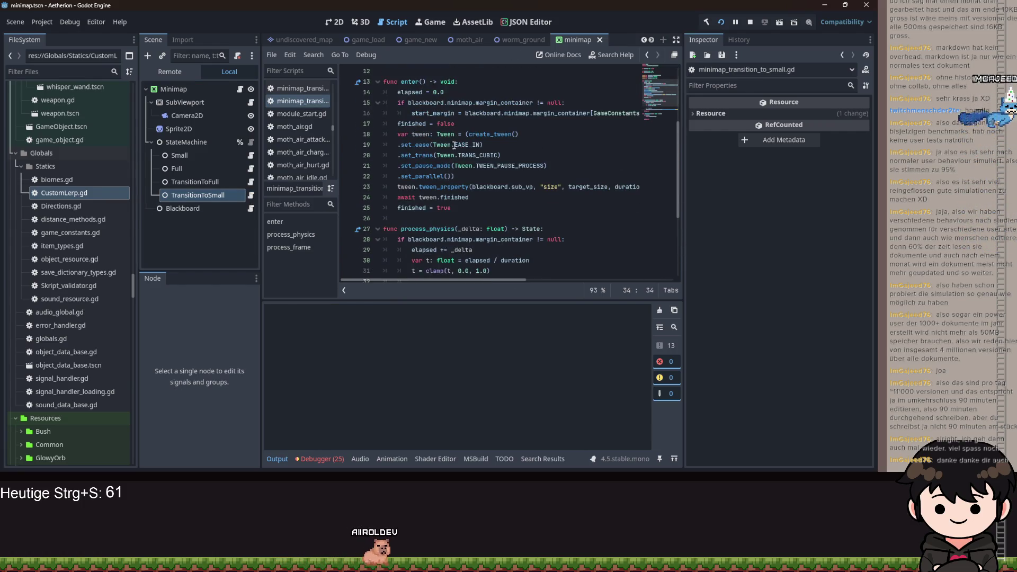
{"action": "scroll", "coordinate": [495, 204], "scroll_direction": "up", "scroll_amount": 2}
{"action": "left_click_drag", "start_coordinate": [444, 155], "coordinate": [397, 155]}
{"action": "scroll", "coordinate": [507, 159], "scroll_direction": "up", "scroll_amount": 1}
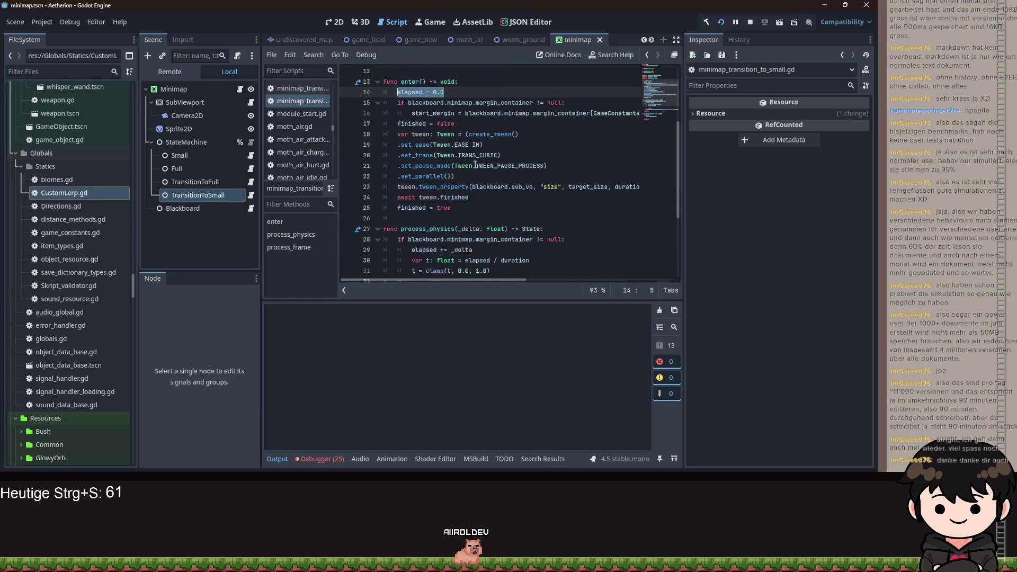
{"action": "scroll", "coordinate": [466, 153], "scroll_direction": "up", "scroll_amount": 1}
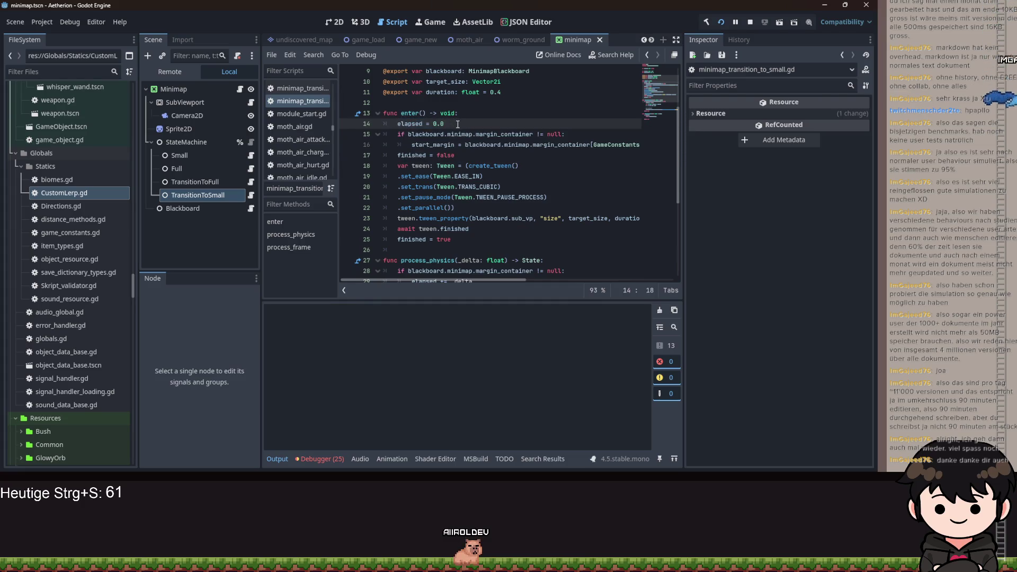
{"action": "scroll", "coordinate": [470, 163], "scroll_direction": "down", "scroll_amount": 5}
{"action": "left_click", "coordinate": [461, 176]}
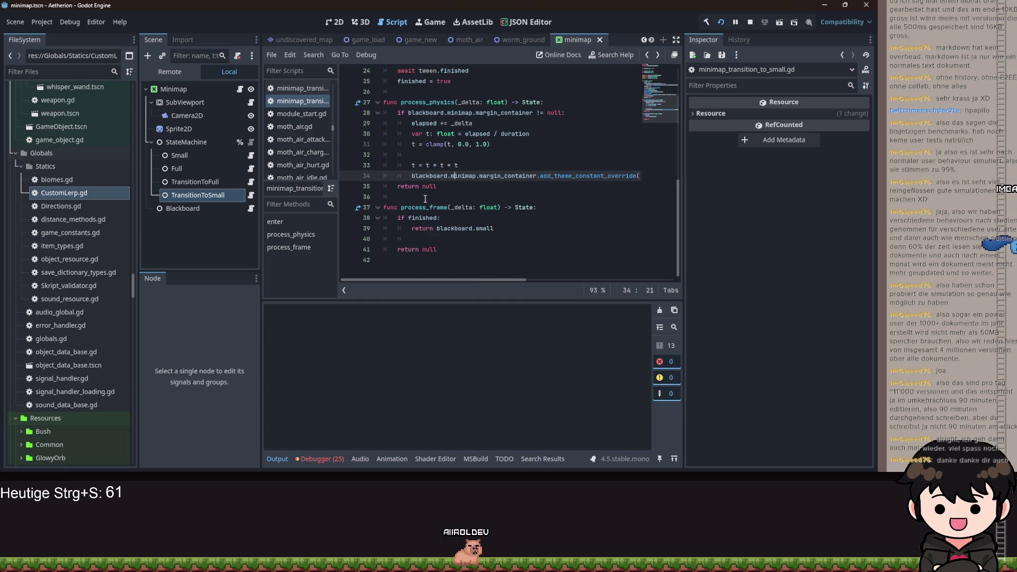
{"action": "double_click", "coordinate": [65, 194]}
{"action": "scroll", "coordinate": [417, 179], "scroll_direction": "down", "scroll_amount": 5}
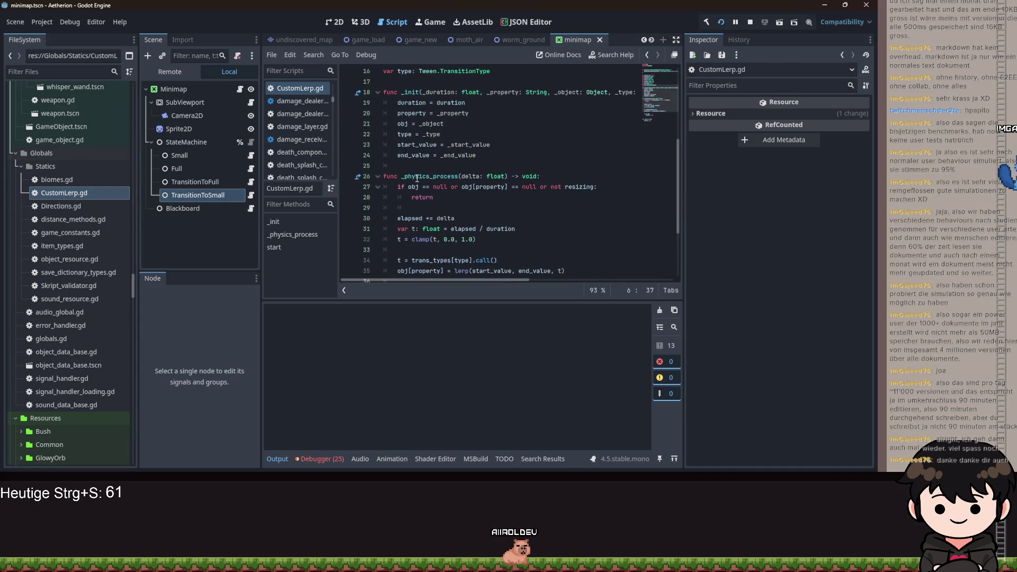
{"action": "mouse_move", "coordinate": [417, 179]}
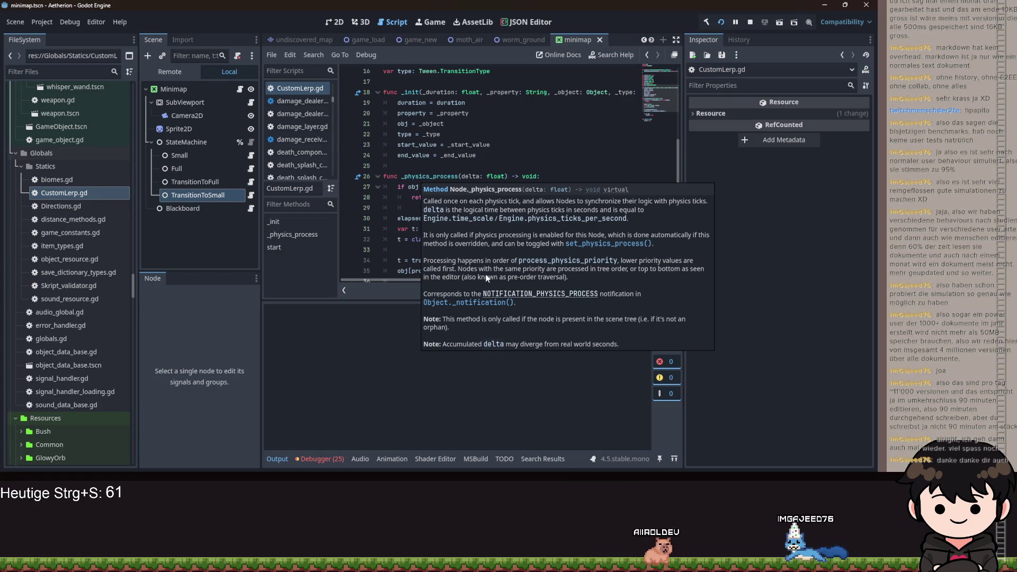
Rename the _physics_process function in CustomLerp to increase
{"action": "scroll", "coordinate": [432, 272], "scroll_direction": "right", "scroll_amount": 2}
{"action": "scroll", "coordinate": [432, 272], "scroll_direction": "up", "scroll_amount": 1}
{"action": "scroll", "coordinate": [432, 273], "scroll_direction": "left", "scroll_amount": 2}
{"action": "scroll", "coordinate": [451, 238], "scroll_direction": "down", "scroll_amount": 2}
{"action": "left_click", "coordinate": [488, 197]}
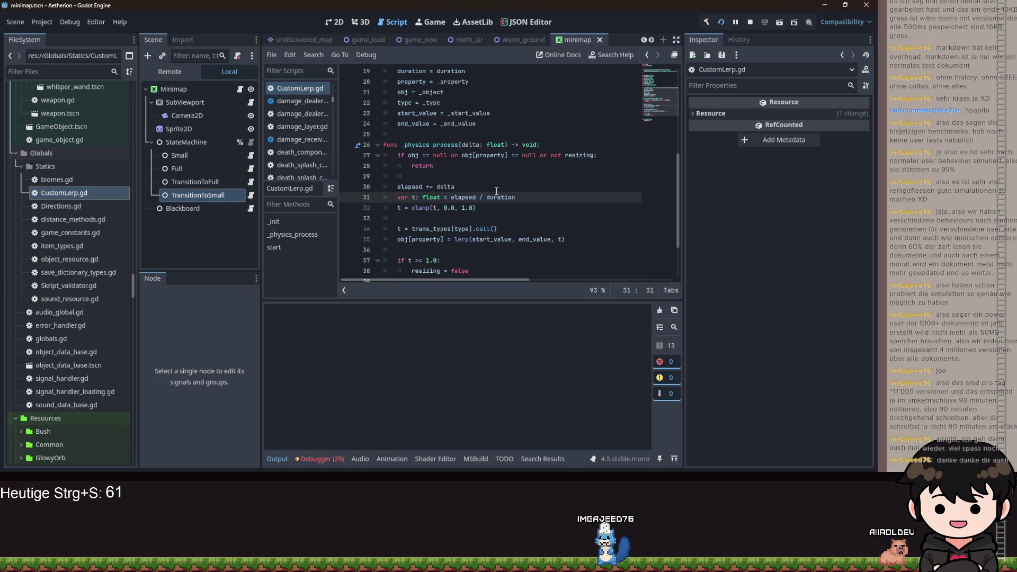
{"action": "double_click", "coordinate": [433, 141]}
{"action": "scroll", "coordinate": [440, 150], "scroll_direction": "down", "scroll_amount": 2}
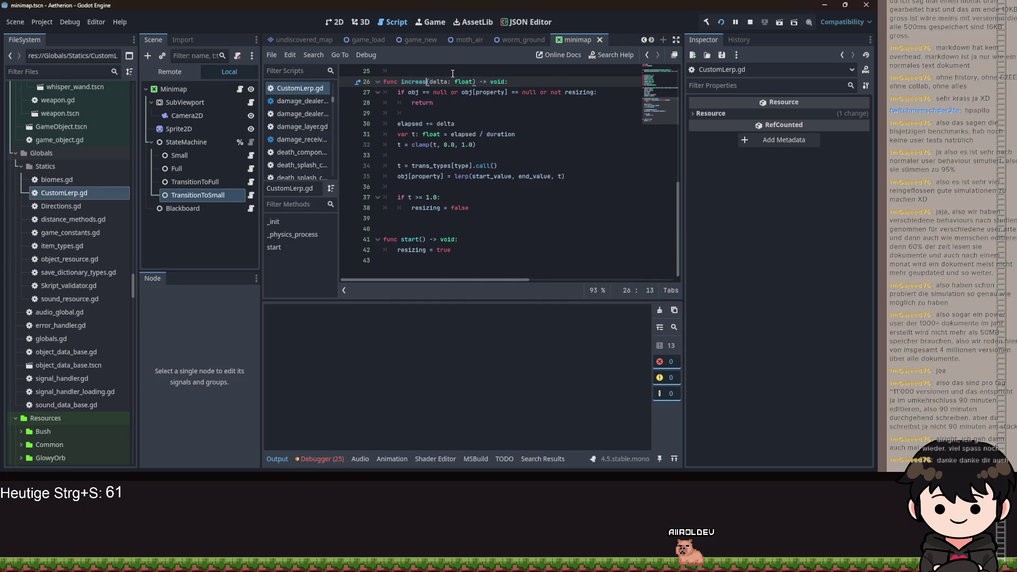
{"action": "type", "text": "e"}
{"action": "scroll", "coordinate": [446, 78], "scroll_direction": "up", "scroll_amount": 8}
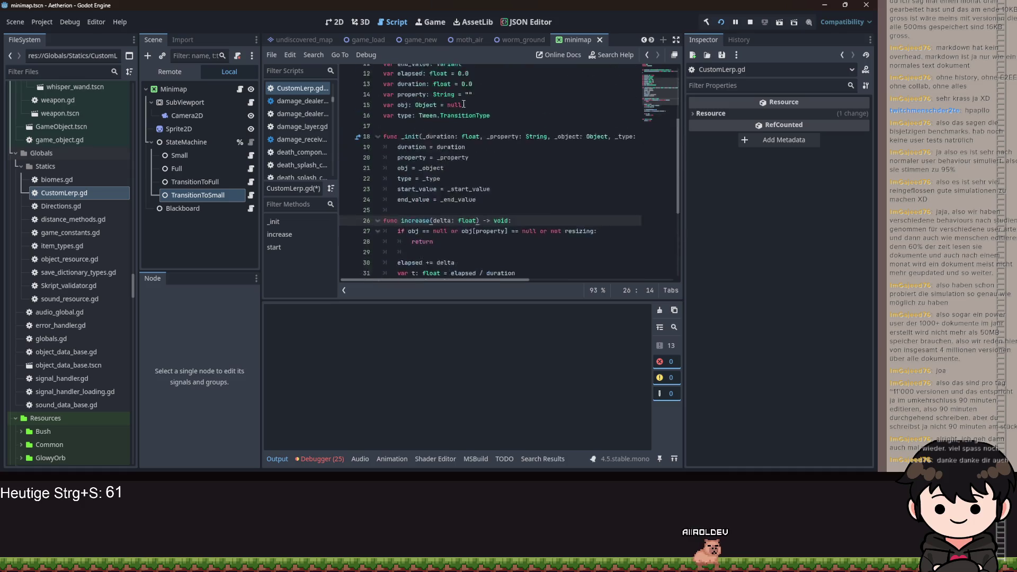
Make CustomLerp extend RefCounted, save it, and switch to minimap_transition_to_small.gd
{"action": "double_click", "coordinate": [419, 71]}
{"action": "type", "text": "Ref"}
{"action": "key", "text": "Return"}
{"action": "scroll", "coordinate": [507, 161], "scroll_direction": "down", "scroll_amount": 8}
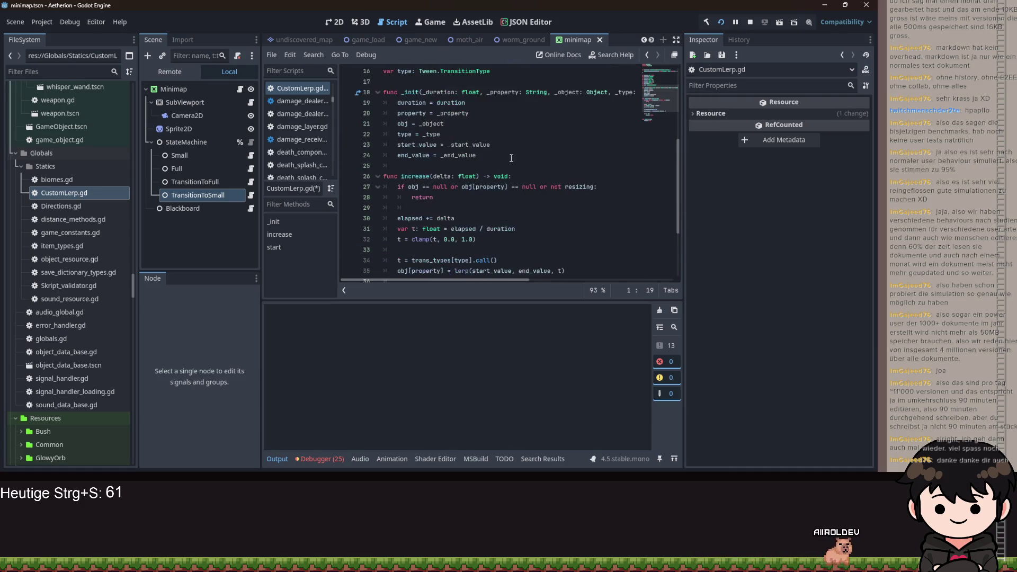
{"action": "left_click", "coordinate": [528, 153]}
{"action": "key", "text": "ctrl+s"}
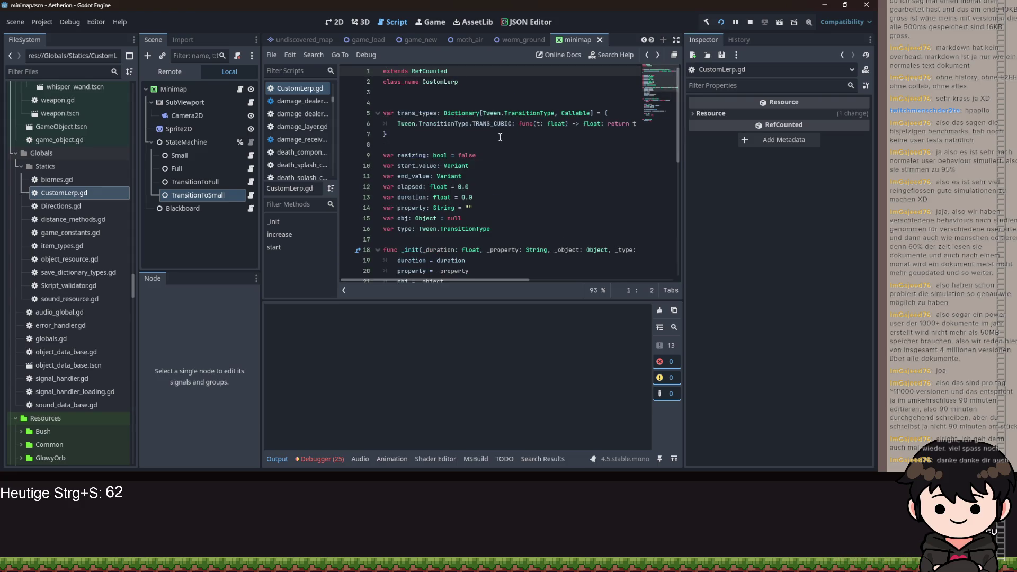
{"action": "left_click", "coordinate": [252, 195]}
{"action": "scroll", "coordinate": [445, 141], "scroll_direction": "up", "scroll_amount": 3}
Declare a custom_lerp: CustomLerp variable and remove the elapsed = 0.0 line from enter()
{"action": "left_click", "coordinate": [465, 92]}
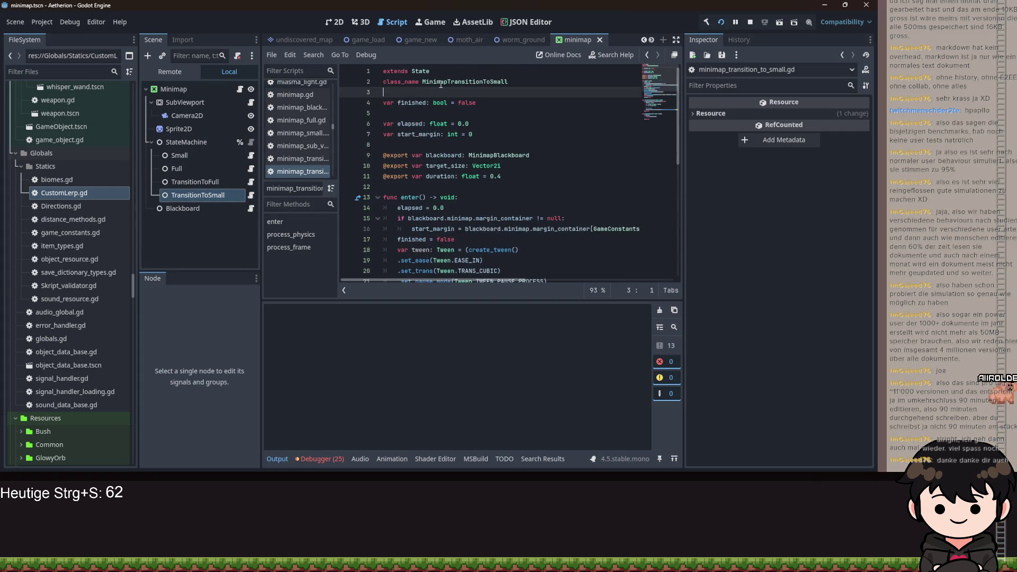
{"action": "key", "text": "Return"}
{"action": "type", "text": "var custom_ler"}
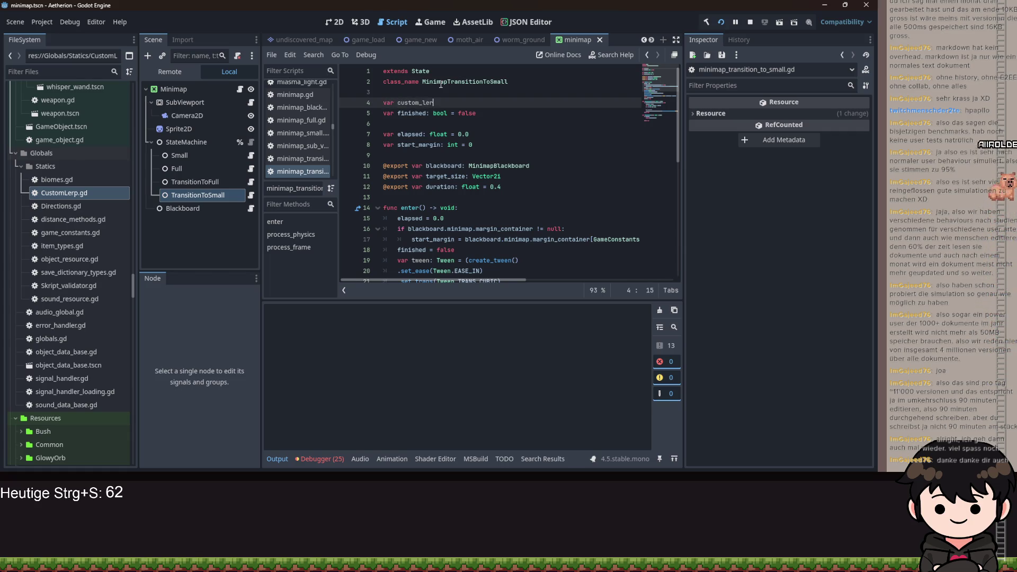
{"action": "type", "text": "p: CustomLerp"}
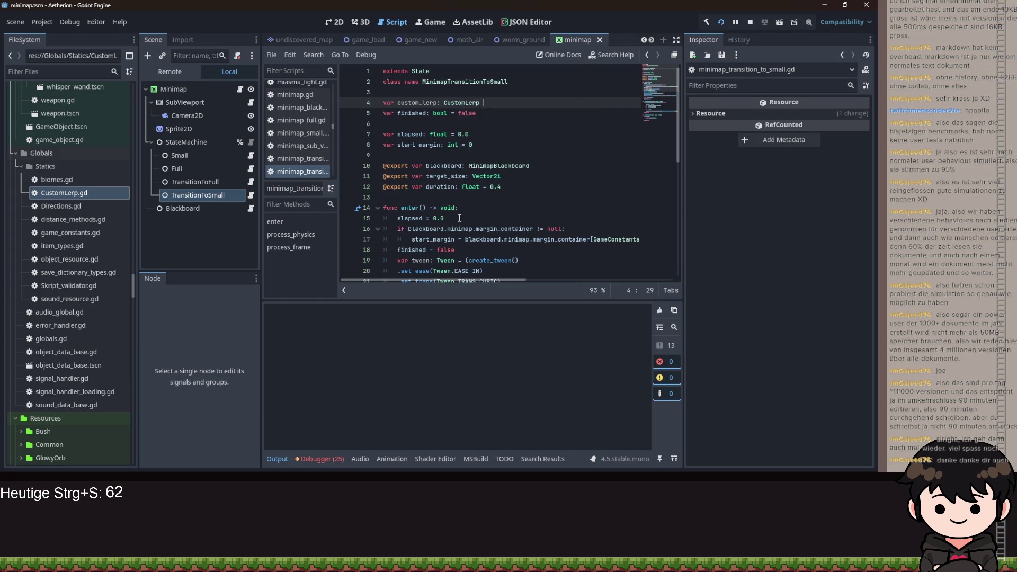
{"action": "left_click_drag", "start_coordinate": [460, 218], "coordinate": [412, 221]}
{"action": "key", "text": "ctrl+x"}
{"action": "key", "text": "BackSpace"}
{"action": "key", "text": "BackSpace"}
{"action": "left_click", "coordinate": [405, 199]}
{"action": "key", "text": "Return"}
{"action": "key", "text": "Return"}
{"action": "key", "text": "Up"}
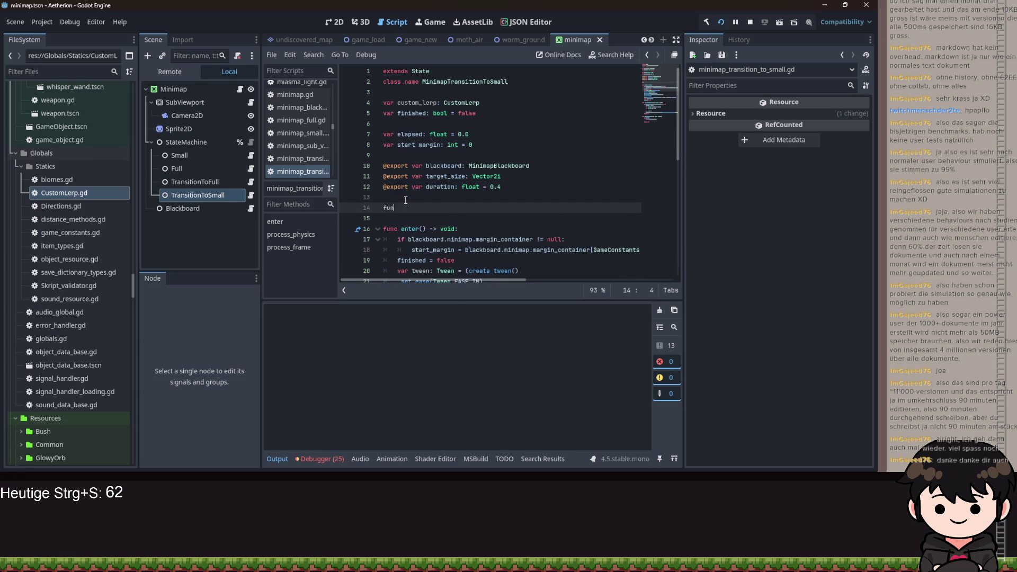
Add a _ready() function above enter()
{"action": "type", "text": "p"}
{"action": "key", "text": "Return"}
{"action": "key", "text": "Return"}
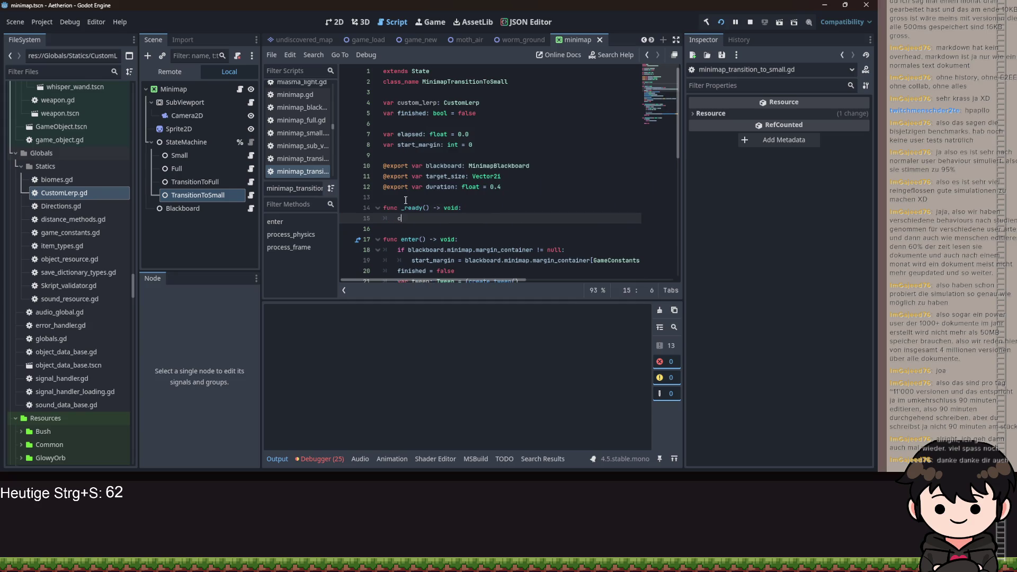
{"action": "type", "text": "cz"}
{"action": "key", "text": "BackSpace"}
{"action": "type", "text": "u"}
Start custom_lerp = CustomLerp.new(duration, GameConstants.MARGIN_LEFT, blackboard.minimap.margin_container in _ready
{"action": "key", "text": "Return"}
{"action": "type", "text": "Cus"}
{"action": "key", "text": "Return"}
{"action": "type", "text": ".ne"}
{"action": "key", "text": "Return"}
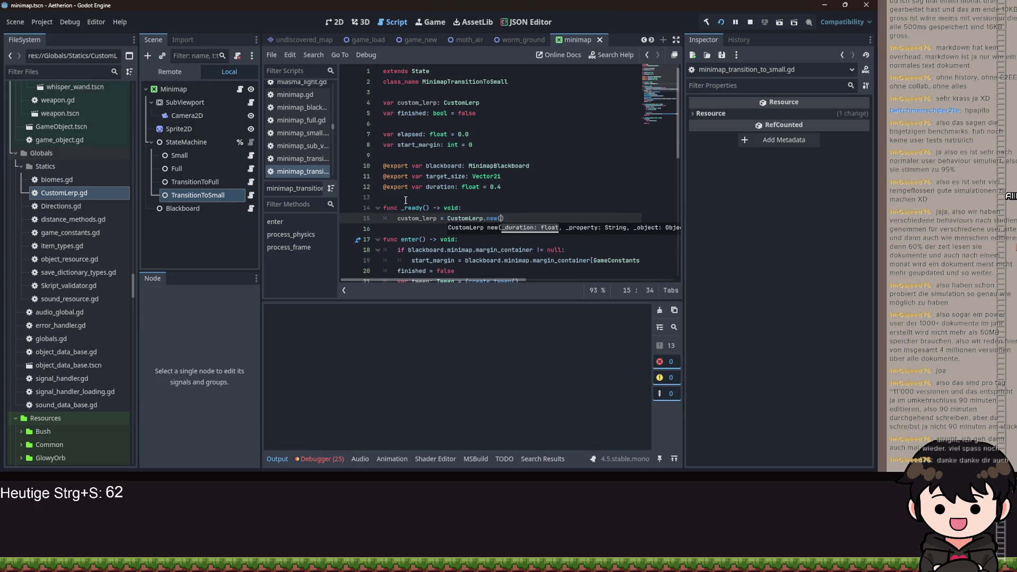
{"action": "type", "text": "duration"}
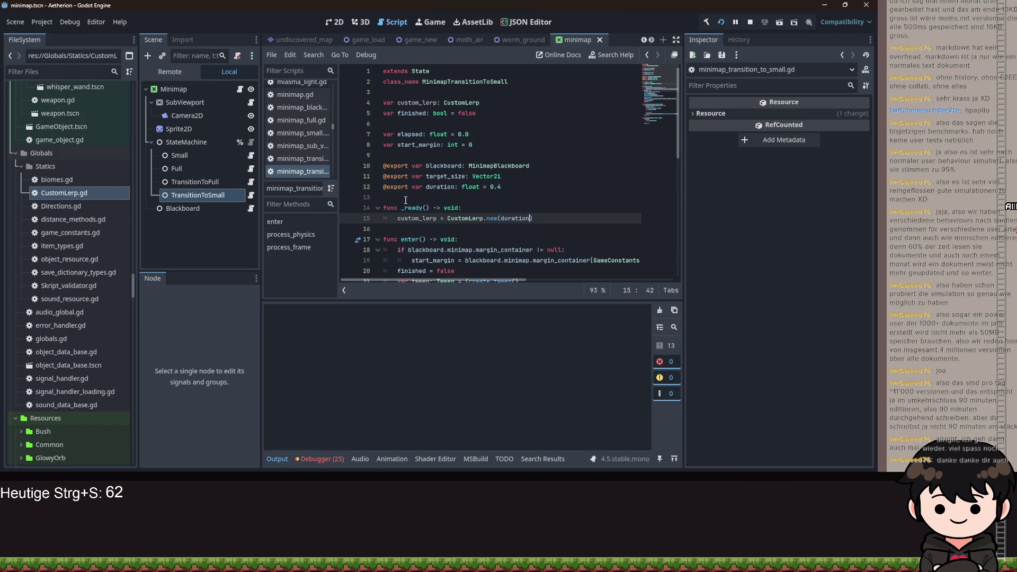
{"action": "key", "text": "Return"}
{"action": "type", "text": ", "}
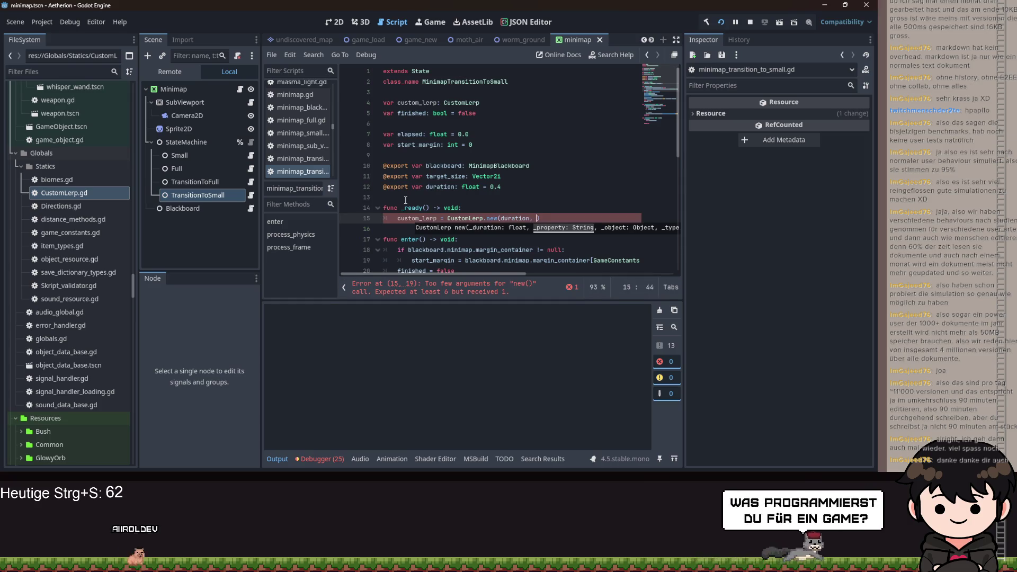
{"action": "type", "text": "GameConstants."}
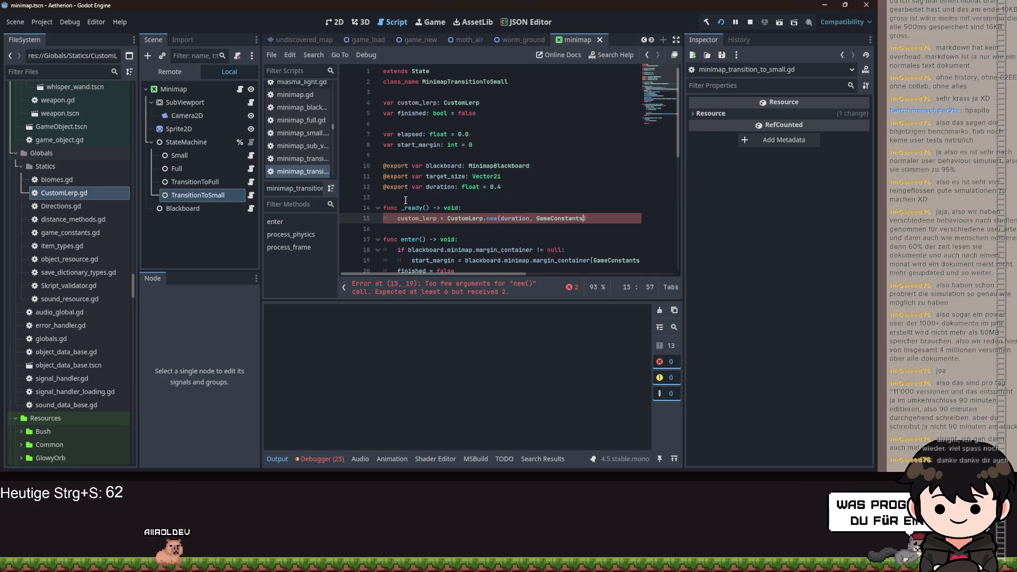
{"action": "type", "text": "MARGIN_LEFT, "}
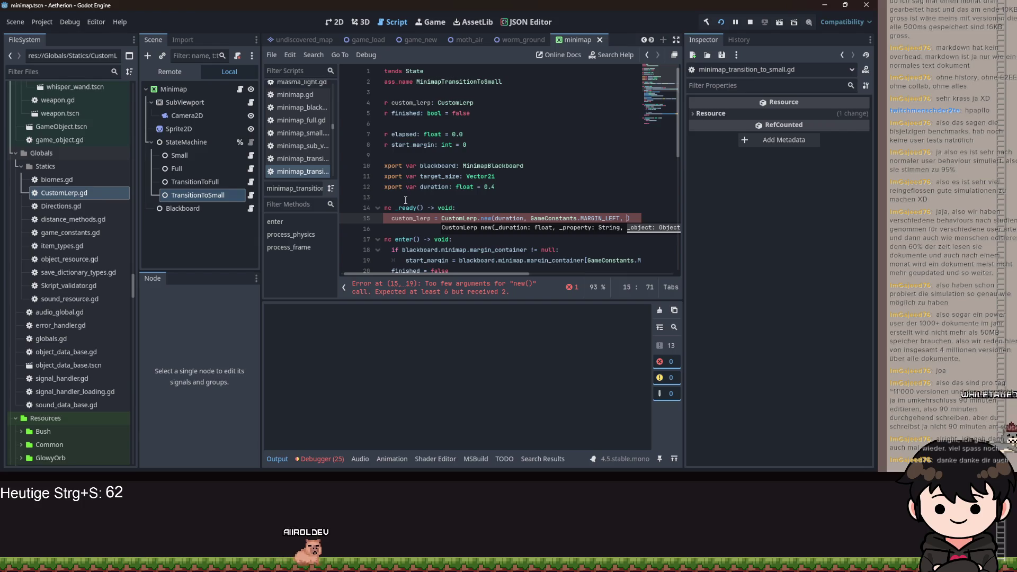
{"action": "type", "text": "blackboard.minimap"}
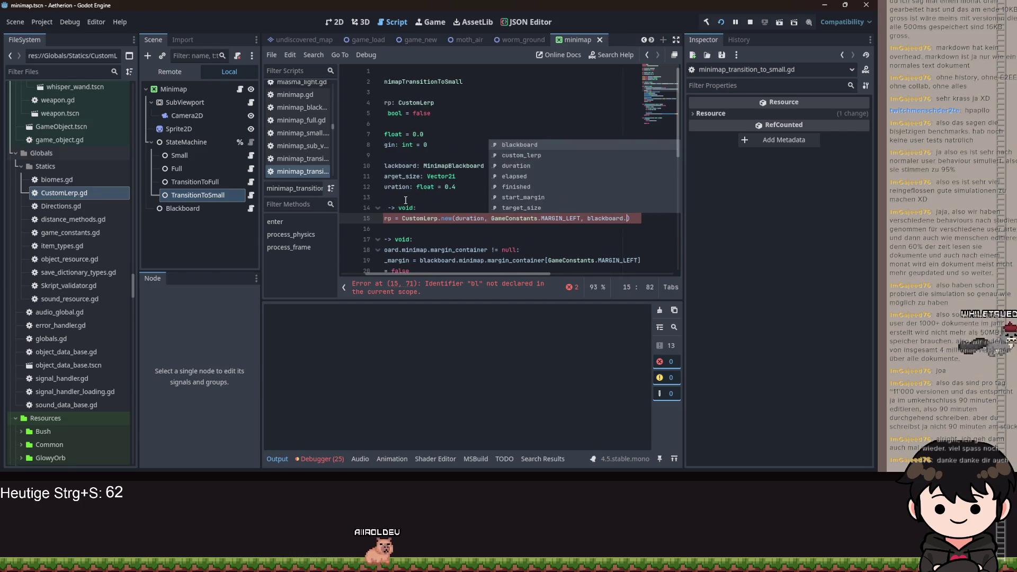
{"action": "type", "text": ".marg"}
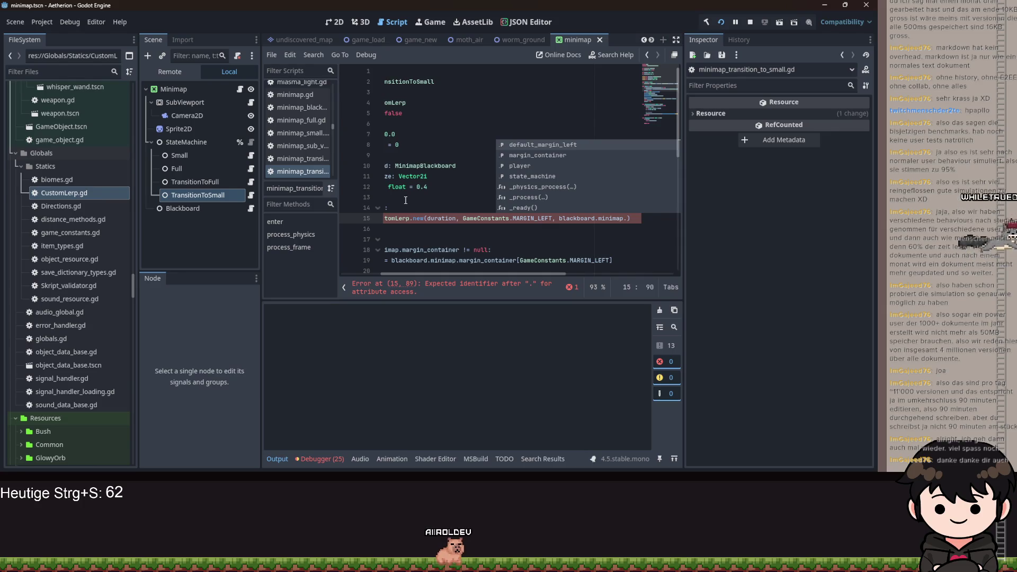
{"action": "key", "text": "Return"}
Finish the constructor with Tween.TransitionType.TRANS_CUBIC, start_margin and target_size
{"action": "type", "text": ", "}
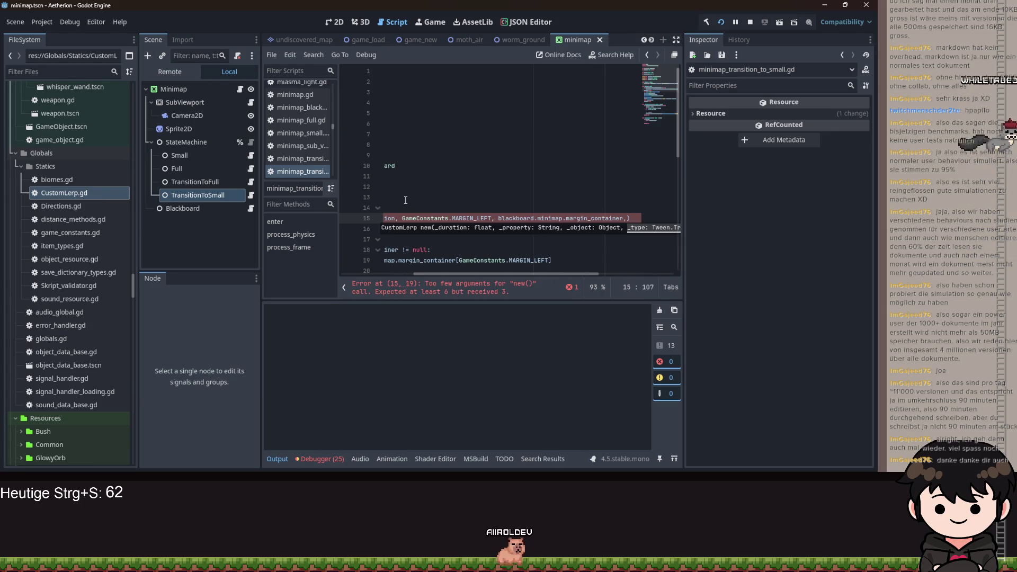
{"action": "type", "text": "Tween."}
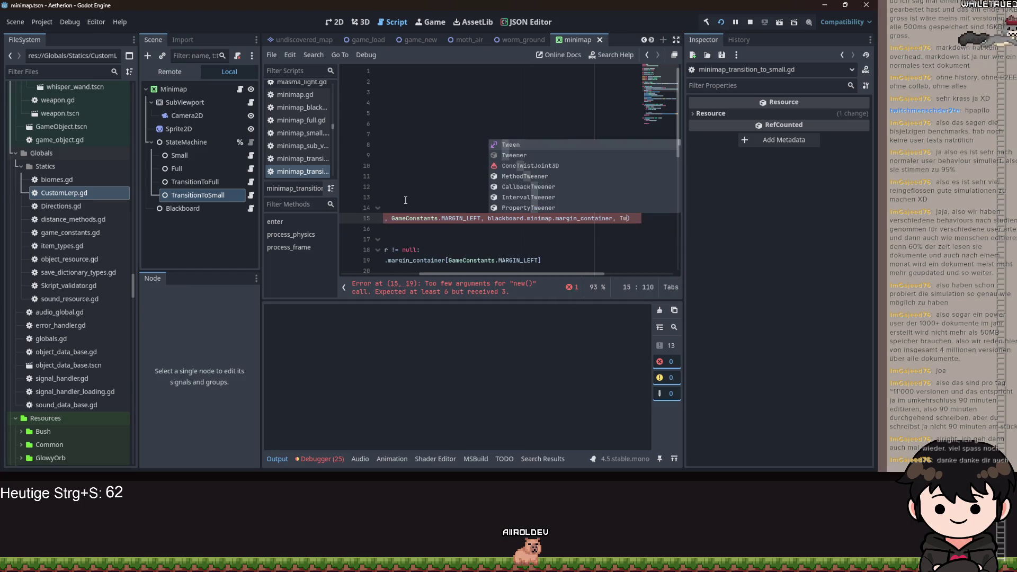
{"action": "type", "text": "T"}
{"action": "key", "text": "Return"}
{"action": "type", "text": ".TransitionType."}
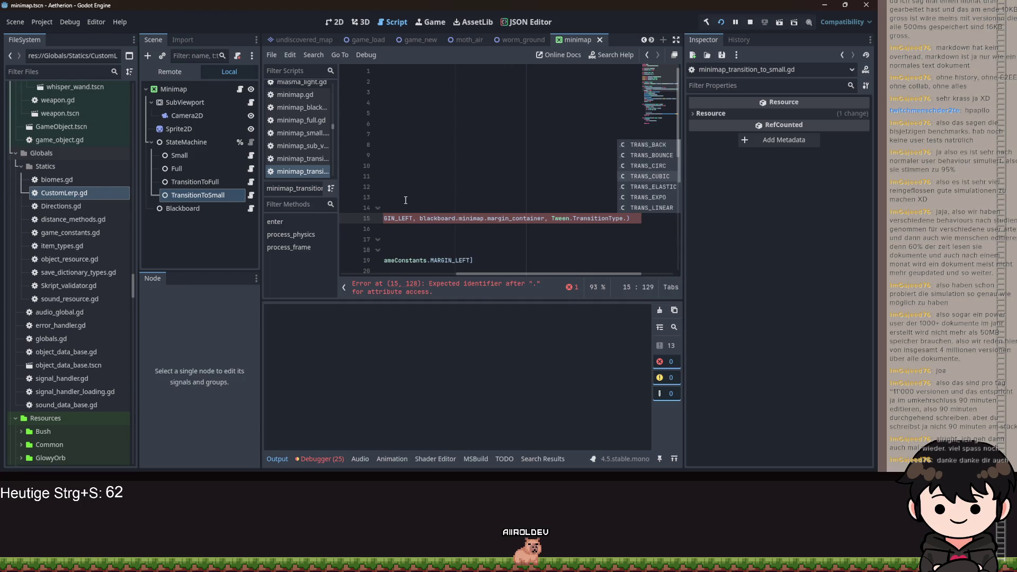
{"action": "key", "text": "Return"}
{"action": "type", "text": ", "}
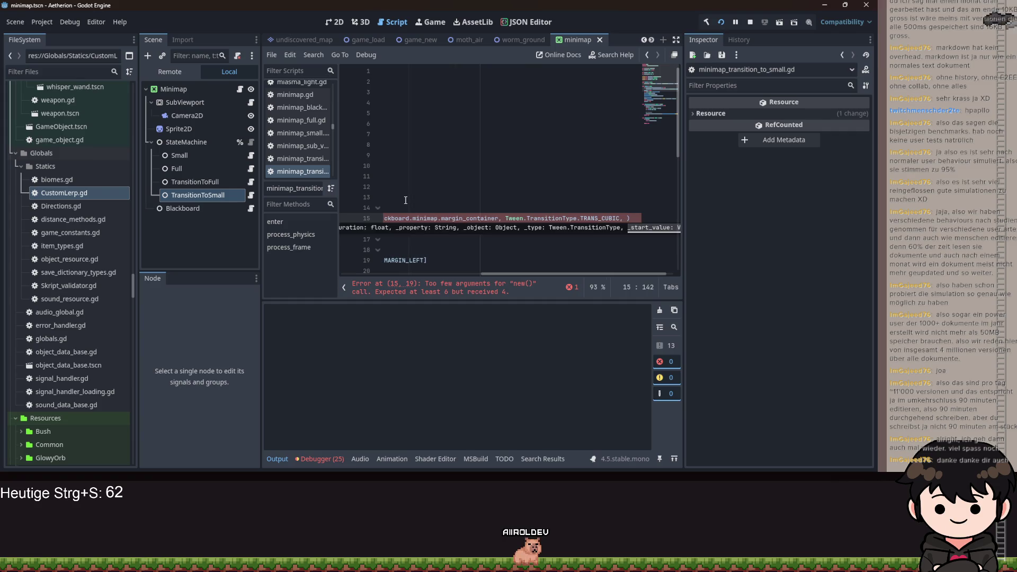
{"action": "type", "text": "s"}
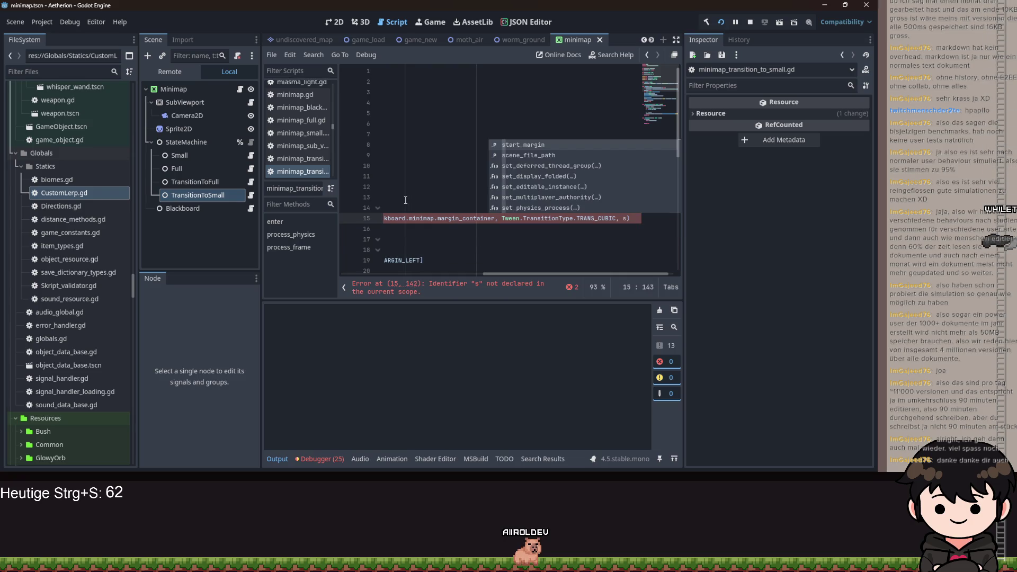
{"action": "key", "text": "Return"}
{"action": "type", "text": ","}
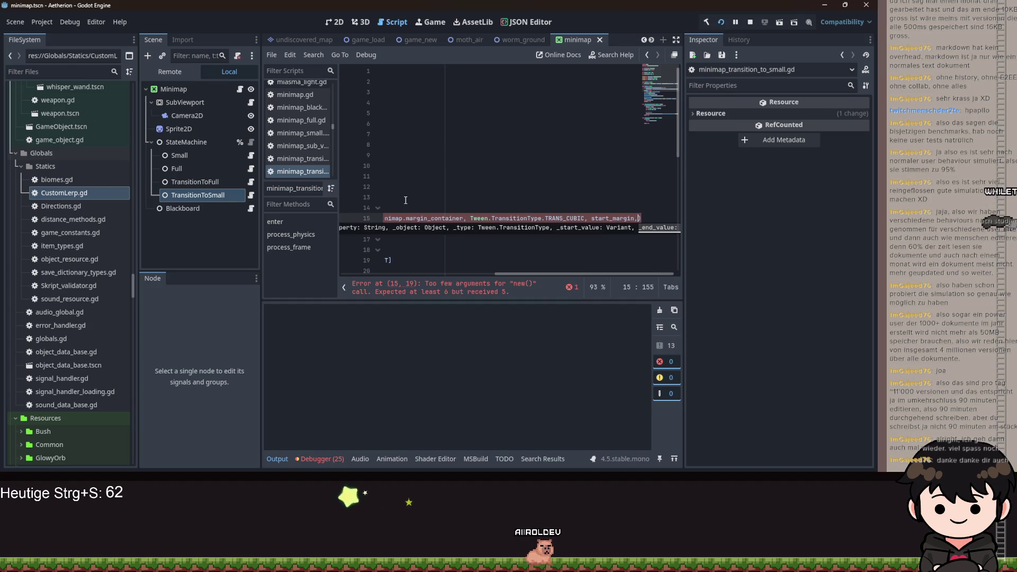
{"action": "type", "text": " t"}
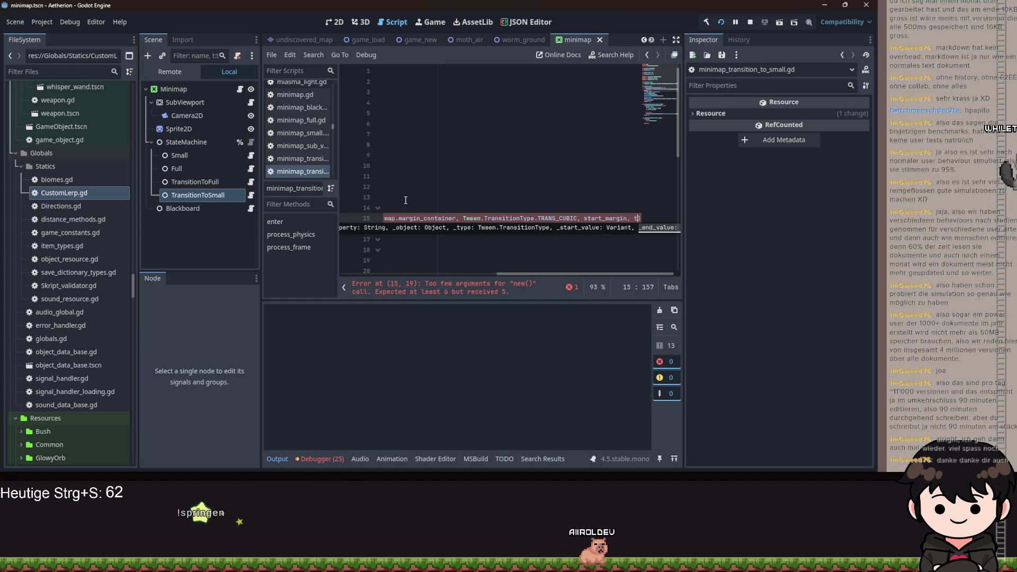
{"action": "type", "text": "ar"}
{"action": "key", "text": "Return"}
{"action": "type", "text": ")"}
Call custom_lerp.start() inside enter()
{"action": "mouse_move", "coordinate": [585, 281]}
{"action": "left_mouse_down"}
{"action": "mouse_move", "coordinate": [408, 265]}
{"action": "mouse_move", "coordinate": [531, 265]}
{"action": "left_mouse_up"}
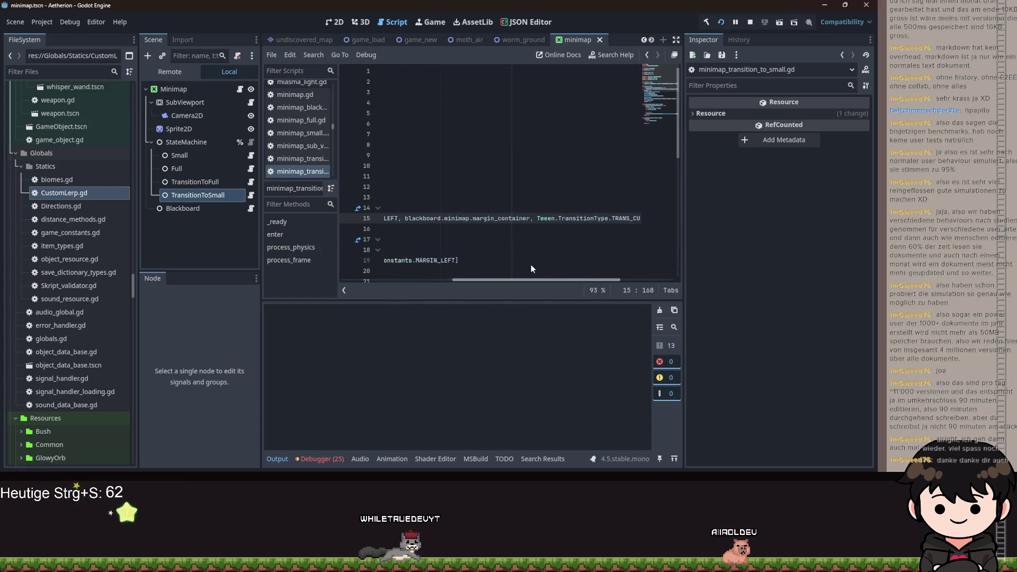
{"action": "left_click_drag", "start_coordinate": [590, 278], "coordinate": [477, 279]}
{"action": "scroll", "coordinate": [481, 209], "scroll_direction": "down", "scroll_amount": 1}
{"action": "left_click", "coordinate": [480, 210]}
{"action": "key", "text": "Return"}
{"action": "type", "text": "d"}
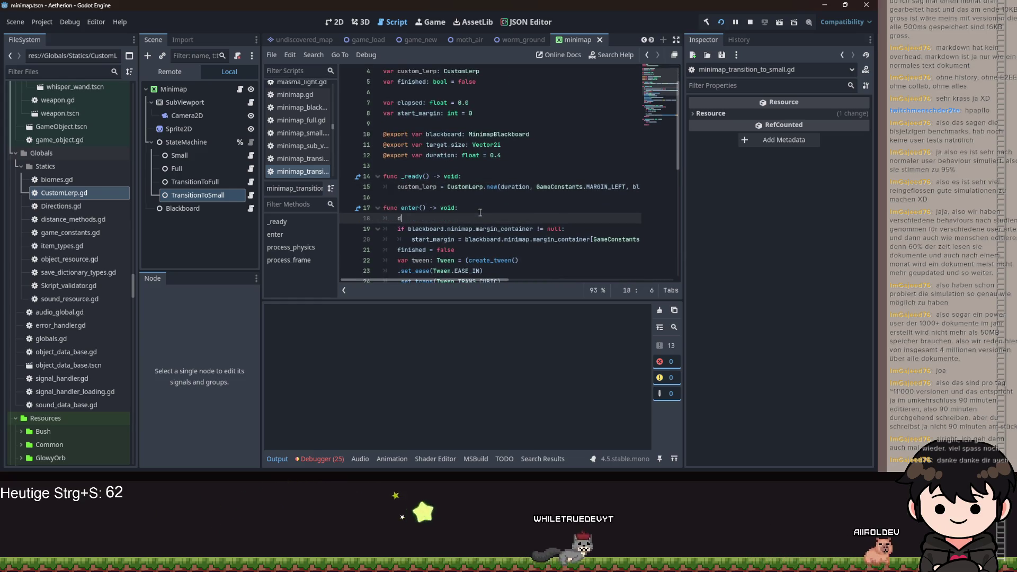
{"action": "type", "text": "ustom_lerp.start()"}
Replace the old margin interpolation in process_physics with custom_lerp.increase(delta) followed by return null
{"action": "scroll", "coordinate": [479, 207], "scroll_direction": "down", "scroll_amount": 6}
{"action": "mouse_move", "coordinate": [471, 261]}
{"action": "left_mouse_down"}
{"action": "mouse_move", "coordinate": [413, 218]}
{"action": "mouse_move", "coordinate": [413, 197]}
{"action": "left_mouse_up"}
{"action": "left_click", "coordinate": [466, 250]}
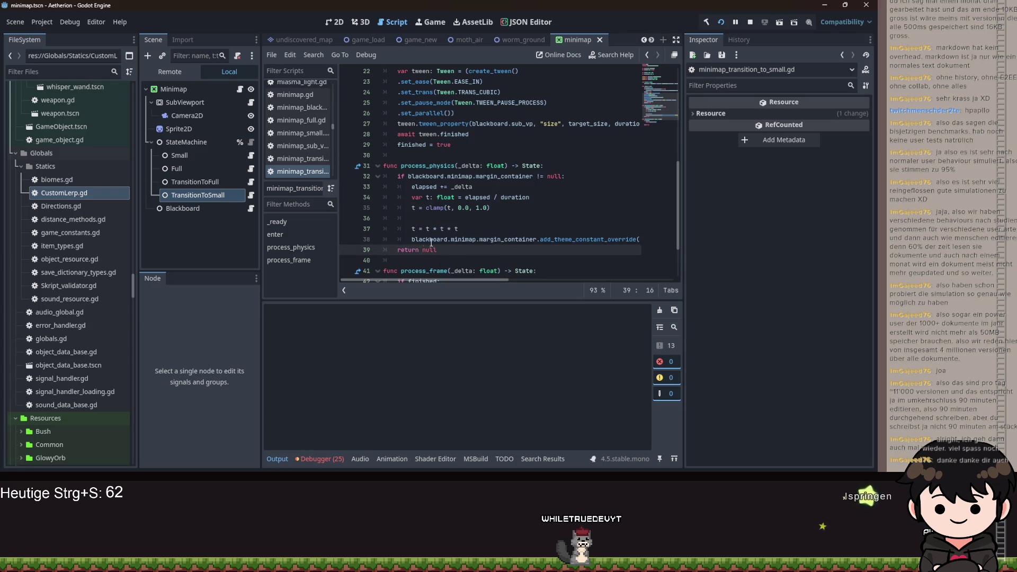
{"action": "left_click_drag", "start_coordinate": [396, 249], "coordinate": [395, 177]}
{"action": "type", "text": "cus"}
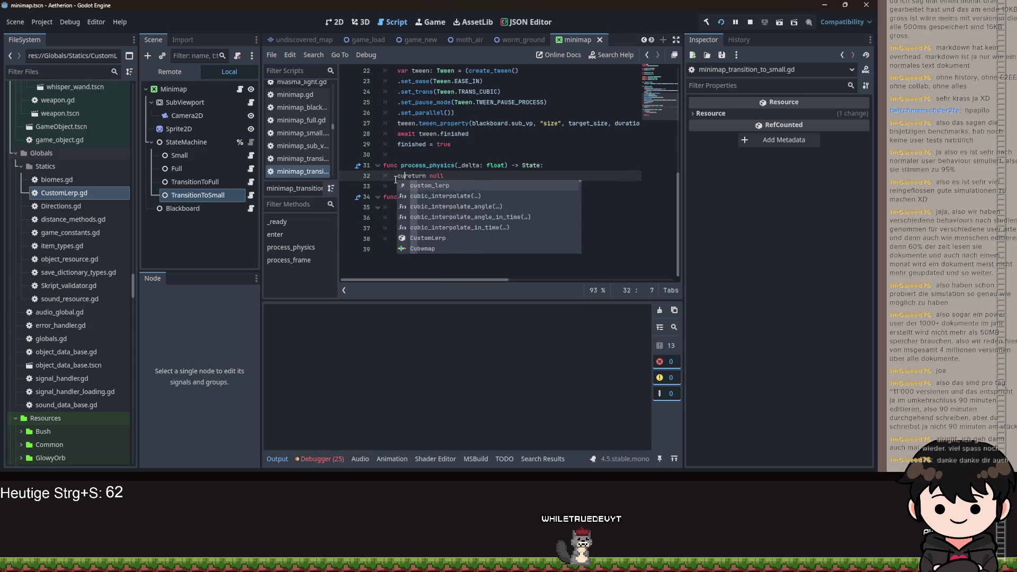
{"action": "key", "text": "Tab"}
{"action": "key", "text": "Return"}
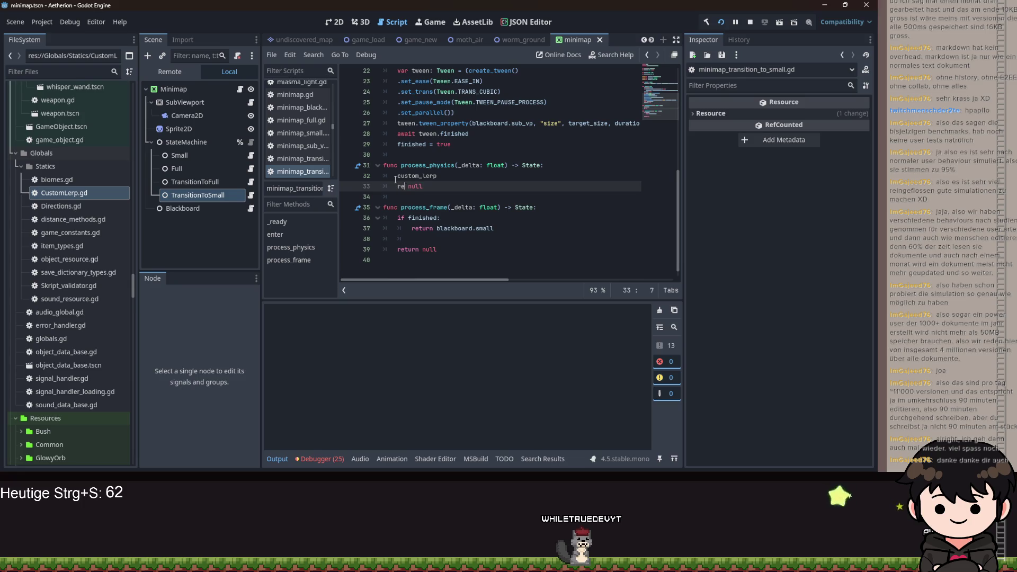
{"action": "type", "text": "turn"}
{"action": "key", "text": "Up"}
{"action": "key", "text": "End"}
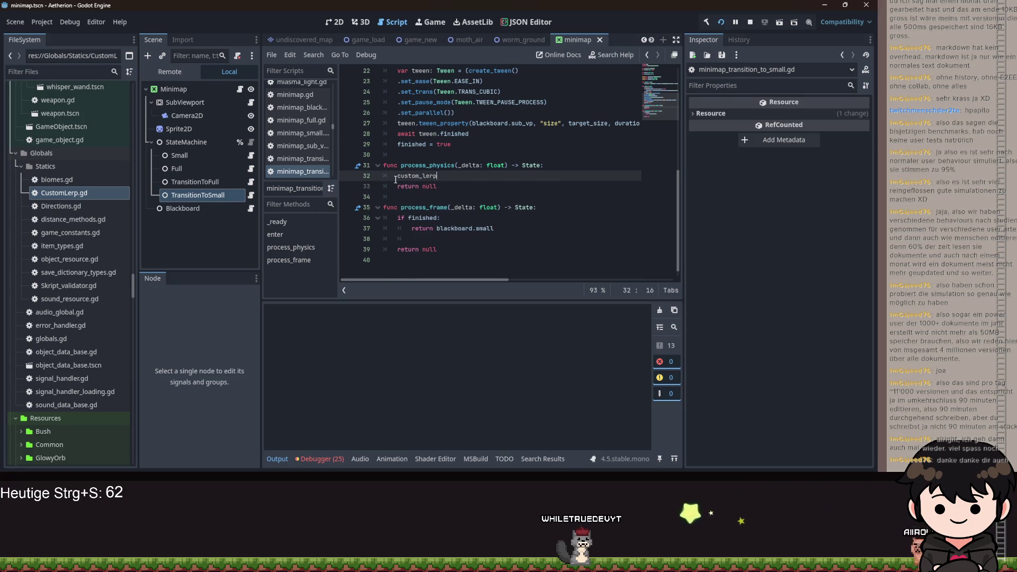
{"action": "type", "text": ".inc"}
{"action": "key", "text": "Return"}
{"action": "type", "text": "delta"}
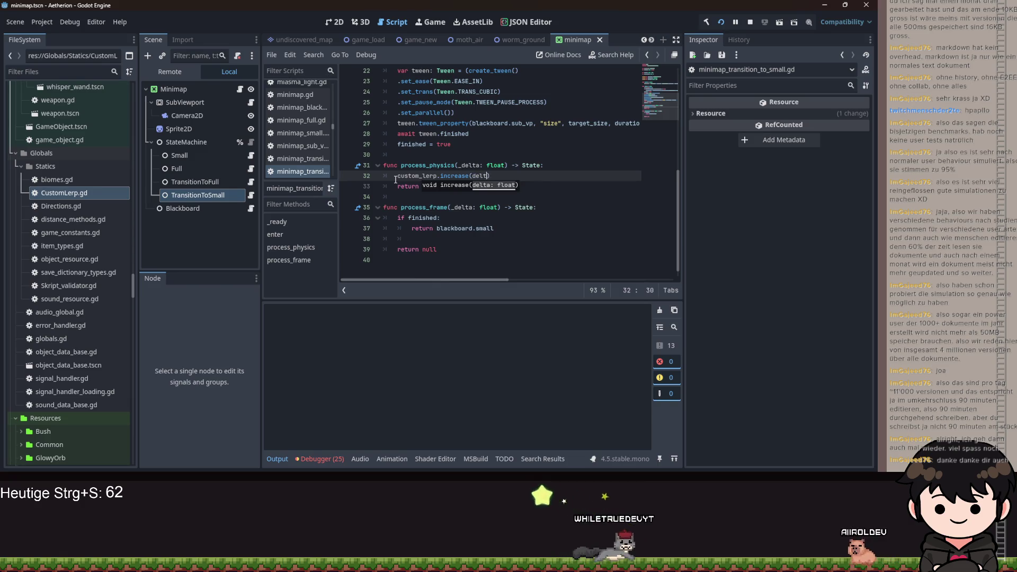
Save the script and restart the game to test the transition
{"action": "key", "text": "ctrl+s"}
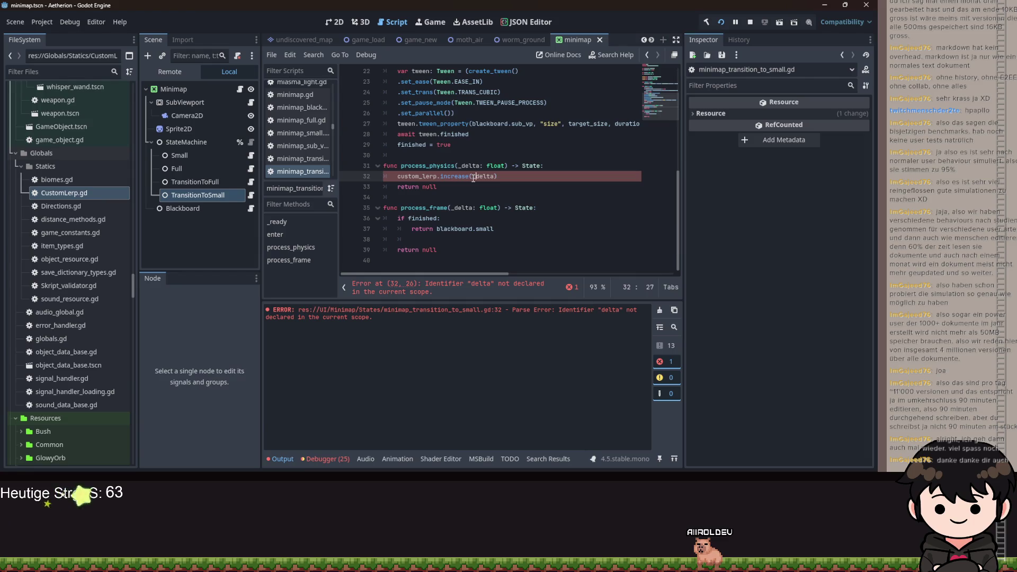
{"action": "type", "text": "_"}
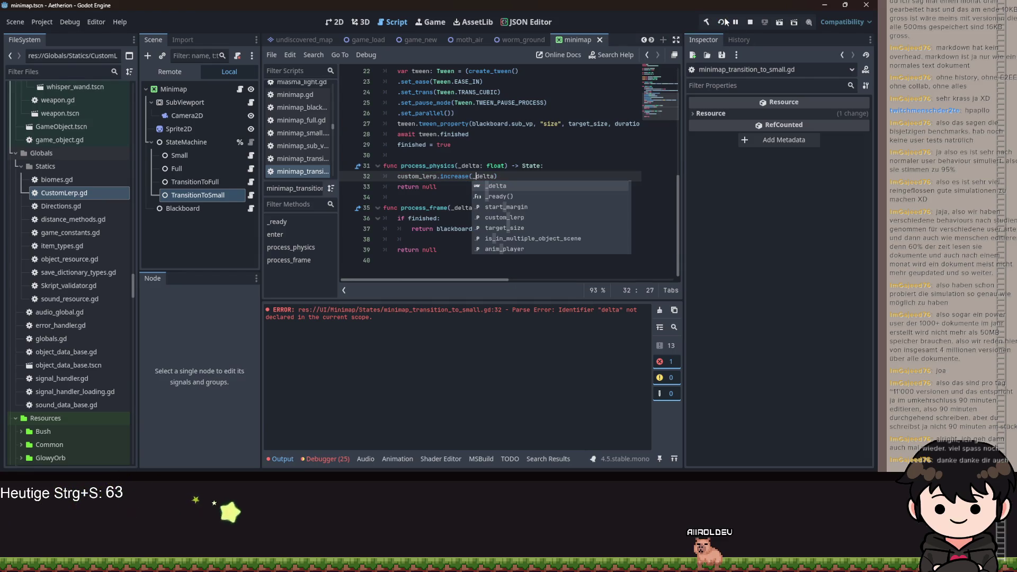
{"action": "left_click", "coordinate": [724, 21]}
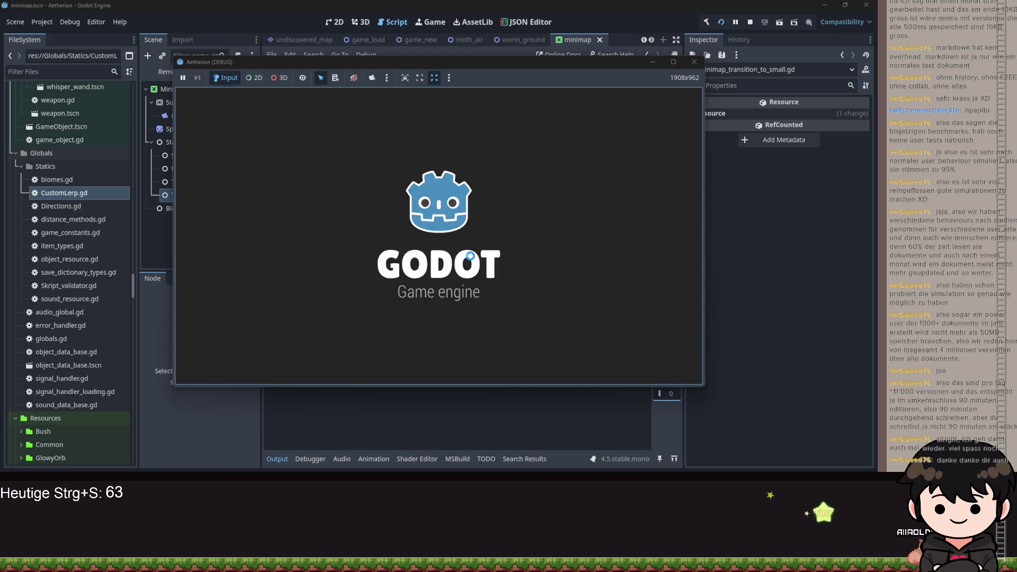
Go from the title screen to Load Game and load the first save slot
{"action": "left_click", "coordinate": [475, 217]}
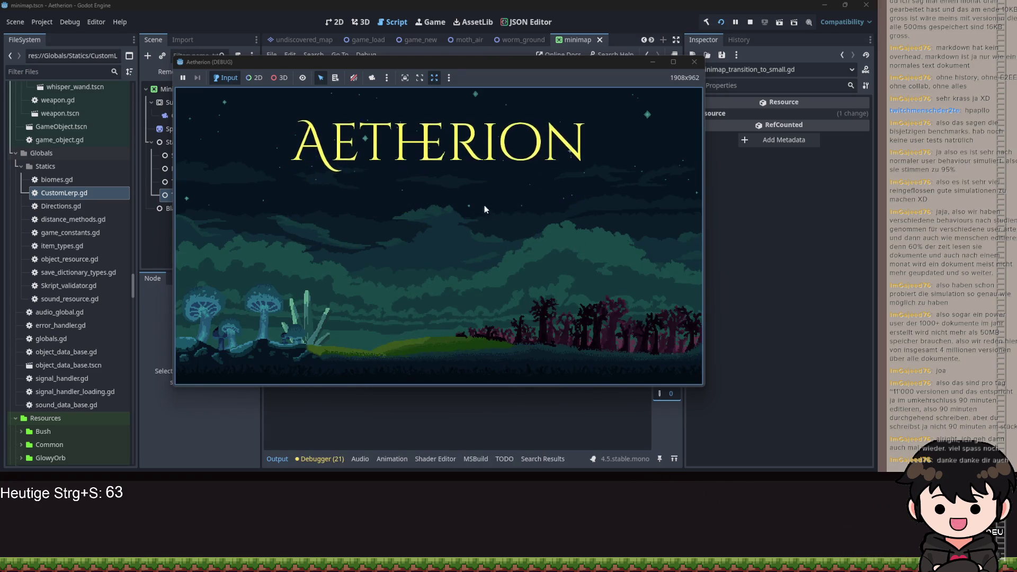
{"action": "left_click", "coordinate": [498, 247]}
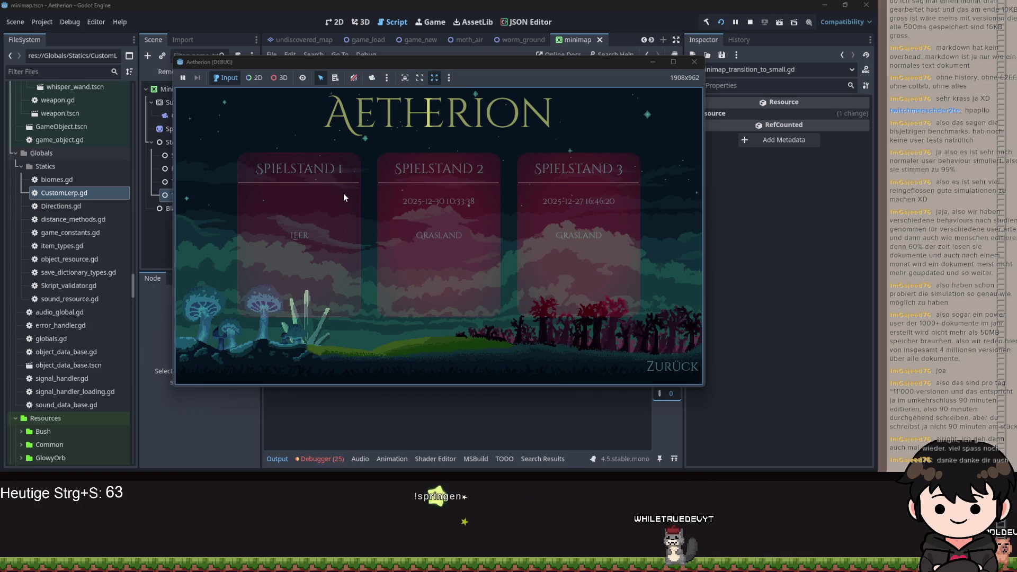
{"action": "left_click", "coordinate": [343, 193]}
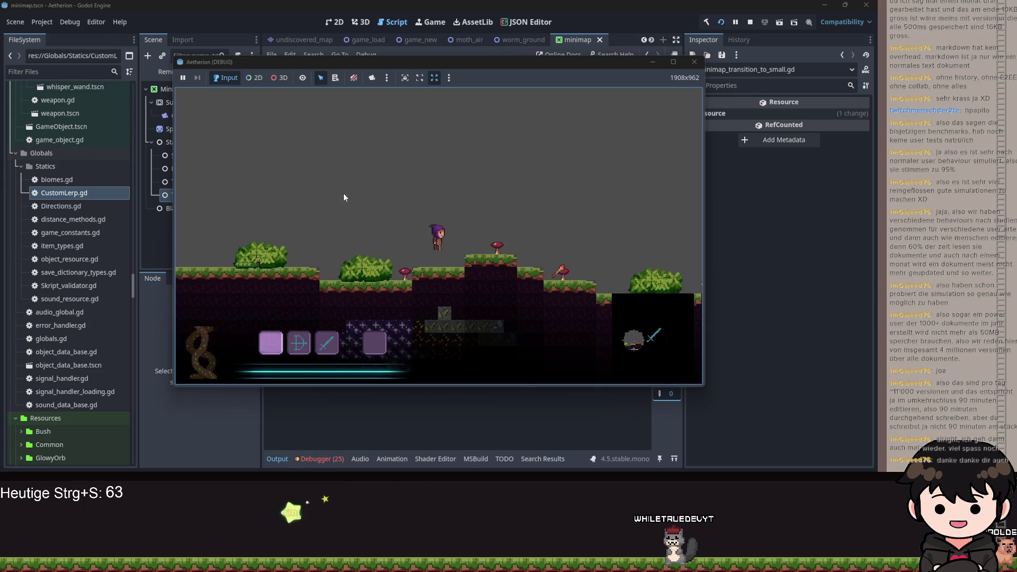
Maximize the game, walk and jump the player onto a higher ledge, then open the large minimap with M
{"action": "key", "text": "d"}
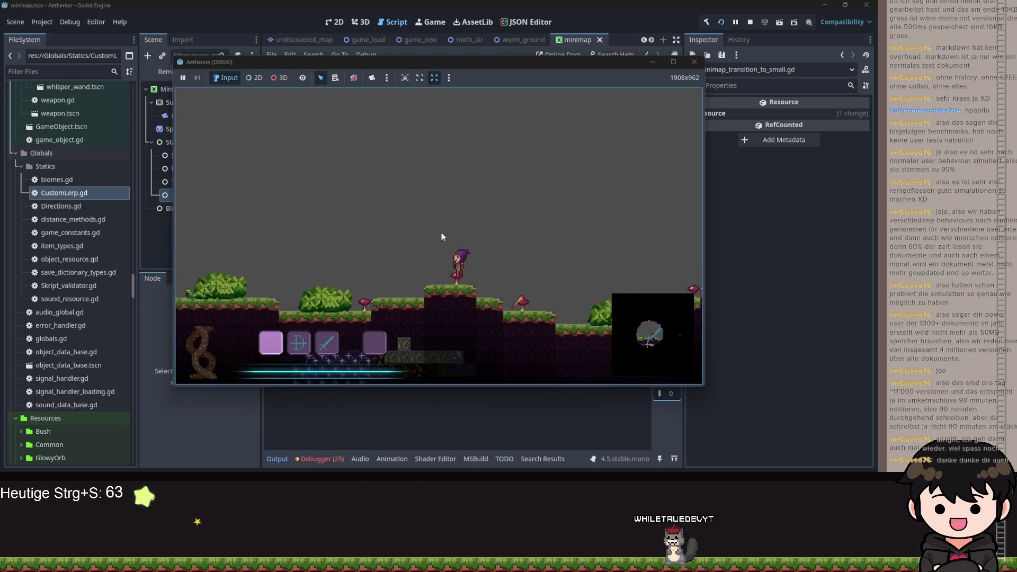
{"action": "left_click", "coordinate": [669, 64]}
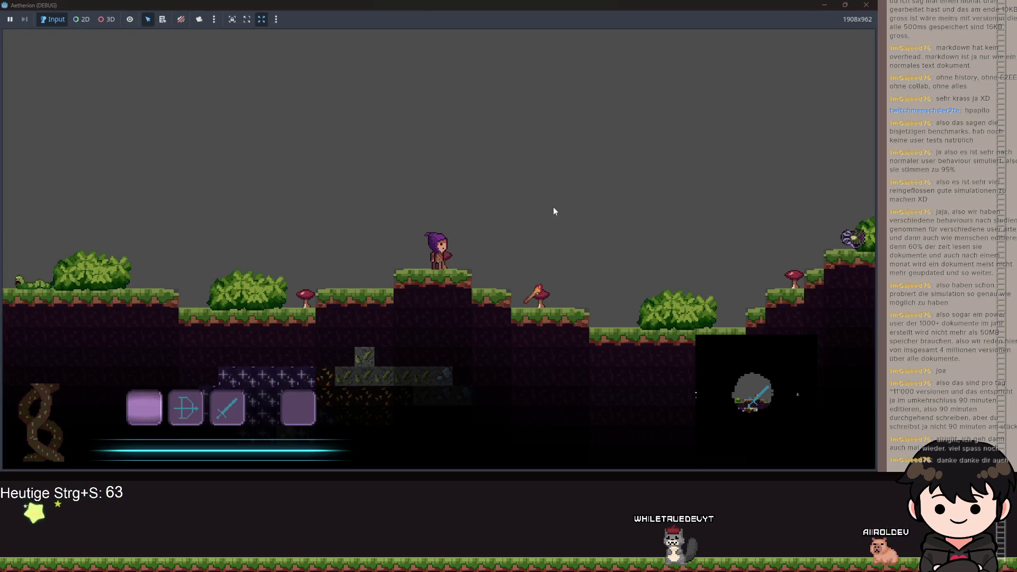
{"action": "key", "text": "a"}
{"action": "key", "text": "space"}
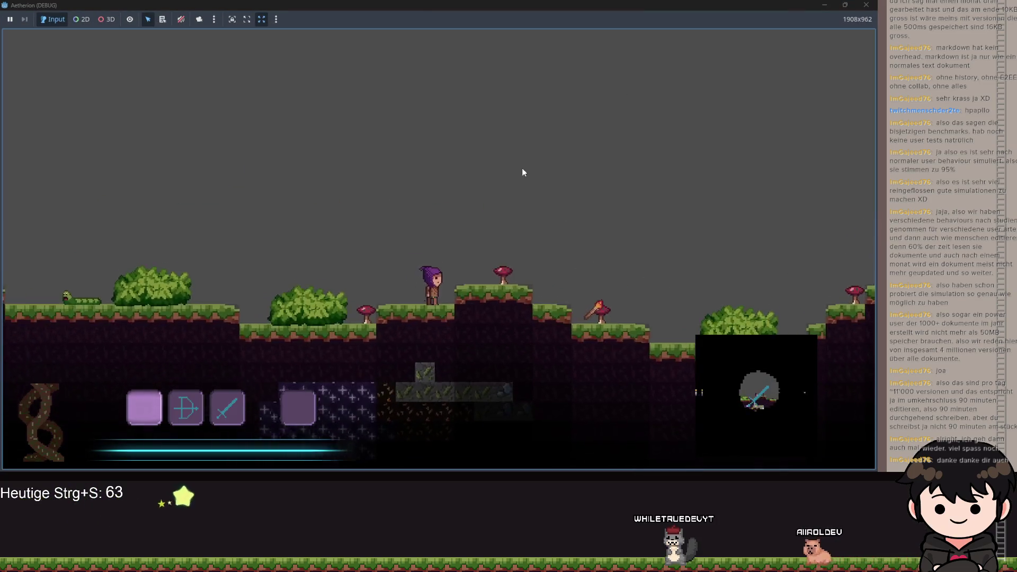
{"action": "key", "text": "d"}
{"action": "key", "text": "space"}
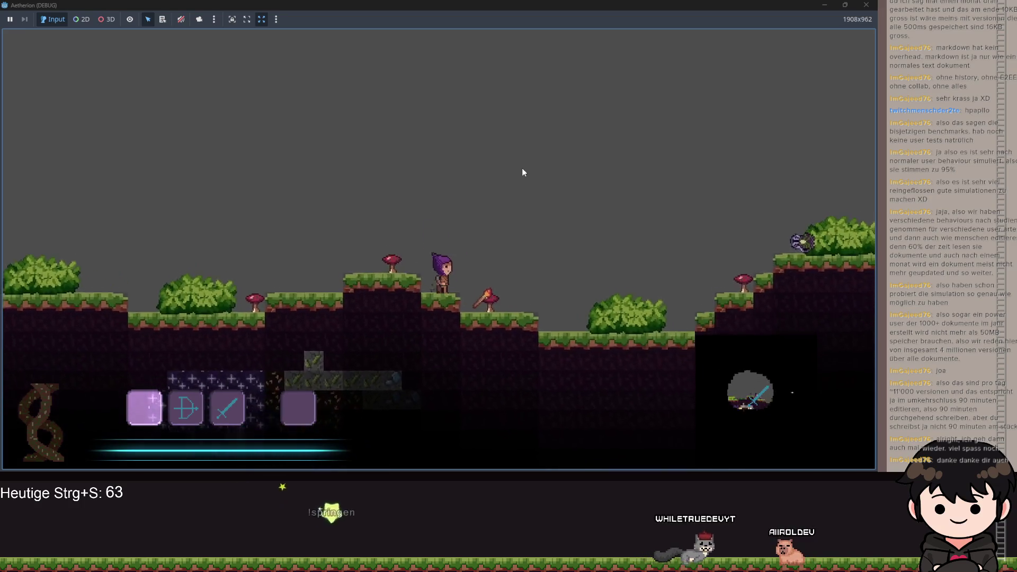
{"action": "key", "text": "d"}
{"action": "key", "text": "space"}
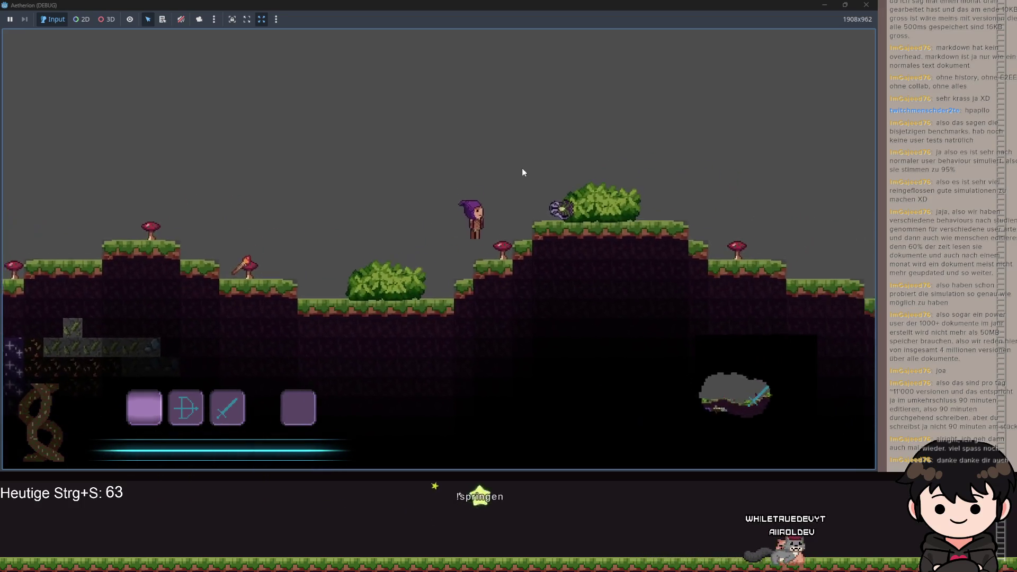
{"action": "key", "text": "m"}
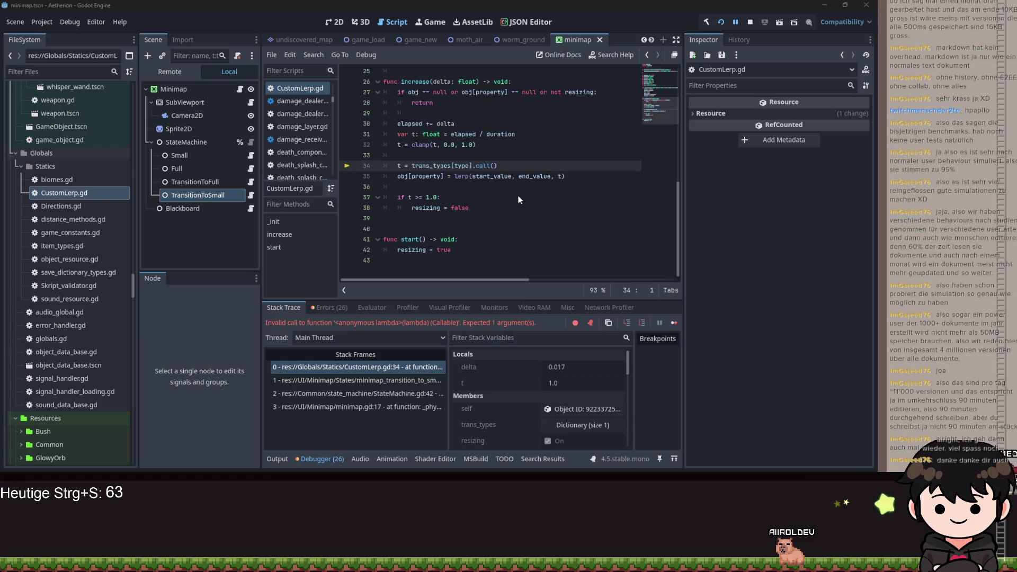
{"action": "left_click", "coordinate": [519, 186]}
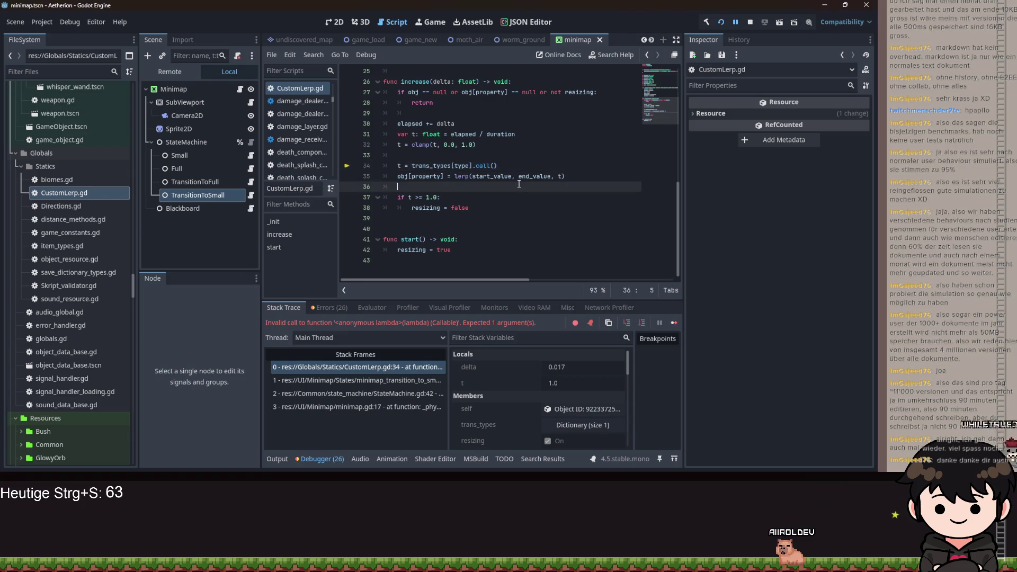
Change line 34 of CustomLerp.gd to trans_types[type].call(t) and save
{"action": "left_click", "coordinate": [491, 166]}
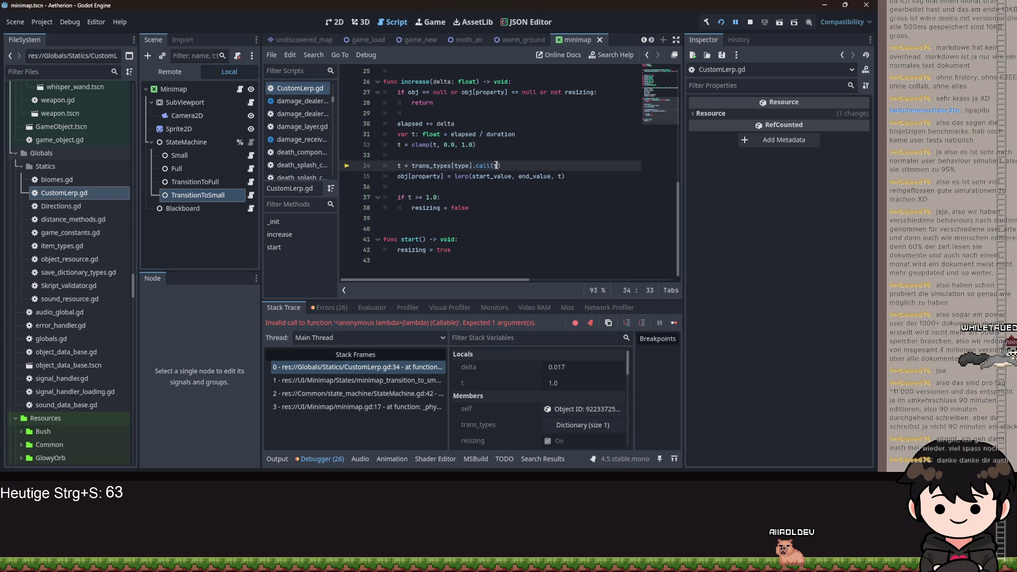
{"action": "type", "text": "t"}
{"action": "key", "text": "ctrl+s"}
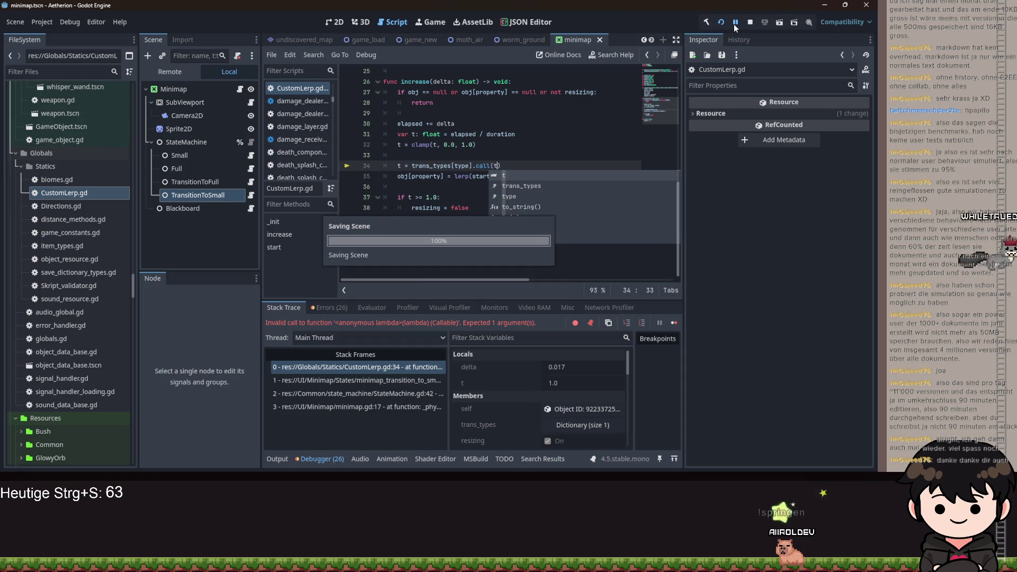
Resume the game until the Vector2i lerp error, then return to minimap_transition_to_small.gd
{"action": "left_click", "coordinate": [734, 24]}
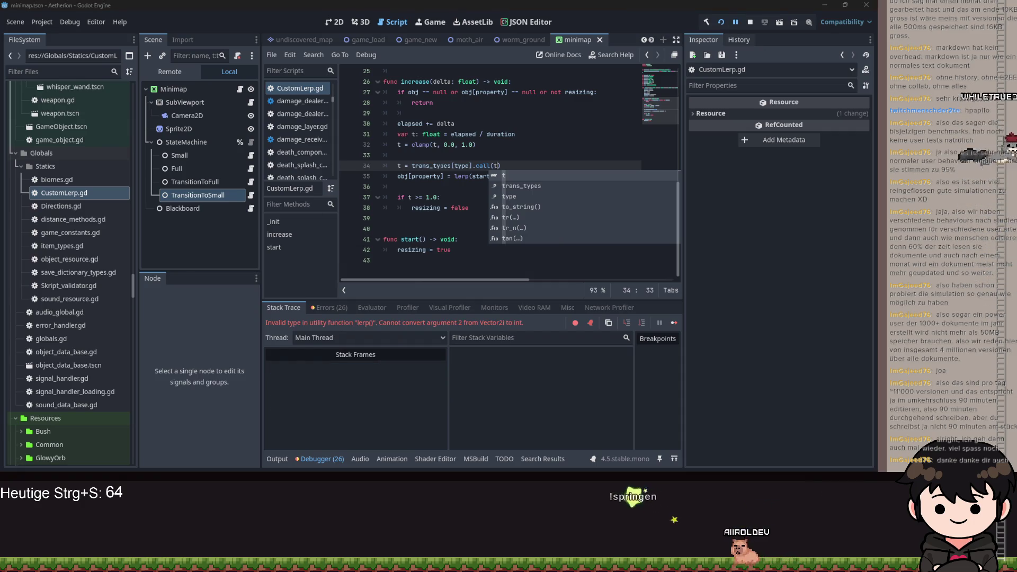
{"action": "mouse_move", "coordinate": [666, 160]}
{"action": "left_mouse_down"}
{"action": "mouse_move", "coordinate": [492, 132]}
{"action": "mouse_move", "coordinate": [574, 113]}
{"action": "left_mouse_up"}
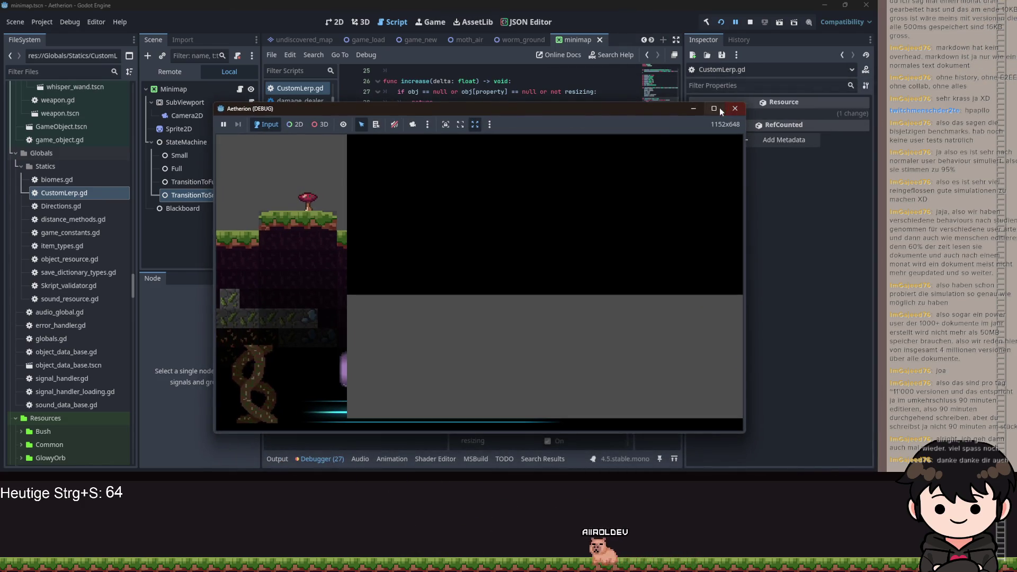
{"action": "left_click", "coordinate": [714, 109]}
{"action": "left_click", "coordinate": [823, 6]}
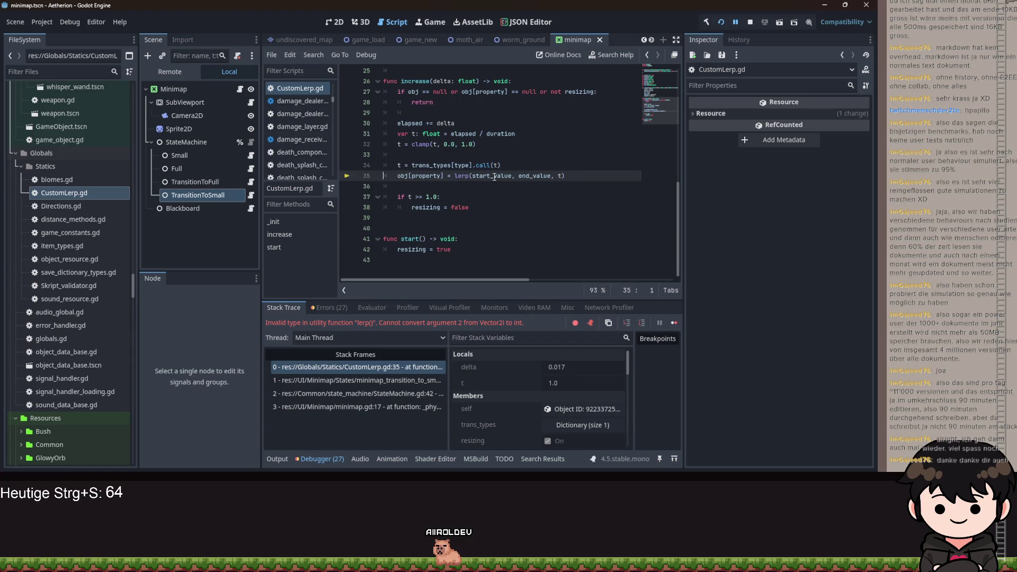
{"action": "mouse_move", "coordinate": [529, 177]}
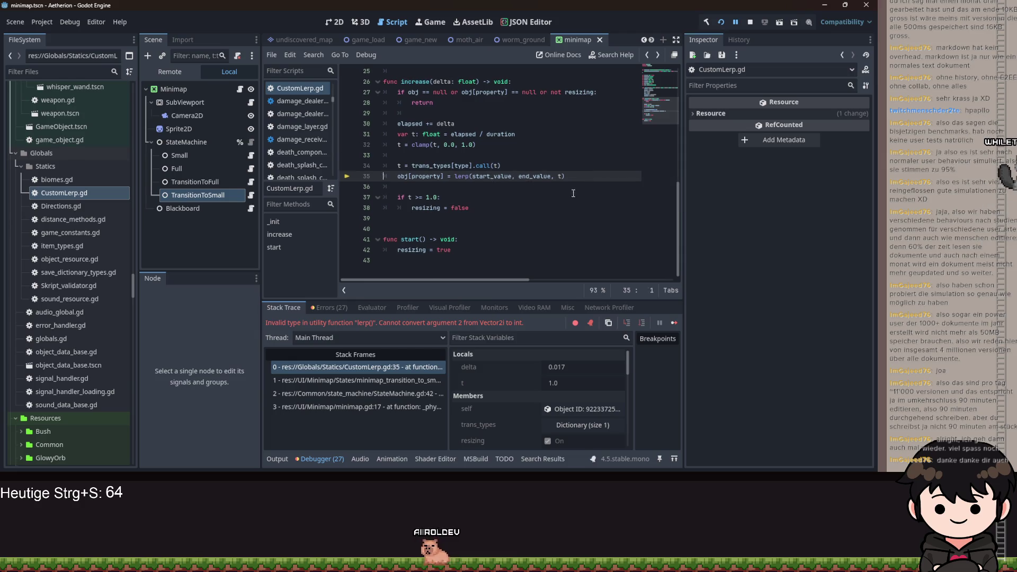
{"action": "key", "text": "alt+Left"}
{"action": "key", "text": "alt+Left"}
{"action": "key", "text": "alt+Left"}
{"action": "key", "text": "alt+Left"}
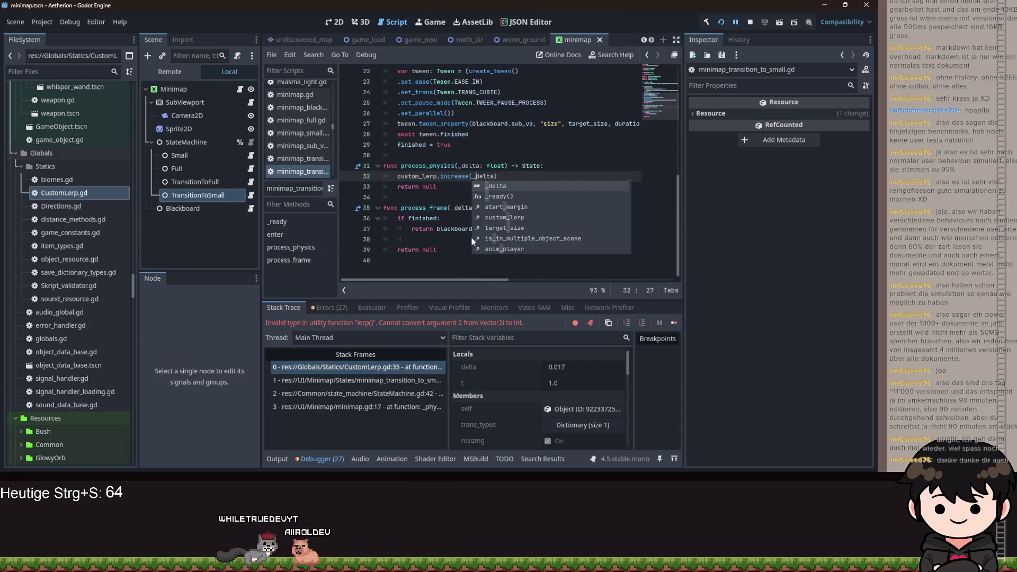
Replace target_size on line 15 with blackboard.minimap.default_margin_left and restart the game
{"action": "key", "text": "Escape"}
{"action": "scroll", "coordinate": [477, 265], "scroll_direction": "up", "scroll_amount": 5}
{"action": "scroll", "coordinate": [486, 258], "scroll_direction": "up", "scroll_amount": 1}
{"action": "scroll", "coordinate": [602, 254], "scroll_direction": "right", "scroll_amount": 8}
{"action": "double_click", "coordinate": [623, 185]}
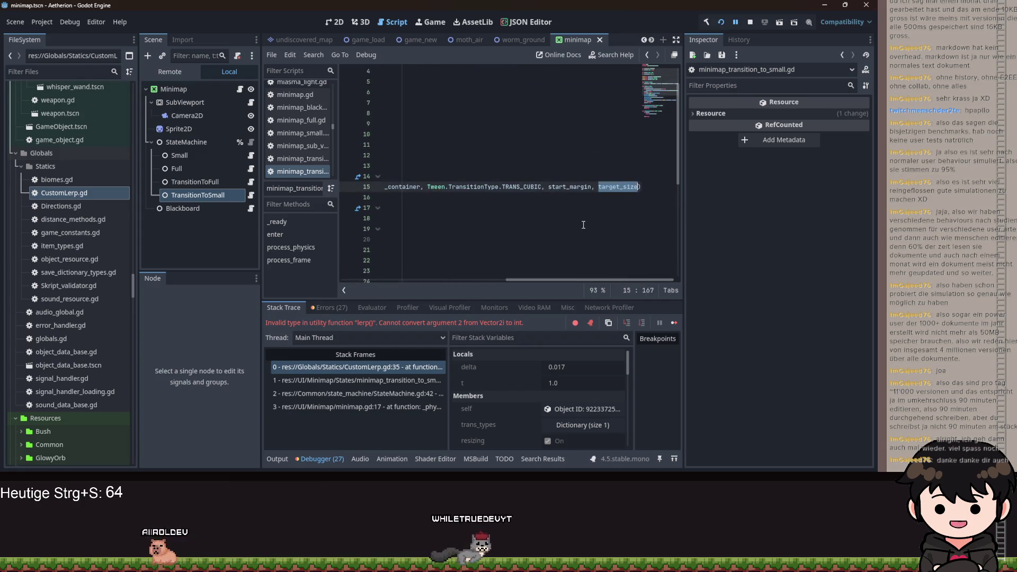
{"action": "mouse_move", "coordinate": [562, 279]}
{"action": "left_mouse_down"}
{"action": "mouse_move", "coordinate": [405, 279]}
{"action": "mouse_move", "coordinate": [691, 289]}
{"action": "left_mouse_up"}
{"action": "scroll", "coordinate": [405, 265], "scroll_direction": "up", "scroll_amount": 1}
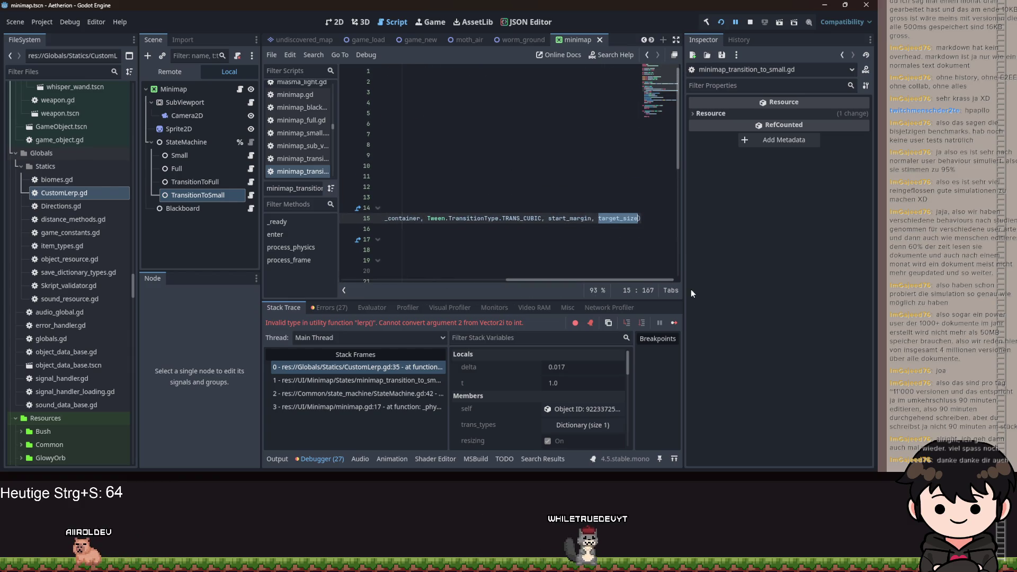
{"action": "type", "text": "blackboard.minimap."}
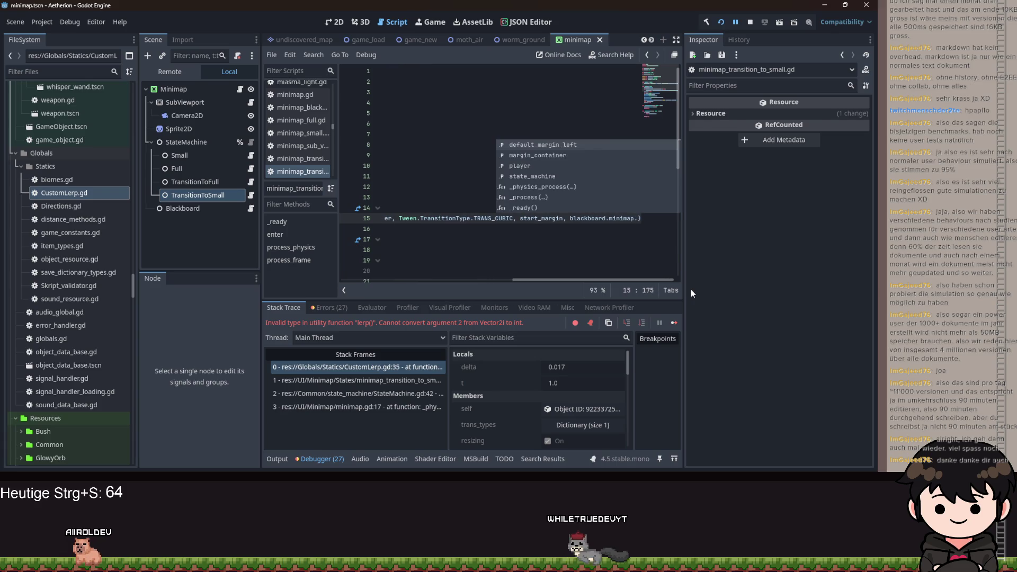
{"action": "key", "text": "Return"}
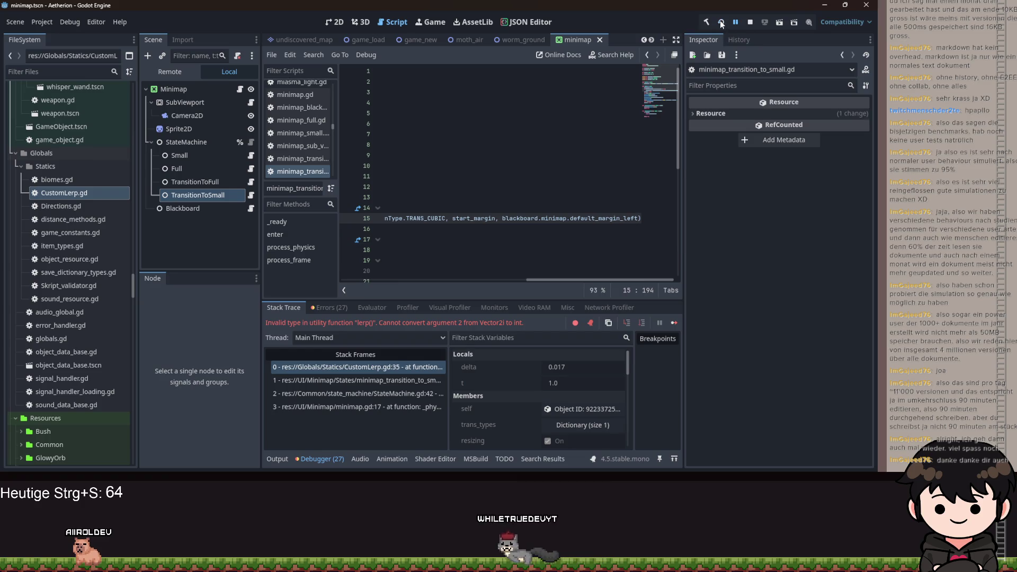
{"action": "left_click", "coordinate": [721, 22]}
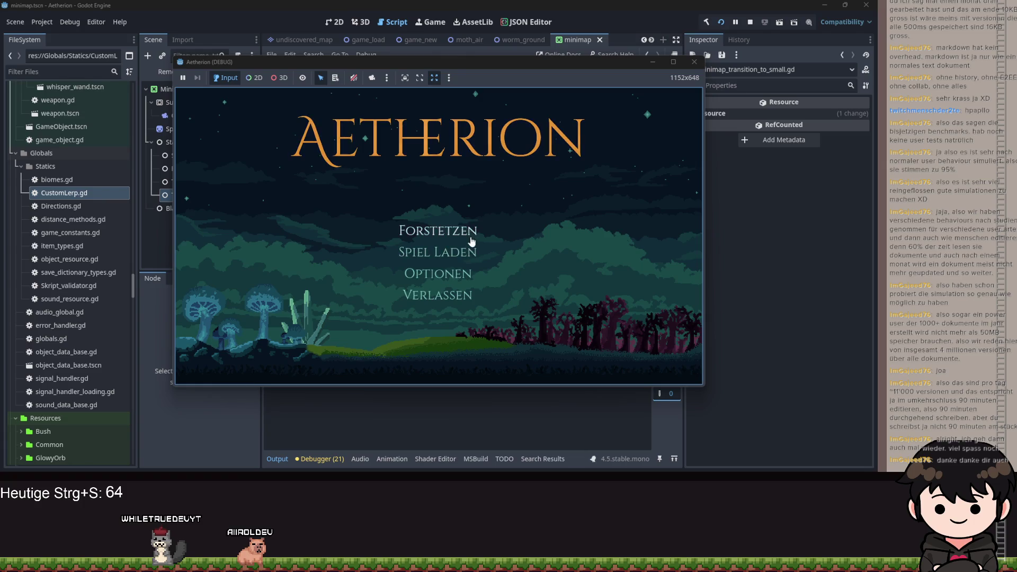
Choose Spiel Laden and load a Spielstand slot into the level
{"action": "left_click", "coordinate": [432, 250]}
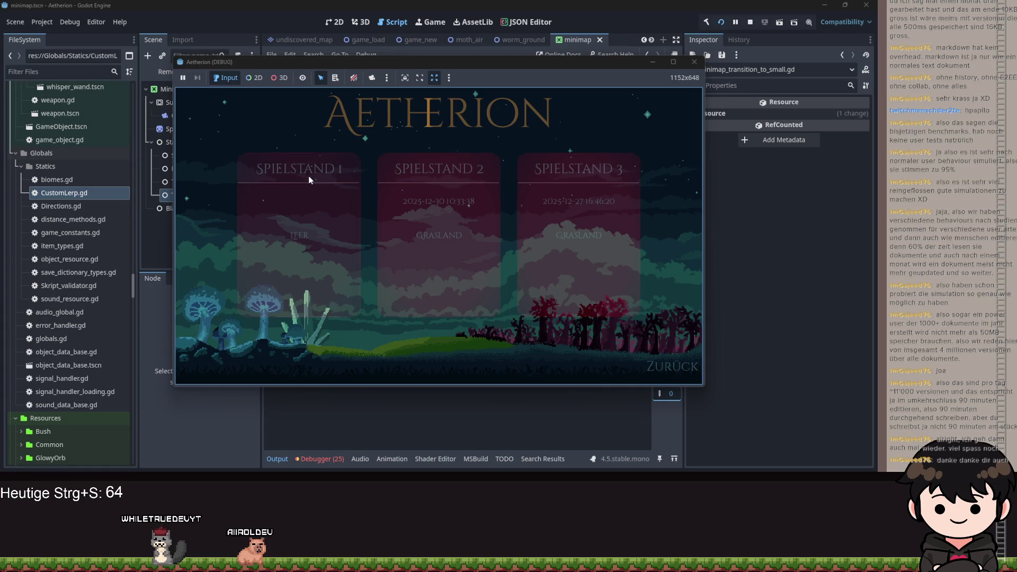
{"action": "left_click", "coordinate": [342, 165]}
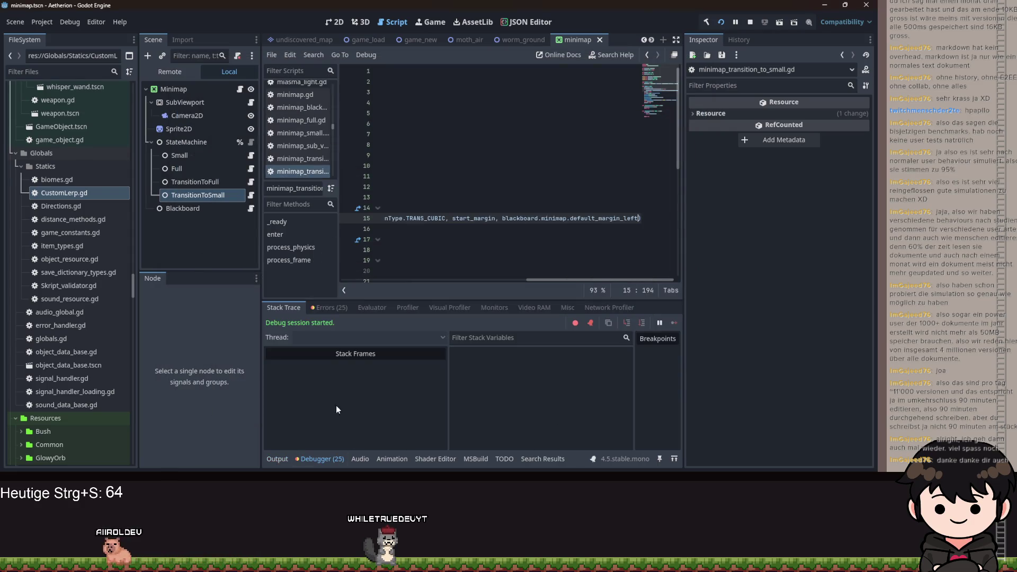
Follow the globals.gd:54 signal-already-connected error to its code, then bring the game back
{"action": "left_click", "coordinate": [323, 307]}
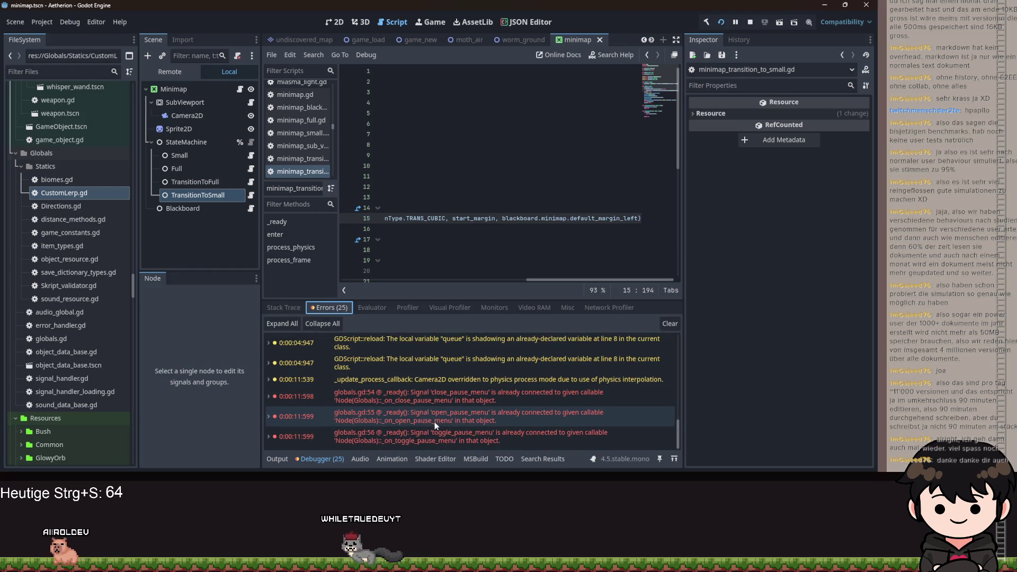
{"action": "left_click", "coordinate": [456, 400]}
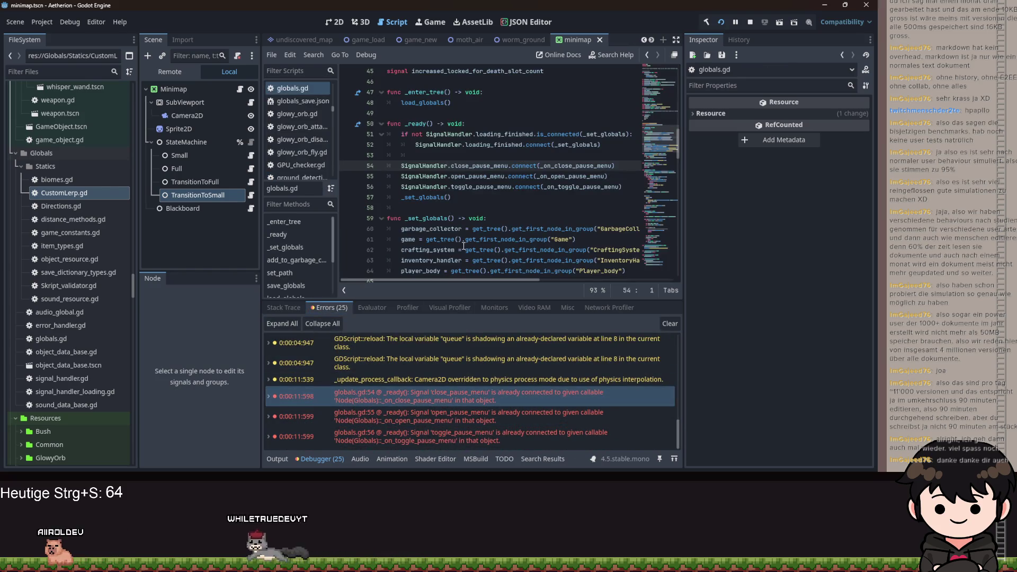
{"action": "scroll", "coordinate": [471, 214], "scroll_direction": "up", "scroll_amount": 10}
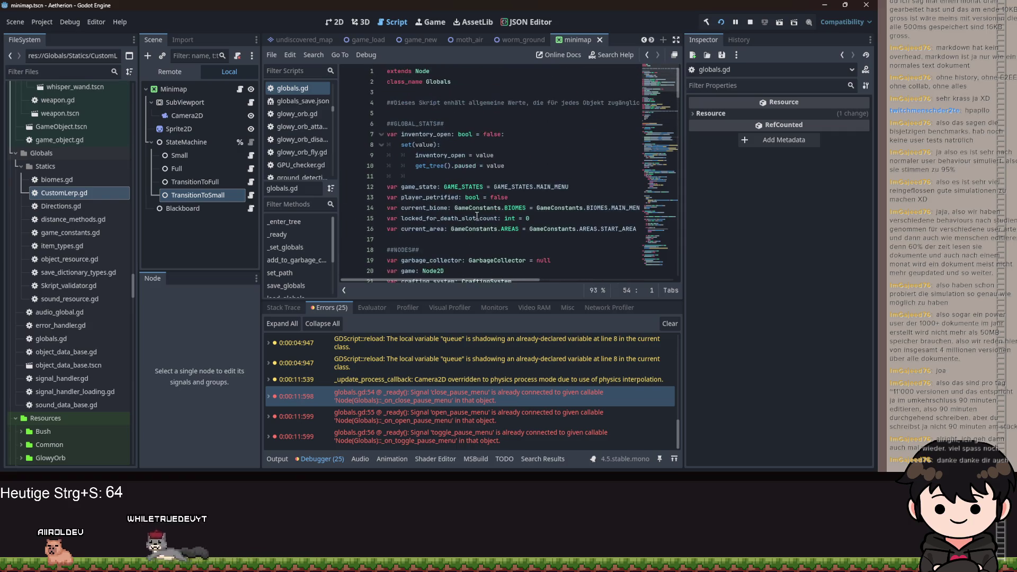
{"action": "scroll", "coordinate": [476, 213], "scroll_direction": "down", "scroll_amount": 10}
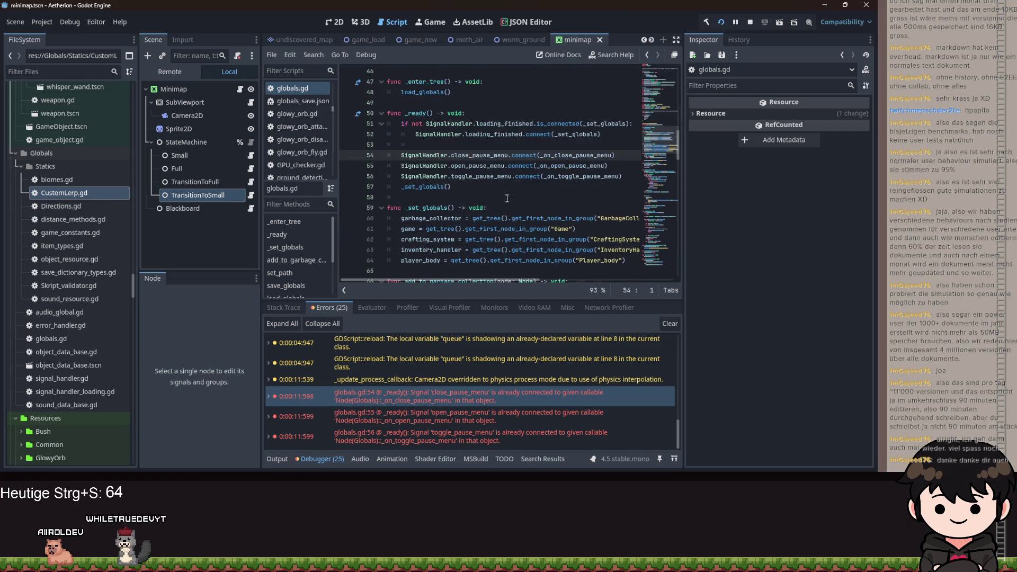
{"action": "left_click", "coordinate": [419, 145]}
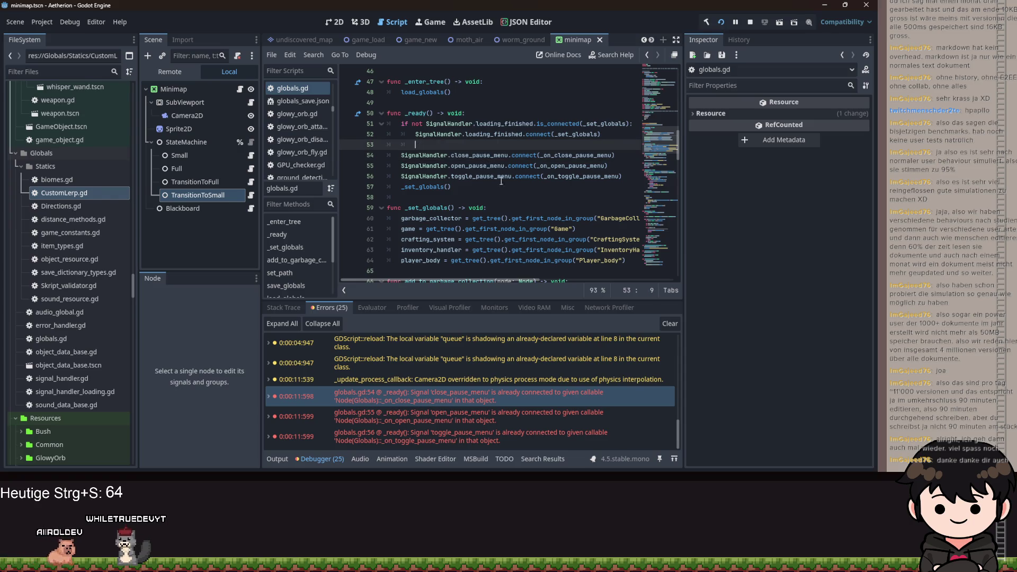
{"action": "left_click", "coordinate": [536, 444]}
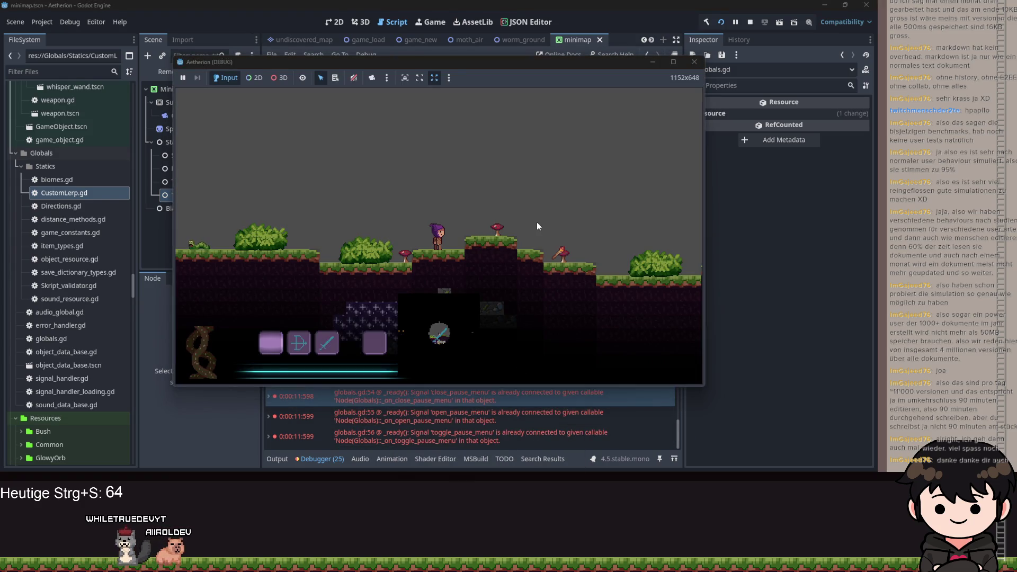
Close the game window and open the TransitionToSmall node's script
{"action": "left_click", "coordinate": [694, 62]}
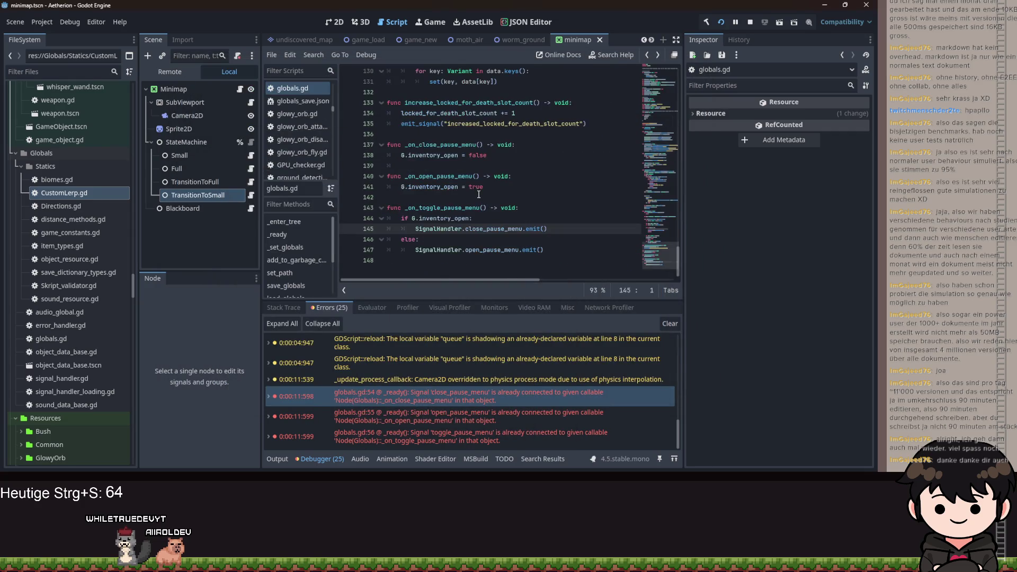
{"action": "left_click_drag", "start_coordinate": [555, 281], "coordinate": [369, 281]}
{"action": "left_click", "coordinate": [435, 197]}
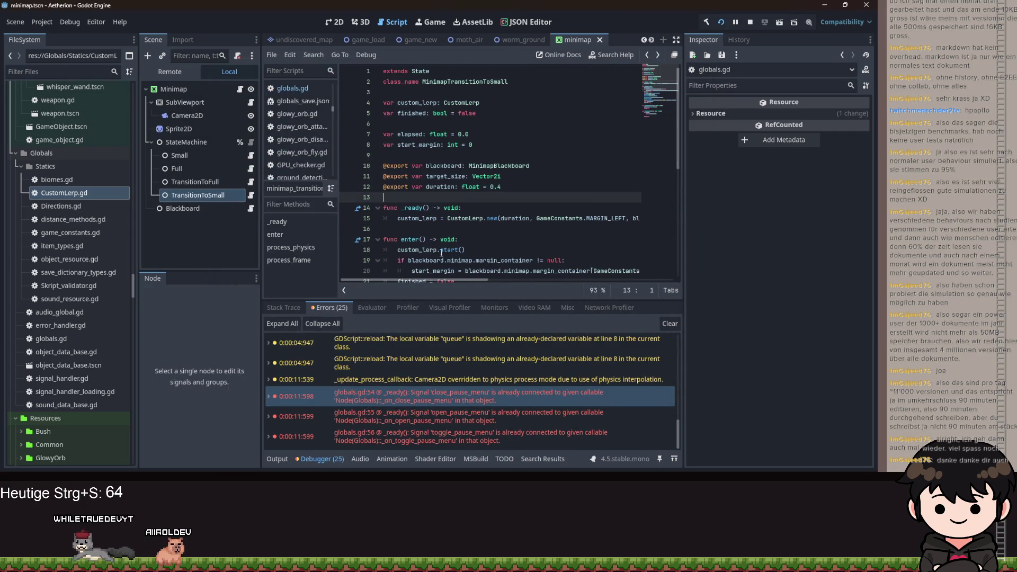
{"action": "left_click", "coordinate": [250, 195]}
{"action": "key", "text": "Up"}
{"action": "key", "text": "Up"}
{"action": "key", "text": "Up"}
{"action": "key", "text": "End"}
Review CustomLerp.gd's increase() function, then run the game again
{"action": "left_click", "coordinate": [464, 218], "text": "ctrl"}
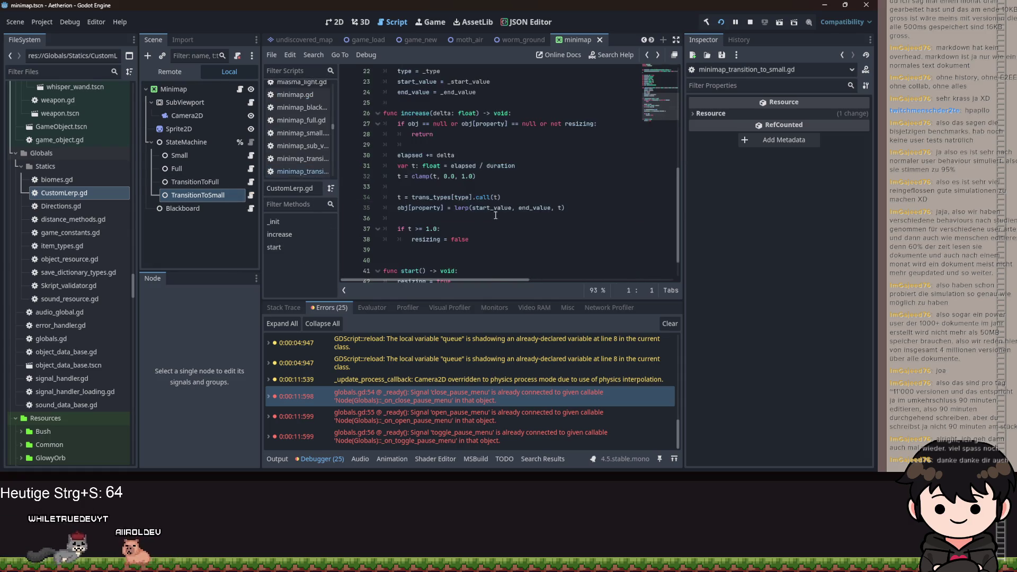
{"action": "scroll", "coordinate": [466, 265], "scroll_direction": "down", "scroll_amount": 1}
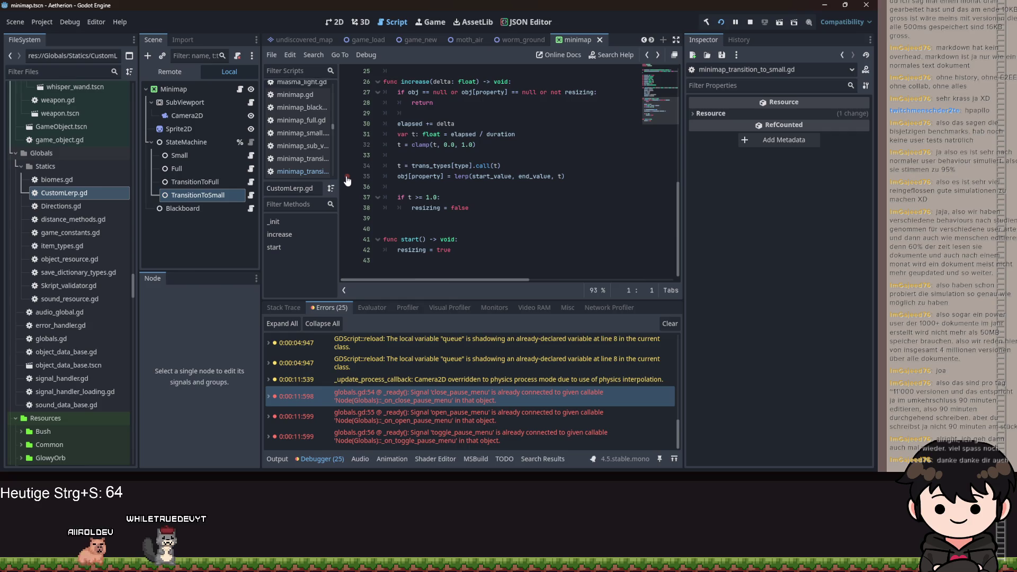
{"action": "mouse_move", "coordinate": [422, 176]}
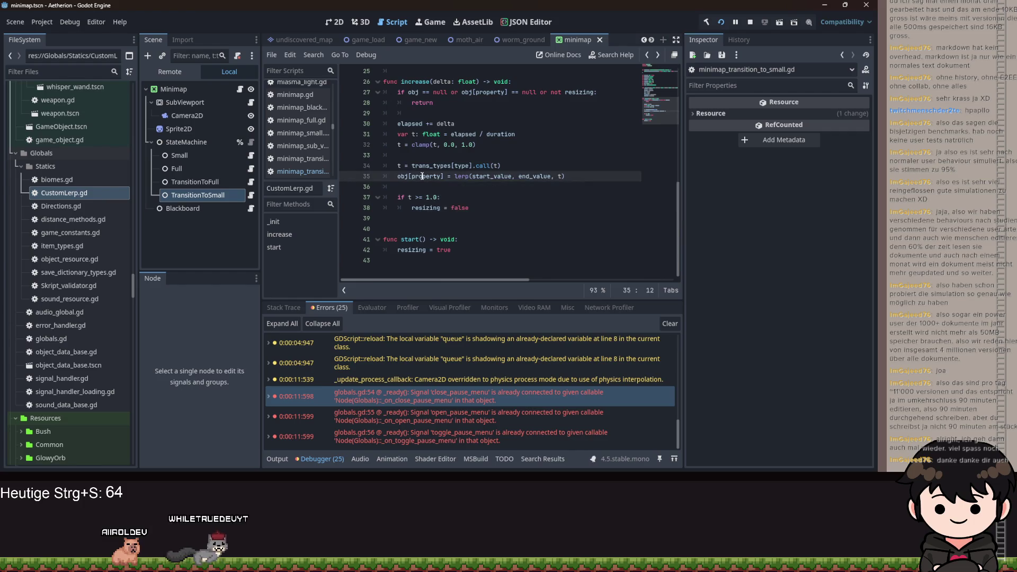
{"action": "mouse_move", "coordinate": [459, 178]}
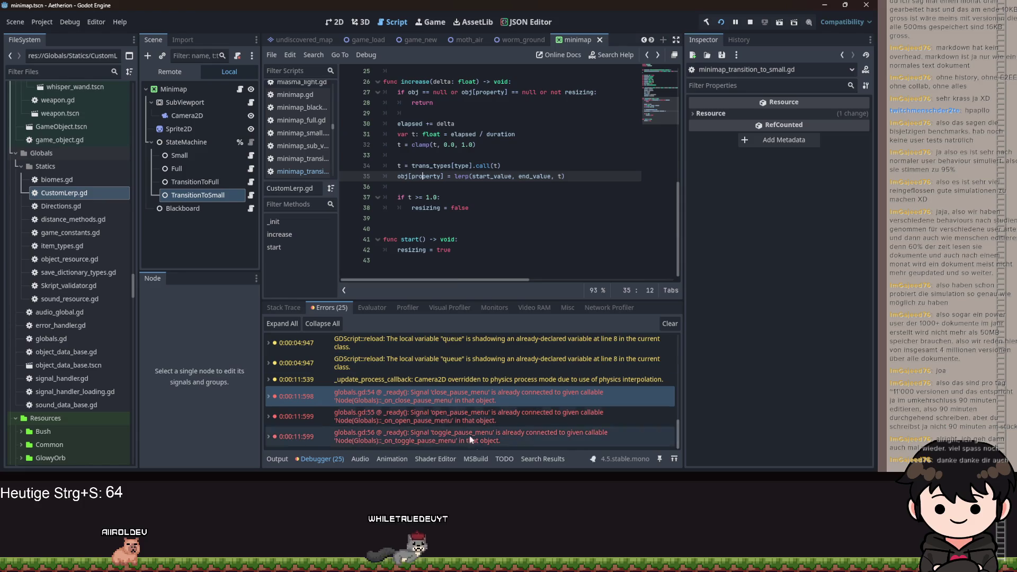
{"action": "key", "text": "alt+Tab"}
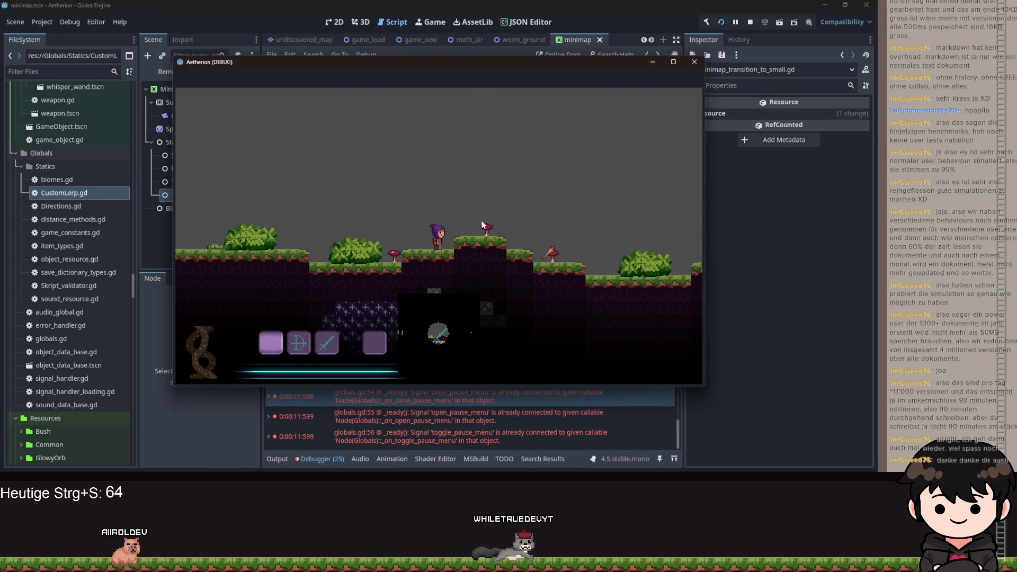
Set a breakpoint on line 27 of increase(), trigger the transition, and step to line 30
{"action": "left_click", "coordinate": [653, 61]}
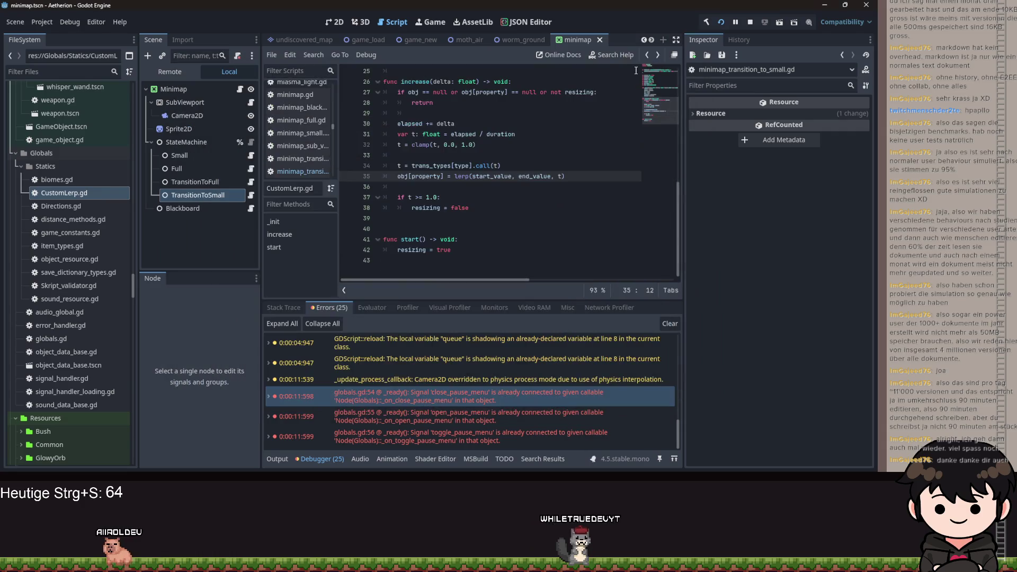
{"action": "left_click", "coordinate": [353, 221]}
{"action": "scroll", "coordinate": [353, 221], "scroll_direction": "down", "scroll_amount": 2}
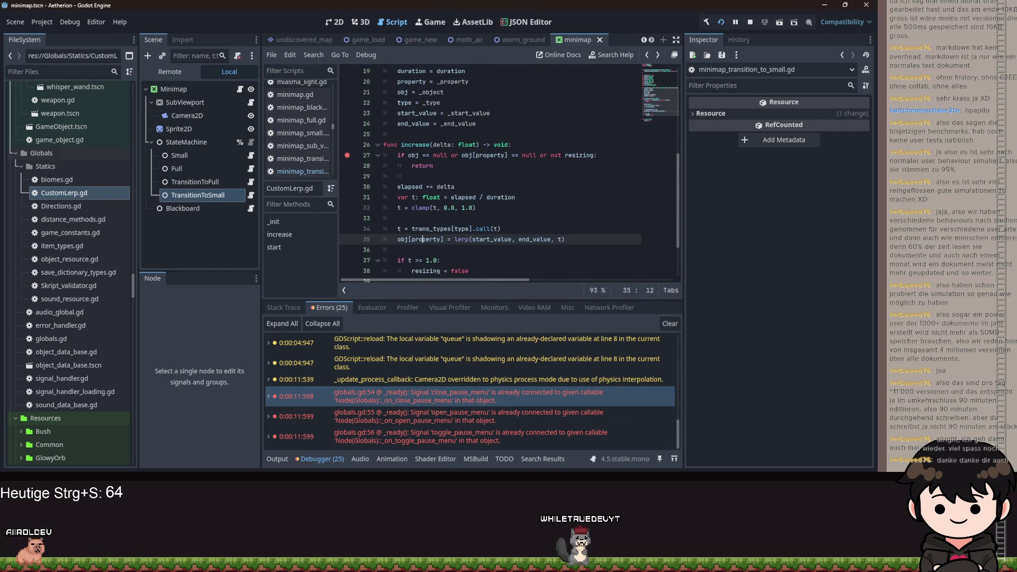
{"action": "left_click", "coordinate": [536, 447]}
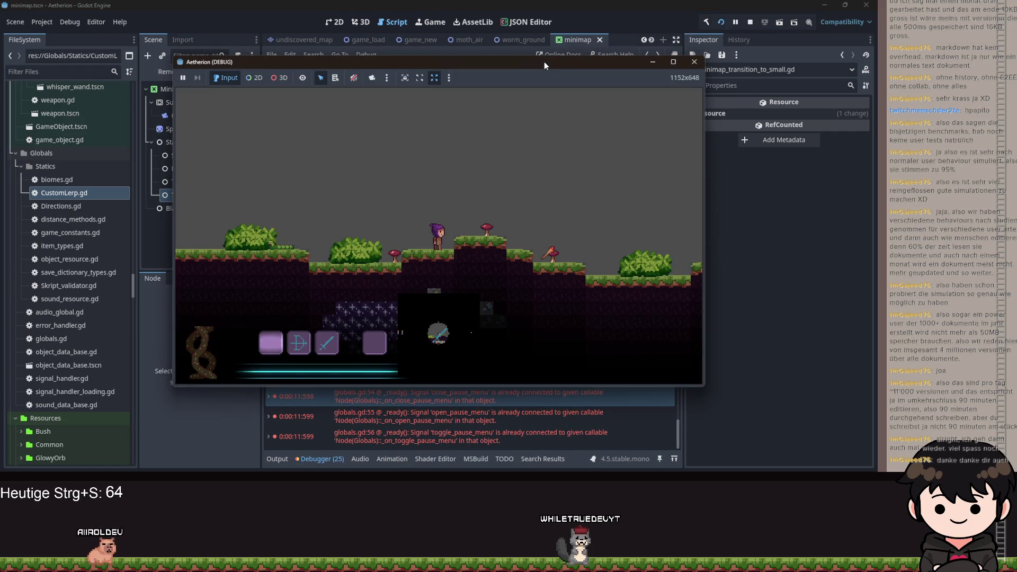
{"action": "left_click", "coordinate": [653, 61]}
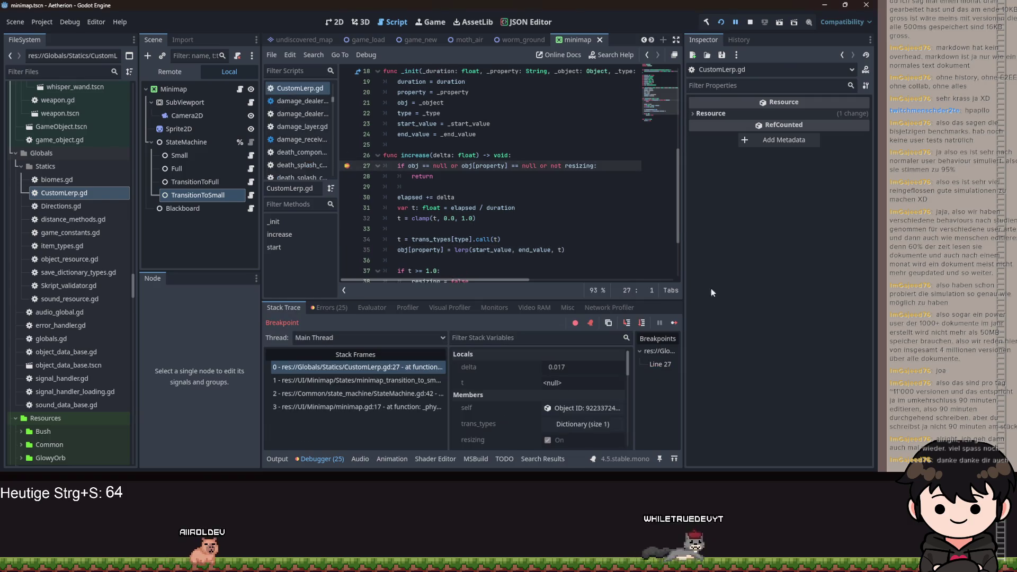
{"action": "scroll", "coordinate": [531, 387], "scroll_direction": "down", "scroll_amount": 2}
{"action": "scroll", "coordinate": [531, 388], "scroll_direction": "down", "scroll_amount": 3}
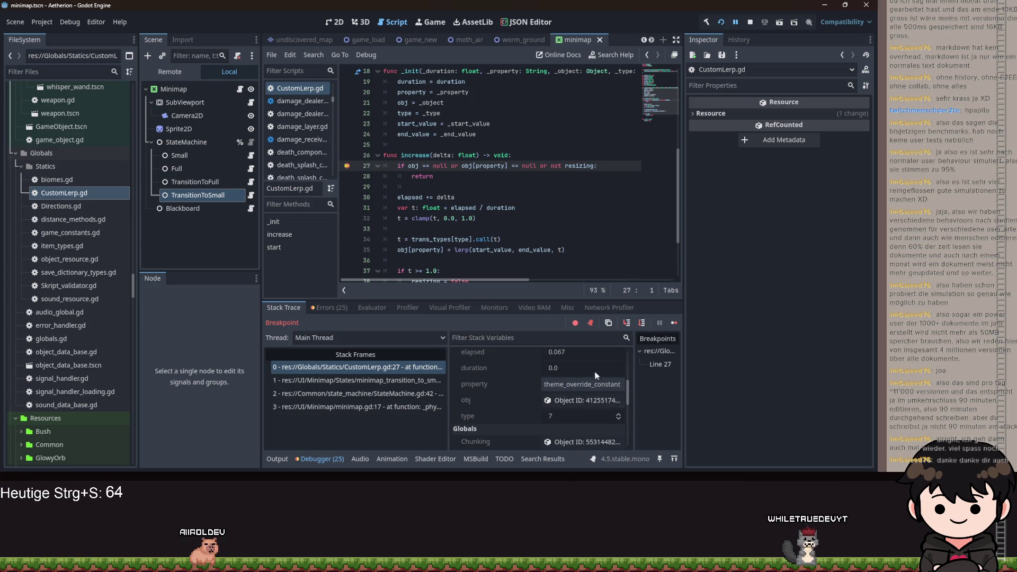
{"action": "left_click", "coordinate": [627, 323]}
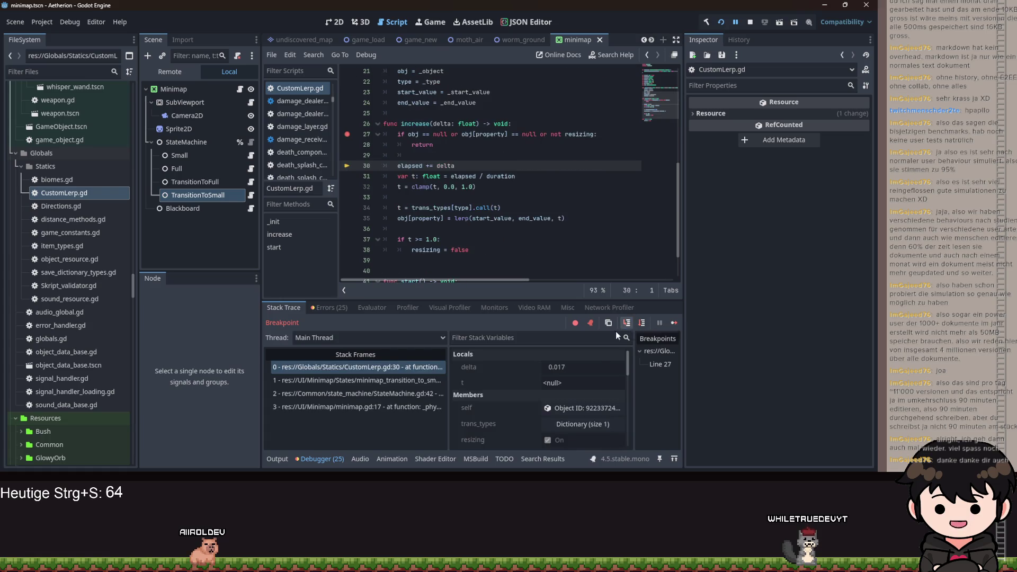
Add 'elapsed = 0.0' at the top of start() in CustomLerp.gd and save
{"action": "scroll", "coordinate": [605, 377], "scroll_direction": "down", "scroll_amount": 3}
{"action": "scroll", "coordinate": [501, 224], "scroll_direction": "down", "scroll_amount": 2}
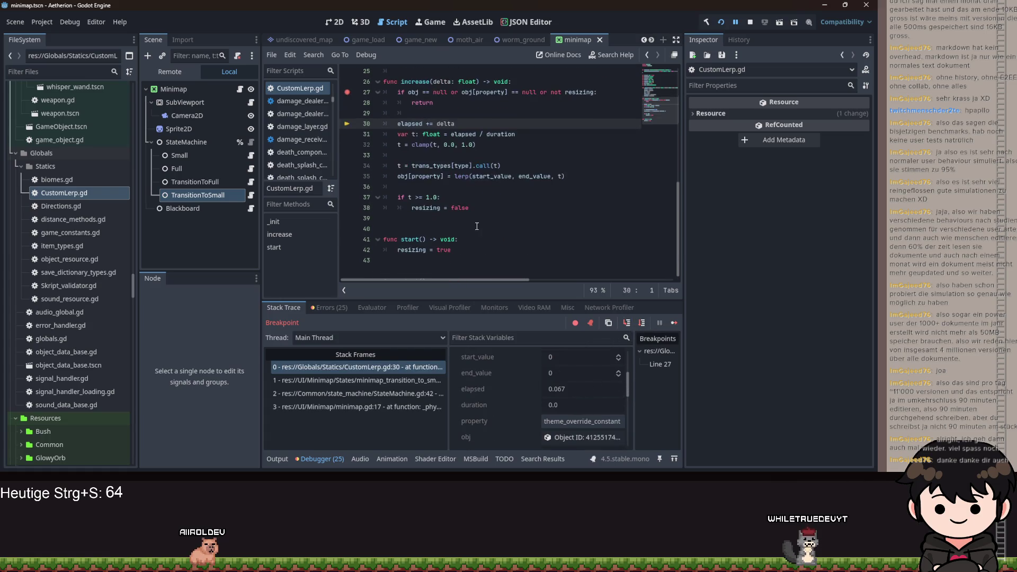
{"action": "left_click", "coordinate": [501, 239]}
{"action": "key", "text": "Return"}
{"action": "type", "text": "r"}
{"action": "key", "text": "BackSpace"}
{"action": "type", "text": "elapsed ? 0"}
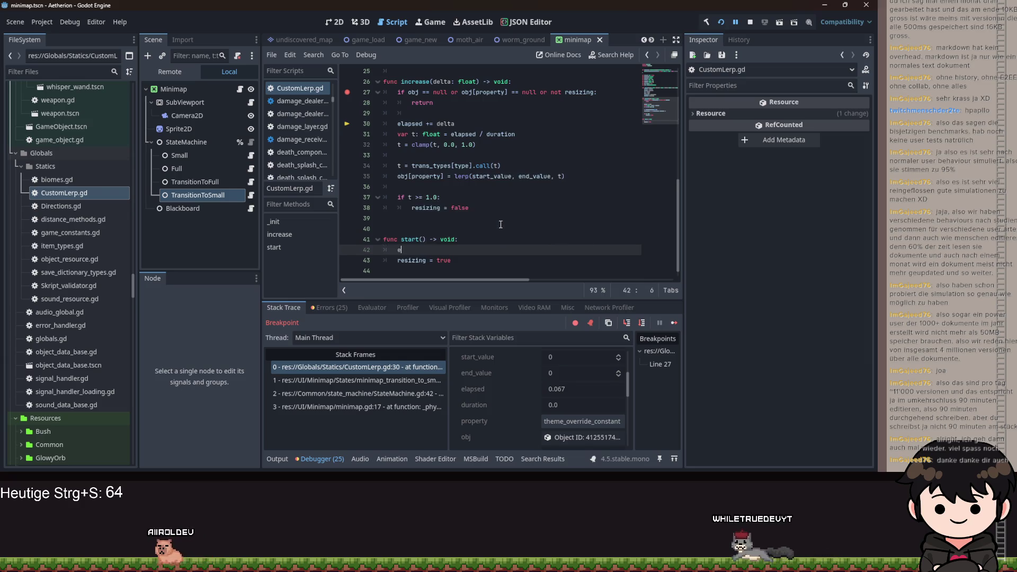
{"action": "key", "text": "BackSpace"}
{"action": "key", "text": "BackSpace"}
{"action": "key", "text": "BackSpace"}
{"action": "type", "text": "= .0"}
{"action": "key", "text": "BackSpace"}
{"action": "key", "text": "BackSpace"}
{"action": "key", "text": "BackSpace"}
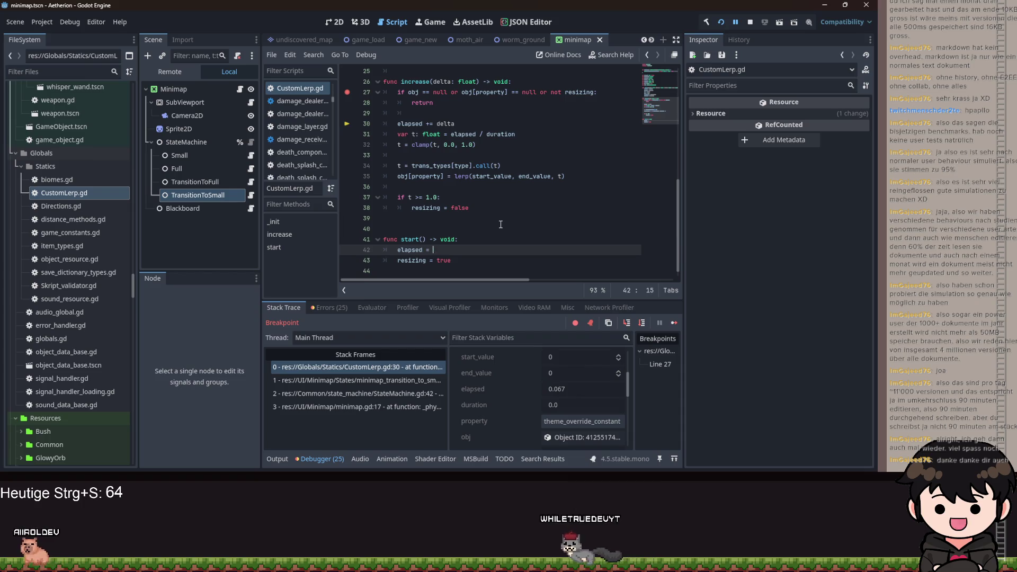
{"action": "type", "text": "0."}
{"action": "key", "text": "ctrl+s"}
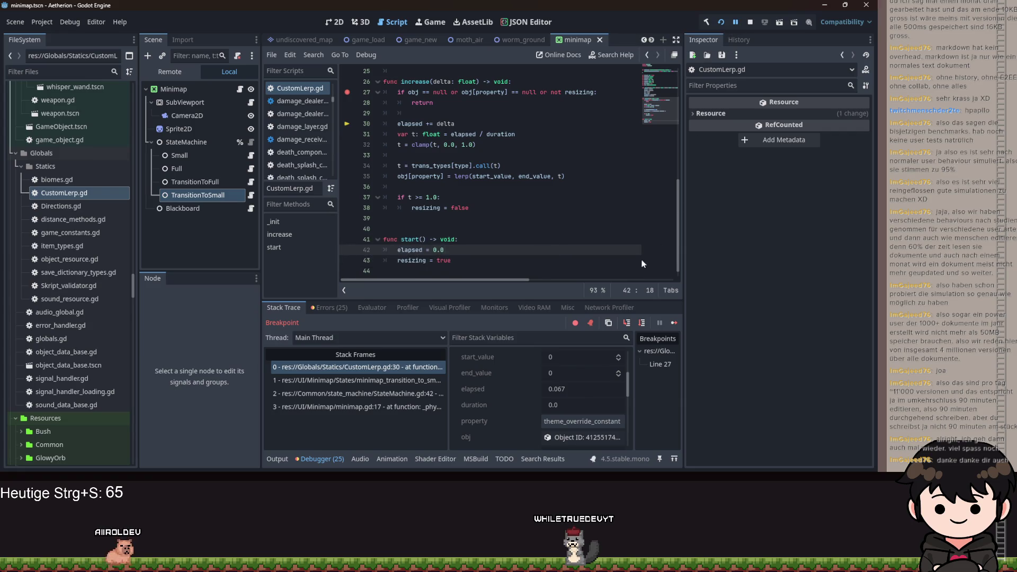
Step through increase(), into the TRANS_CUBIC easing lambda and back to the resizing-finished check
{"action": "left_click", "coordinate": [626, 323]}
{"action": "scroll", "coordinate": [554, 412], "scroll_direction": "down", "scroll_amount": 4}
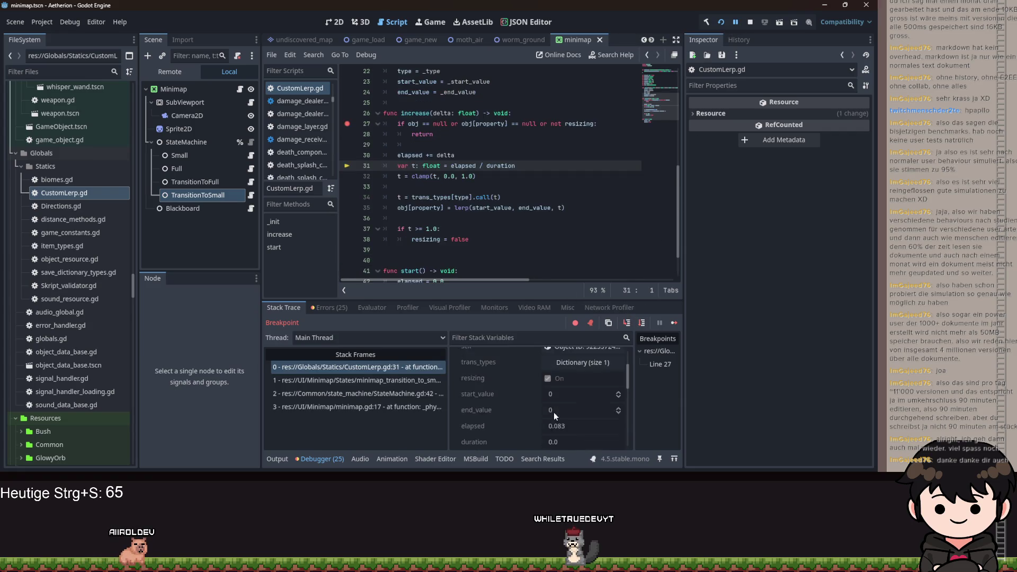
{"action": "left_click", "coordinate": [627, 323]}
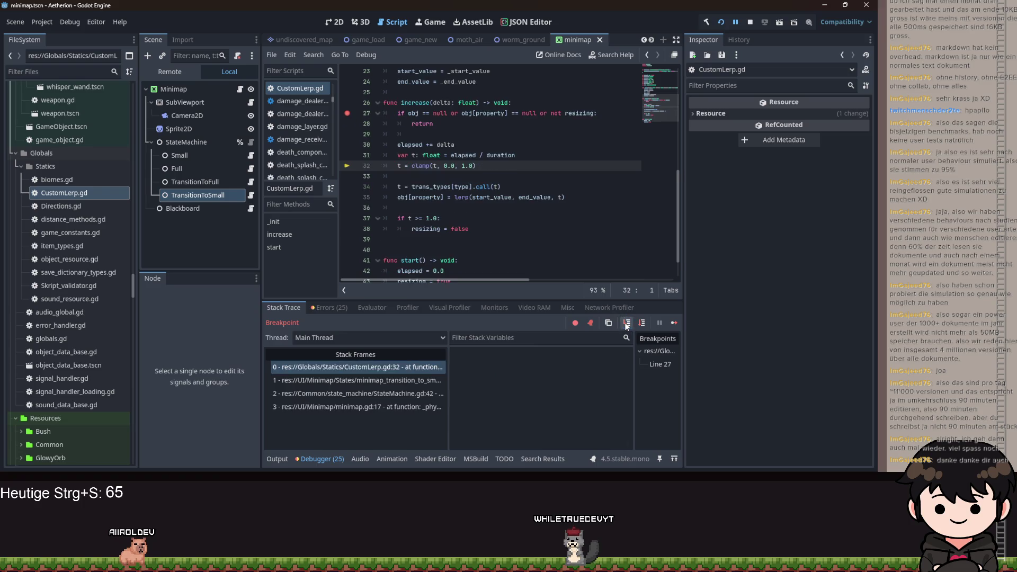
{"action": "left_click", "coordinate": [627, 323]}
{"action": "left_click", "coordinate": [627, 323]}
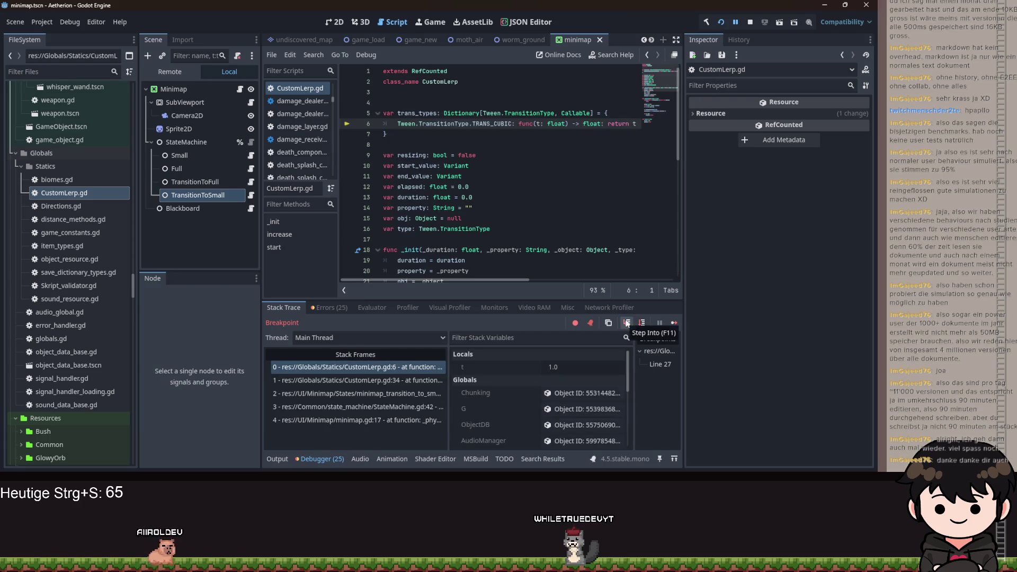
{"action": "left_click", "coordinate": [627, 322]}
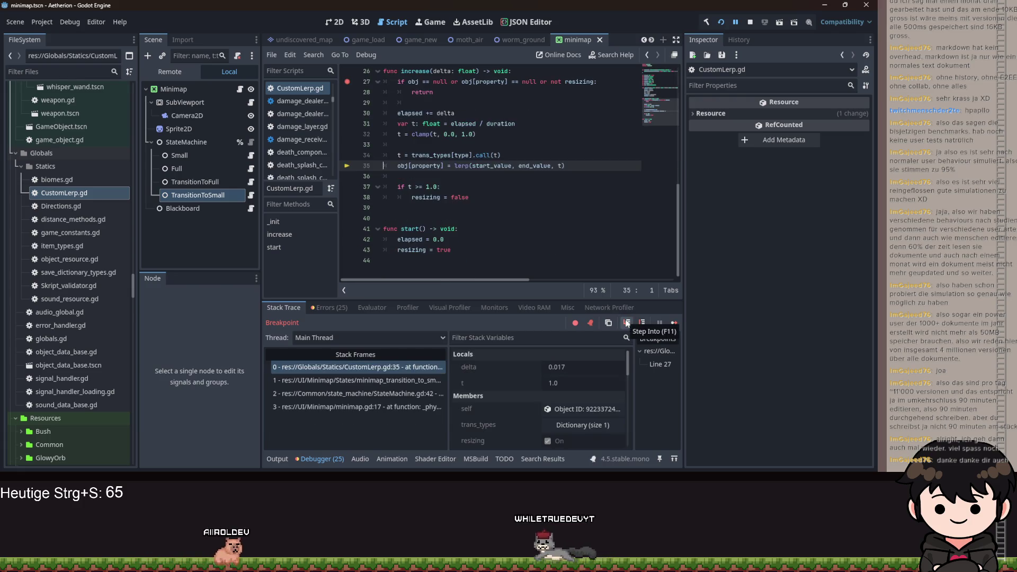
{"action": "left_click", "coordinate": [627, 323]}
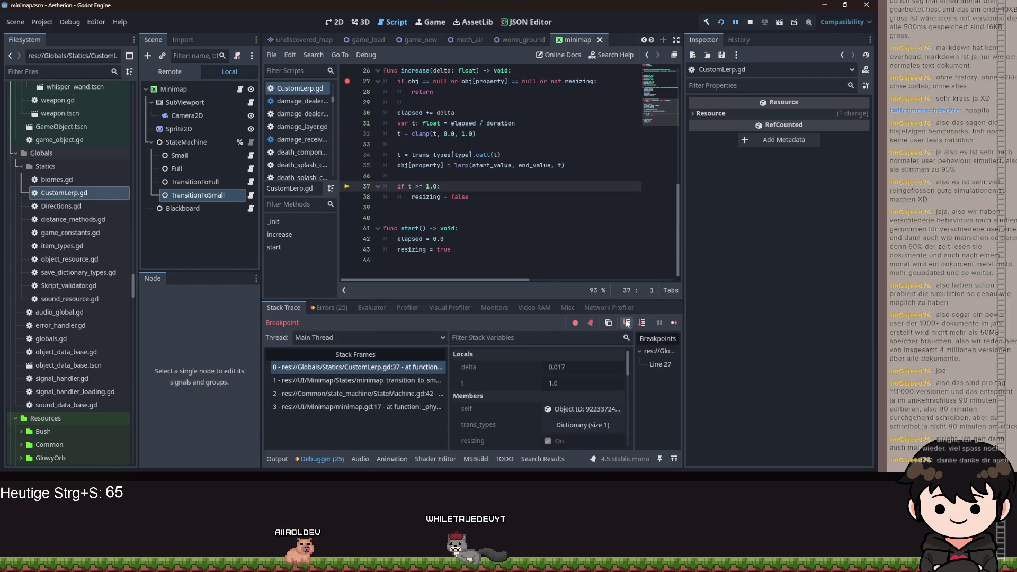
{"action": "scroll", "coordinate": [501, 383], "scroll_direction": "down", "scroll_amount": 1}
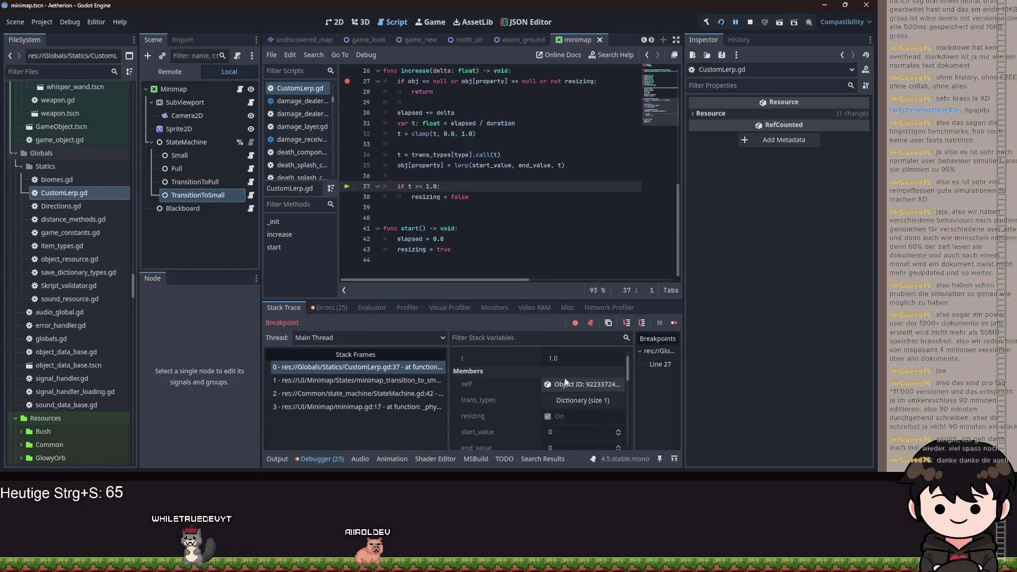
{"action": "scroll", "coordinate": [562, 384], "scroll_direction": "up", "scroll_amount": 1}
{"action": "scroll", "coordinate": [551, 403], "scroll_direction": "down", "scroll_amount": 4}
Inspect the lerped obj and confirm start_value and end_value are both 0
{"action": "left_click", "coordinate": [556, 430]}
{"action": "scroll", "coordinate": [734, 259], "scroll_direction": "down", "scroll_amount": 10}
{"action": "scroll", "coordinate": [739, 270], "scroll_direction": "down", "scroll_amount": 5}
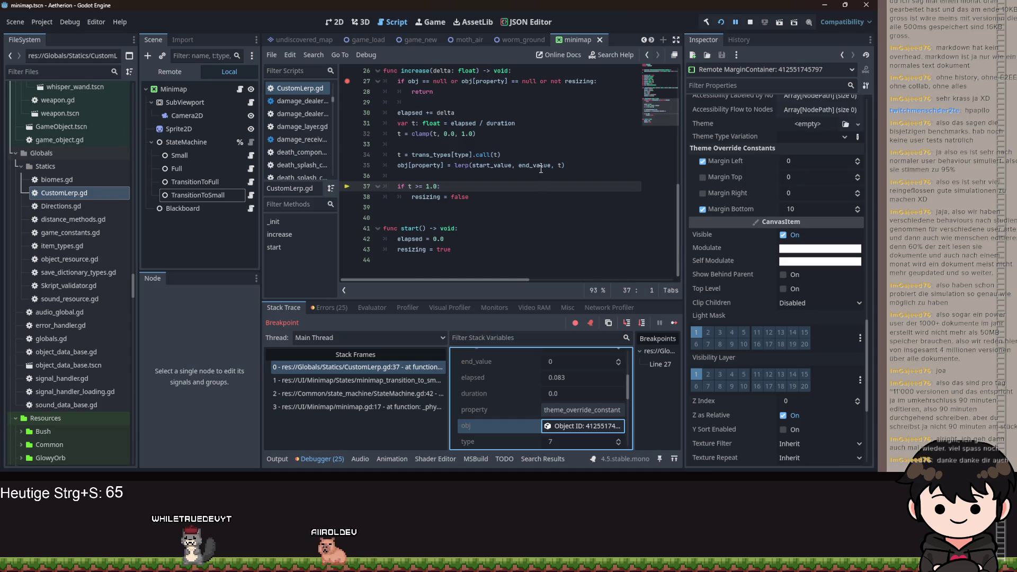
{"action": "mouse_move", "coordinate": [541, 169]}
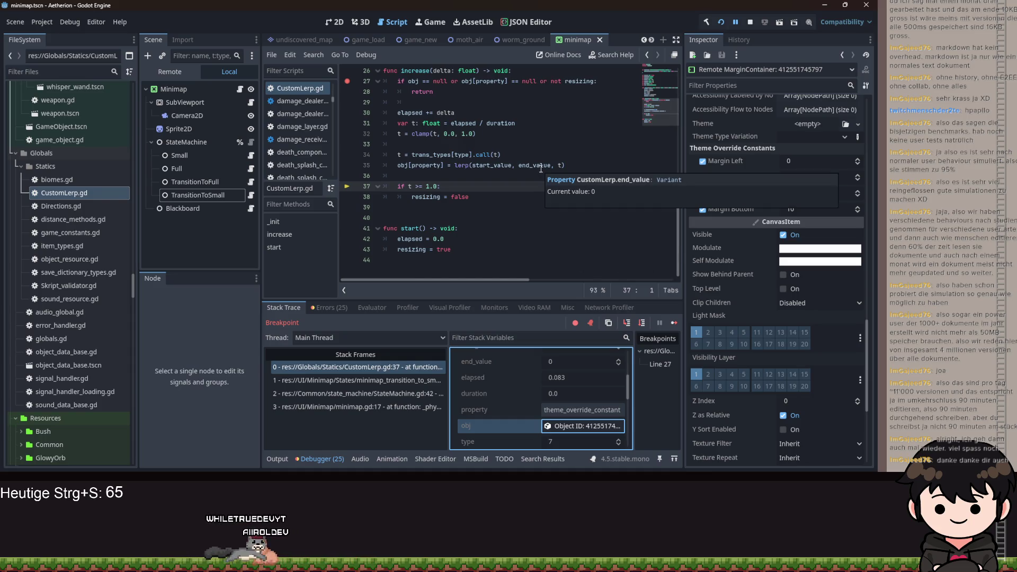
{"action": "mouse_move", "coordinate": [483, 165]}
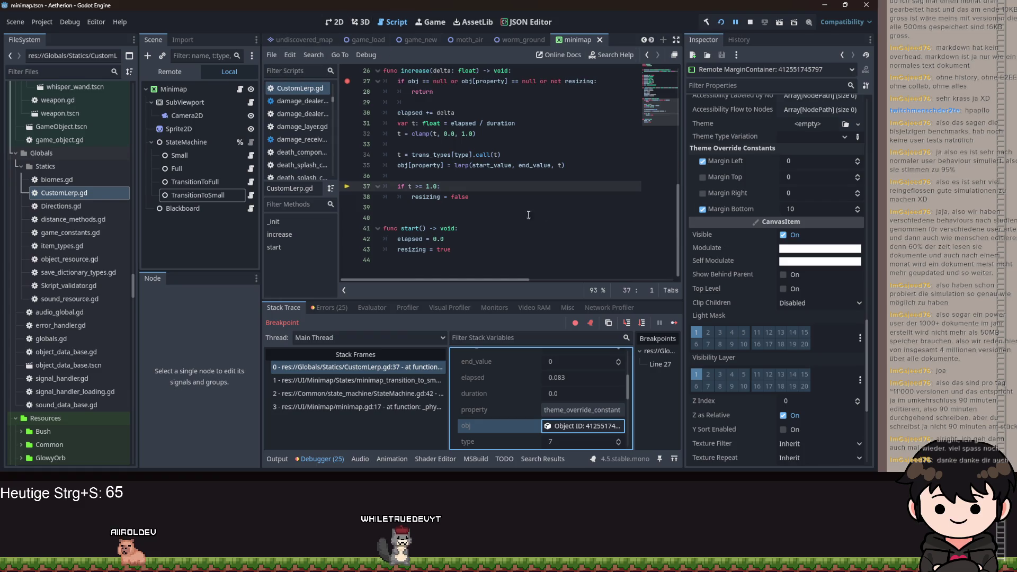
{"action": "scroll", "coordinate": [524, 199], "scroll_direction": "up", "scroll_amount": 10}
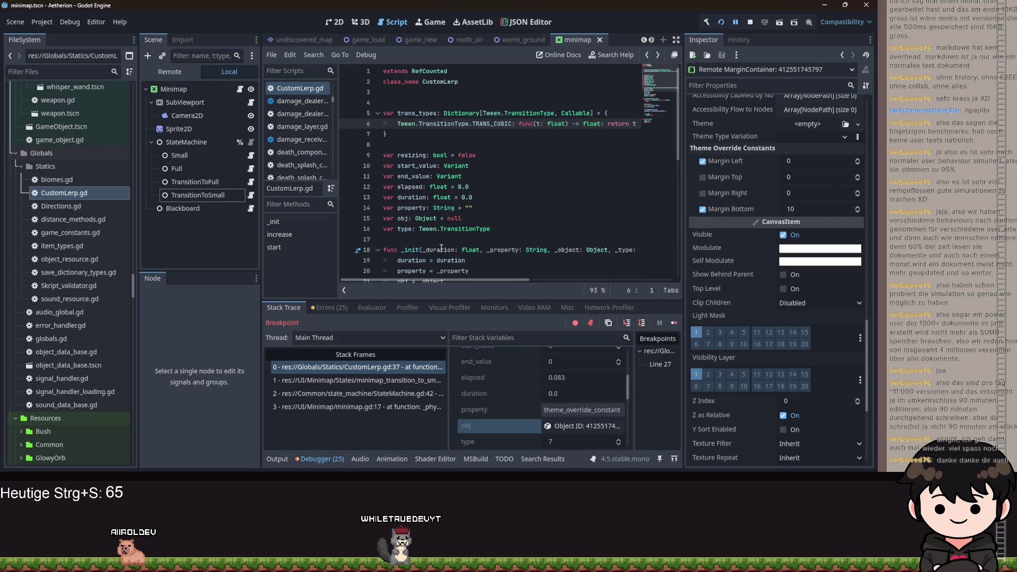
{"action": "left_click", "coordinate": [249, 199]}
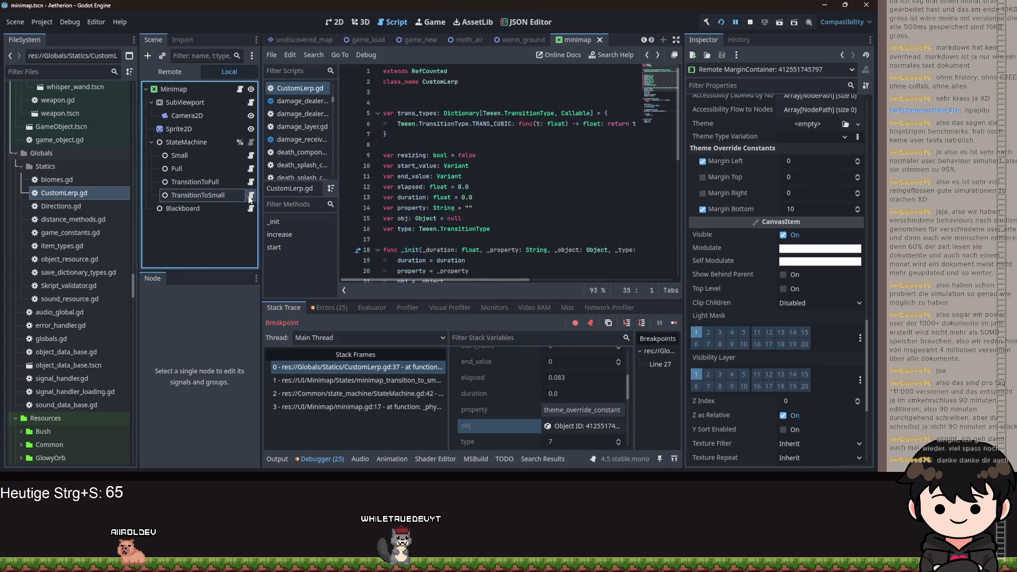
Break each CustomLerp.new argument in _ready onto its own line in minimap_transition_to_small.gd
{"action": "left_click", "coordinate": [249, 199]}
{"action": "scroll", "coordinate": [449, 285], "scroll_direction": "left", "scroll_amount": 5}
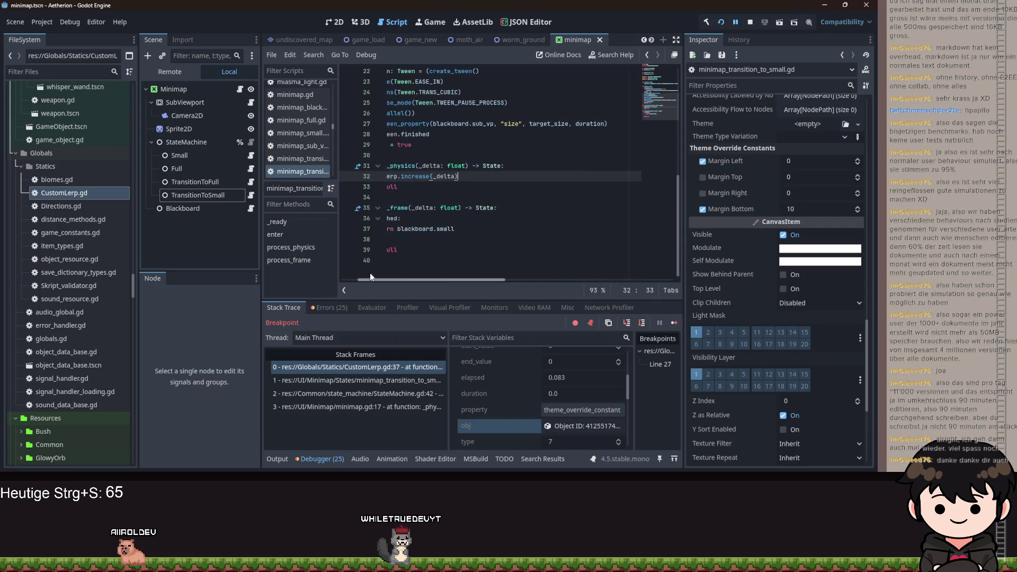
{"action": "scroll", "coordinate": [464, 268], "scroll_direction": "up", "scroll_amount": 7}
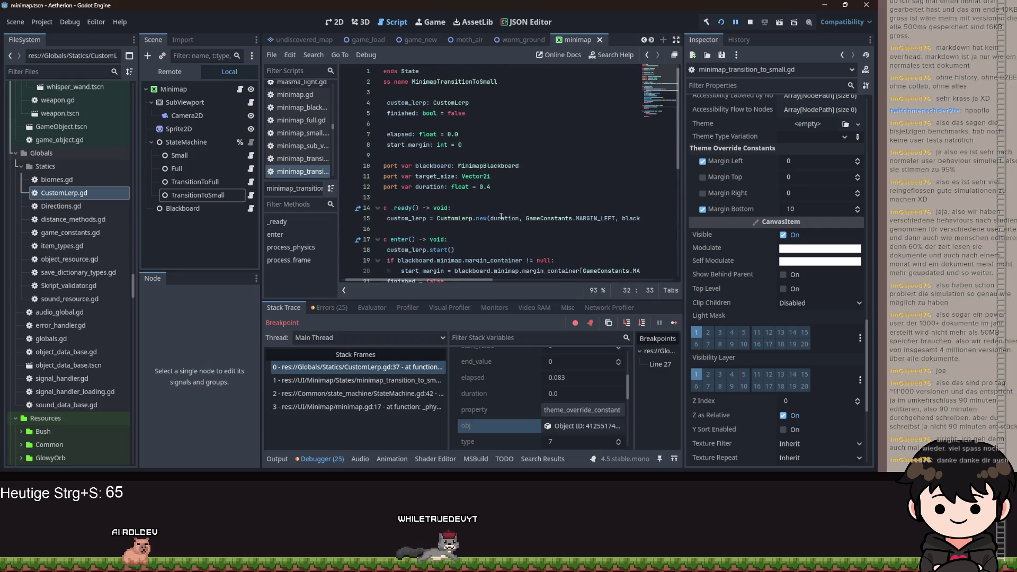
{"action": "left_click", "coordinate": [526, 218]}
{"action": "key", "text": "Return"}
{"action": "key", "text": "ctrl+Right"}
{"action": "key", "text": "ctrl+Right"}
{"action": "key", "text": "ctrl+Right"}
{"action": "key", "text": "Return"}
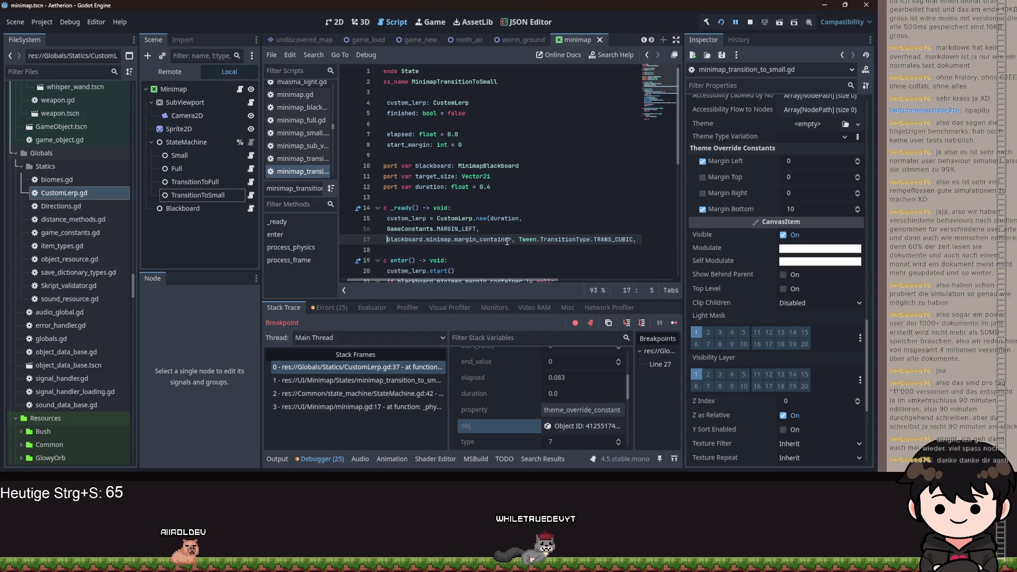
{"action": "left_click", "coordinate": [521, 236]}
{"action": "key", "text": "Return"}
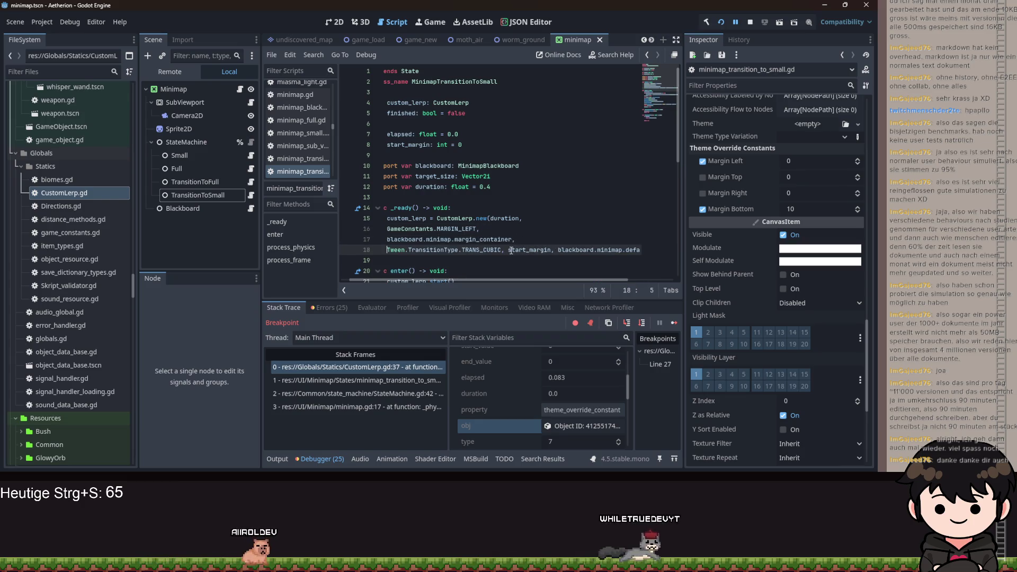
{"action": "key", "text": "ctrl+Right"}
{"action": "key", "text": "ctrl+Right"}
{"action": "key", "text": "ctrl+Right"}
{"action": "key", "text": "Return"}
{"action": "key", "text": "ctrl+Right"}
{"action": "key", "text": "ctrl+Right"}
{"action": "key", "text": "Return"}
{"action": "scroll", "coordinate": [499, 262], "scroll_direction": "down", "scroll_amount": 2}
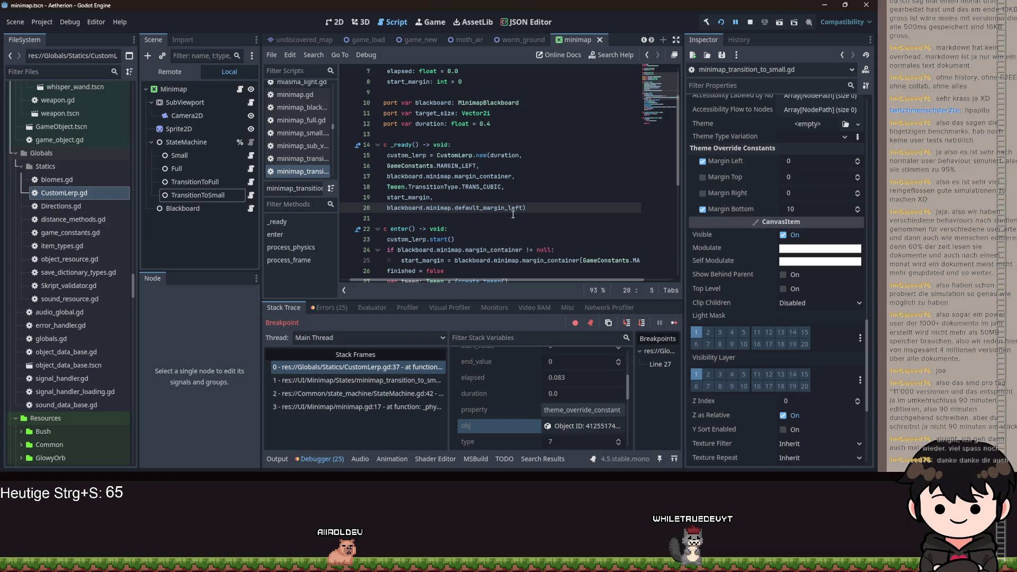
{"action": "left_click_drag", "start_coordinate": [513, 281], "coordinate": [438, 273]}
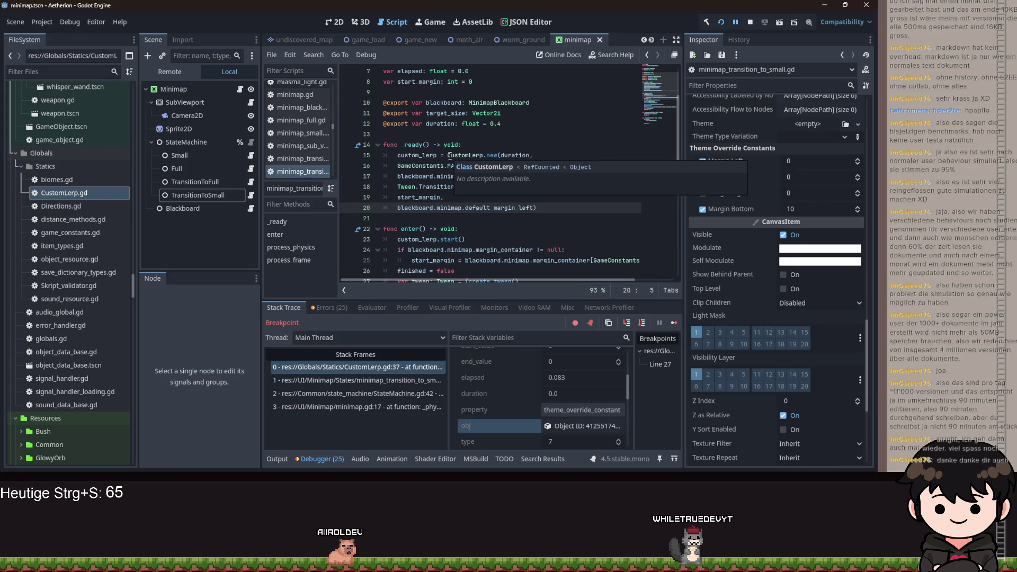
Select lines 15–20 and cut the CustomLerp construction out of _ready
{"action": "left_click", "coordinate": [448, 156]}
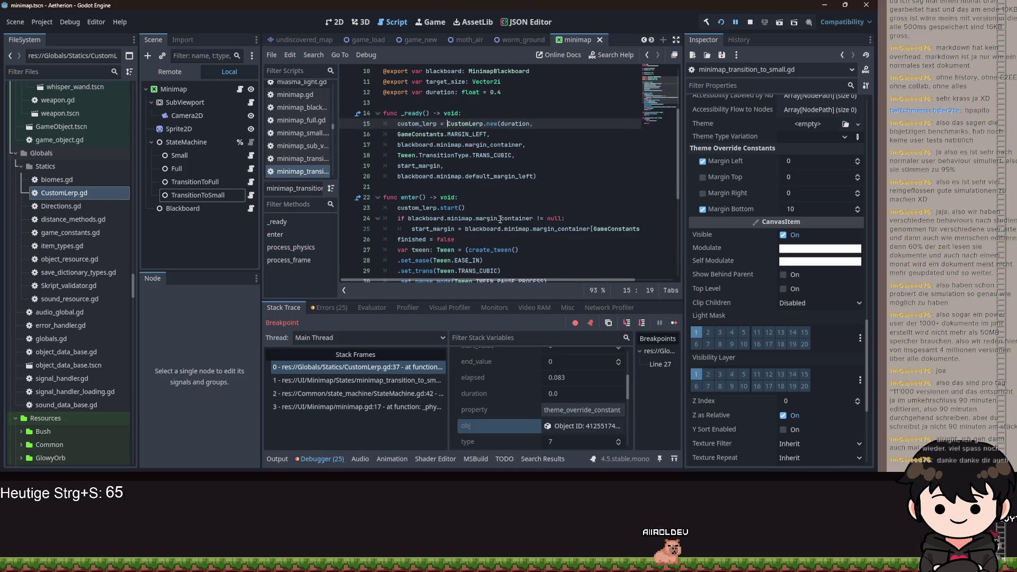
{"action": "mouse_move", "coordinate": [511, 181]}
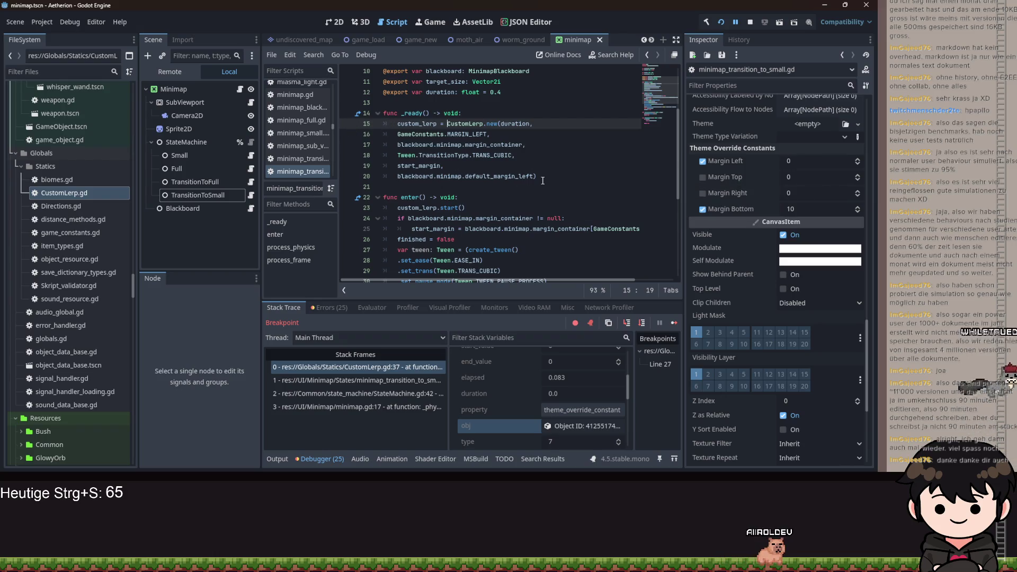
{"action": "double_click", "coordinate": [521, 178]}
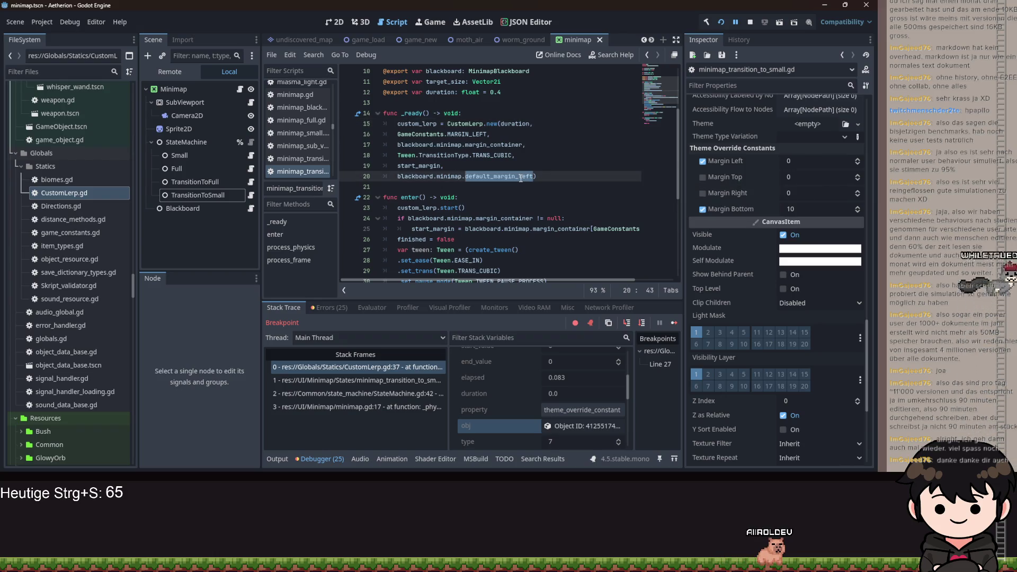
{"action": "mouse_move", "coordinate": [521, 178]}
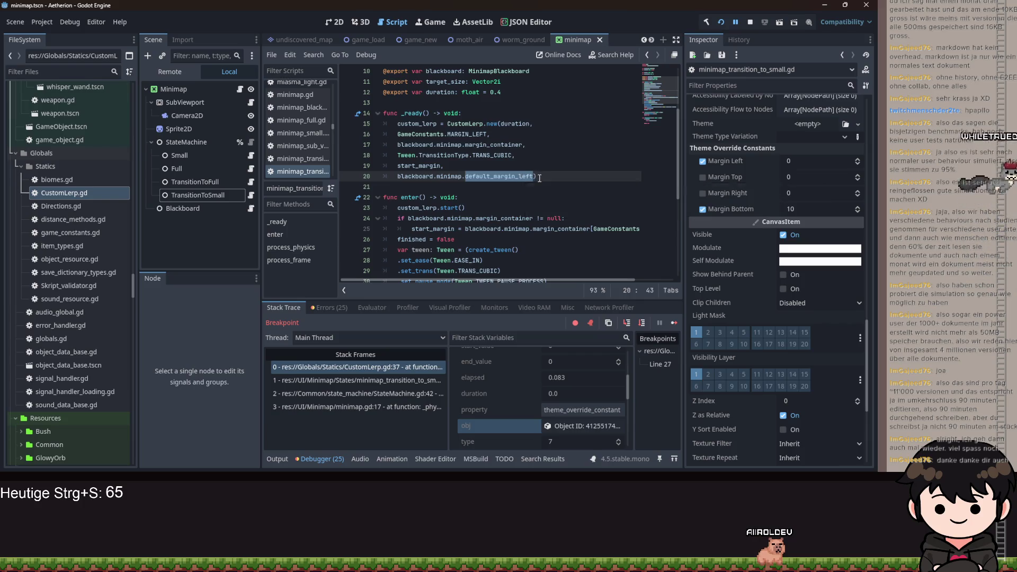
{"action": "mouse_move", "coordinate": [537, 176]}
{"action": "left_mouse_down"}
{"action": "mouse_move", "coordinate": [400, 137]}
{"action": "mouse_move", "coordinate": [397, 123]}
{"action": "left_mouse_up"}
{"action": "key", "text": "ctrl+c"}
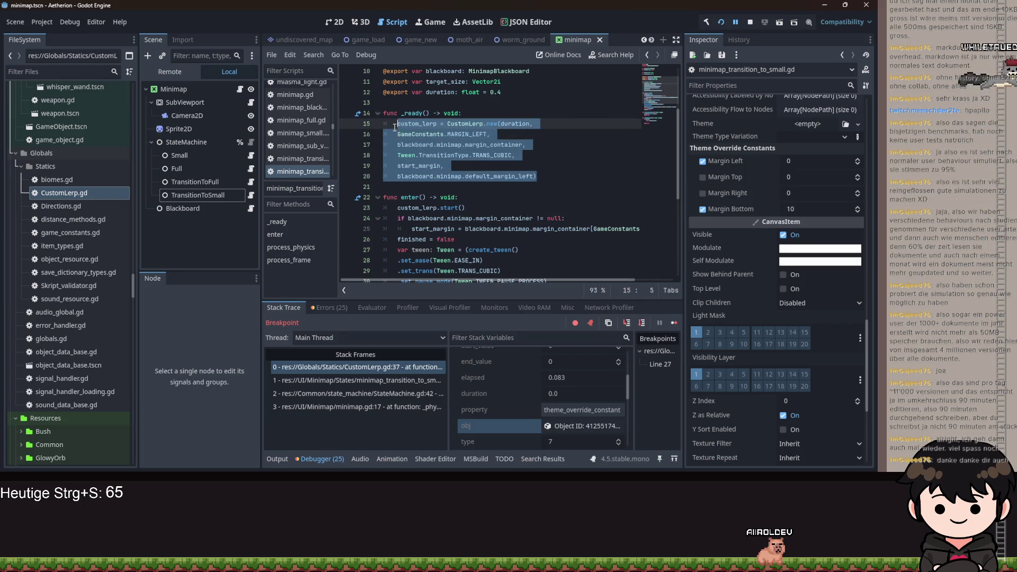
{"action": "key", "text": "BackSpace"}
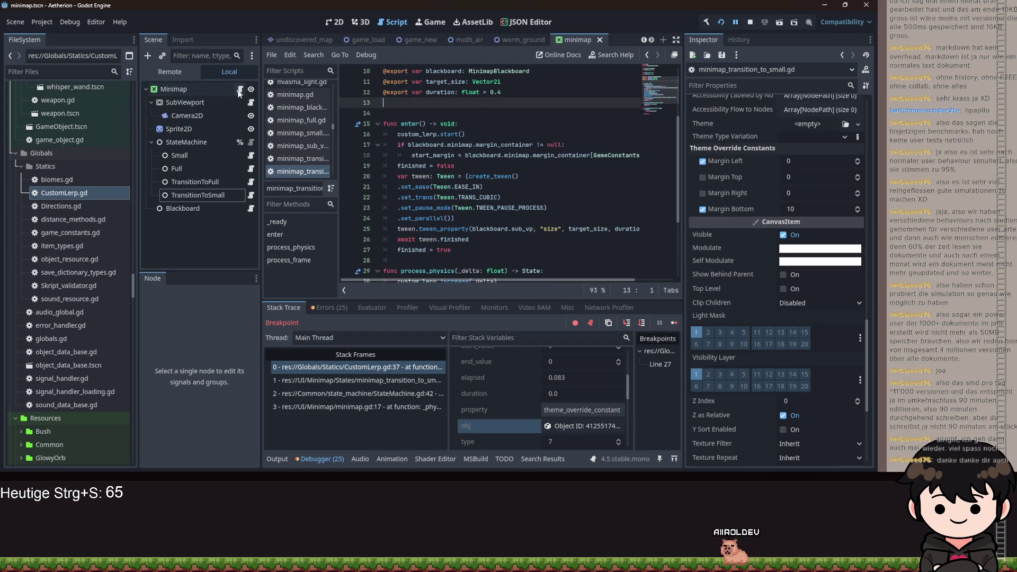
Open minimap.gd and declare 'var custom_lerp: CustomLerp' near the top
{"action": "left_click", "coordinate": [240, 89]}
{"action": "scroll", "coordinate": [376, 130], "scroll_direction": "up", "scroll_amount": 2}
{"action": "left_click", "coordinate": [393, 93]}
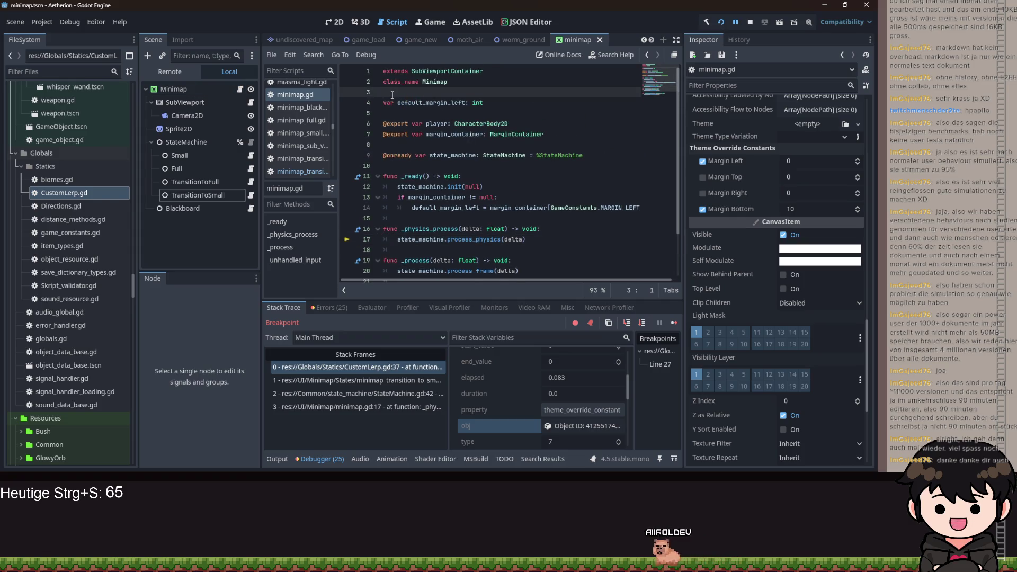
{"action": "key", "text": "Return"}
{"action": "type", "text": "var custom_lerp"}
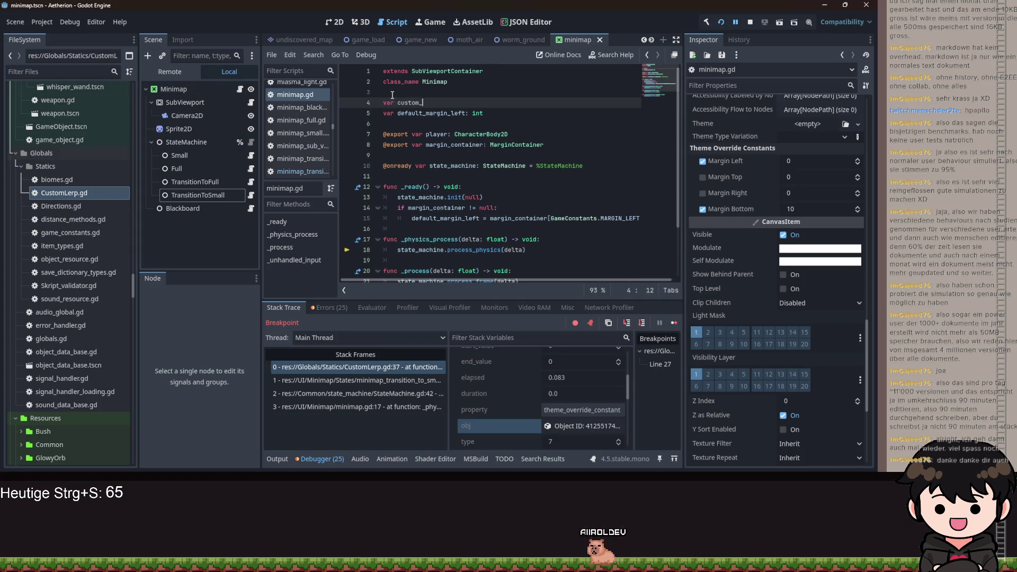
{"action": "type", "text": ": CustomLerp"}
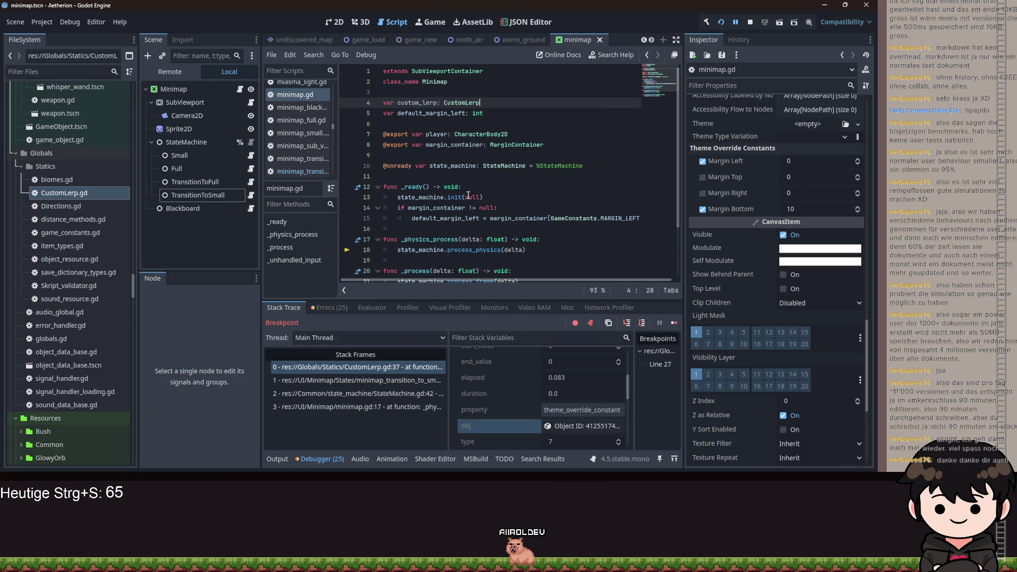
Paste the CustomLerp construction into _ready's margin_container check and fix its indentation
{"action": "left_click", "coordinate": [468, 191]}
{"action": "left_click", "coordinate": [427, 228]}
{"action": "key", "text": "Return"}
{"action": "key", "text": "ctrl+v"}
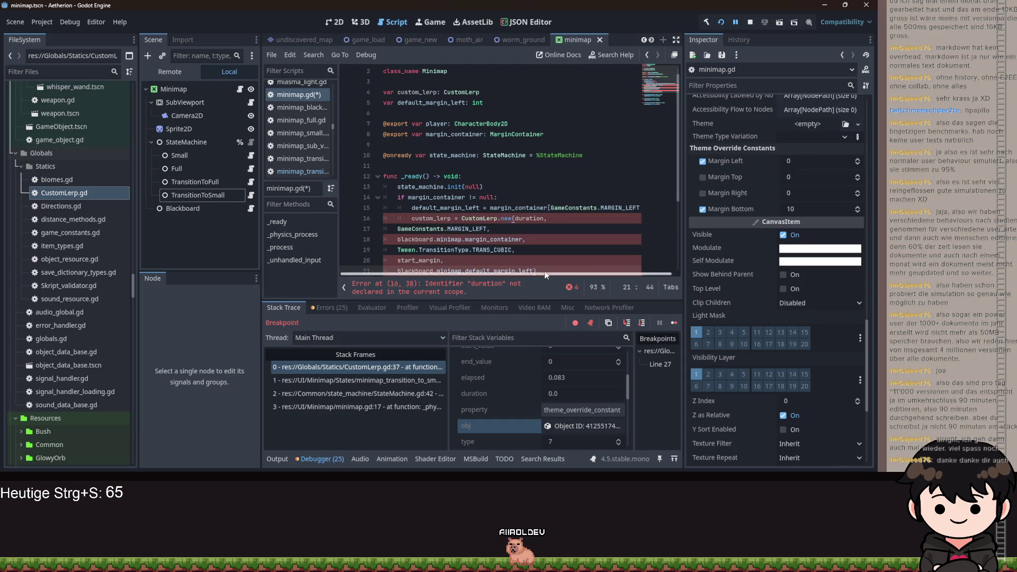
{"action": "scroll", "coordinate": [403, 223], "scroll_direction": "down", "scroll_amount": 2}
{"action": "left_click", "coordinate": [413, 174], "text": "shift"}
{"action": "key", "text": "shift+Up"}
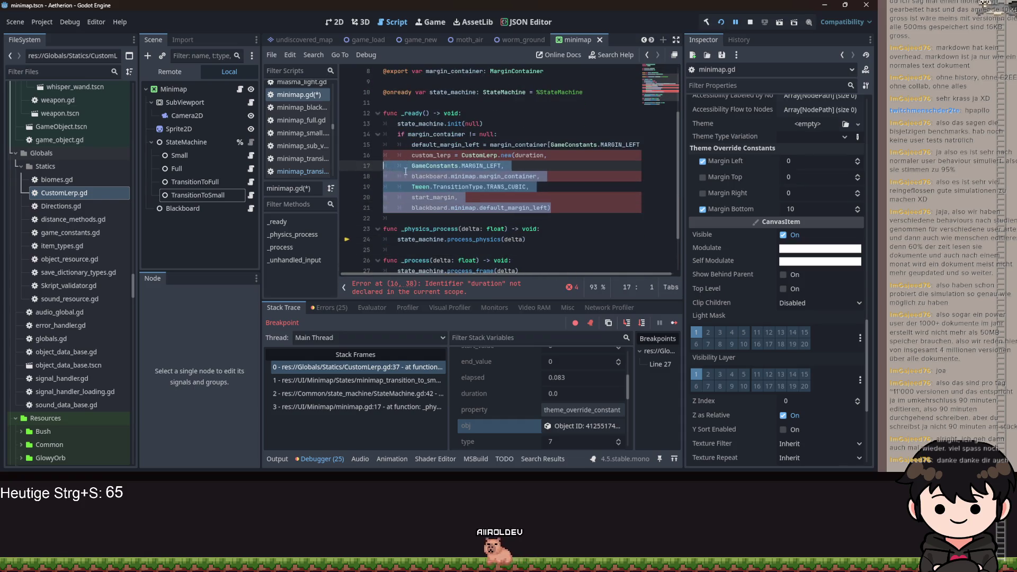
{"action": "key", "text": "Tab"}
Delete the pasted construction and the custom_lerp declaration again, then save minimap.gd
{"action": "left_click", "coordinate": [555, 159]}
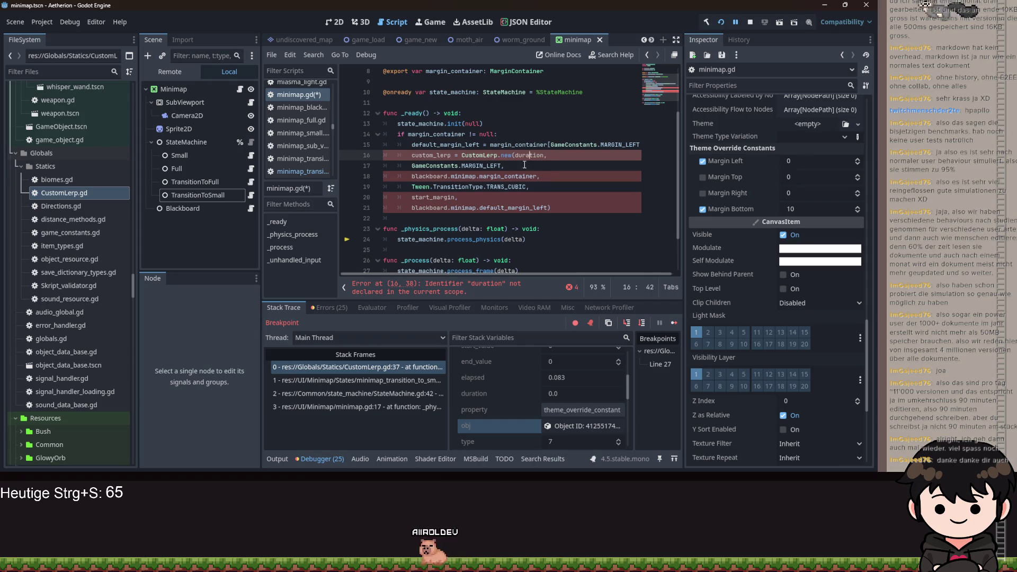
{"action": "left_click_drag", "start_coordinate": [412, 155], "coordinate": [551, 208]}
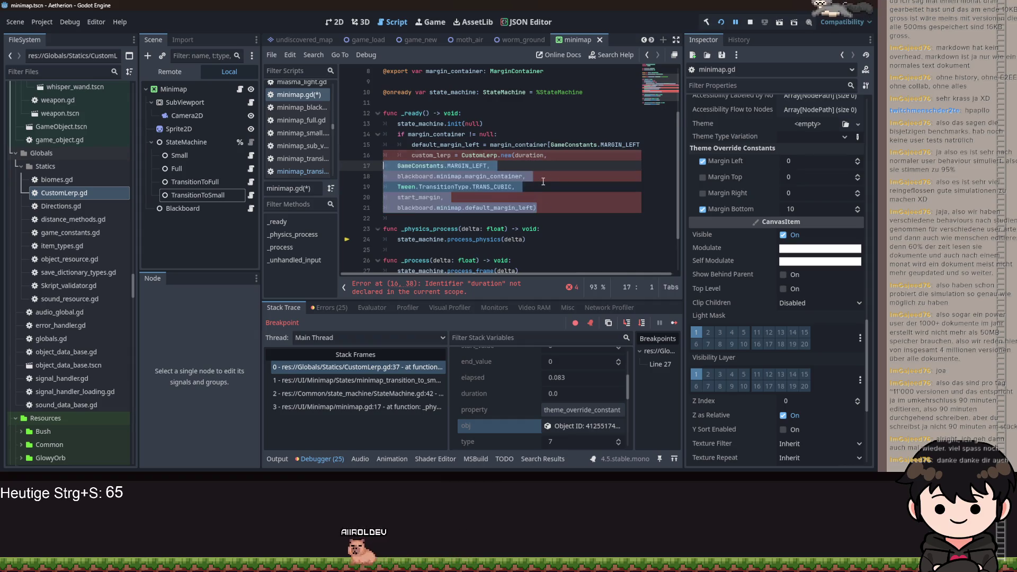
{"action": "key", "text": "BackSpace"}
{"action": "scroll", "coordinate": [518, 172], "scroll_direction": "up", "scroll_amount": 3}
{"action": "key", "text": "BackSpace"}
{"action": "key", "text": "BackSpace"}
{"action": "key", "text": "Up"}
{"action": "key", "text": "Up"}
{"action": "key", "text": "Up"}
{"action": "key", "text": "End"}
{"action": "key", "text": "ctrl+BackSpace"}
{"action": "key", "text": "ctrl+BackSpace"}
{"action": "key", "text": "ctrl+BackSpace"}
{"action": "key", "text": "ctrl+BackSpace"}
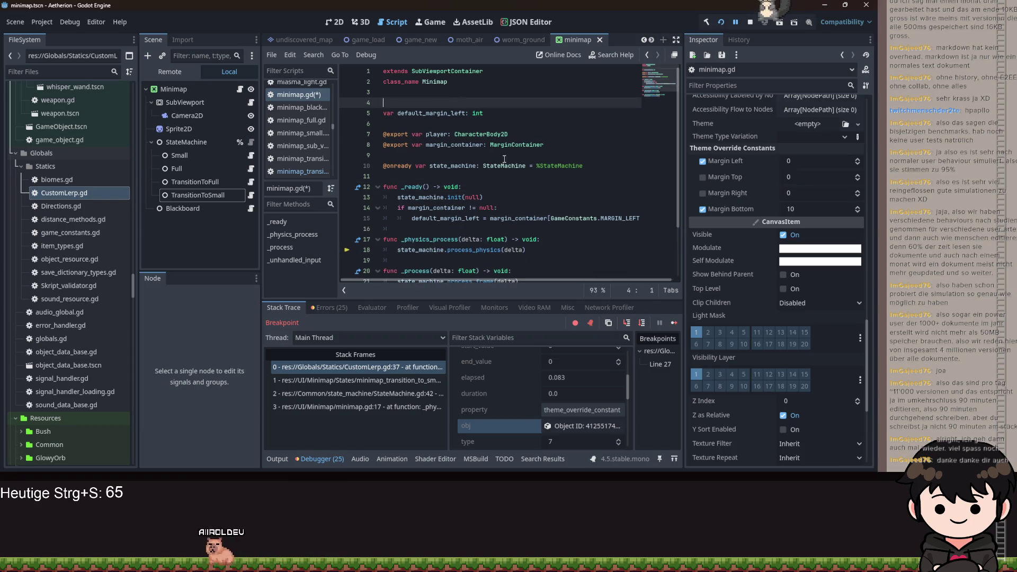
{"action": "key", "text": "ctrl+s"}
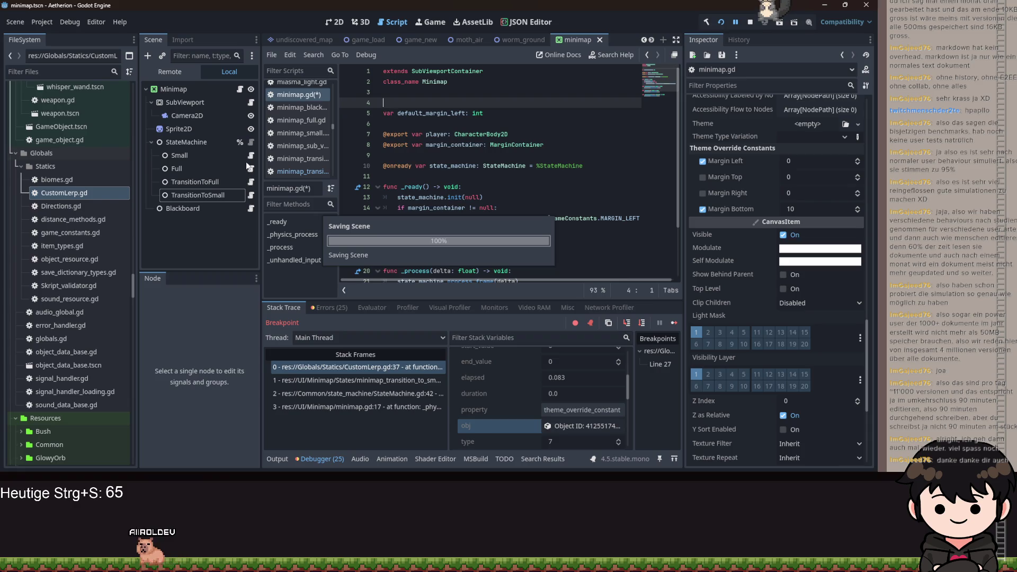
{"action": "key", "text": "ctrl+s"}
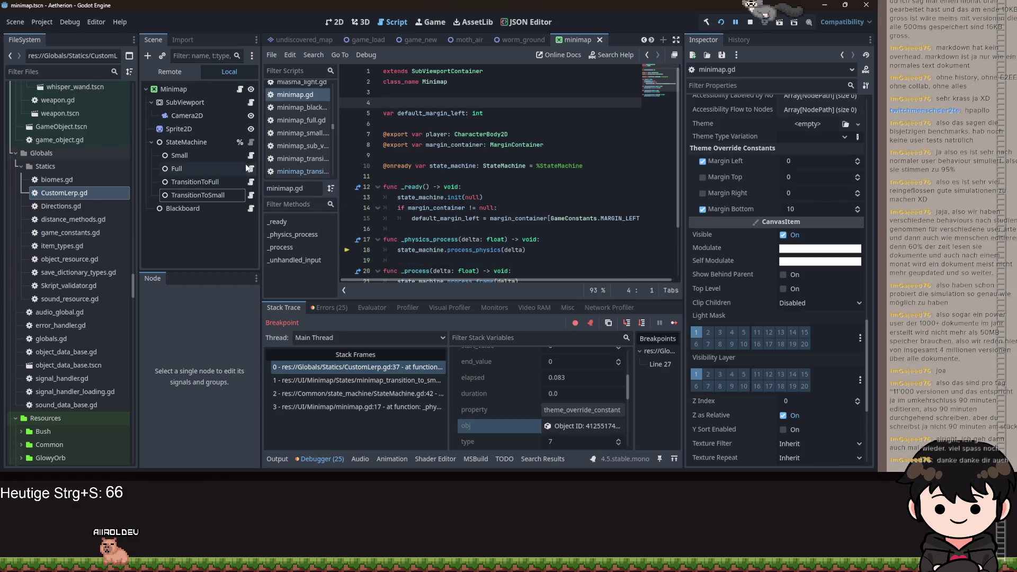
Open minimap_transition_to_small.gd and save its enter()-based CustomLerp construction
{"action": "left_click", "coordinate": [251, 182]}
{"action": "left_click", "coordinate": [251, 195]}
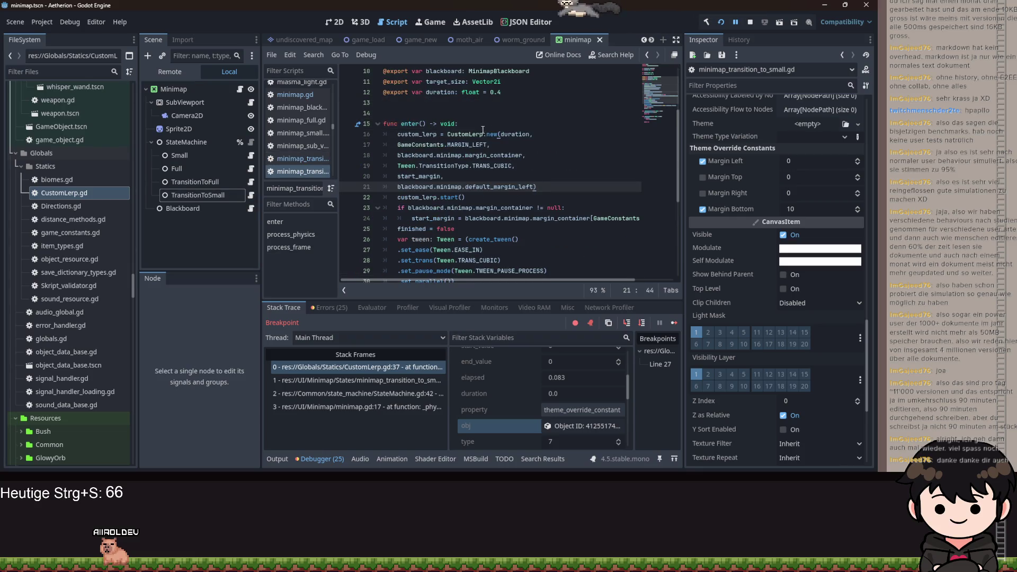
{"action": "mouse_move", "coordinate": [459, 134]}
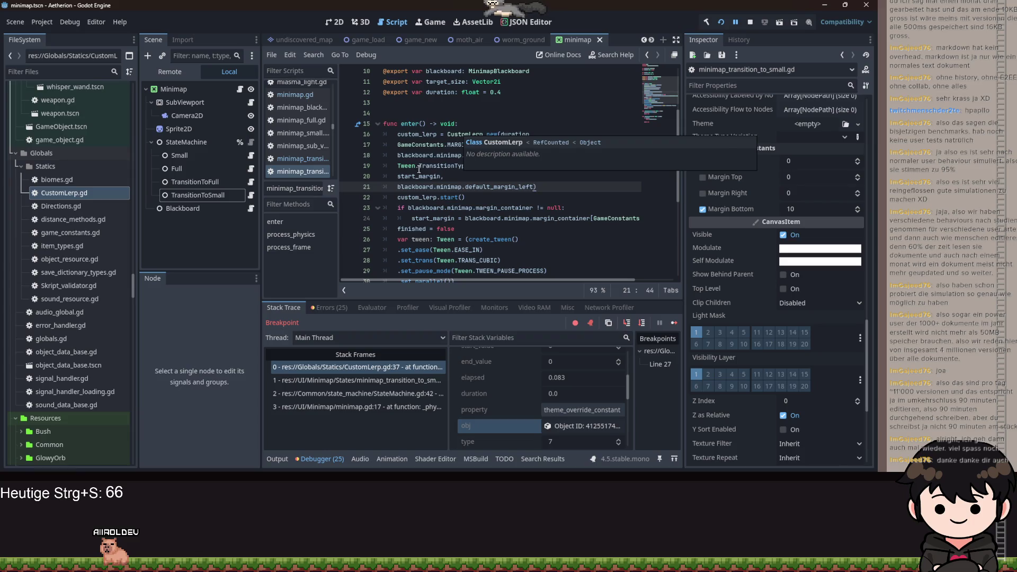
{"action": "key", "text": "ctrl+s"}
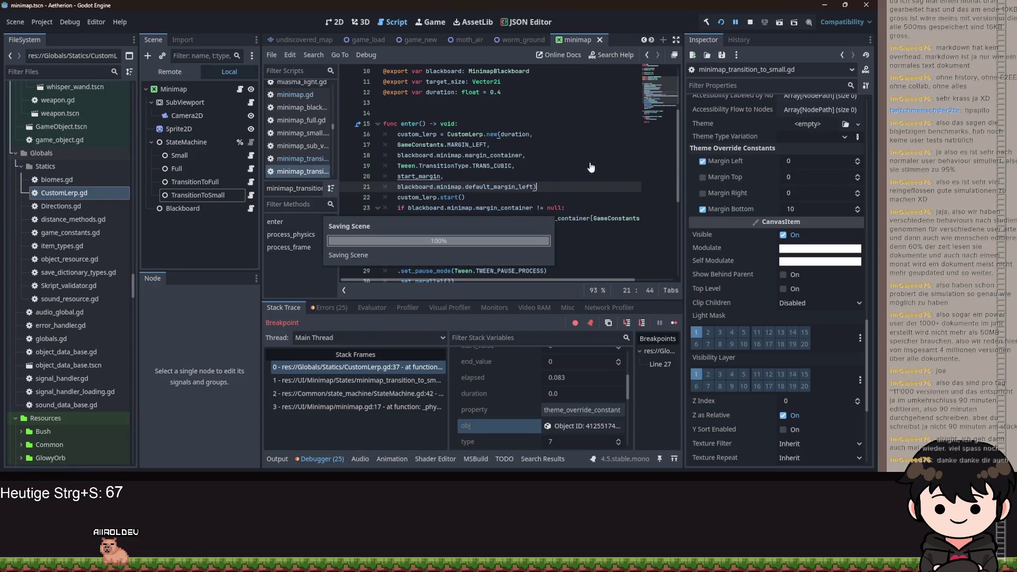
Delete the unused elapsed and start_margin declarations and the leftover blank line, then locate the undeclared start_margin
{"action": "scroll", "coordinate": [591, 168], "scroll_direction": "up", "scroll_amount": 3}
{"action": "left_click_drag", "start_coordinate": [527, 157], "coordinate": [477, 133]}
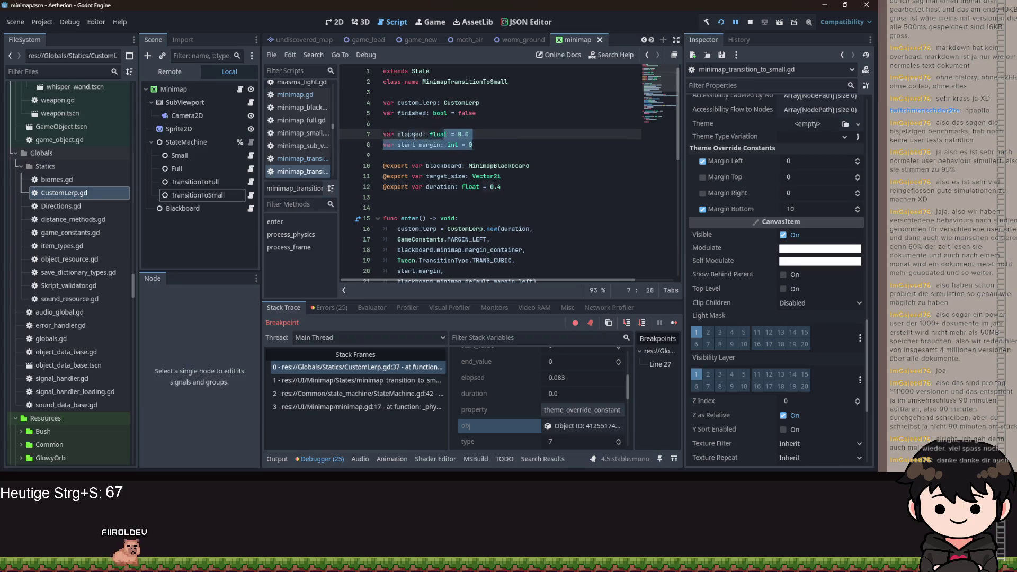
{"action": "key", "text": "BackSpace"}
{"action": "left_click", "coordinate": [561, 103]}
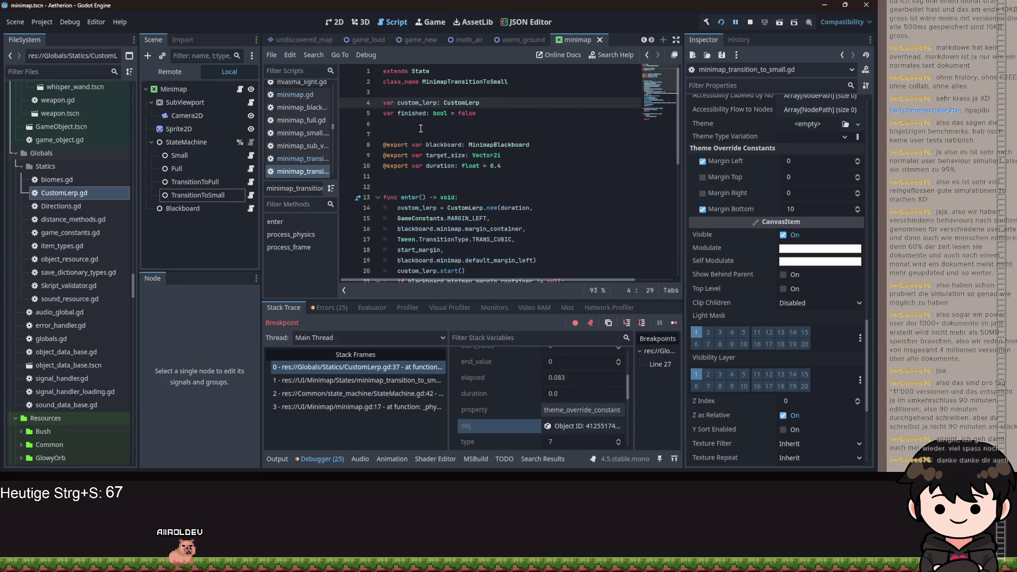
{"action": "left_click", "coordinate": [563, 115]}
{"action": "key", "text": "Delete"}
{"action": "left_click", "coordinate": [444, 240]}
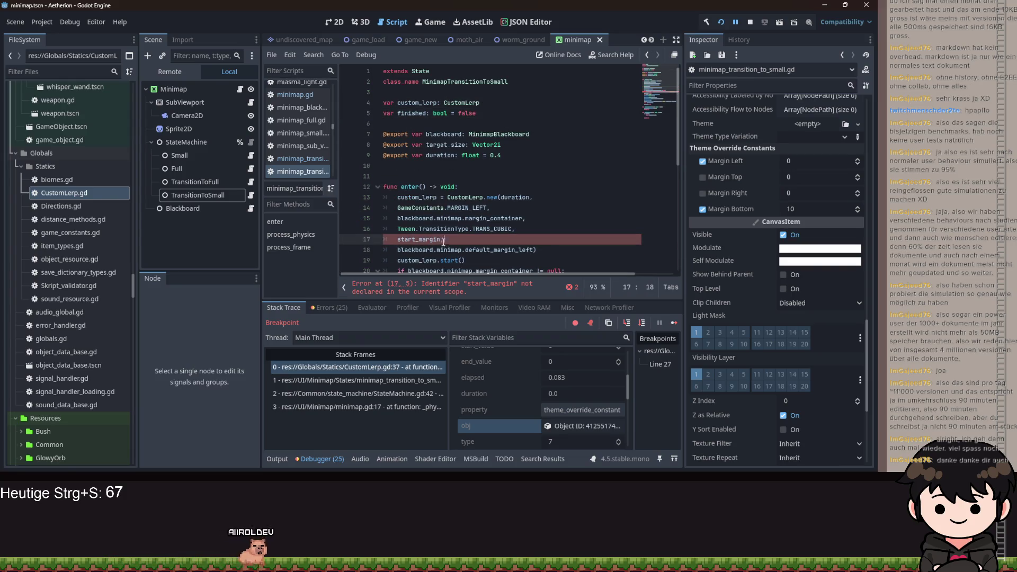
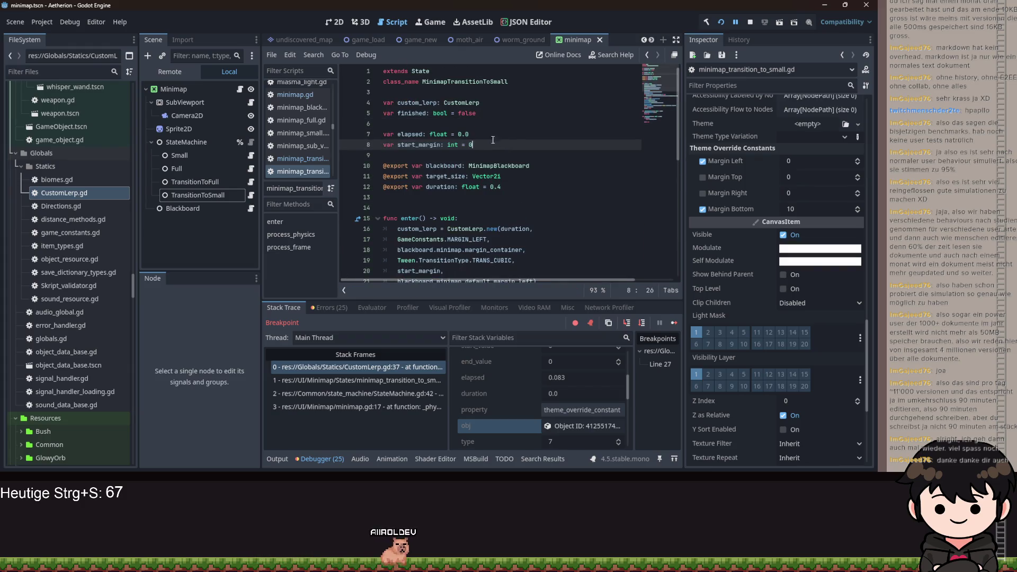
Delete the elapsed and start_margin declarations and put 0 as the CustomLerp start value, then save
{"action": "key", "text": "BackSpace"}
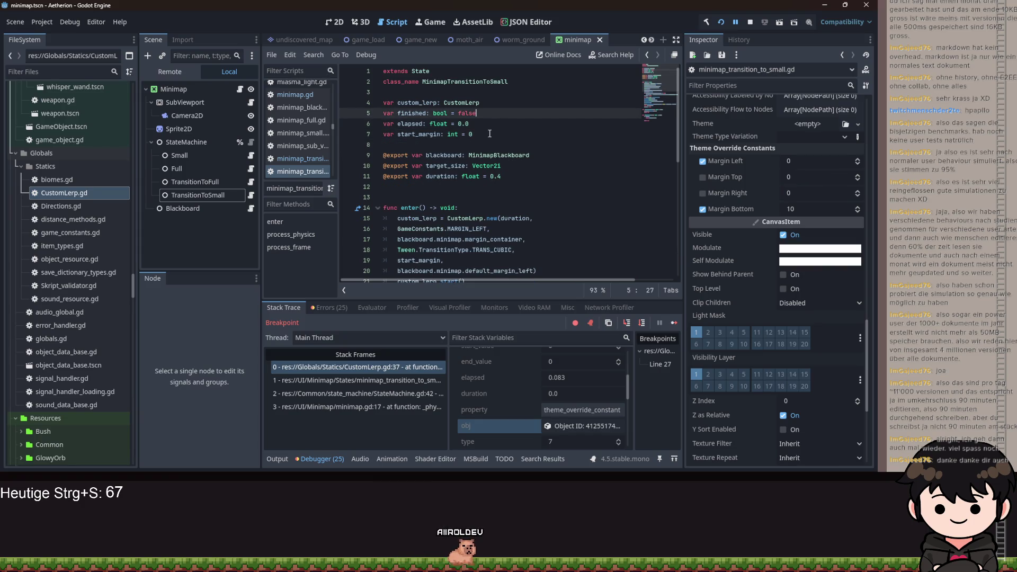
{"action": "scroll", "coordinate": [490, 134], "scroll_direction": "down", "scroll_amount": 1}
{"action": "left_click", "coordinate": [486, 93]}
{"action": "key", "text": "shift+Home"}
{"action": "key", "text": "BackSpace"}
{"action": "key", "text": "BackSpace"}
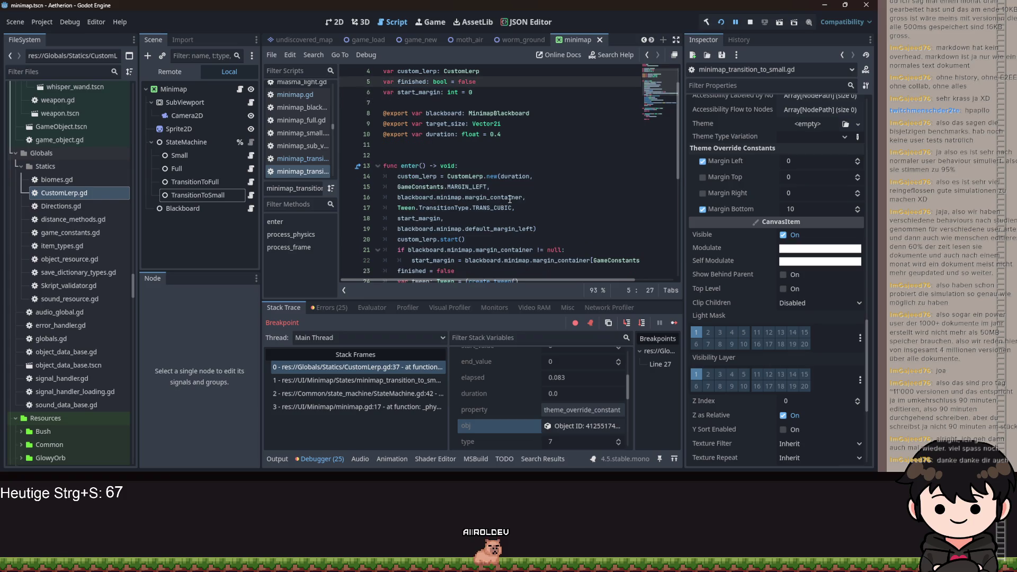
{"action": "left_click_drag", "start_coordinate": [448, 218], "coordinate": [395, 218]}
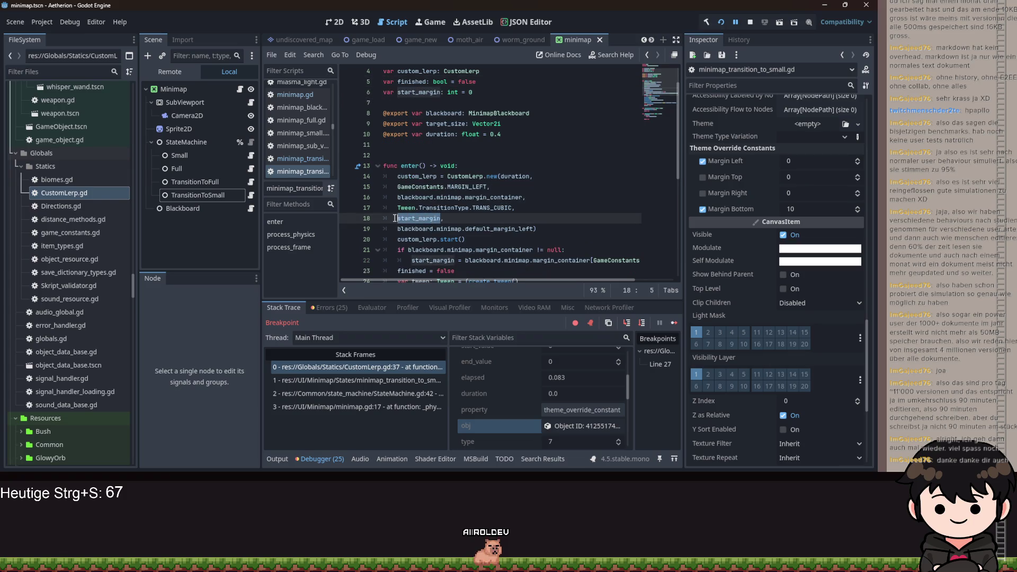
{"action": "type", "text": "0"}
{"action": "left_click_drag", "start_coordinate": [473, 92], "coordinate": [375, 94]}
{"action": "key", "text": "BackSpace"}
{"action": "key", "text": "BackSpace"}
{"action": "key", "text": "ctrl+s"}
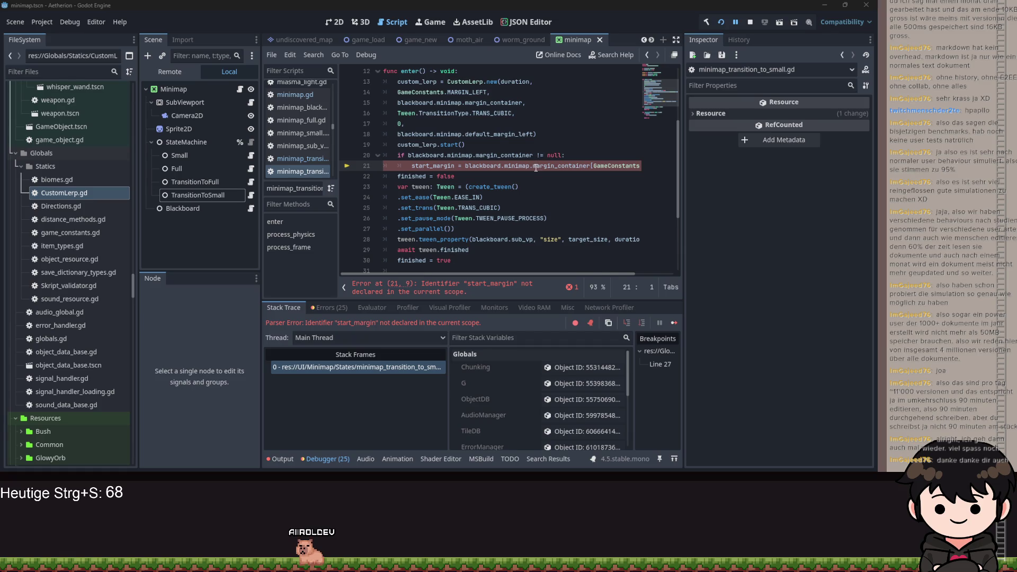
Replace the 0 with margin_container[GameConstants.MARGIN_LEFT], remove the start_margin if block, and save
{"action": "mouse_move", "coordinate": [536, 168]}
{"action": "left_click_drag", "start_coordinate": [531, 275], "coordinate": [592, 275]}
{"action": "scroll", "coordinate": [624, 275], "scroll_direction": "left", "scroll_amount": 3}
{"action": "left_click", "coordinate": [517, 156]}
{"action": "left_click_drag", "start_coordinate": [466, 169], "coordinate": [696, 170]}
{"action": "key", "text": "ctrl+c"}
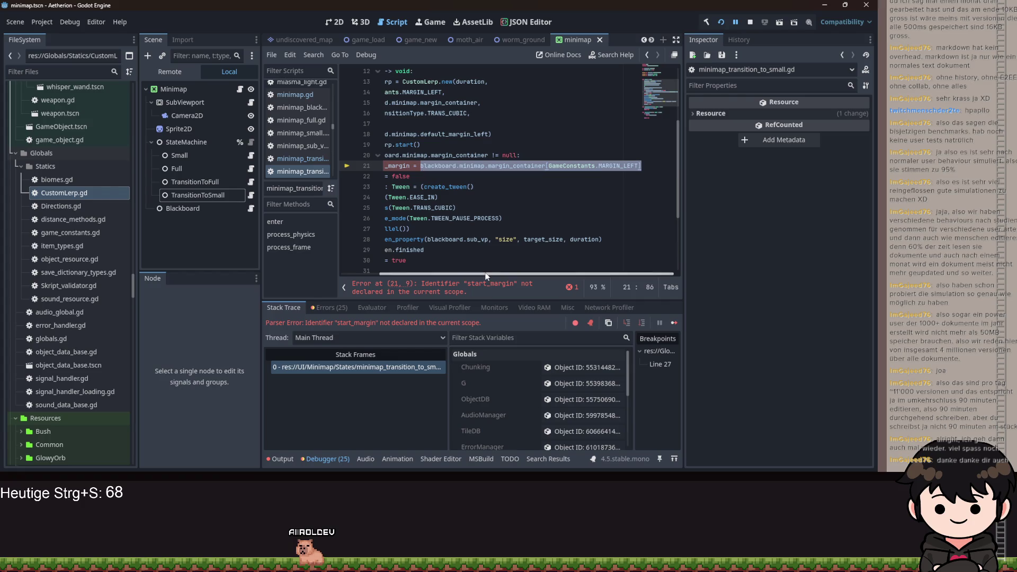
{"action": "scroll", "coordinate": [434, 170], "scroll_direction": "left", "scroll_amount": 2}
{"action": "double_click", "coordinate": [401, 125]}
{"action": "key", "text": "ctrl+v"}
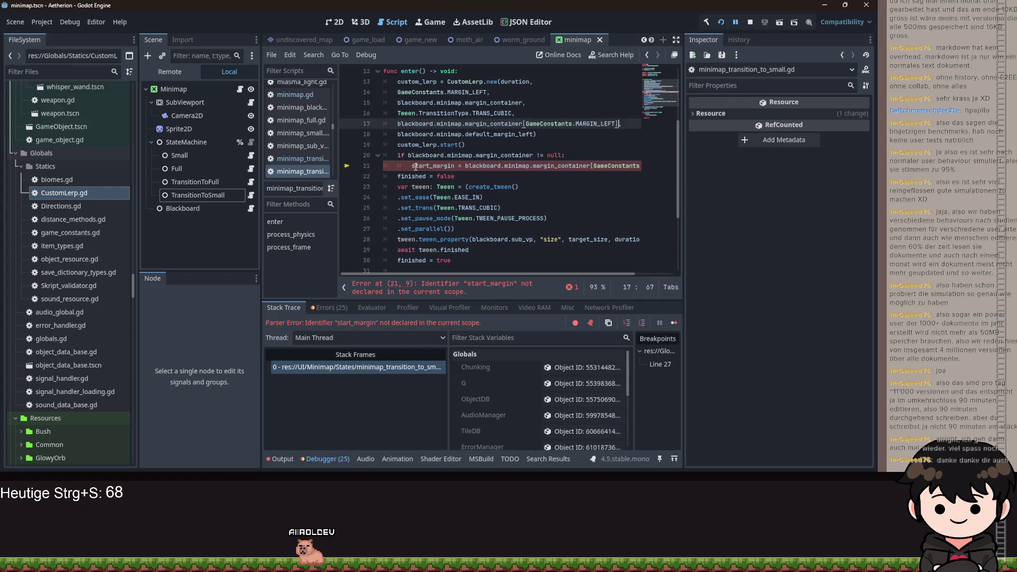
{"action": "left_click_drag", "start_coordinate": [394, 154], "coordinate": [395, 178]}
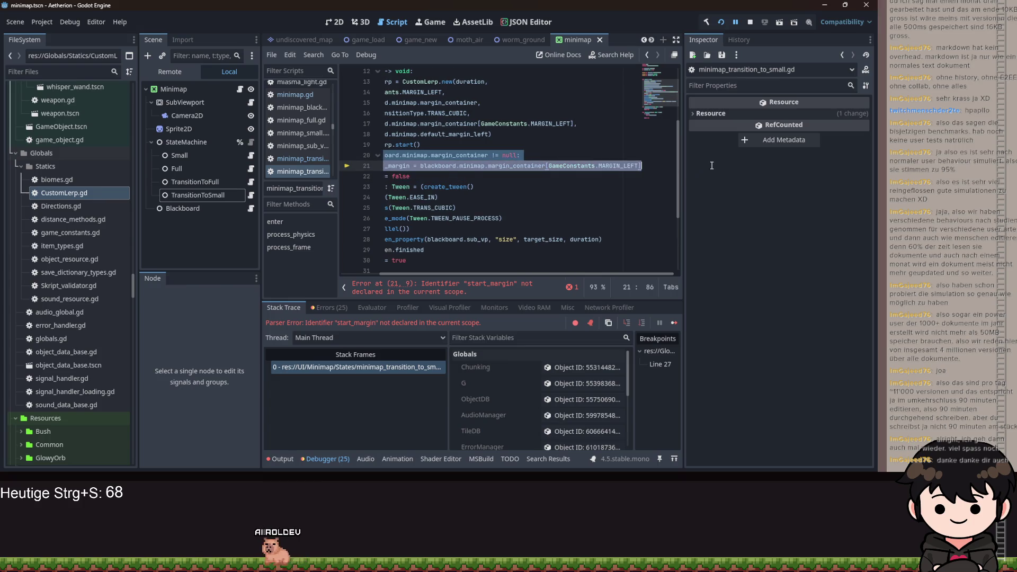
{"action": "key", "text": "BackSpace"}
{"action": "key", "text": "BackSpace"}
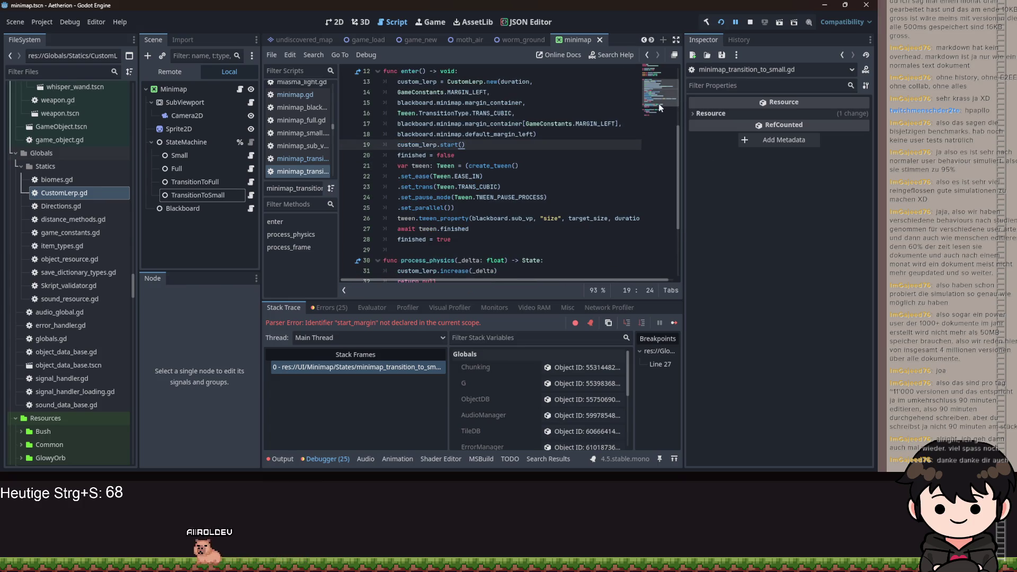
{"action": "key", "text": "ctrl+s"}
{"action": "key", "text": "ctrl+s"}
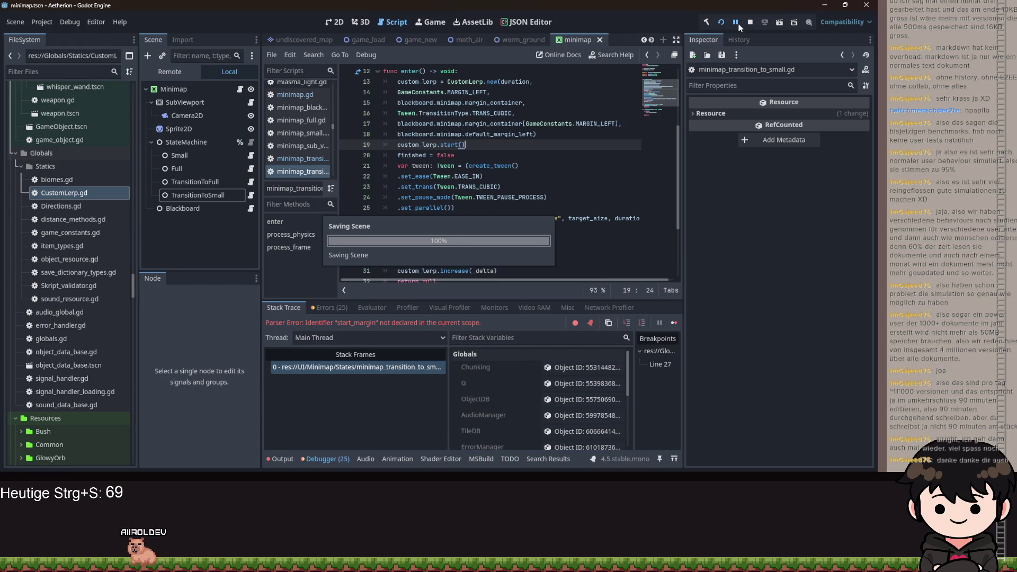
Resume and close the debug game, then bring up minimap_transition_to_full.gd in the editor
{"action": "left_click", "coordinate": [737, 23]}
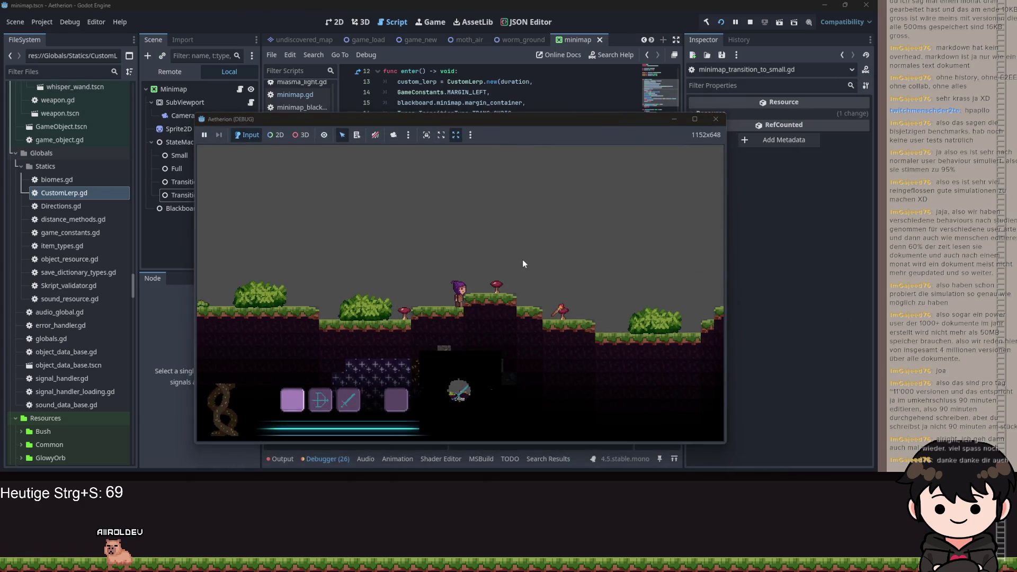
{"action": "left_click", "coordinate": [716, 120]}
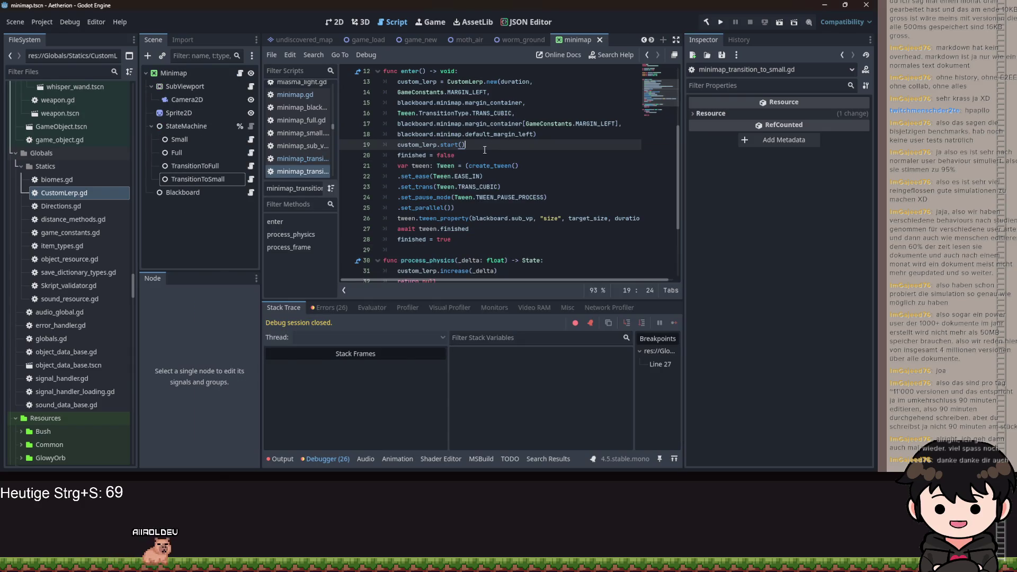
{"action": "scroll", "coordinate": [484, 145], "scroll_direction": "up", "scroll_amount": 1}
{"action": "left_click_drag", "start_coordinate": [477, 176], "coordinate": [350, 126]}
{"action": "key", "text": "ctrl+c"}
{"action": "scroll", "coordinate": [382, 181], "scroll_direction": "up", "scroll_amount": 3}
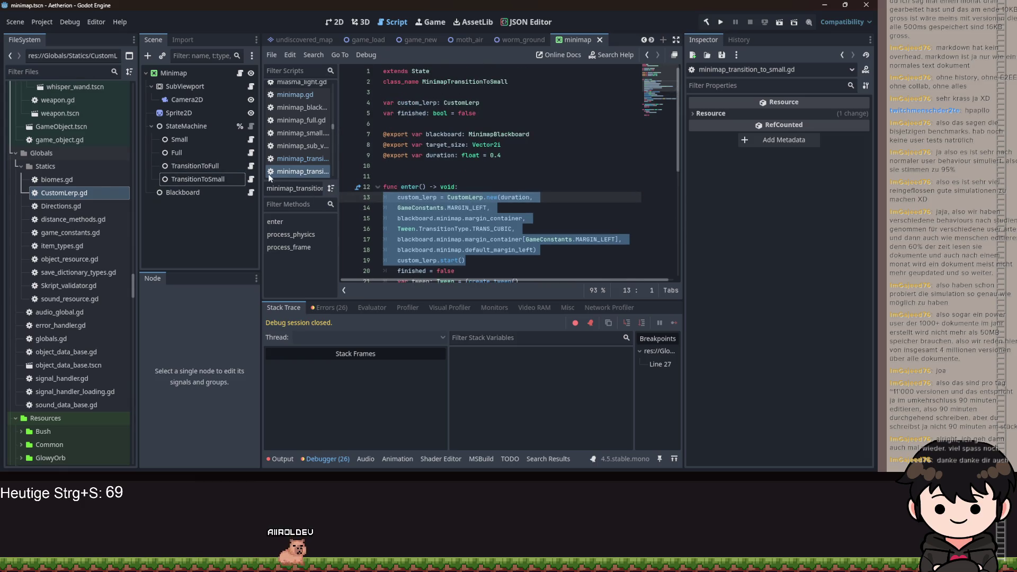
{"action": "left_click", "coordinate": [251, 166]}
Declare var custom_lerp: CustomLerp and paste the CustomLerp setup block into enter()
{"action": "left_click", "coordinate": [386, 101]}
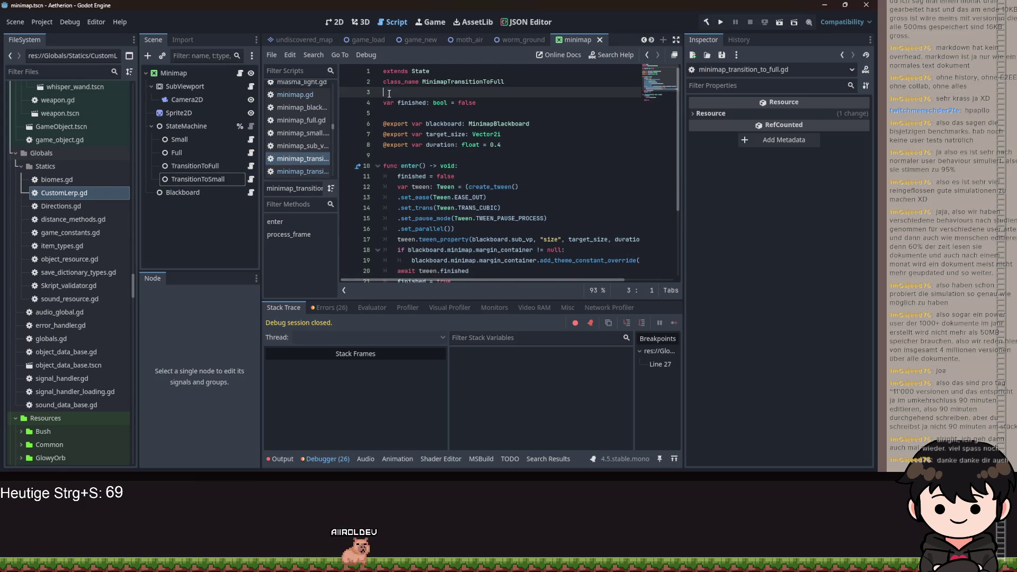
{"action": "type", "text": "custom"}
{"action": "key", "text": "BackSpace"}
{"action": "key", "text": "BackSpace"}
{"action": "key", "text": "BackSpace"}
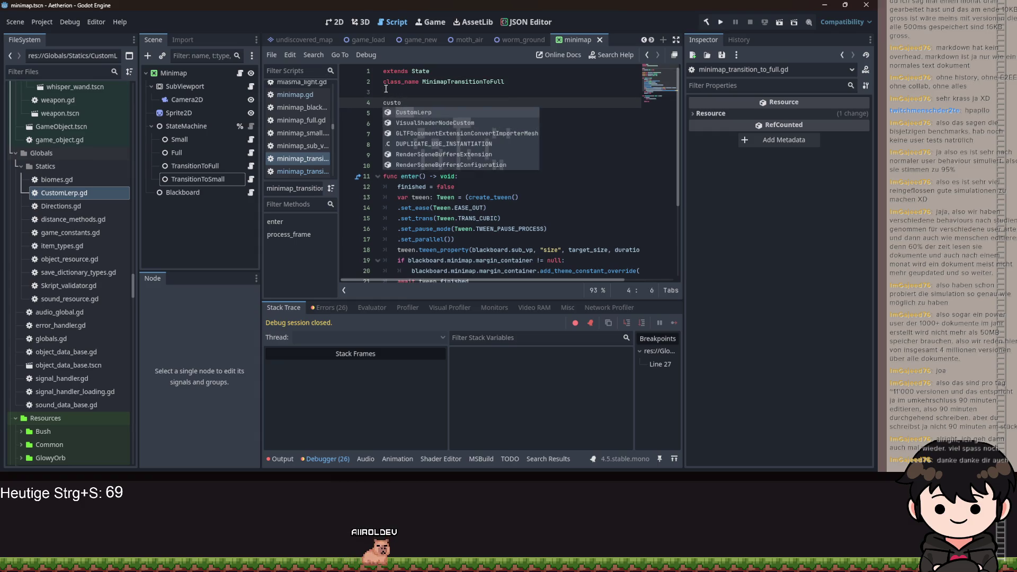
{"action": "type", "text": "var"}
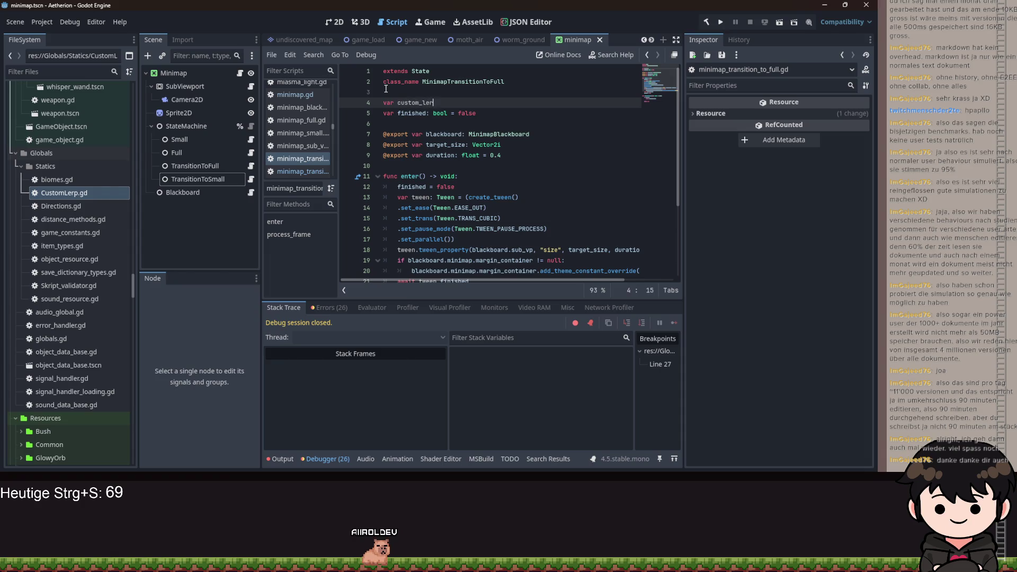
{"action": "type", "text": " CustomLerp"}
{"action": "left_click", "coordinate": [466, 176]}
{"action": "key", "text": "Return"}
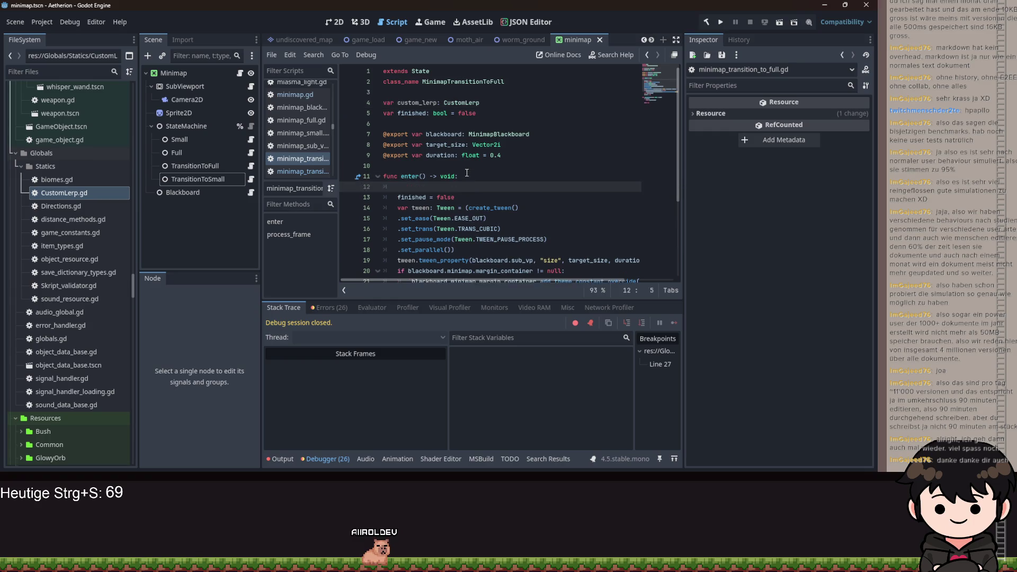
{"action": "key", "text": "ctrl+v"}
{"action": "left_click", "coordinate": [404, 188]}
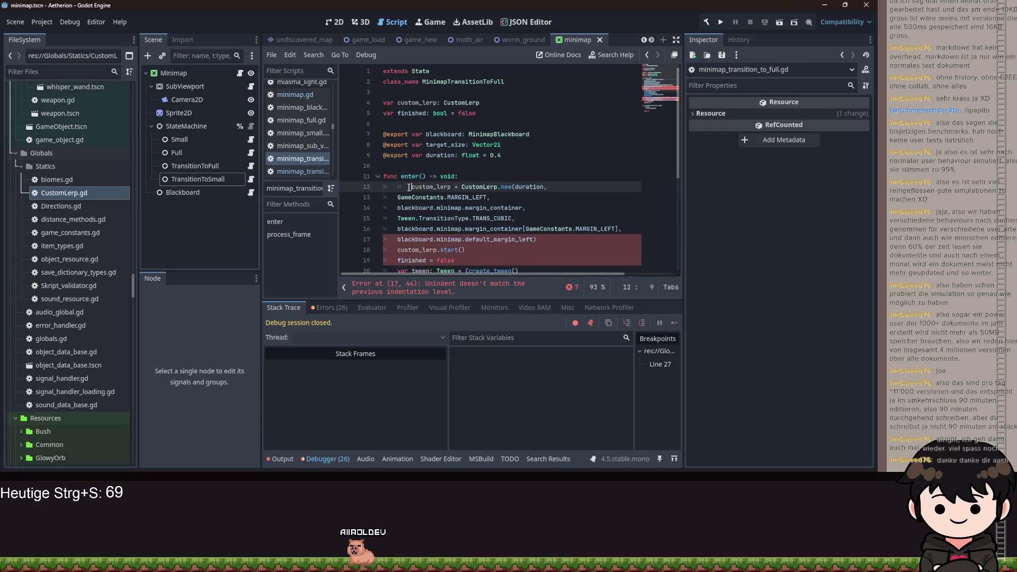
{"action": "key", "text": "BackSpace"}
Change the CustomLerp end value from default_margin_left to 0
{"action": "scroll", "coordinate": [472, 225], "scroll_direction": "down", "scroll_amount": 3}
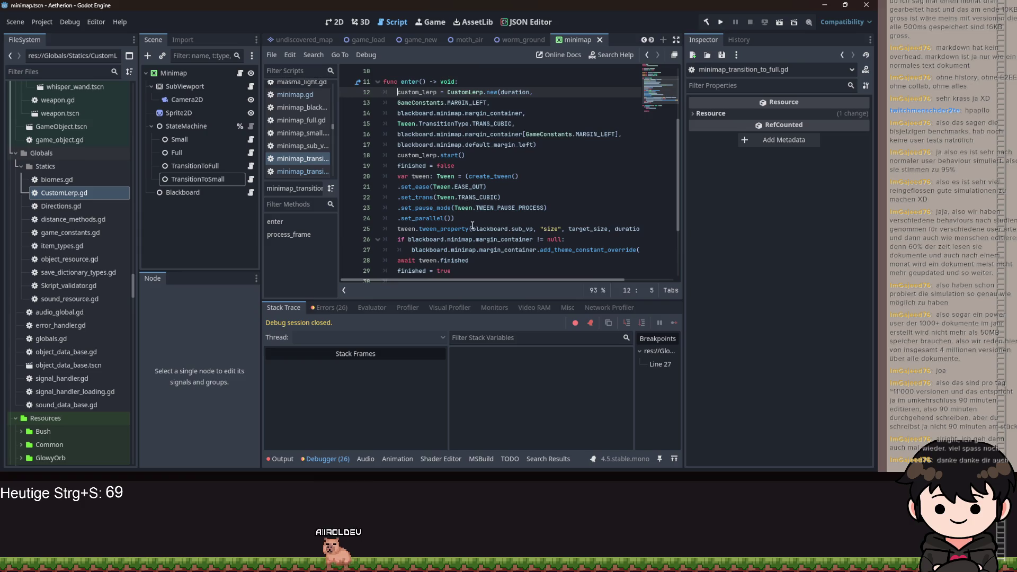
{"action": "left_click", "coordinate": [508, 250]}
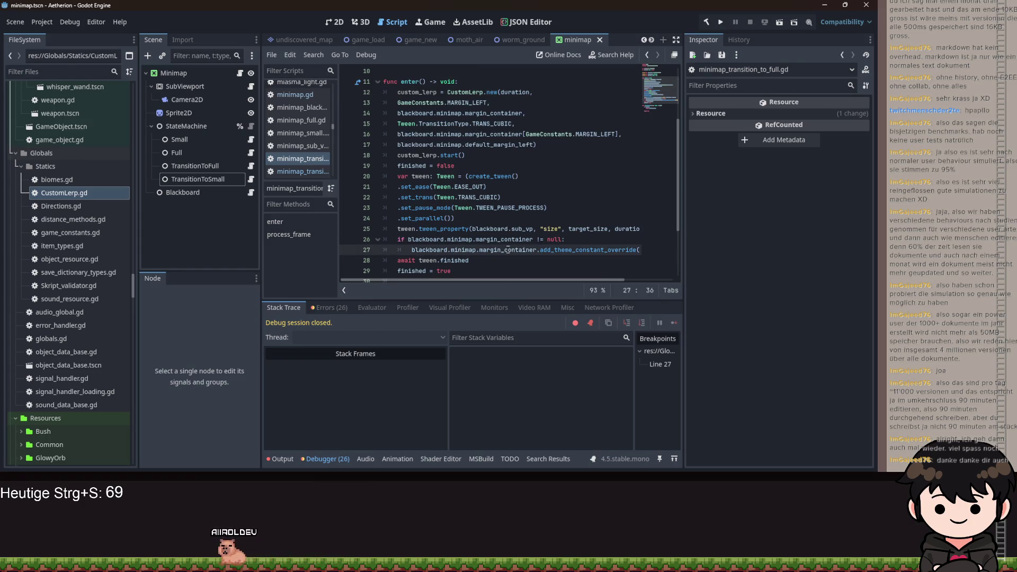
{"action": "triple_click", "coordinate": [508, 250]}
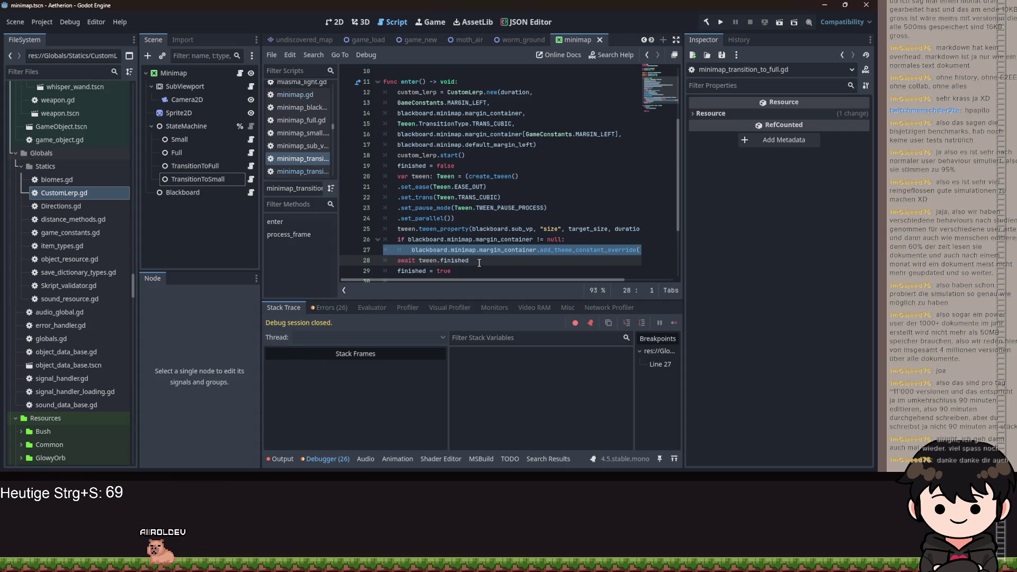
{"action": "double_click", "coordinate": [498, 146]}
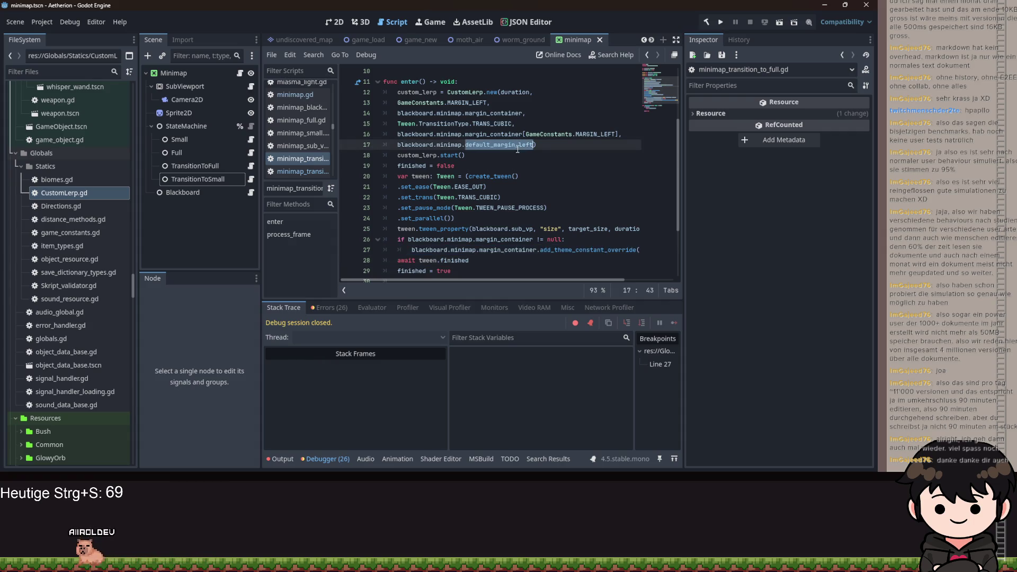
{"action": "key", "text": "ctrl+c"}
{"action": "key", "text": "shift+Home"}
{"action": "key", "text": "ctrl+v"}
{"action": "type", "text": "0"}
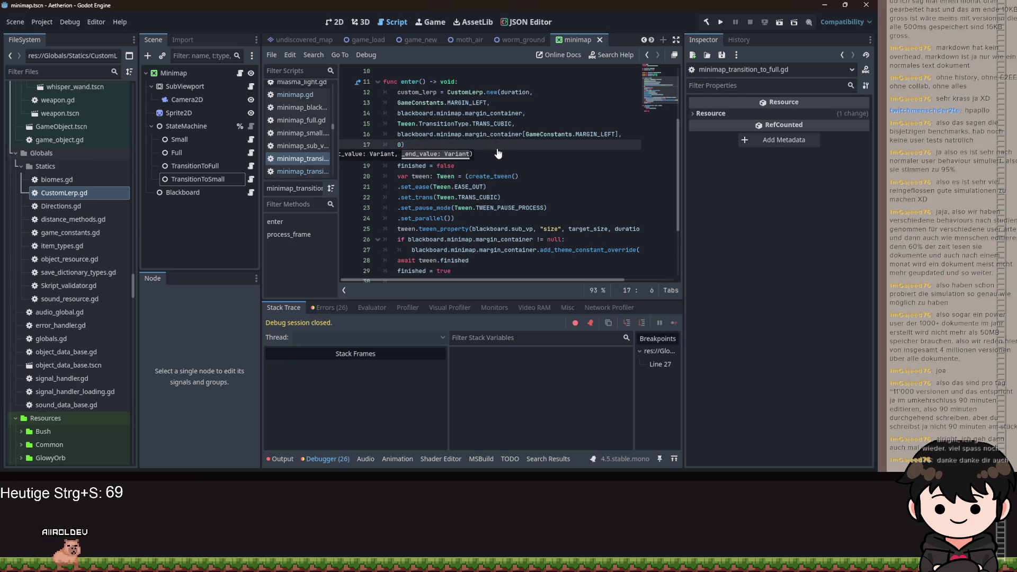
Delete the margin override if block, save the script, and run the game
{"action": "left_click_drag", "start_coordinate": [396, 241], "coordinate": [664, 246]}
{"action": "key", "text": "Delete"}
{"action": "key", "text": "BackSpace"}
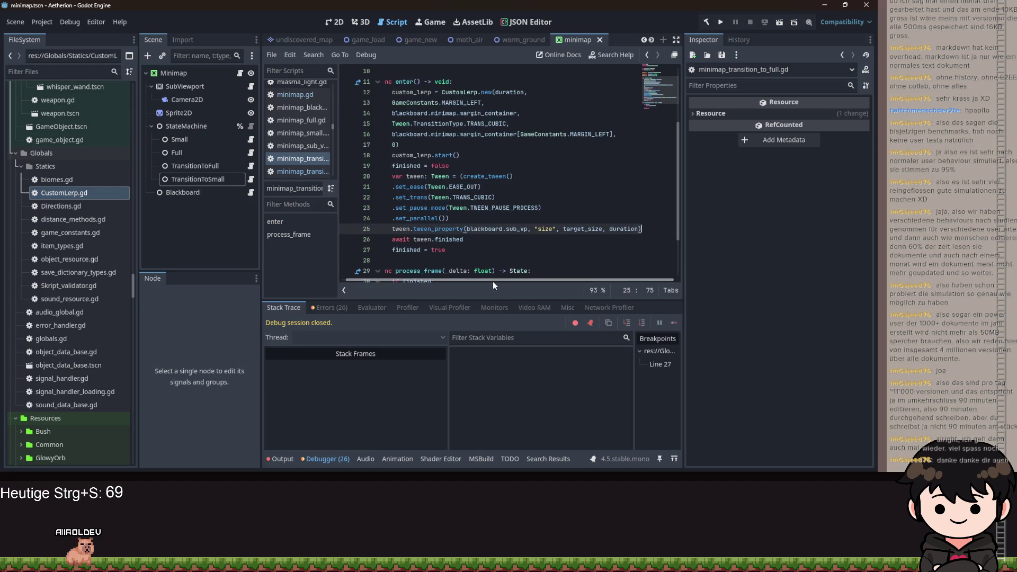
{"action": "left_click", "coordinate": [506, 197]}
{"action": "key", "text": "ctrl+s"}
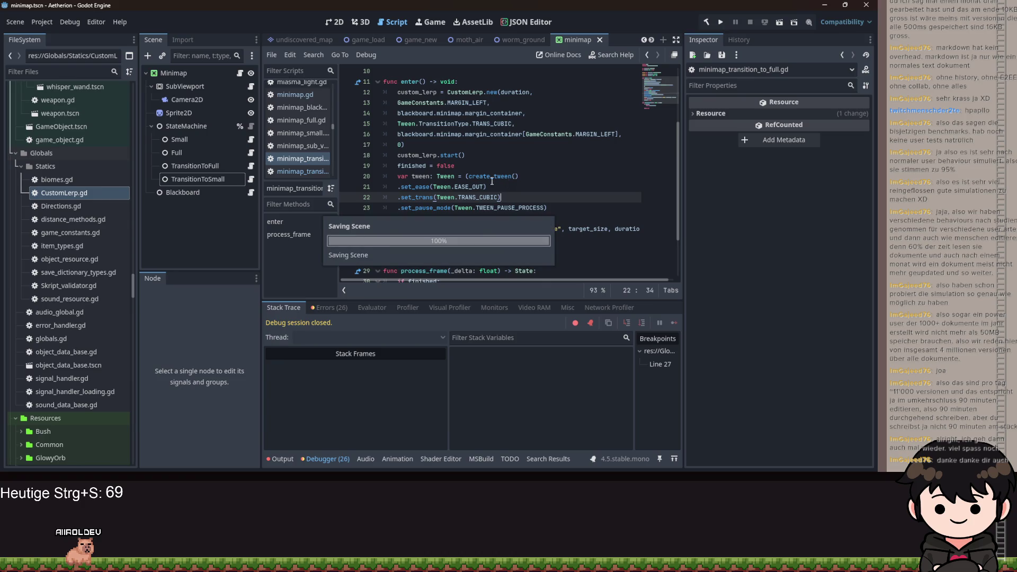
{"action": "left_click", "coordinate": [720, 22]}
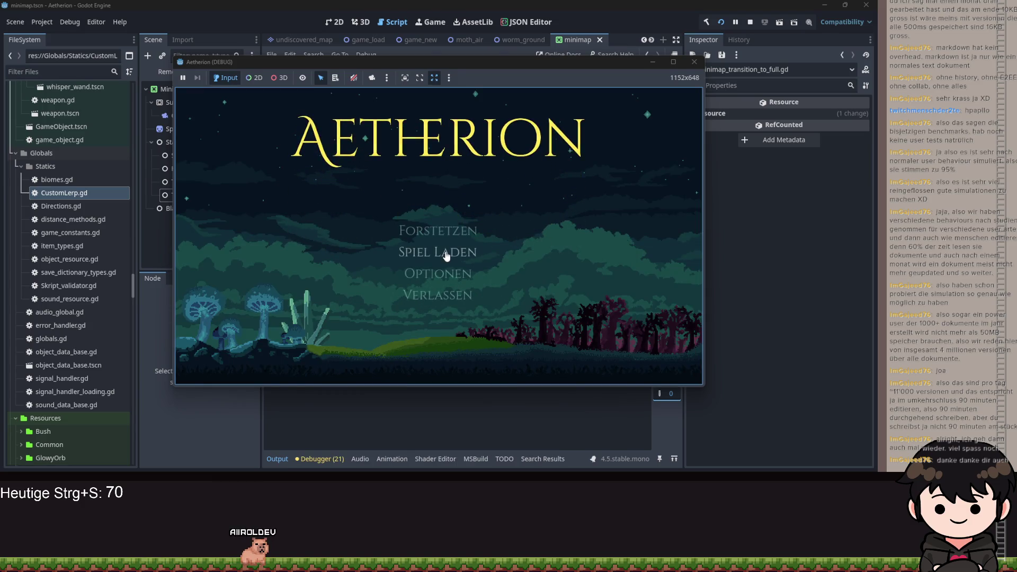
Load the second save slot, walk right, and step past the CustomLerp breakpoint
{"action": "left_click", "coordinate": [444, 253]}
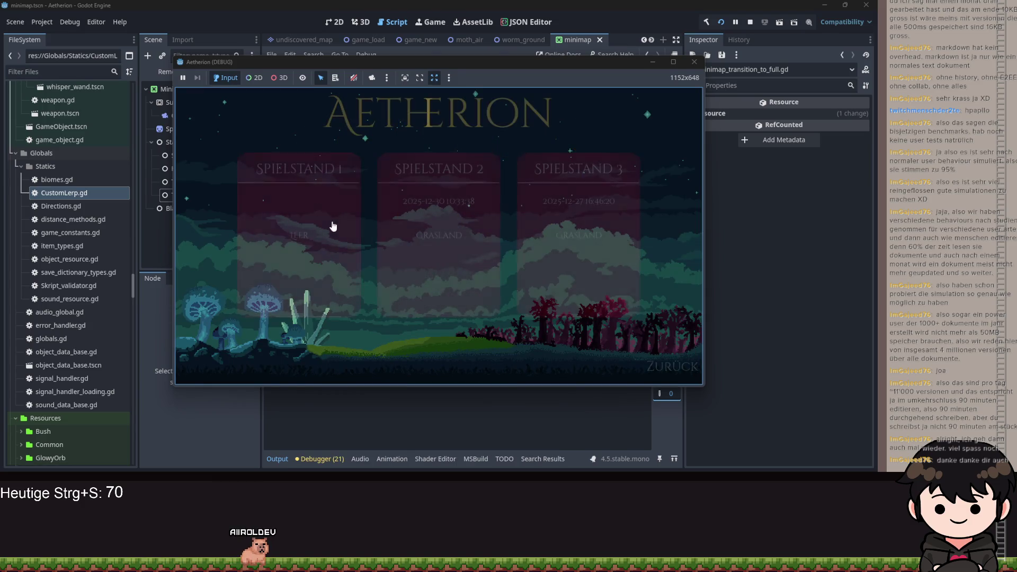
{"action": "left_click", "coordinate": [387, 202]}
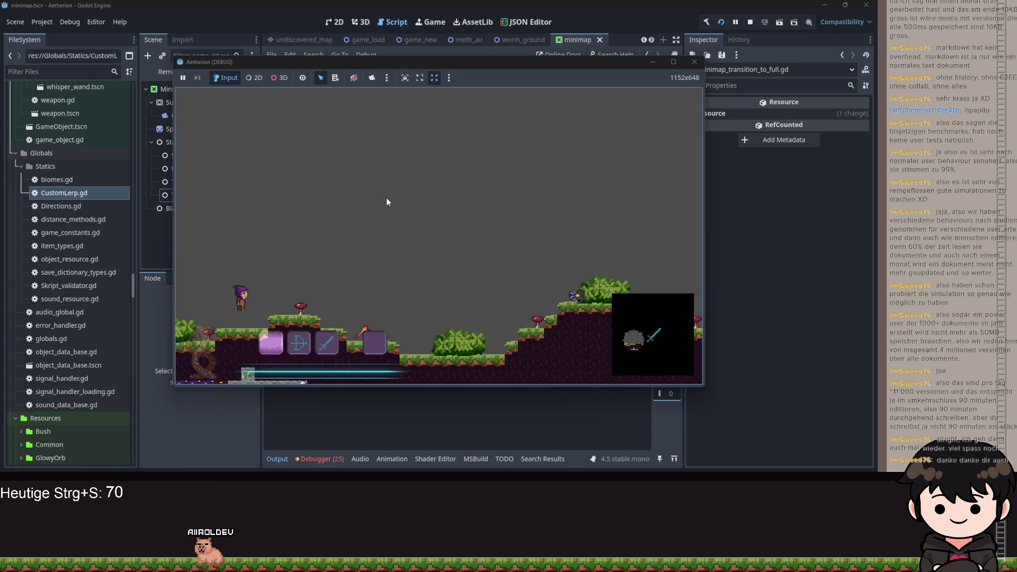
{"action": "key", "text": "d"}
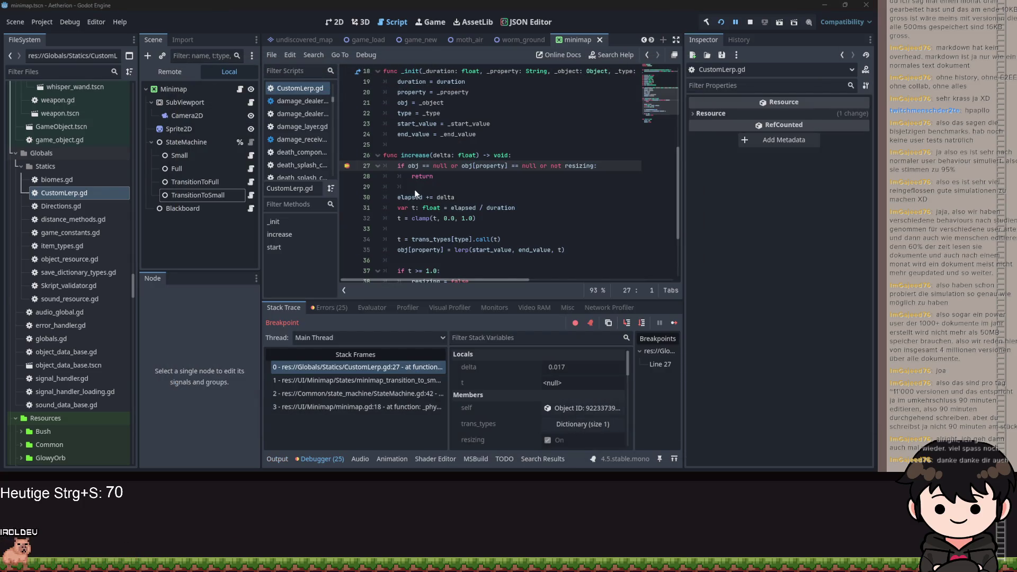
{"action": "left_click", "coordinate": [625, 324]}
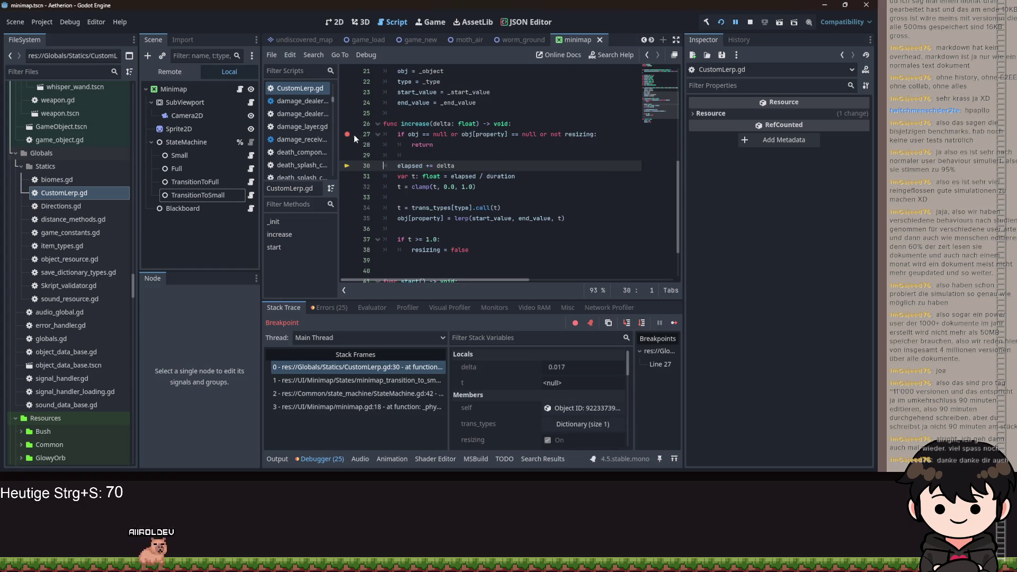
{"action": "left_click", "coordinate": [735, 24]}
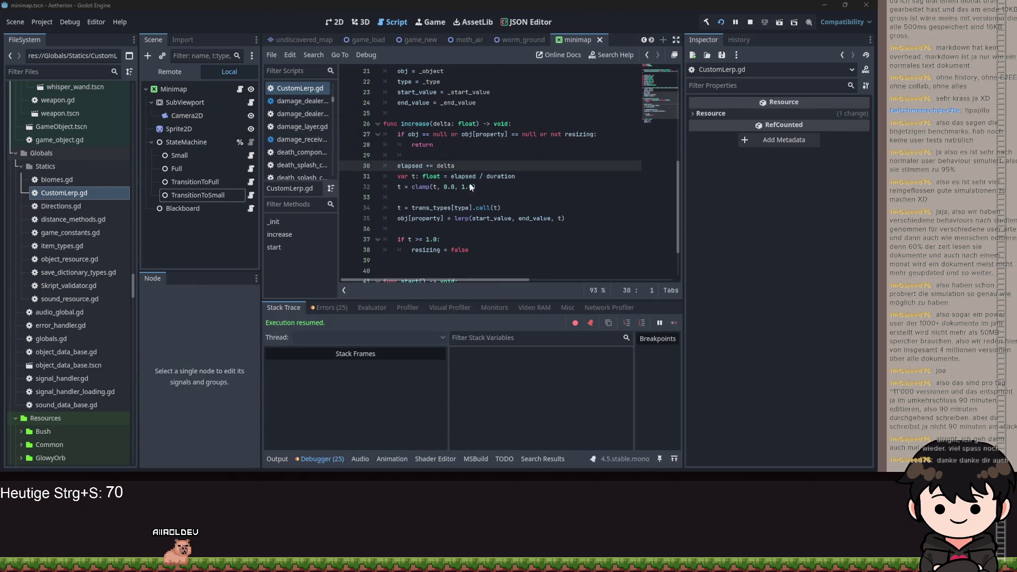
Return to minimap_transition_to_full.gd and add a breakpoint on line 12
{"action": "scroll", "coordinate": [513, 197], "scroll_direction": "up", "scroll_amount": 1}
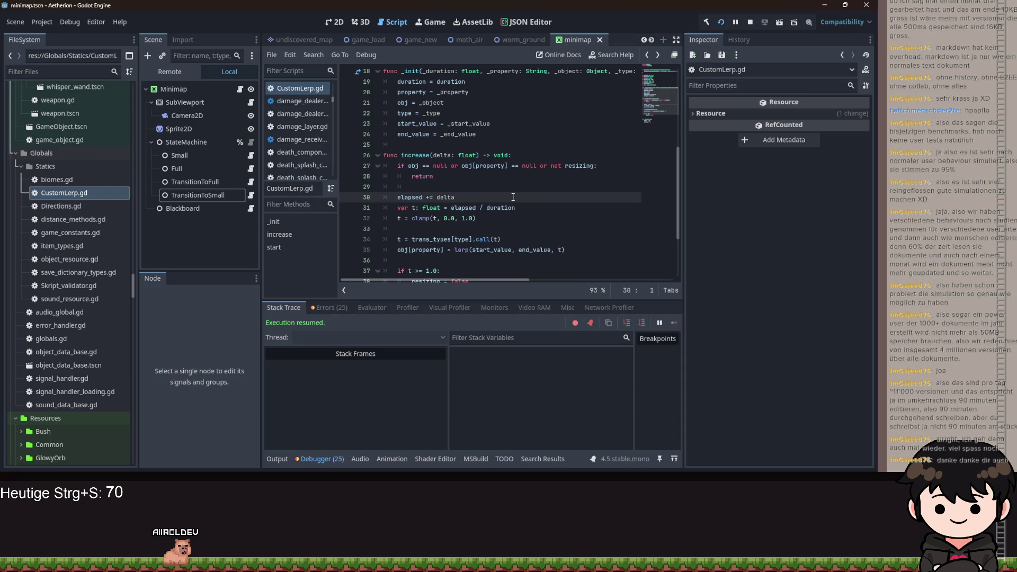
{"action": "scroll", "coordinate": [513, 197], "scroll_direction": "up", "scroll_amount": 6}
{"action": "key", "text": "alt+Left"}
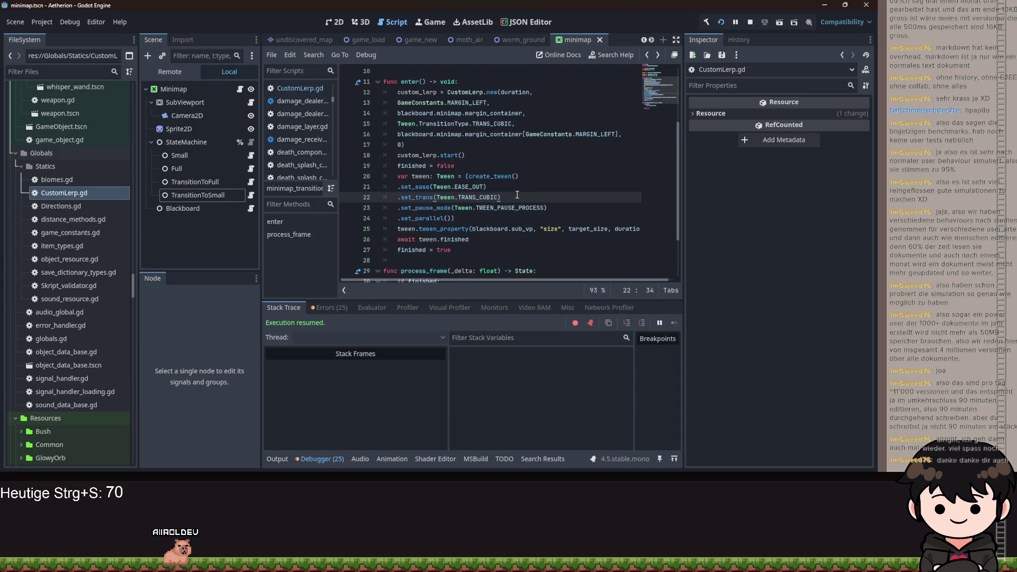
{"action": "scroll", "coordinate": [516, 196], "scroll_direction": "up", "scroll_amount": 3}
{"action": "scroll", "coordinate": [477, 202], "scroll_direction": "down", "scroll_amount": 1}
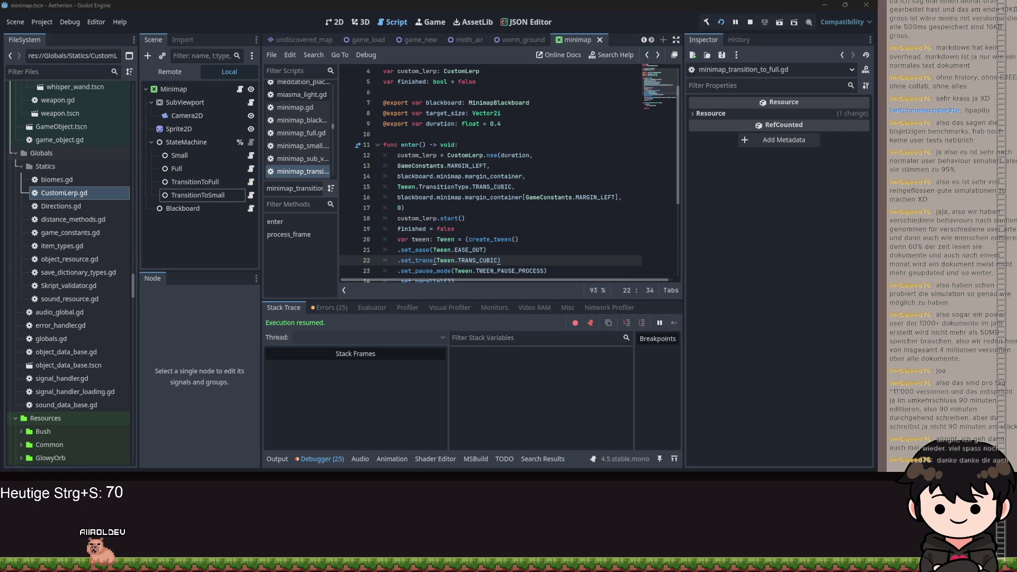
{"action": "left_click", "coordinate": [348, 156]}
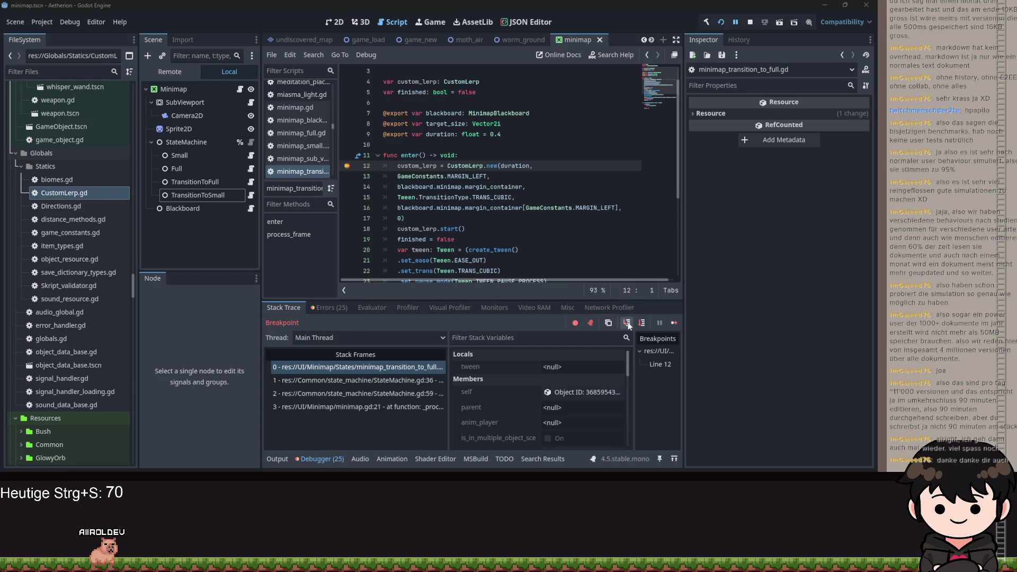
Step through the CustomLerp _init assignments and back into the transition script
{"action": "left_click", "coordinate": [628, 322]}
{"action": "left_click", "coordinate": [631, 324]}
{"action": "left_click", "coordinate": [631, 324]}
{"action": "left_click", "coordinate": [631, 323]}
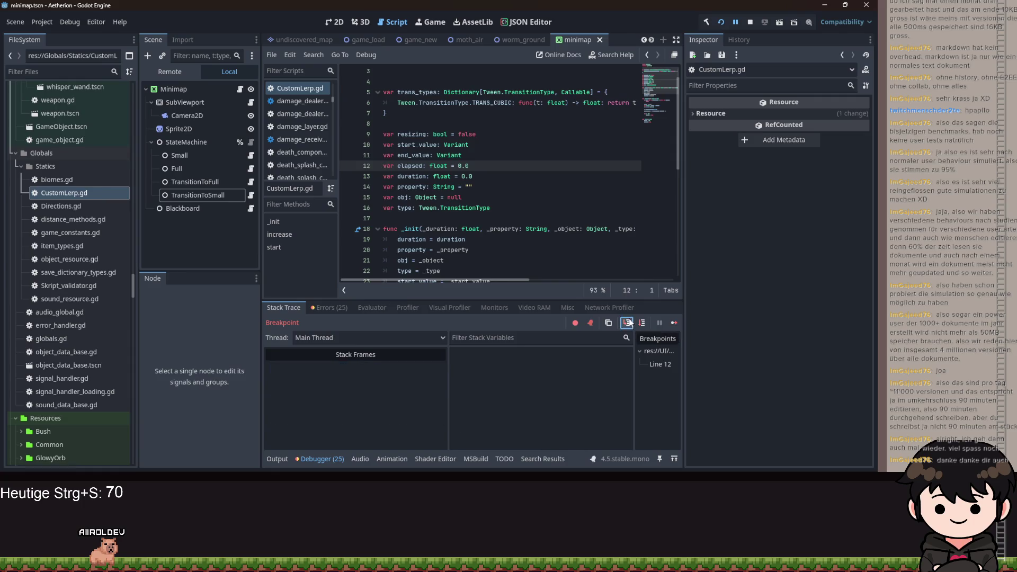
{"action": "left_click", "coordinate": [630, 324]}
{"action": "left_click", "coordinate": [628, 322]}
{"action": "left_click", "coordinate": [628, 323]}
{"action": "left_click", "coordinate": [628, 322]}
{"action": "left_click", "coordinate": [628, 323]}
{"action": "left_click", "coordinate": [628, 323]}
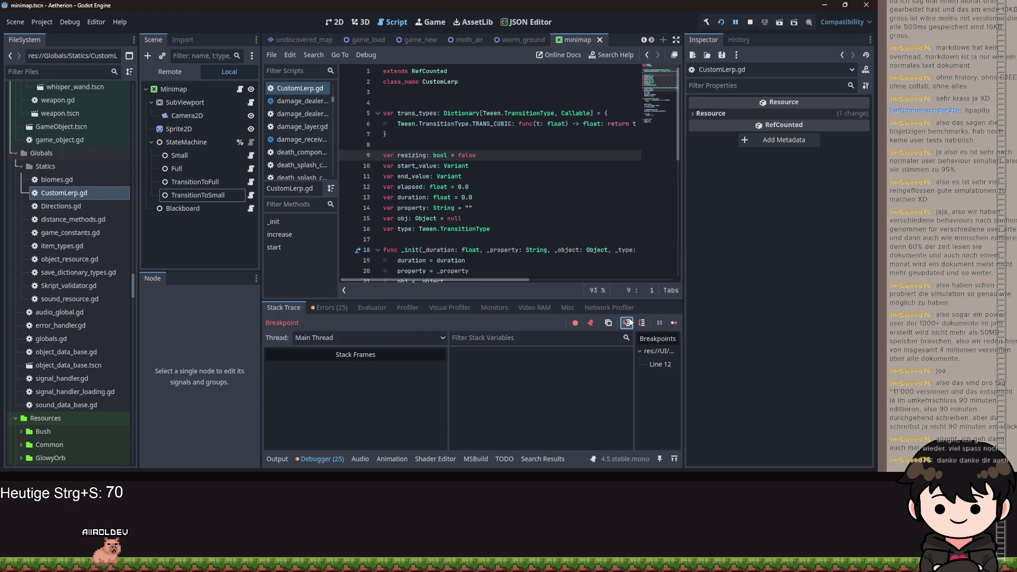
{"action": "left_click", "coordinate": [628, 323]}
{"action": "left_click", "coordinate": [628, 323]}
{"action": "left_click", "coordinate": [628, 322]}
{"action": "left_click", "coordinate": [628, 322]}
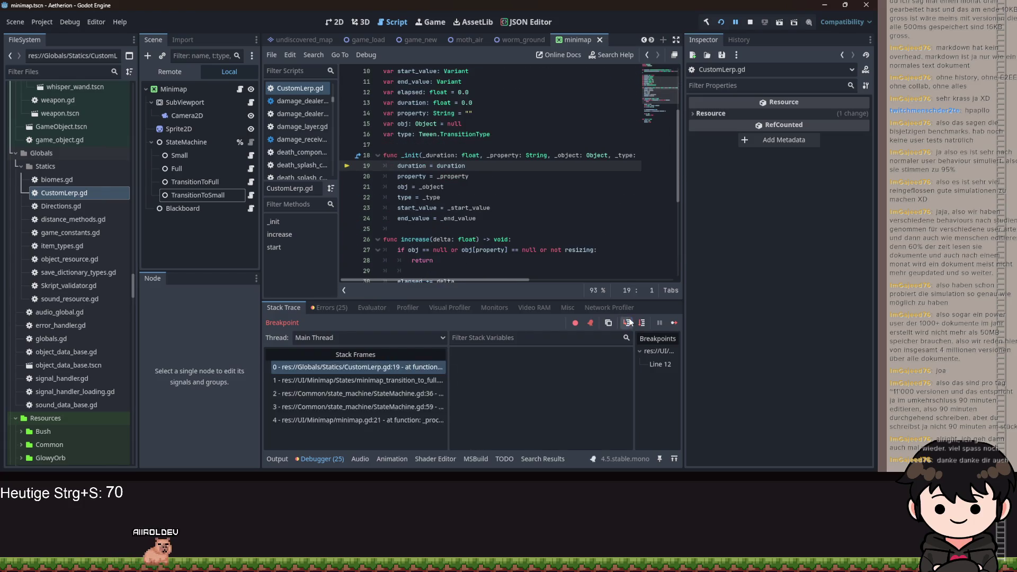
{"action": "left_click", "coordinate": [628, 322]}
{"action": "left_click", "coordinate": [628, 322]}
{"action": "left_click", "coordinate": [628, 323]}
{"action": "left_click", "coordinate": [628, 323]}
{"action": "left_click", "coordinate": [628, 322]}
{"action": "left_click", "coordinate": [628, 323]}
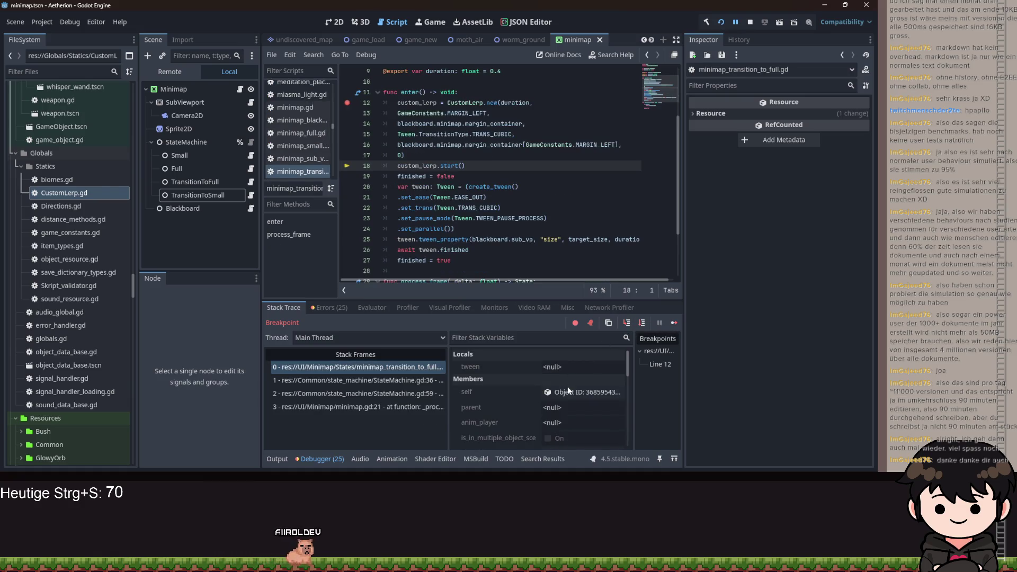
Inspect custom_lerp: Start Value 520, End Value 0, Duration 0.0
{"action": "scroll", "coordinate": [565, 403], "scroll_direction": "down", "scroll_amount": 2}
{"action": "left_click", "coordinate": [565, 406]}
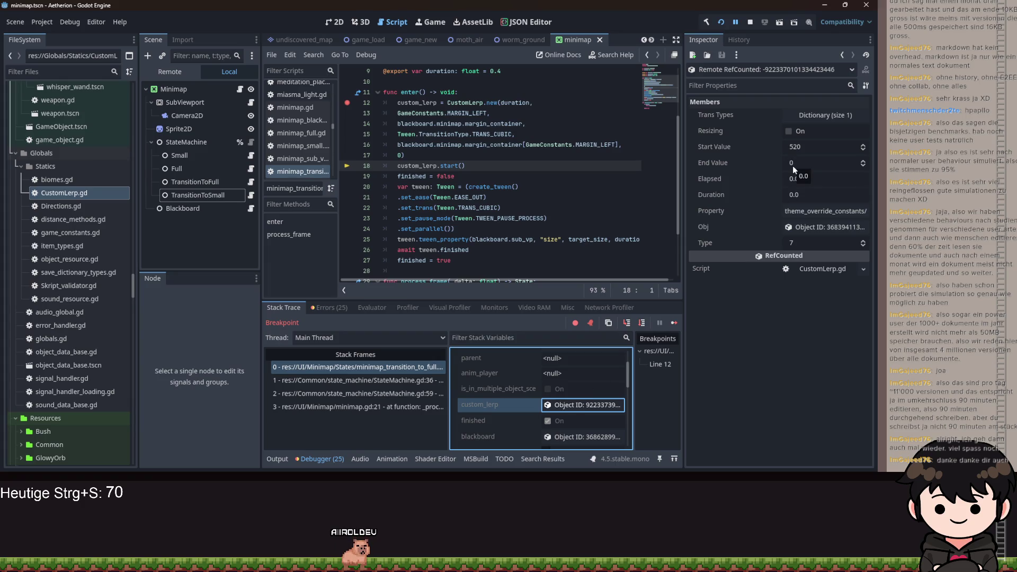
{"action": "scroll", "coordinate": [458, 241], "scroll_direction": "down", "scroll_amount": 1}
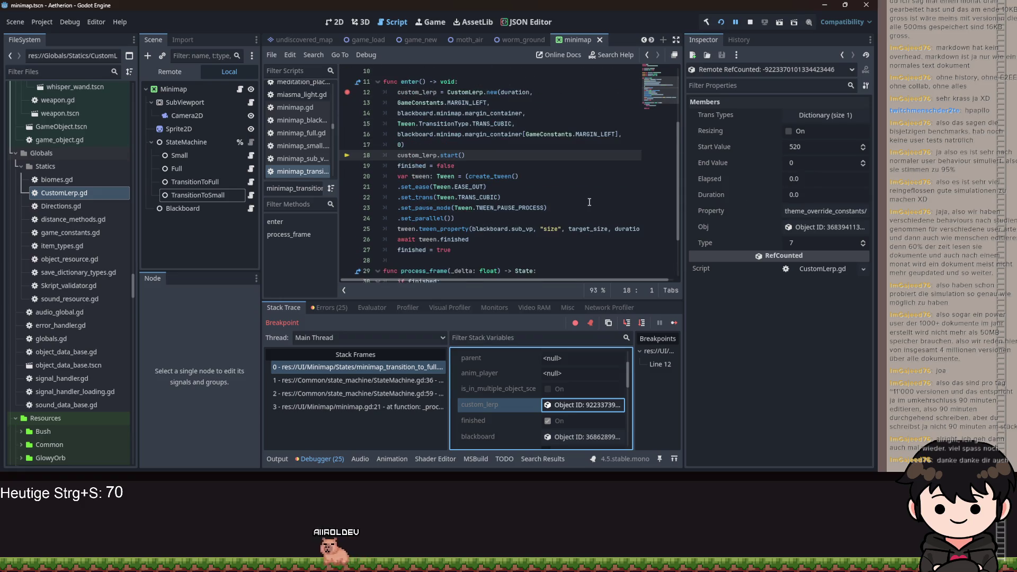
Step through CustomLerp's start() and over the tween_property line to the await
{"action": "left_click", "coordinate": [628, 323]}
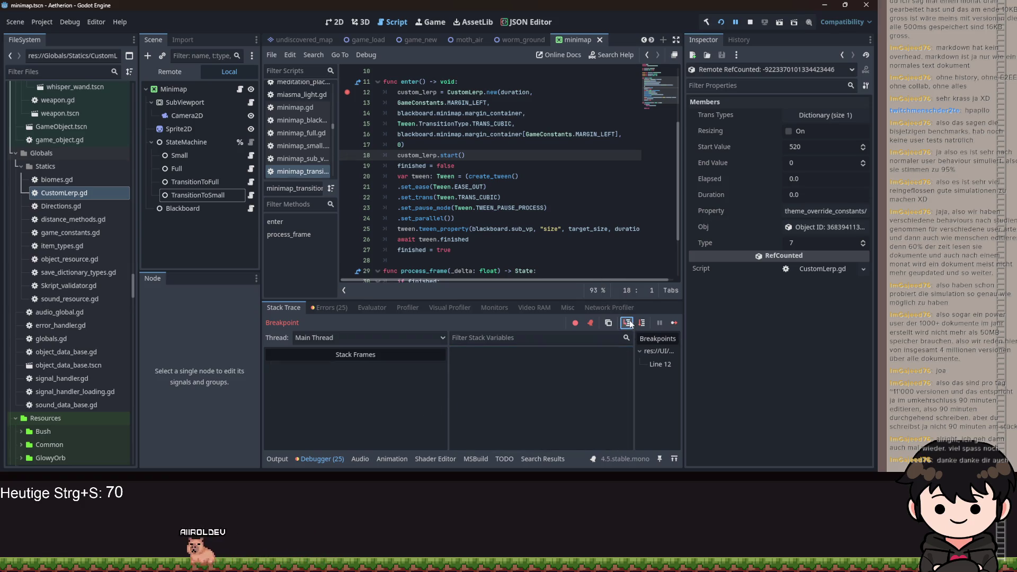
{"action": "left_click", "coordinate": [628, 323]}
{"action": "left_click", "coordinate": [628, 323]}
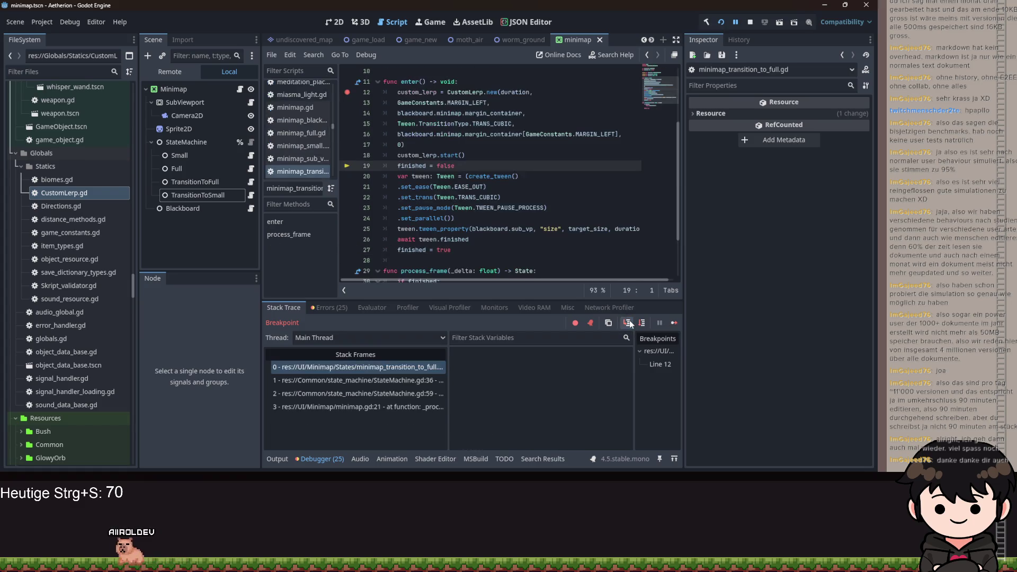
{"action": "left_click", "coordinate": [628, 323]}
{"action": "left_click", "coordinate": [629, 323]}
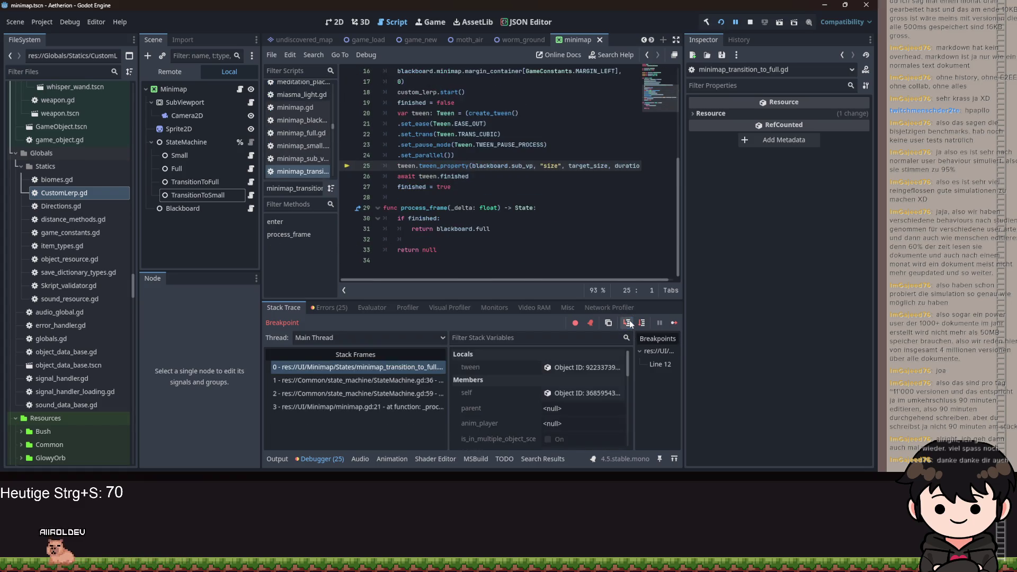
{"action": "left_click", "coordinate": [642, 323]}
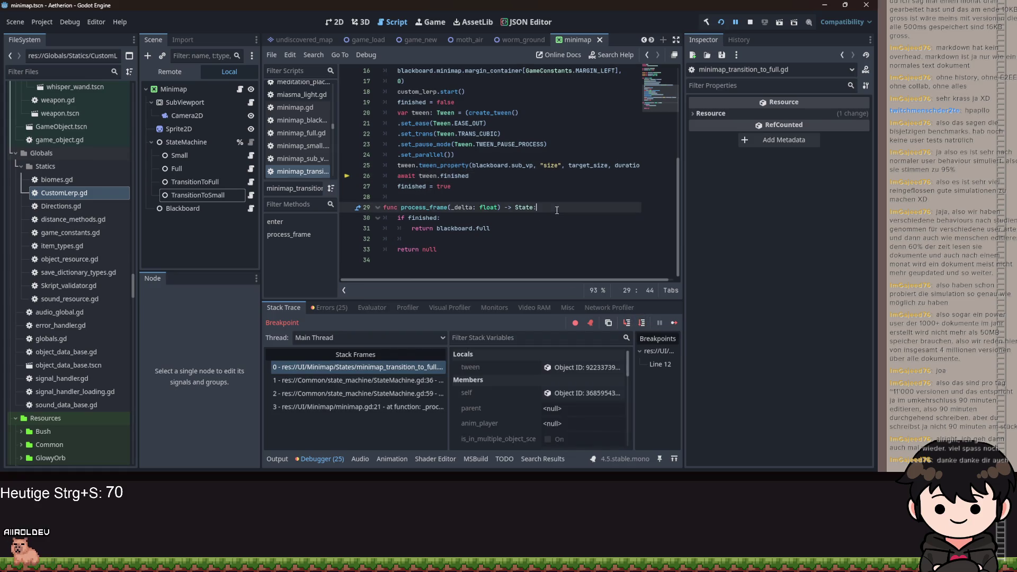
Add process_physics(delta) calling custom_lerp.increase(delta) and returning null
{"action": "left_click", "coordinate": [460, 187]}
{"action": "key", "text": "Return"}
{"action": "key", "text": "Return"}
{"action": "type", "text": "func p"}
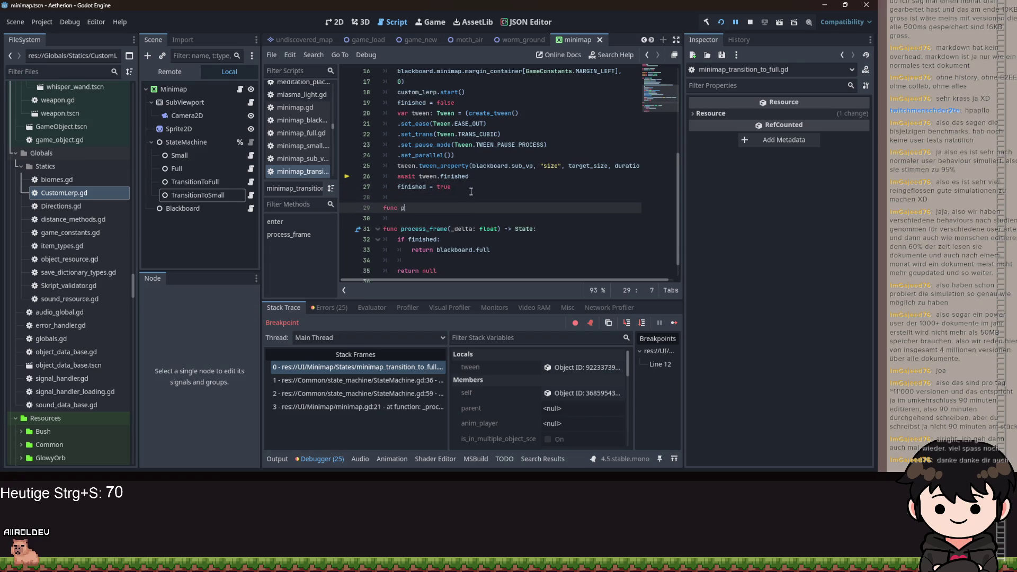
{"action": "type", "text": "roces"}
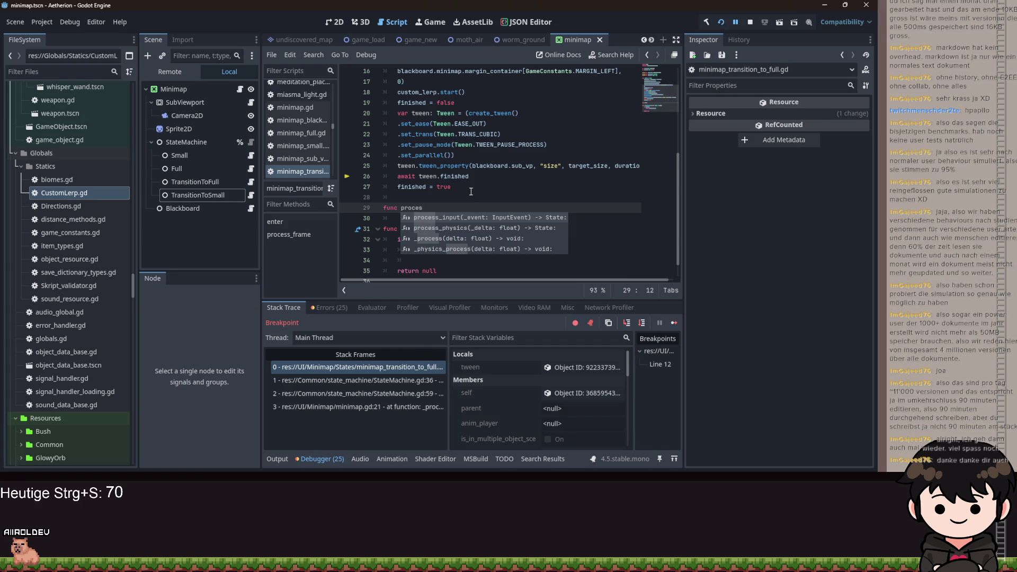
{"action": "key", "text": "Down"}
{"action": "key", "text": "Return"}
{"action": "key", "text": "Return"}
{"action": "type", "text": "ustom_lerp.inc"}
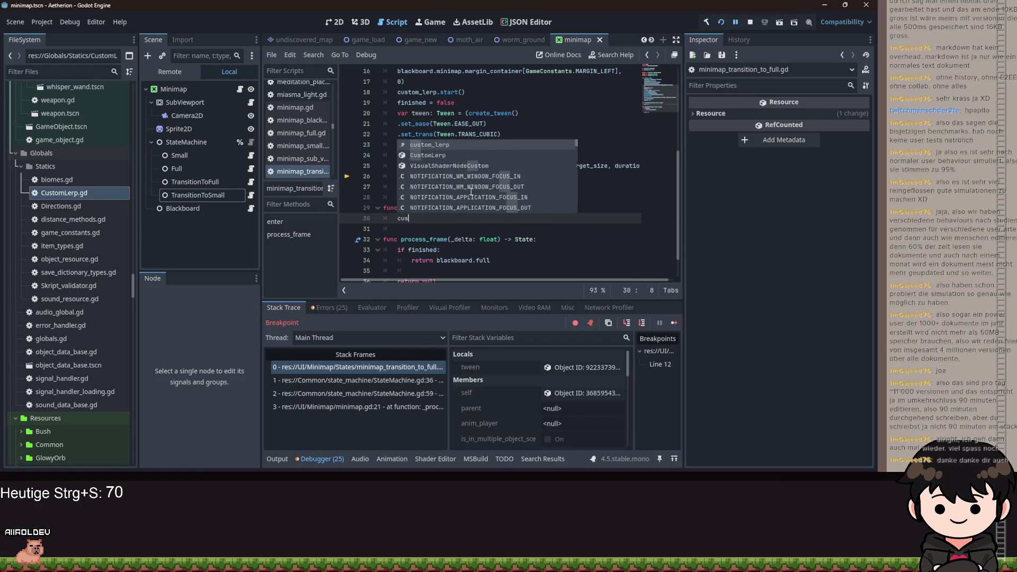
{"action": "key", "text": "Return"}
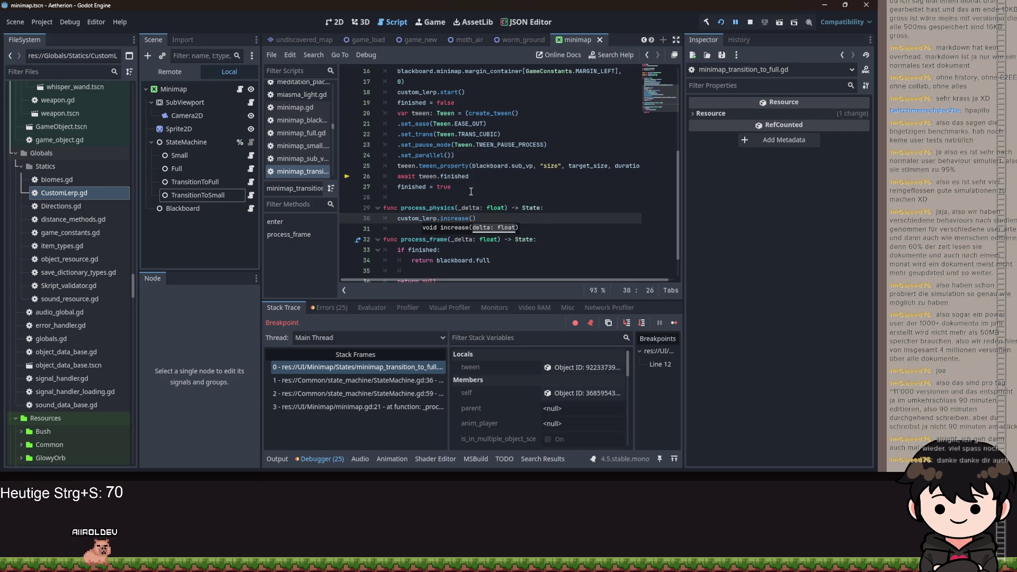
{"action": "type", "text": ")"}
{"action": "key", "text": "Return"}
{"action": "type", "text": "return su"}
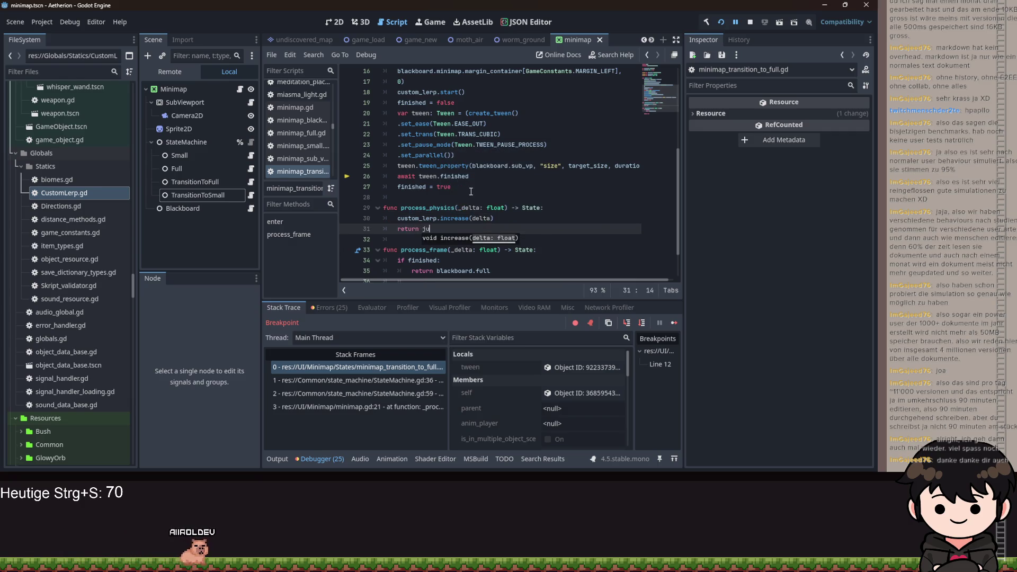
{"action": "key", "text": "BackSpace"}
{"action": "key", "text": "BackSpace"}
{"action": "type", "text": "nuöl"}
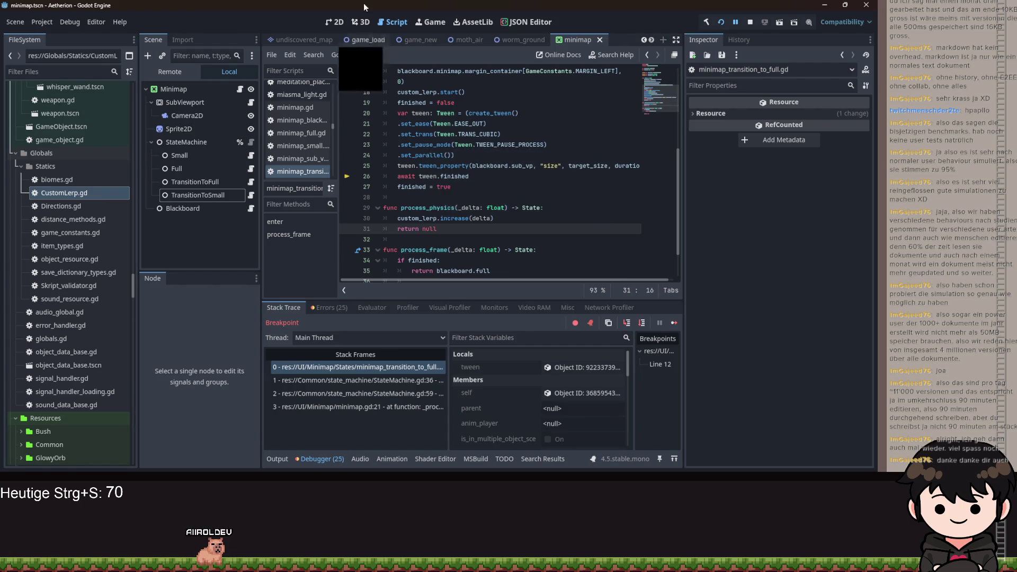
Fix the delta parameter error in the signature, save, and let the game continue
{"action": "scroll", "coordinate": [353, 126], "scroll_direction": "up", "scroll_amount": 3}
{"action": "left_click", "coordinate": [445, 176]}
{"action": "scroll", "coordinate": [445, 180], "scroll_direction": "down", "scroll_amount": 4}
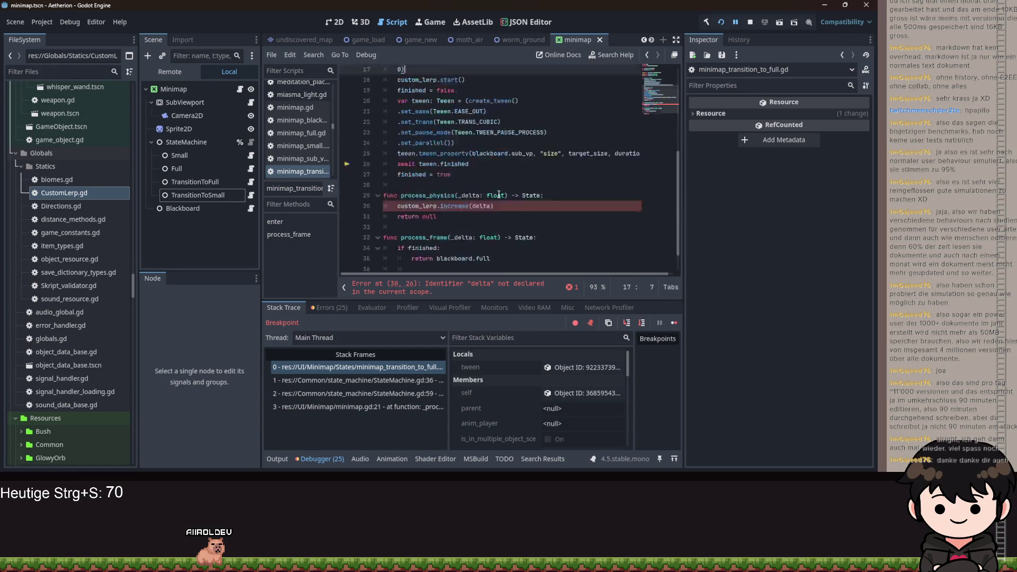
{"action": "left_click", "coordinate": [463, 166]}
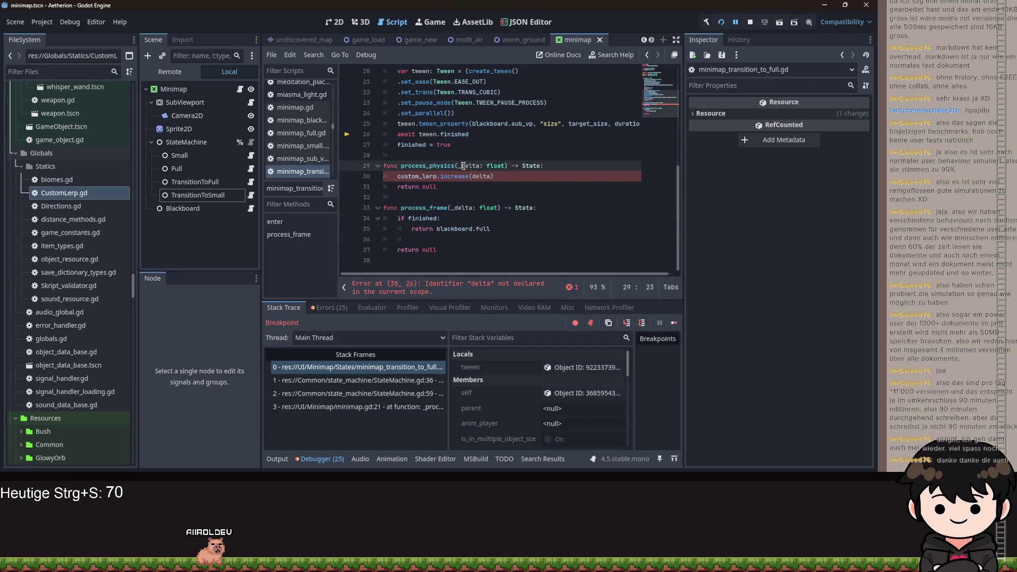
{"action": "left_click", "coordinate": [581, 167]}
{"action": "key", "text": "ctrl+s"}
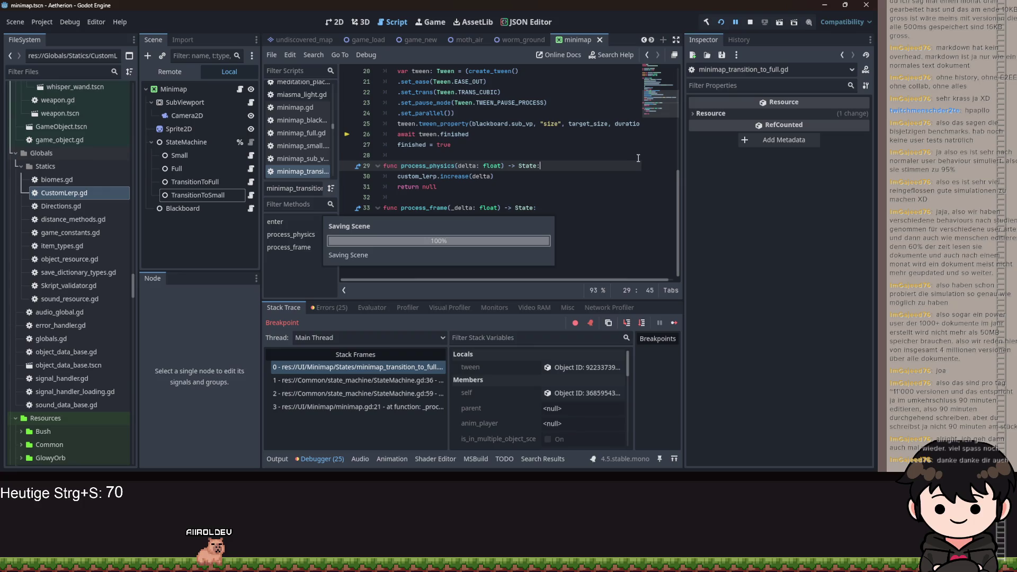
{"action": "left_click", "coordinate": [734, 23]}
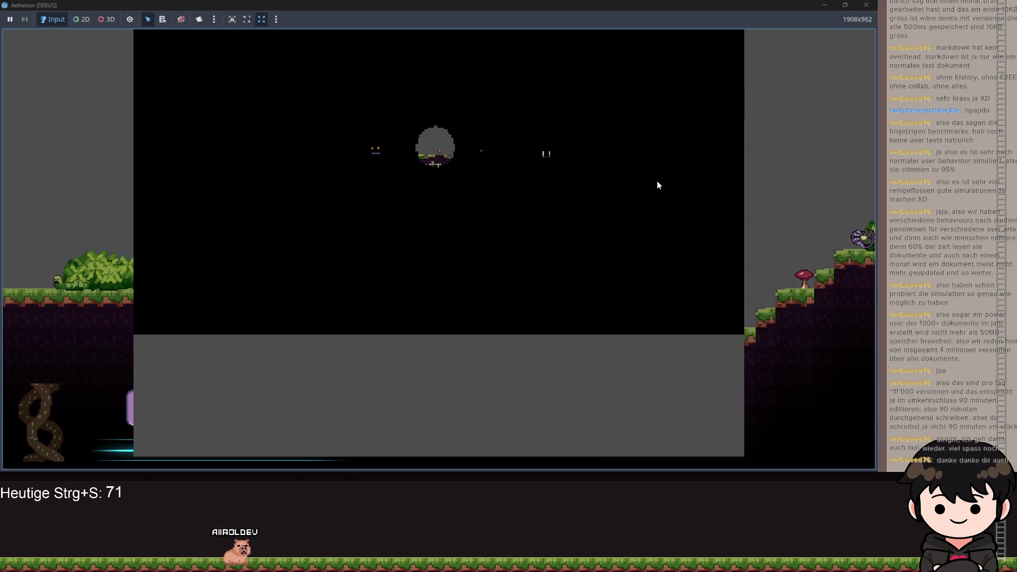
Stop the game with F8 and relaunch the project to rebuild it
{"action": "key", "text": "F8"}
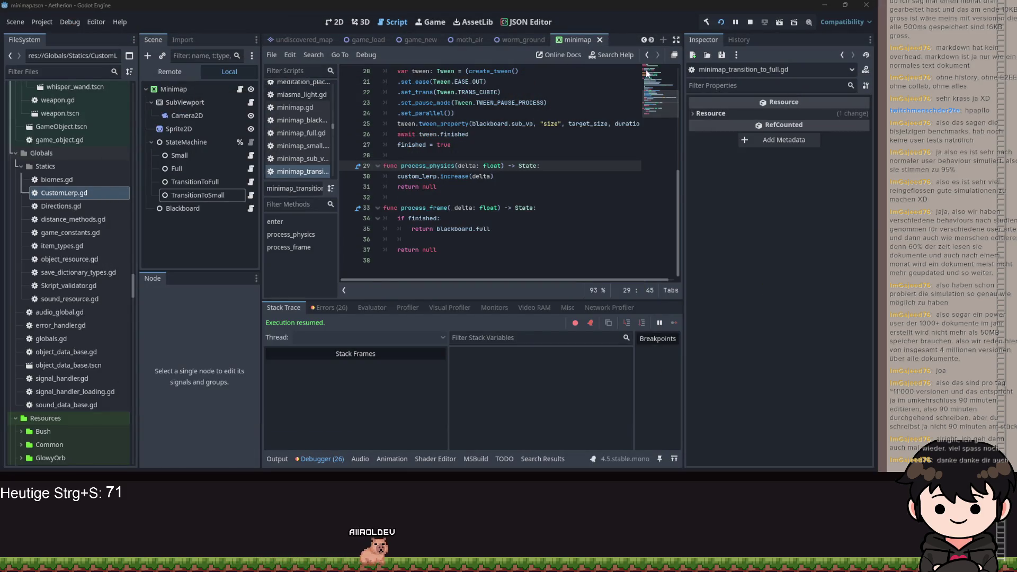
{"action": "left_click", "coordinate": [715, 23]}
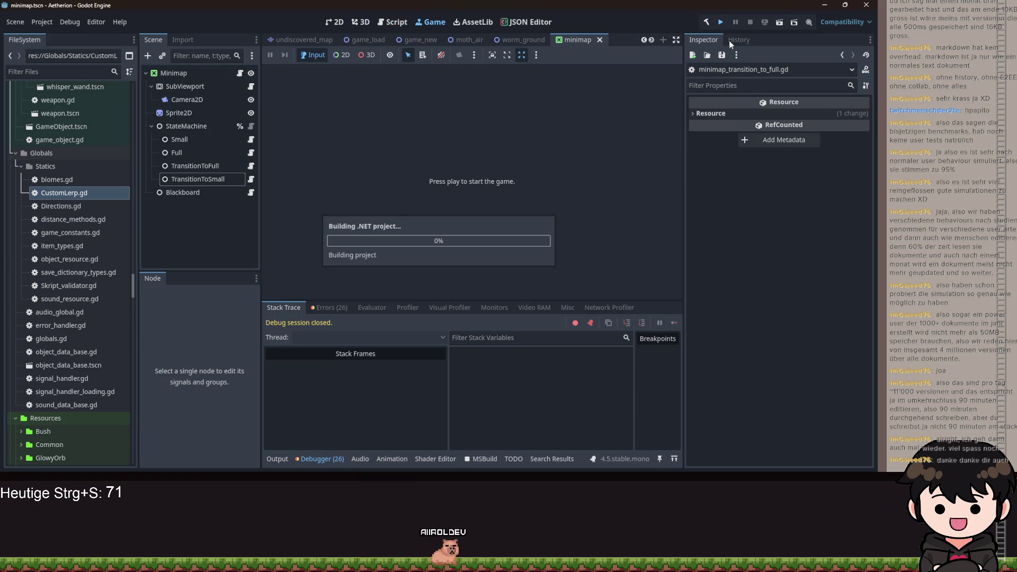
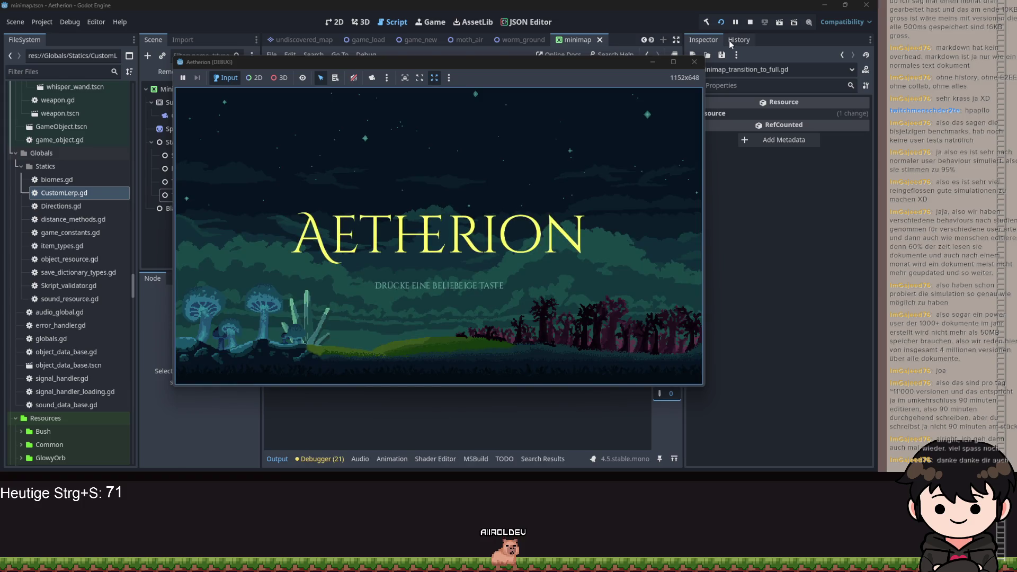
Load Spielstand 1 via Spiel Laden and walk right to trigger the minimap expansion
{"action": "key", "text": "space"}
{"action": "left_click", "coordinate": [431, 259]}
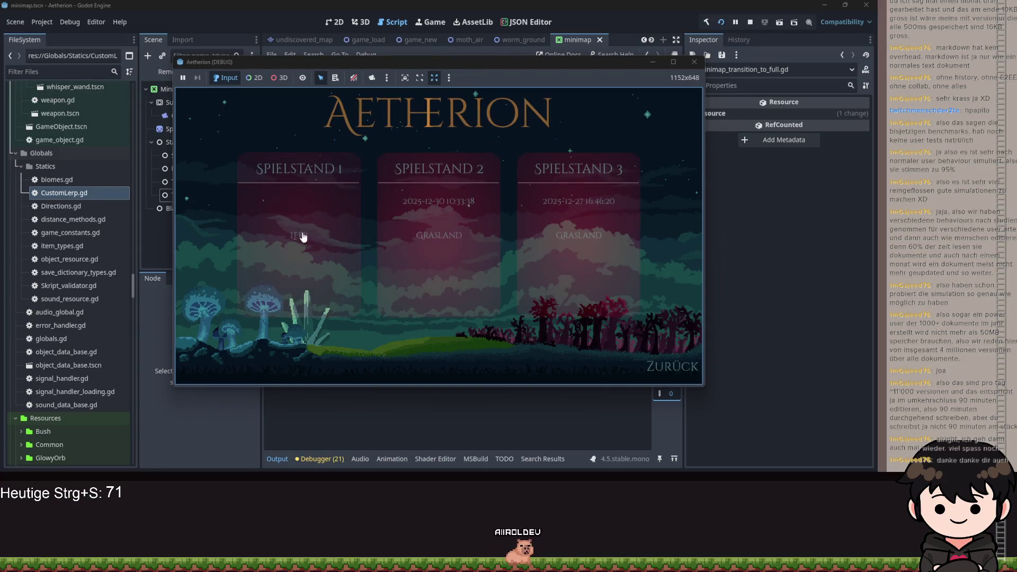
{"action": "left_click", "coordinate": [407, 229]}
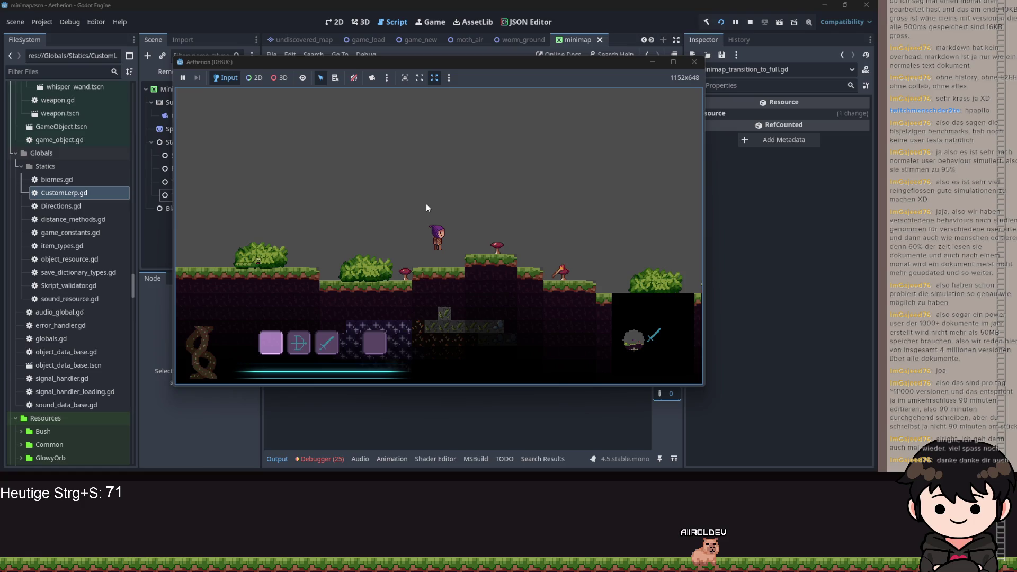
{"action": "key", "text": "d"}
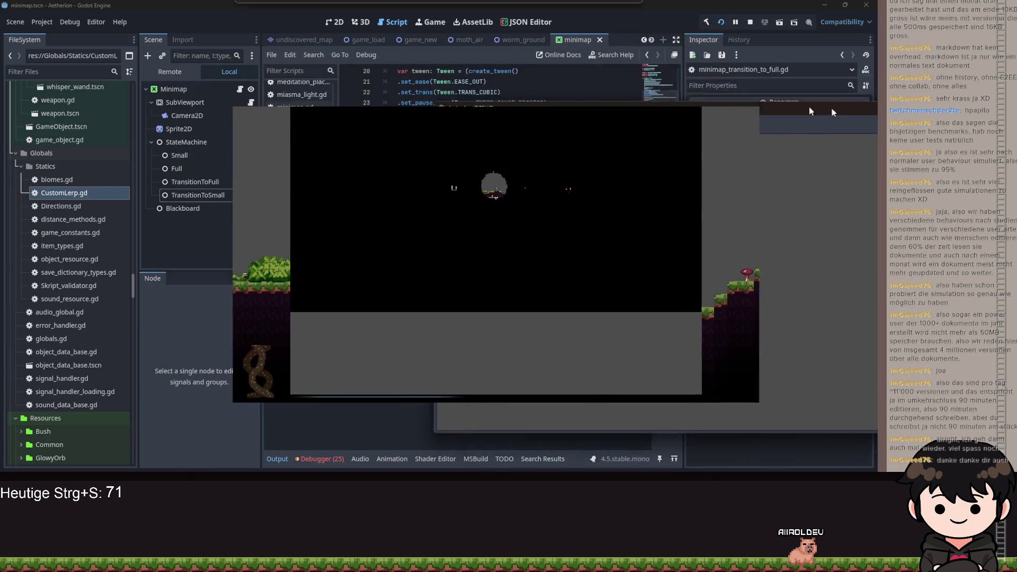
Stop the game and open CustomLerp.gd from the FileSystem dock to read its code
{"action": "key", "text": "F8"}
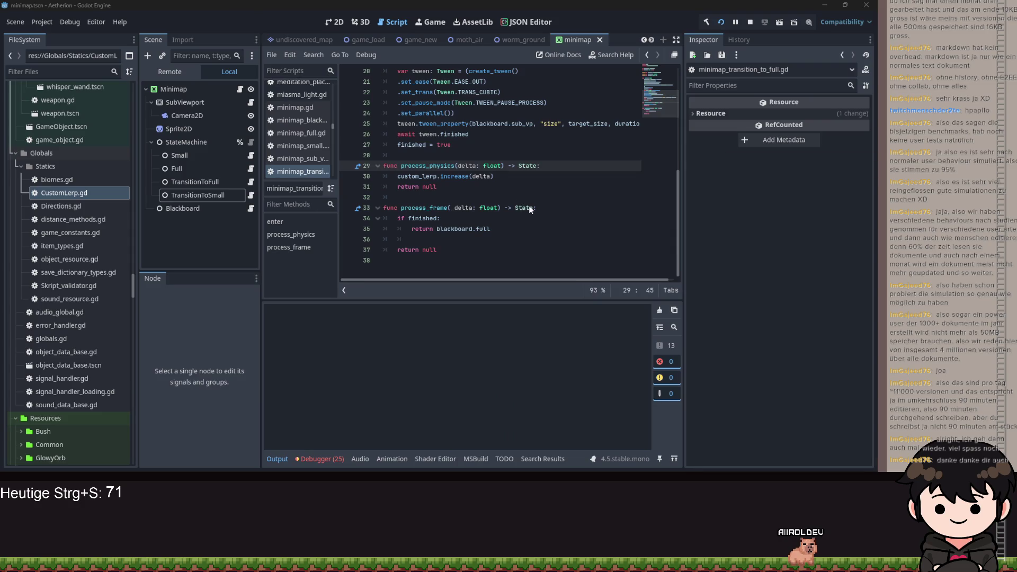
{"action": "scroll", "coordinate": [529, 206], "scroll_direction": "up", "scroll_amount": 5}
{"action": "scroll", "coordinate": [461, 207], "scroll_direction": "up", "scroll_amount": 2}
{"action": "left_click", "coordinate": [444, 217]}
{"action": "key", "text": "Up"}
{"action": "key", "text": "Up"}
{"action": "scroll", "coordinate": [444, 215], "scroll_direction": "down", "scroll_amount": 5}
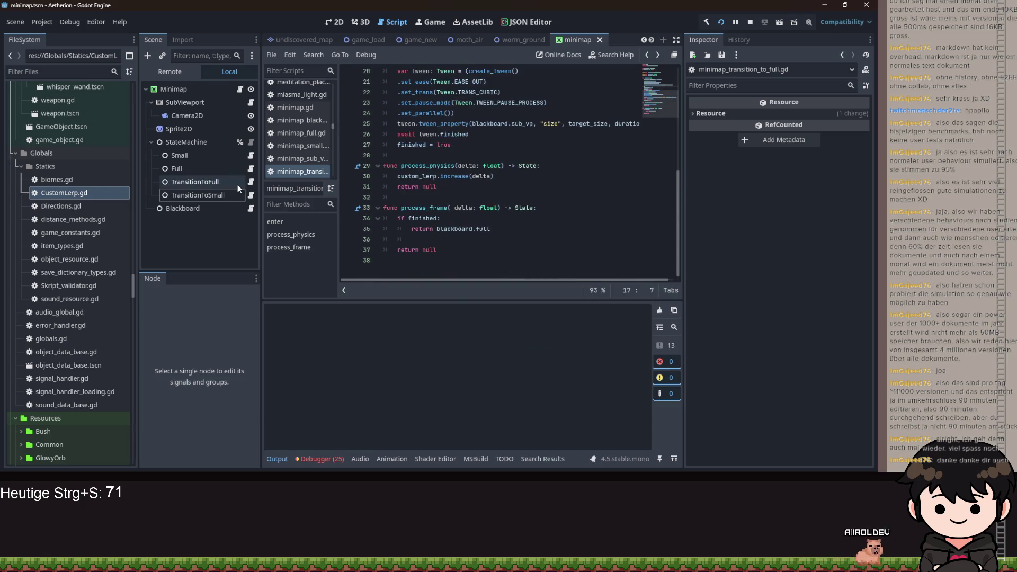
{"action": "double_click", "coordinate": [59, 195]}
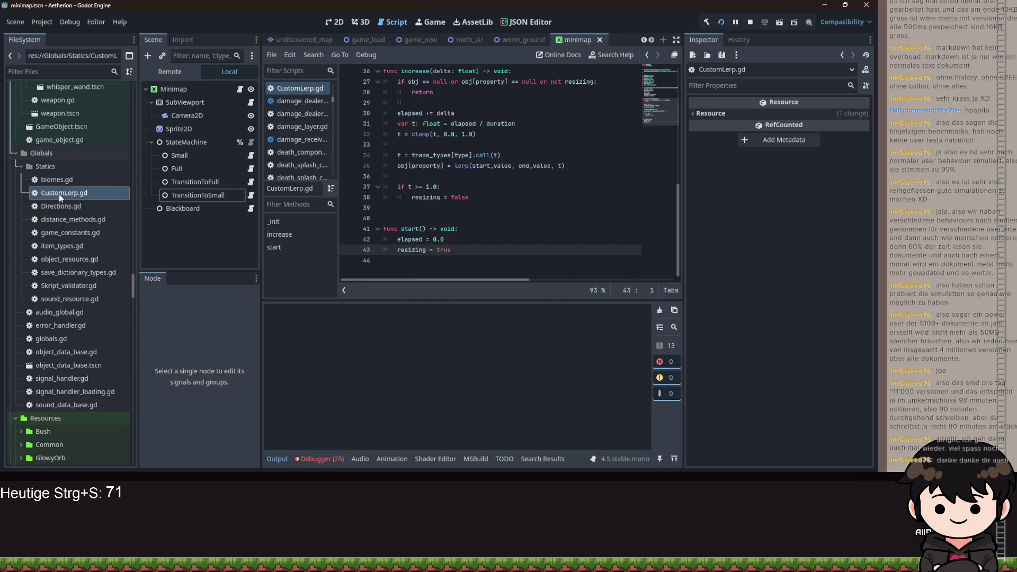
{"action": "scroll", "coordinate": [437, 223], "scroll_direction": "up", "scroll_amount": 1}
{"action": "mouse_move", "coordinate": [481, 201]}
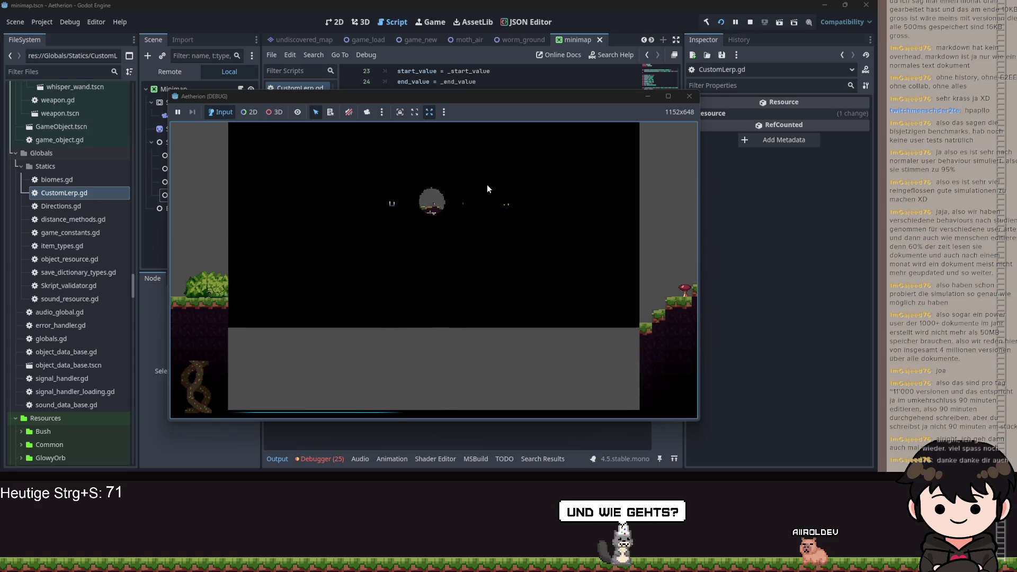
Add a breakpoint on line 30 of CustomLerp.gd and rerun the game until it pauses there
{"action": "mouse_move", "coordinate": [593, 97]}
{"action": "left_mouse_down"}
{"action": "mouse_move", "coordinate": [768, 149]}
{"action": "mouse_move", "coordinate": [976, 128]}
{"action": "left_mouse_up"}
{"action": "key", "text": "alt+Tab"}
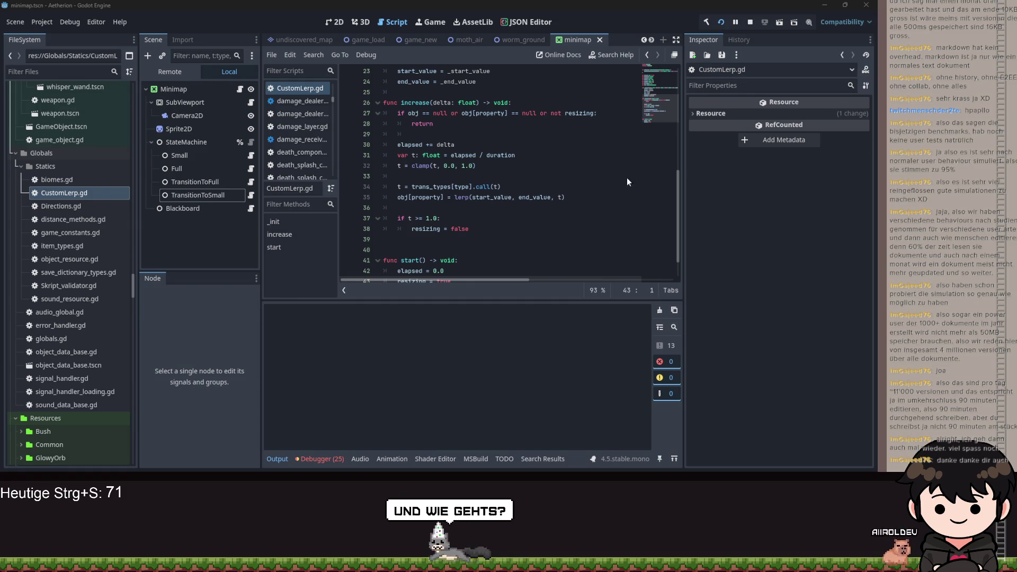
{"action": "left_click", "coordinate": [427, 176]}
{"action": "scroll", "coordinate": [398, 169], "scroll_direction": "up", "scroll_amount": 2}
{"action": "left_click", "coordinate": [347, 207]}
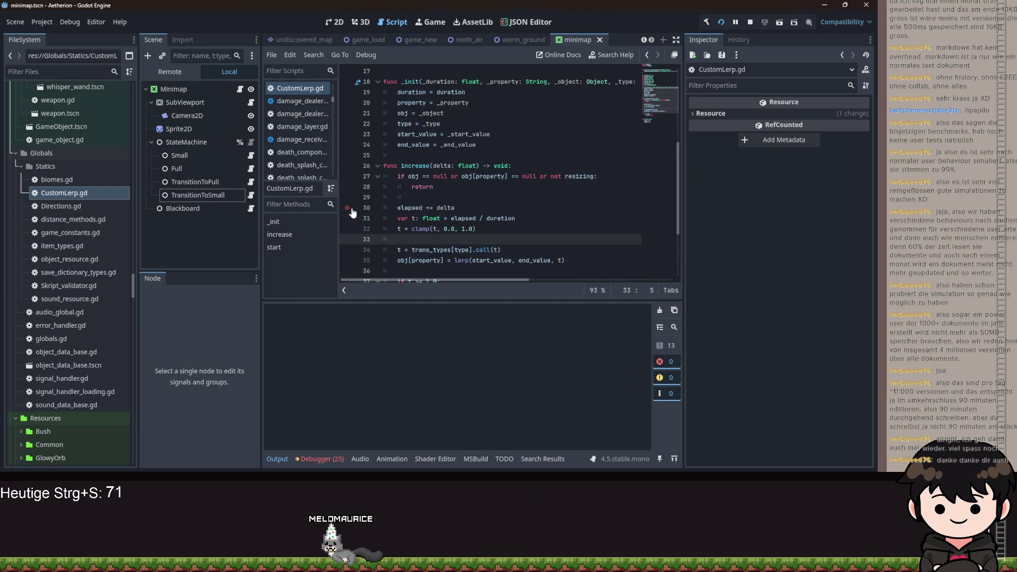
{"action": "key", "text": "alt+Tab"}
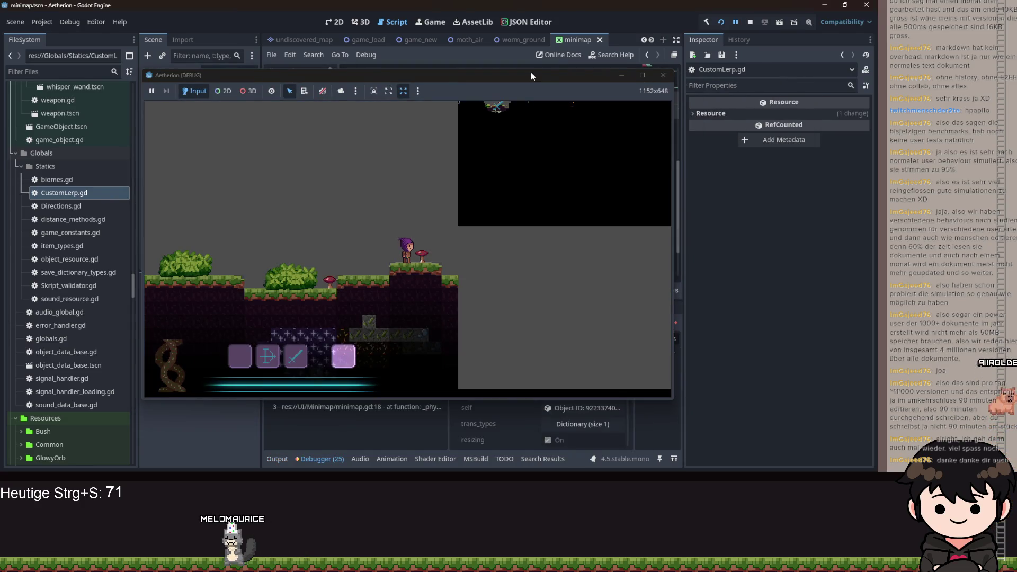
{"action": "key", "text": "alt+Tab"}
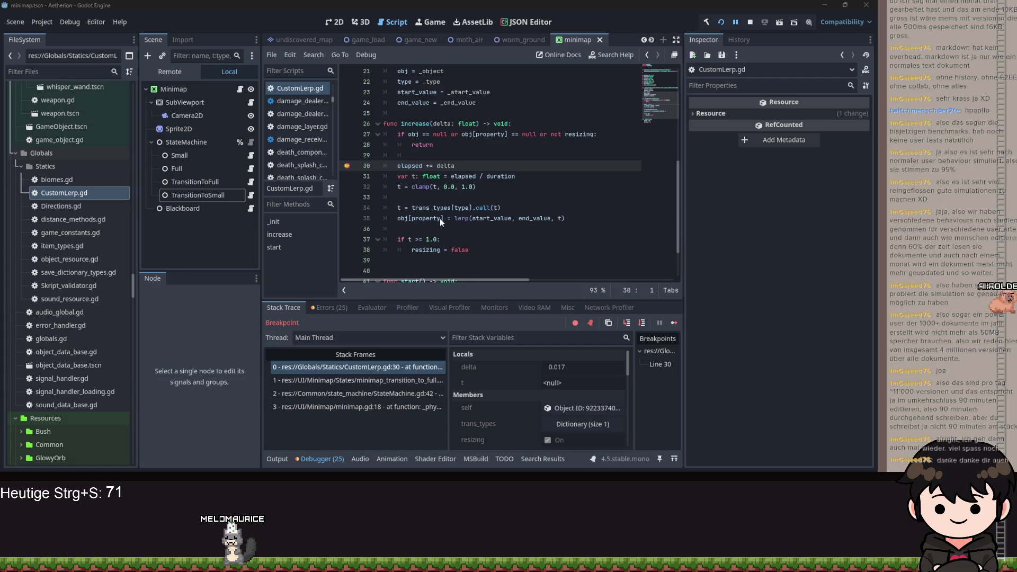
Look through the TransitionToSmall and transition-to-full state scripts while paused
{"action": "left_click", "coordinate": [538, 166]}
{"action": "scroll", "coordinate": [546, 177], "scroll_direction": "down", "scroll_amount": 2}
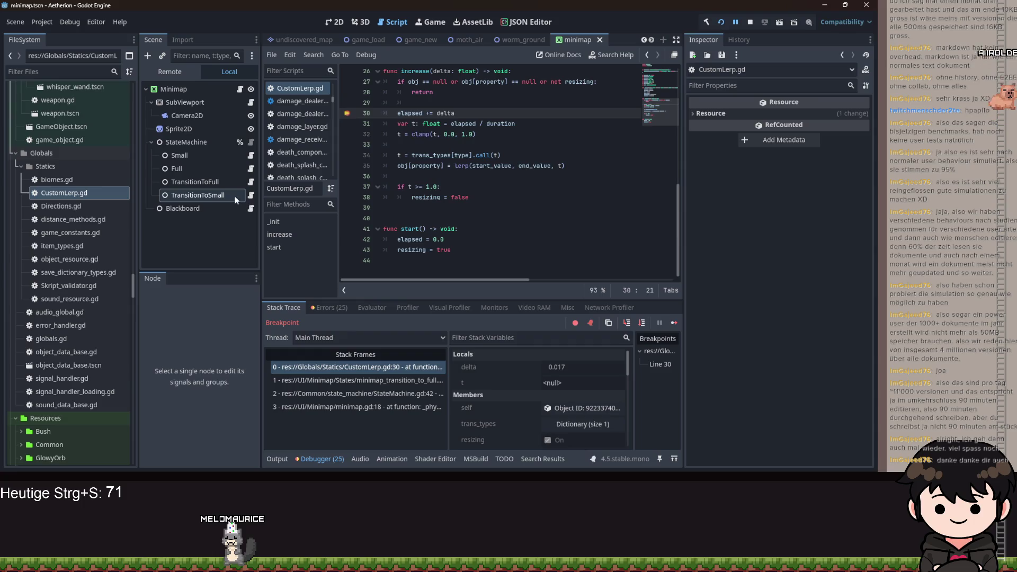
{"action": "left_click", "coordinate": [251, 195]}
{"action": "left_click", "coordinate": [467, 239]}
{"action": "scroll", "coordinate": [496, 263], "scroll_direction": "down", "scroll_amount": 5}
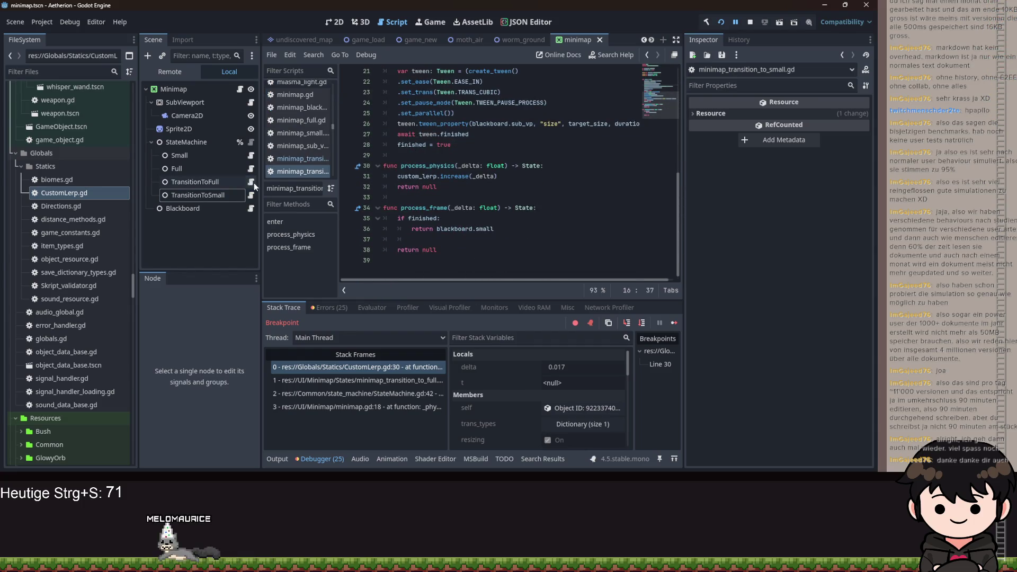
{"action": "left_click", "coordinate": [300, 159]}
{"action": "scroll", "coordinate": [442, 254], "scroll_direction": "up", "scroll_amount": 3}
{"action": "scroll", "coordinate": [443, 254], "scroll_direction": "up", "scroll_amount": 2}
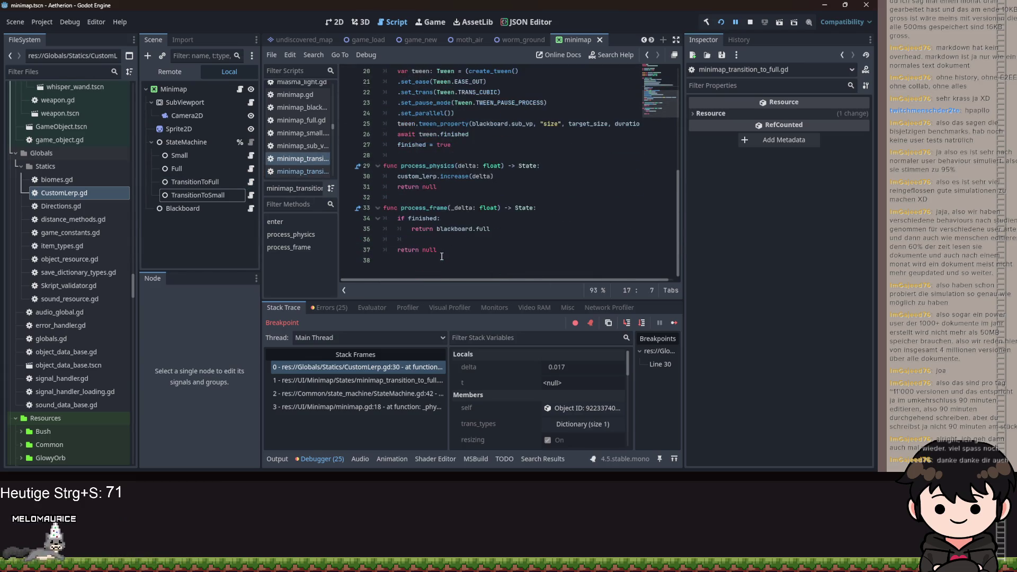
{"action": "scroll", "coordinate": [442, 250], "scroll_direction": "down", "scroll_amount": 5}
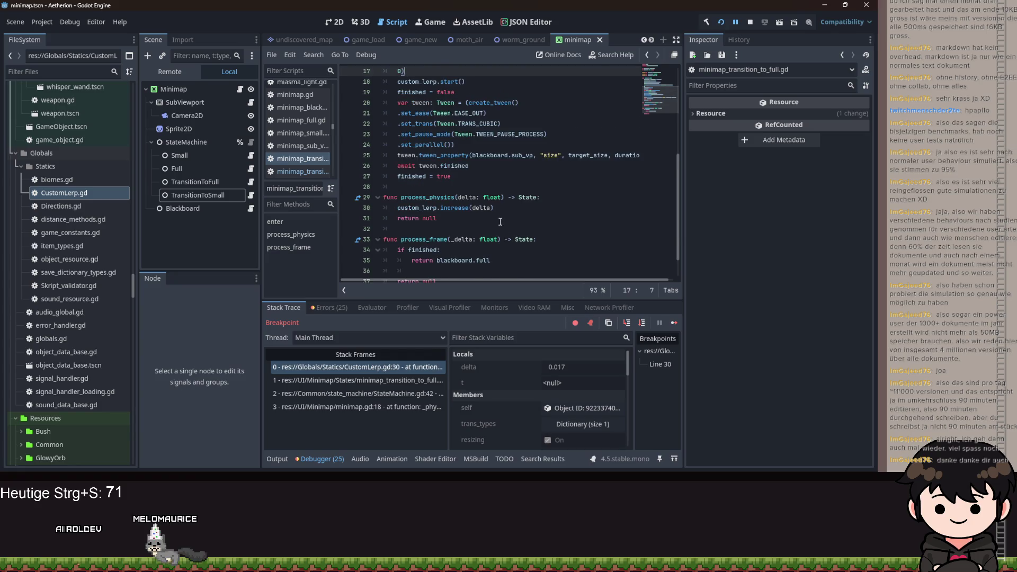
{"action": "scroll", "coordinate": [503, 228], "scroll_direction": "up", "scroll_amount": 2}
{"action": "scroll", "coordinate": [500, 226], "scroll_direction": "down", "scroll_amount": 2}
Check the StateMachine and transition-to-full stack frames, then step to line 34 where t is 1.0
{"action": "left_click", "coordinate": [382, 392]}
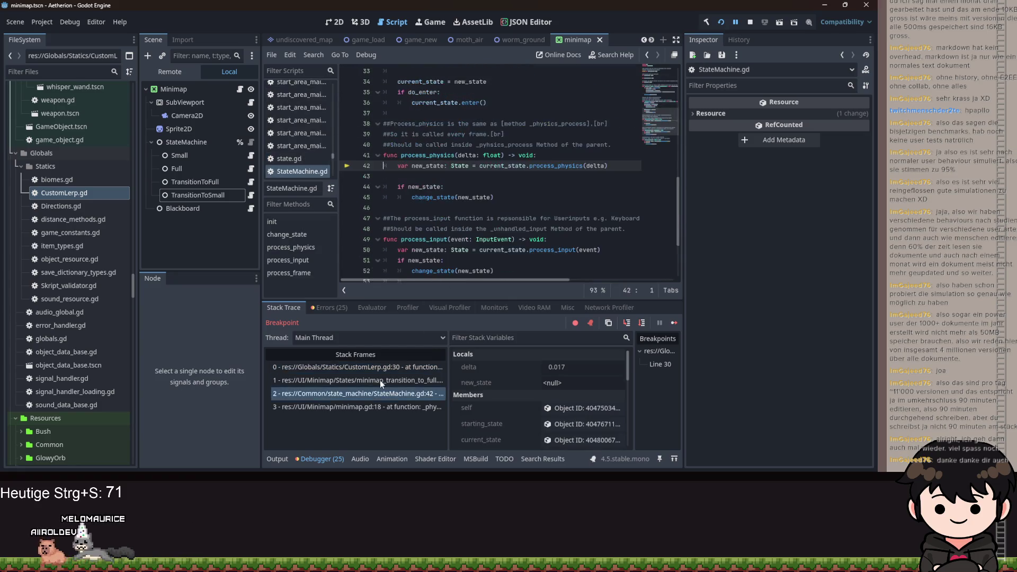
{"action": "left_click", "coordinate": [380, 380]}
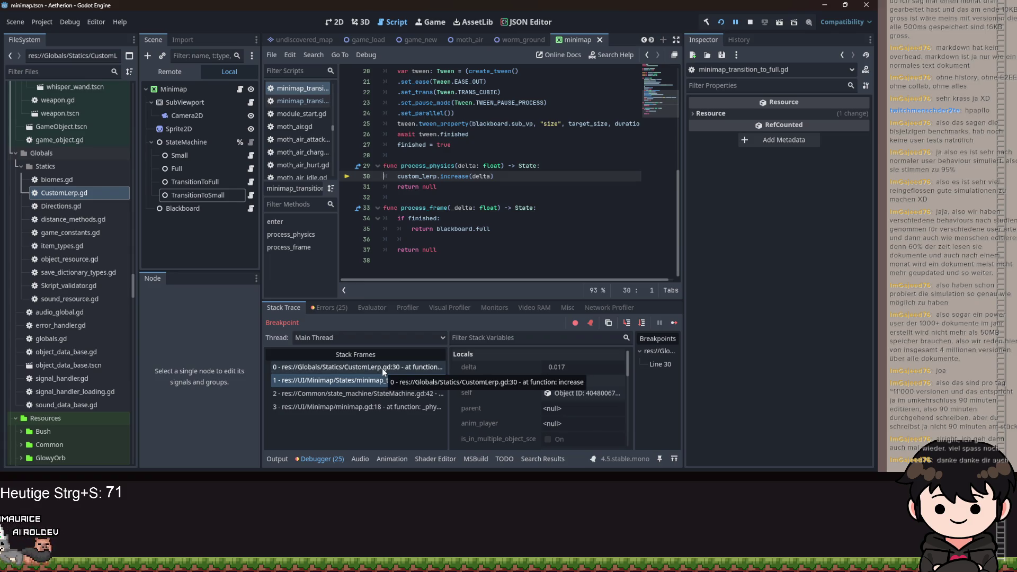
{"action": "left_click", "coordinate": [382, 368]}
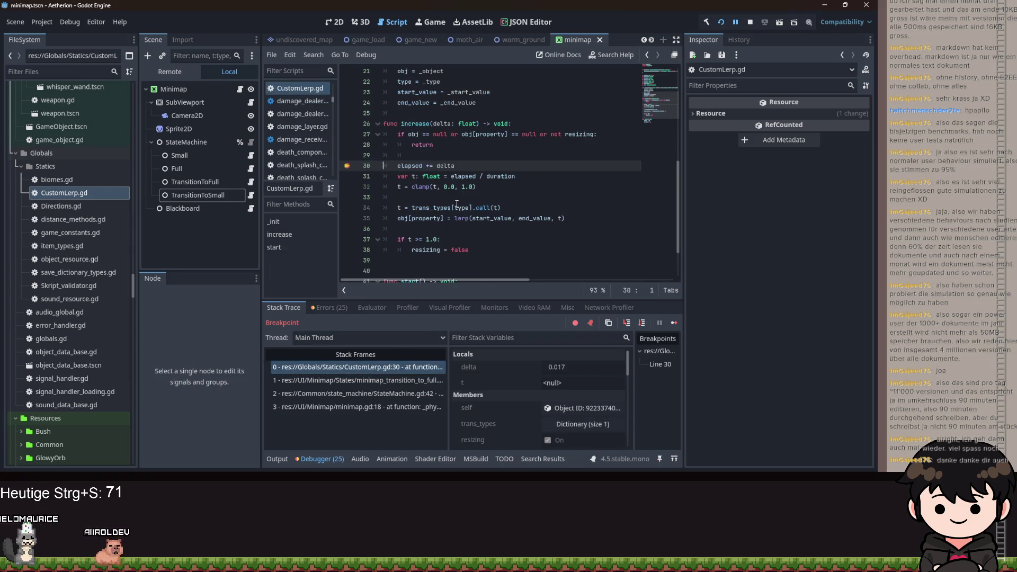
{"action": "mouse_move", "coordinate": [416, 166]}
{"action": "left_click", "coordinate": [628, 323]}
{"action": "left_click", "coordinate": [628, 323]}
{"action": "left_click", "coordinate": [627, 323]}
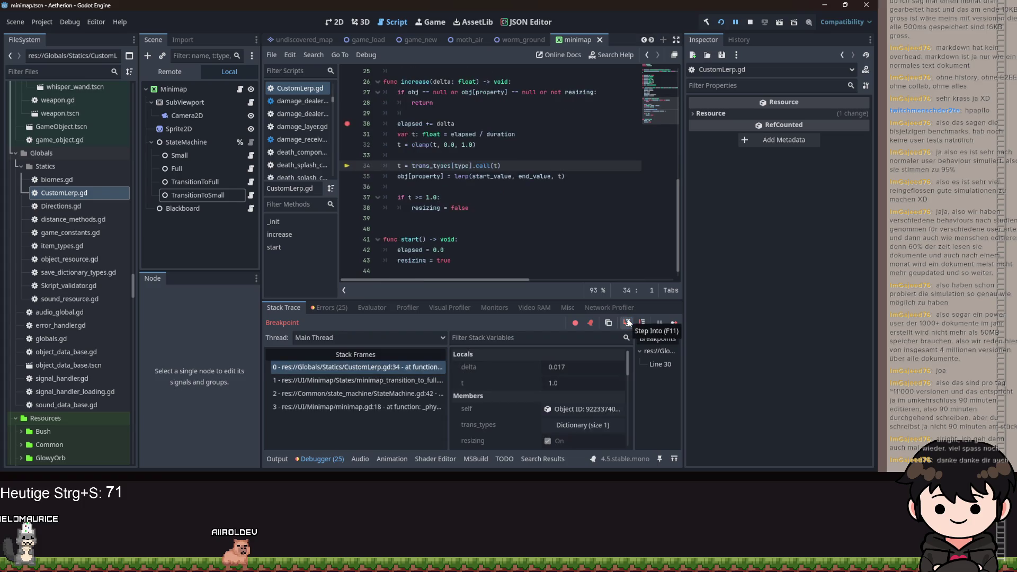
Scroll through CustomLerp.gd's code around the paused line
{"action": "scroll", "coordinate": [480, 214], "scroll_direction": "up", "scroll_amount": 1}
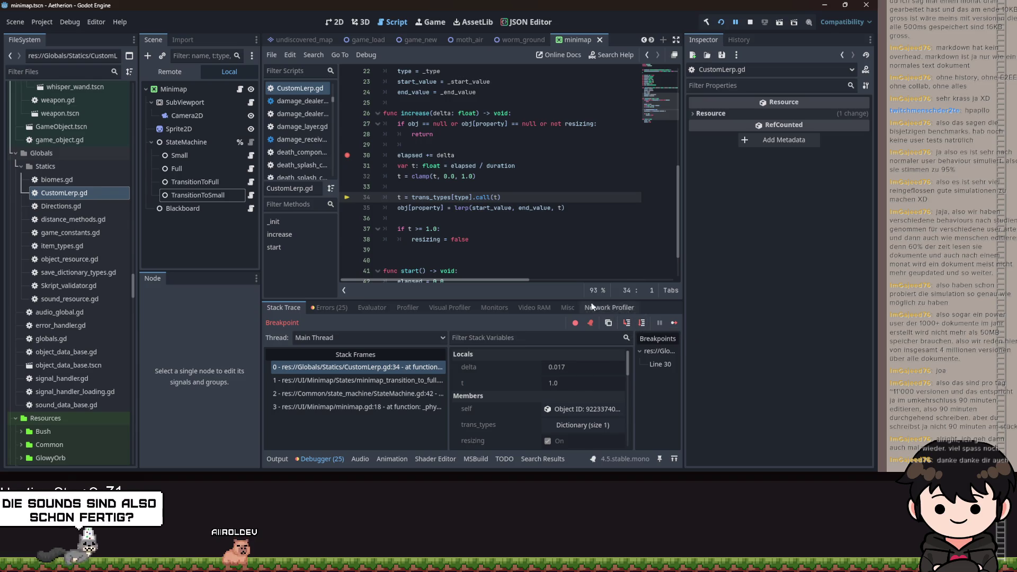
{"action": "scroll", "coordinate": [545, 402], "scroll_direction": "down", "scroll_amount": 3}
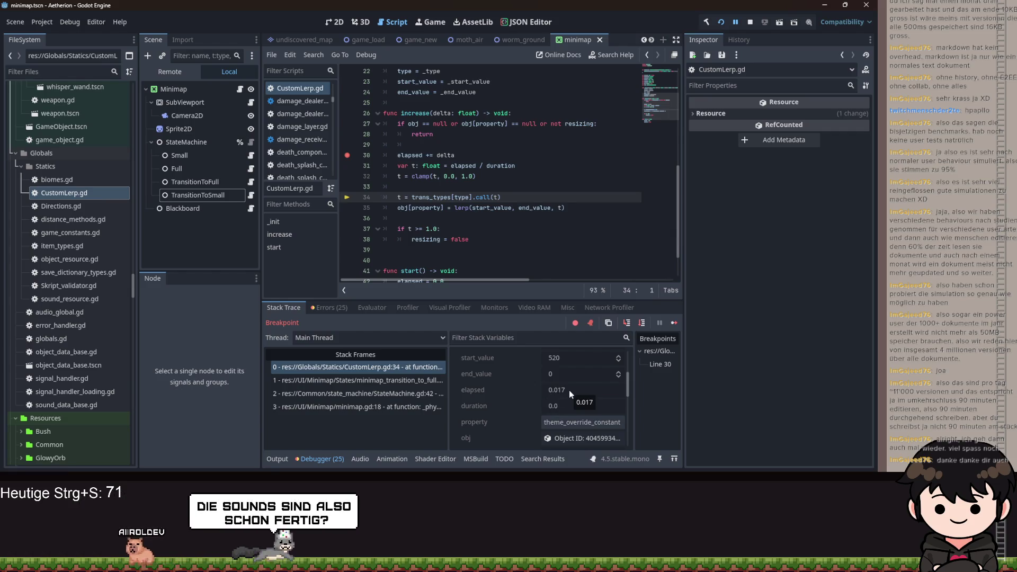
{"action": "scroll", "coordinate": [499, 215], "scroll_direction": "up", "scroll_amount": 4}
{"action": "scroll", "coordinate": [499, 215], "scroll_direction": "up", "scroll_amount": 3}
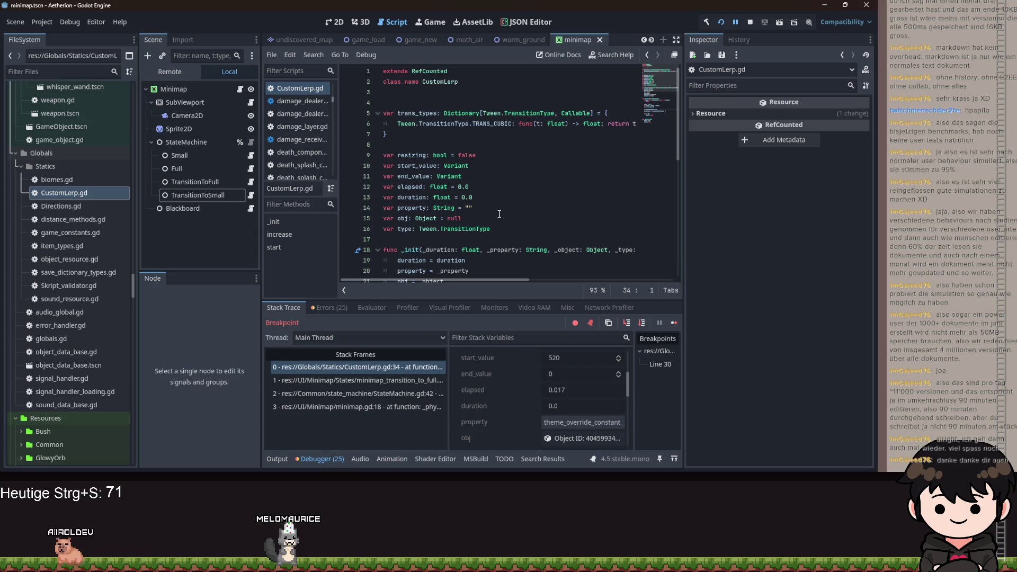
{"action": "scroll", "coordinate": [508, 222], "scroll_direction": "down", "scroll_amount": 3}
{"action": "scroll", "coordinate": [532, 408], "scroll_direction": "down", "scroll_amount": 3}
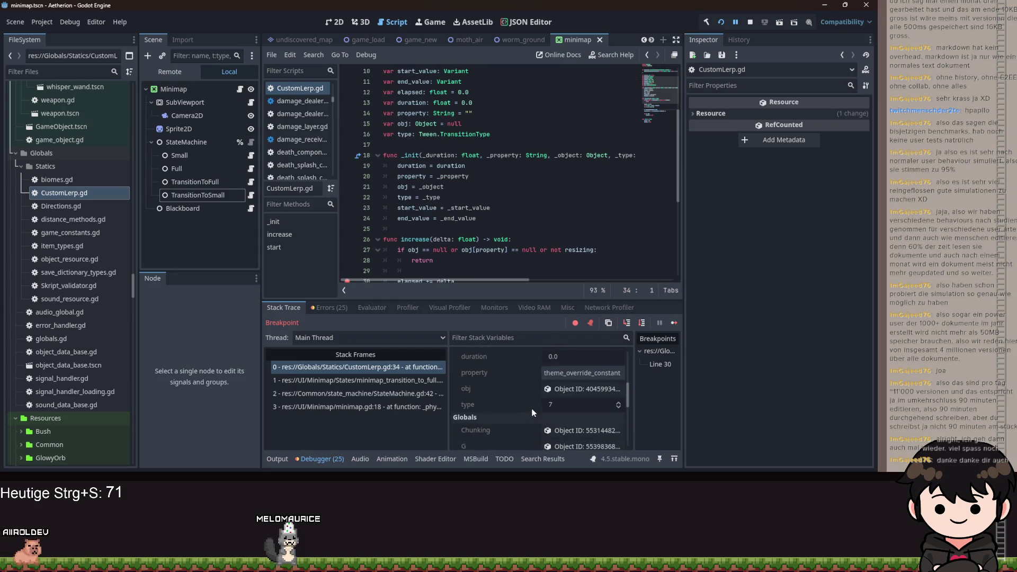
Inspect custom_lerp in the transition-to-full frame: start 520, end 0, elapsed 0.017, duration 0.0
{"action": "left_click", "coordinate": [251, 182]}
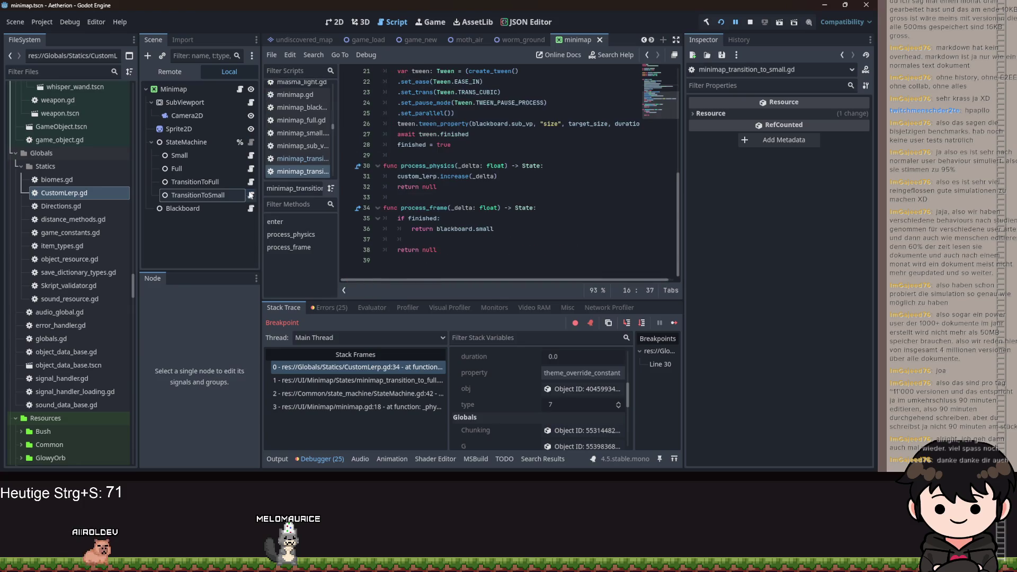
{"action": "scroll", "coordinate": [532, 197], "scroll_direction": "up", "scroll_amount": 2}
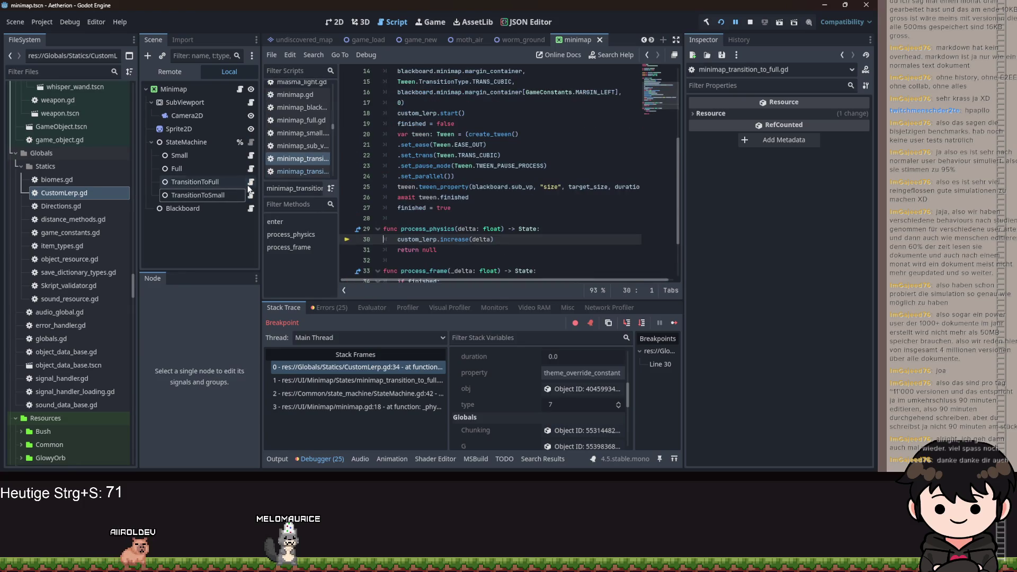
{"action": "scroll", "coordinate": [467, 217], "scroll_direction": "up", "scroll_amount": 3}
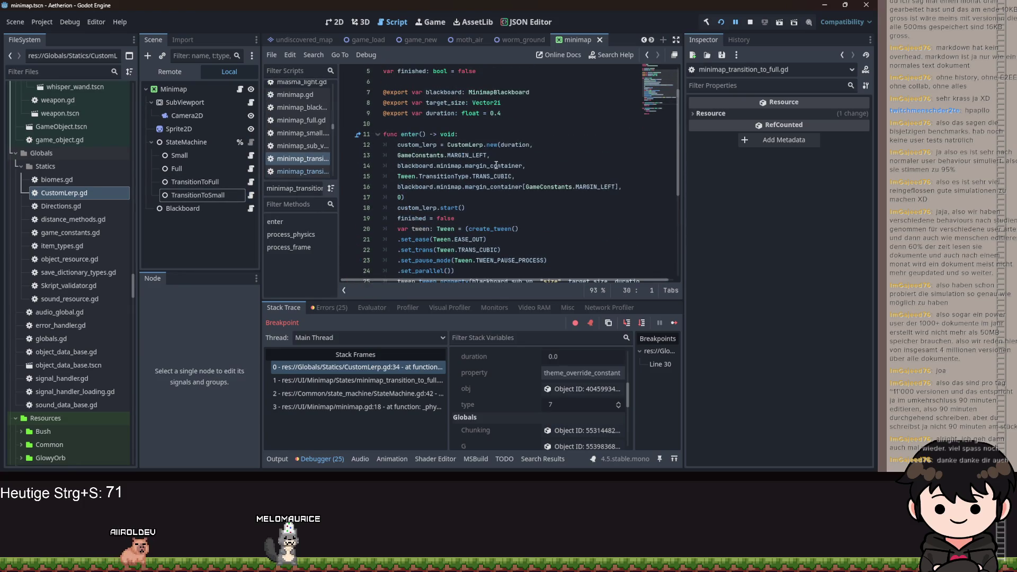
{"action": "scroll", "coordinate": [496, 280], "scroll_direction": "right", "scroll_amount": 1}
{"action": "scroll", "coordinate": [495, 277], "scroll_direction": "left", "scroll_amount": 1}
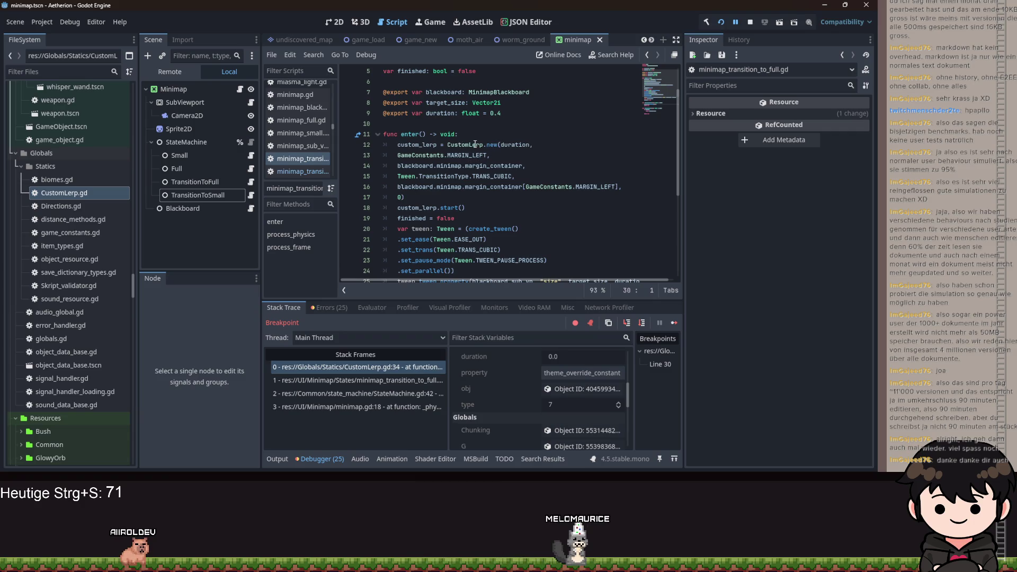
{"action": "mouse_move", "coordinate": [479, 144]}
{"action": "scroll", "coordinate": [532, 384], "scroll_direction": "down", "scroll_amount": 10}
{"action": "scroll", "coordinate": [563, 407], "scroll_direction": "up", "scroll_amount": 10}
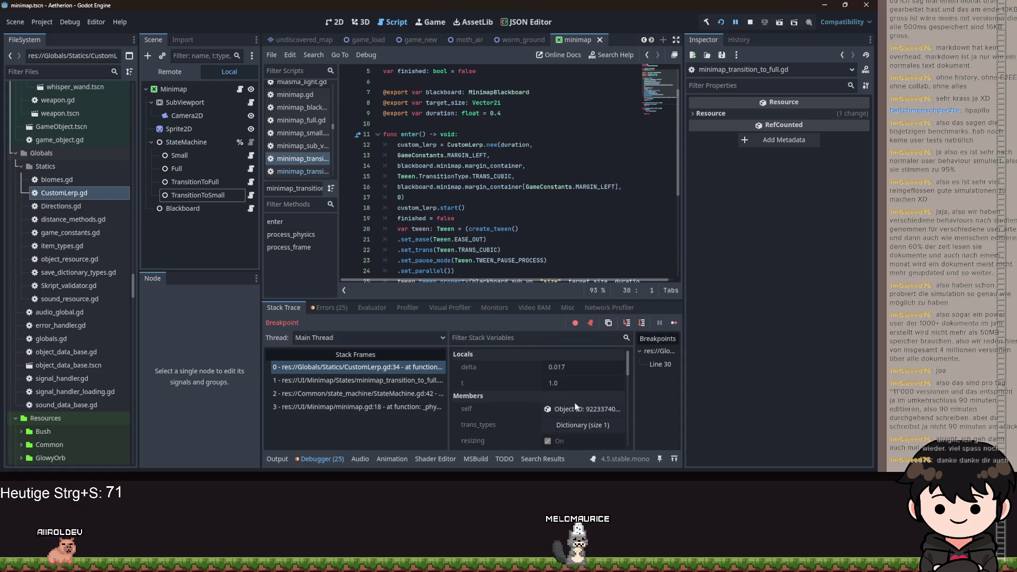
{"action": "scroll", "coordinate": [574, 403], "scroll_direction": "down", "scroll_amount": 5}
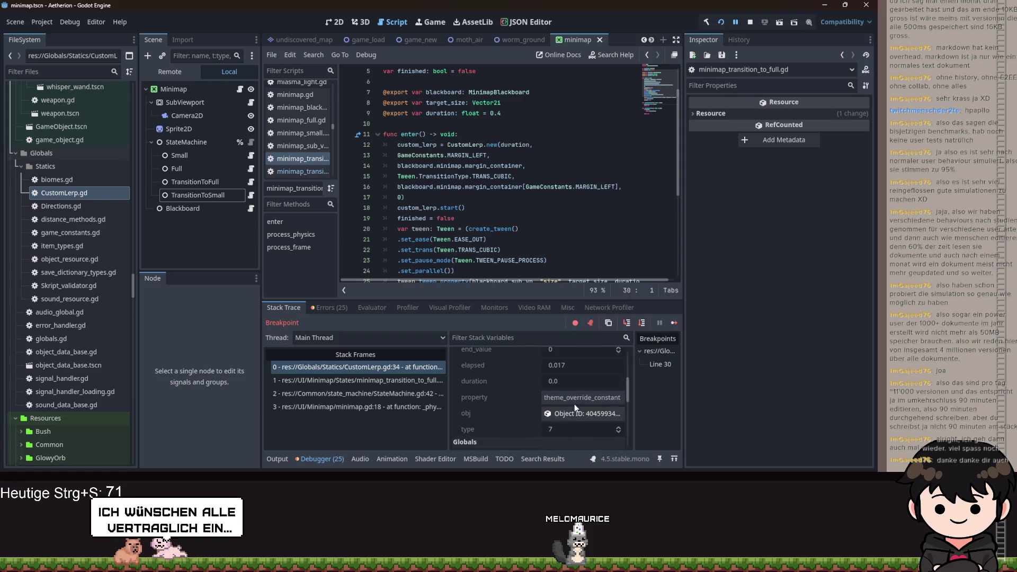
{"action": "left_click", "coordinate": [364, 380]}
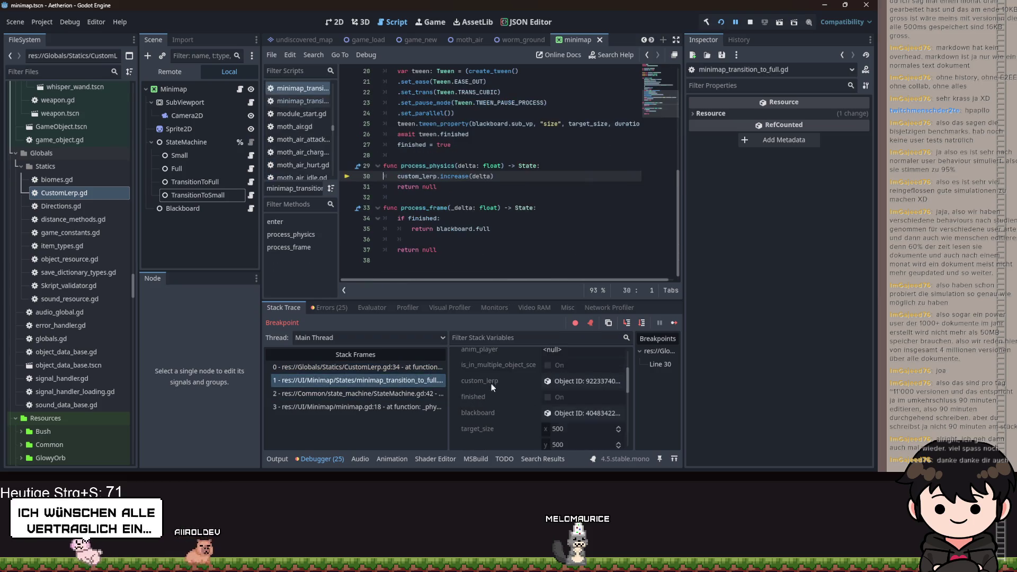
{"action": "left_click", "coordinate": [575, 381]}
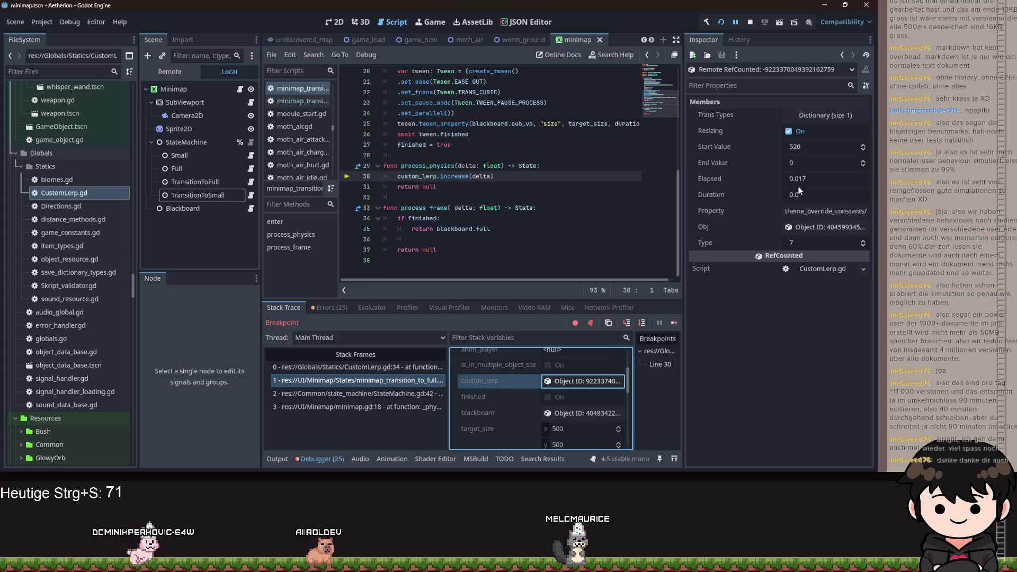
Continue past the breakpoint with F12 so Aetherion runs again
{"action": "scroll", "coordinate": [477, 169], "scroll_direction": "up", "scroll_amount": 5}
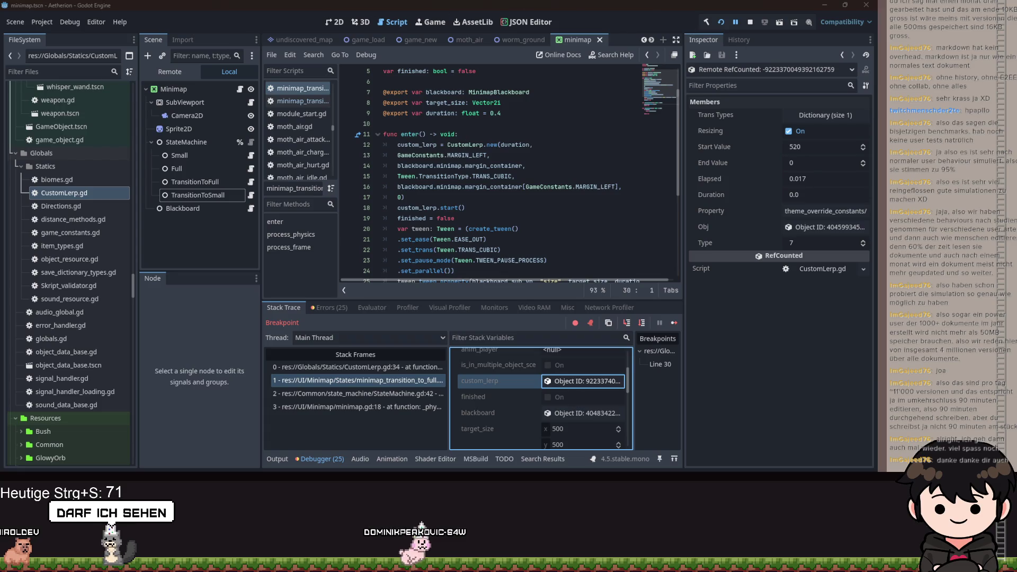
{"action": "key", "text": "F12"}
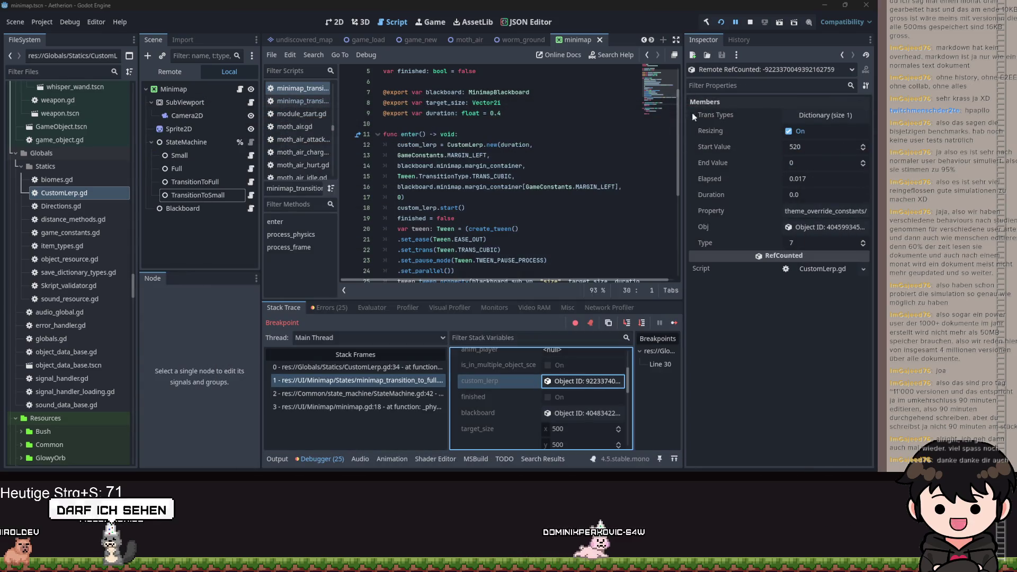
{"action": "key", "text": "F12"}
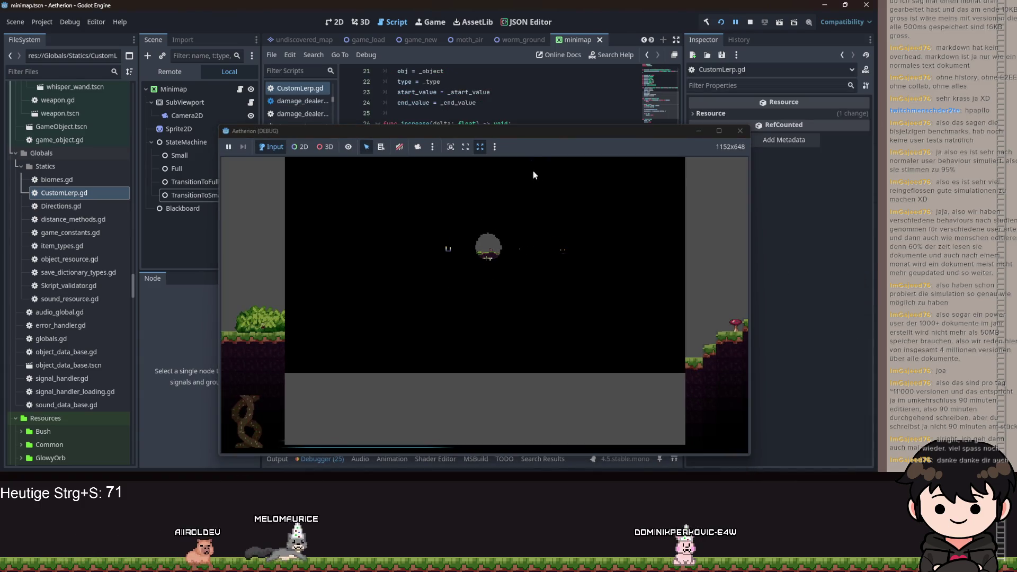
Reposition the game window, bring up the pause menu, and maximize the debug window
{"action": "left_click_drag", "start_coordinate": [602, 136], "coordinate": [1016, 141]}
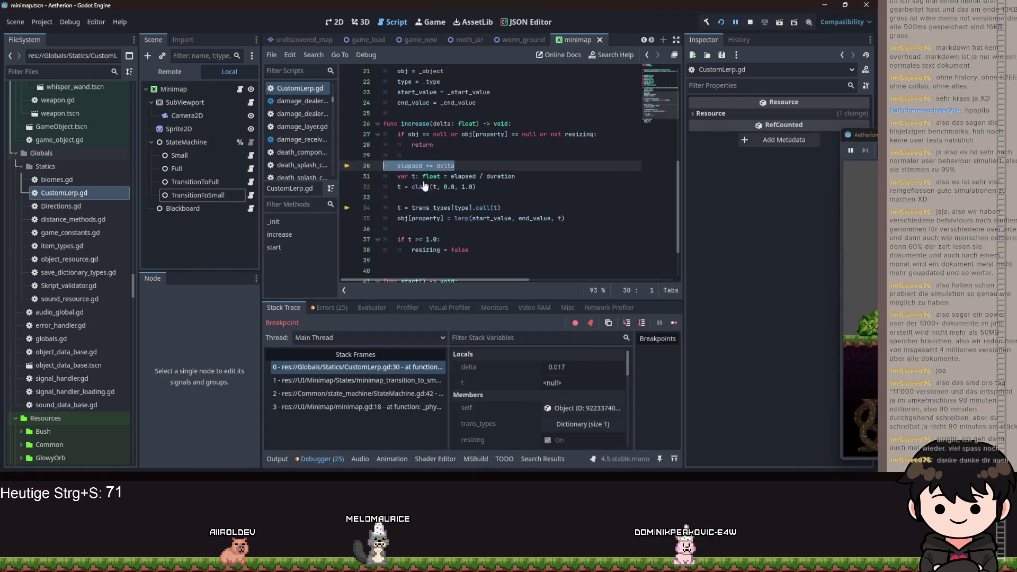
{"action": "mouse_move", "coordinate": [861, 134]}
{"action": "left_mouse_down"}
{"action": "mouse_move", "coordinate": [440, 127]}
{"action": "mouse_move", "coordinate": [509, 109]}
{"action": "left_mouse_up"}
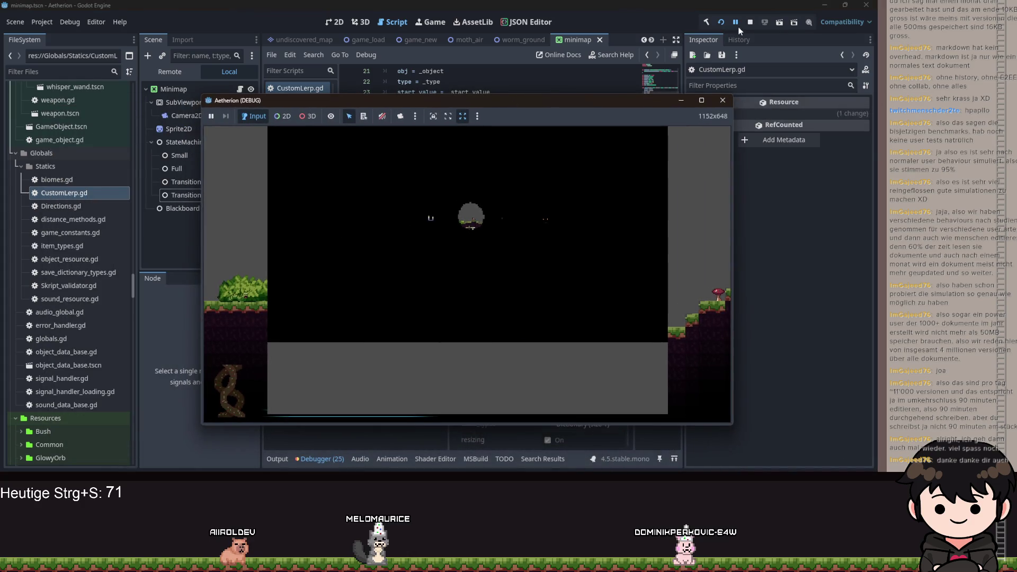
{"action": "key", "text": "Escape"}
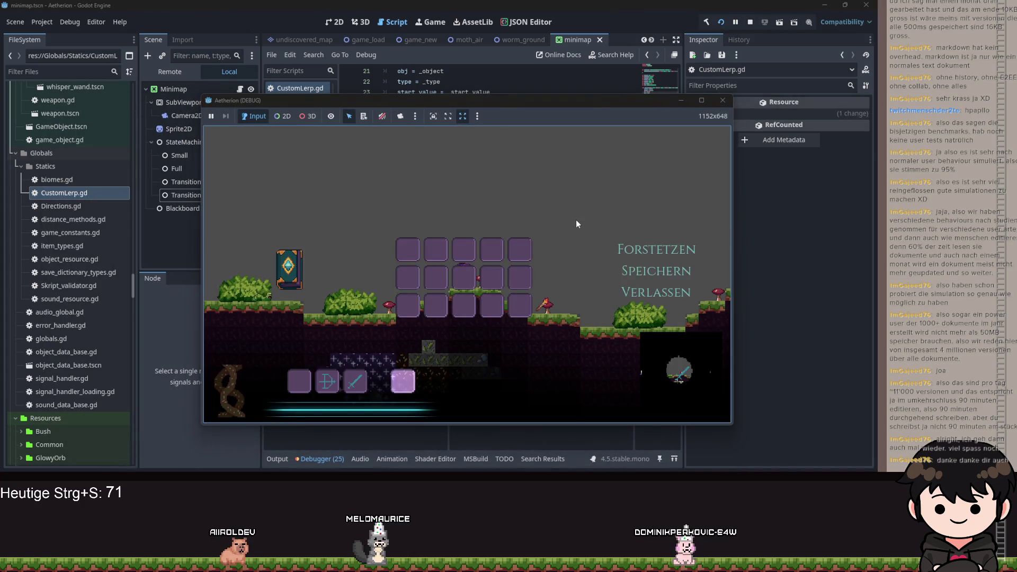
{"action": "left_click", "coordinate": [702, 101]}
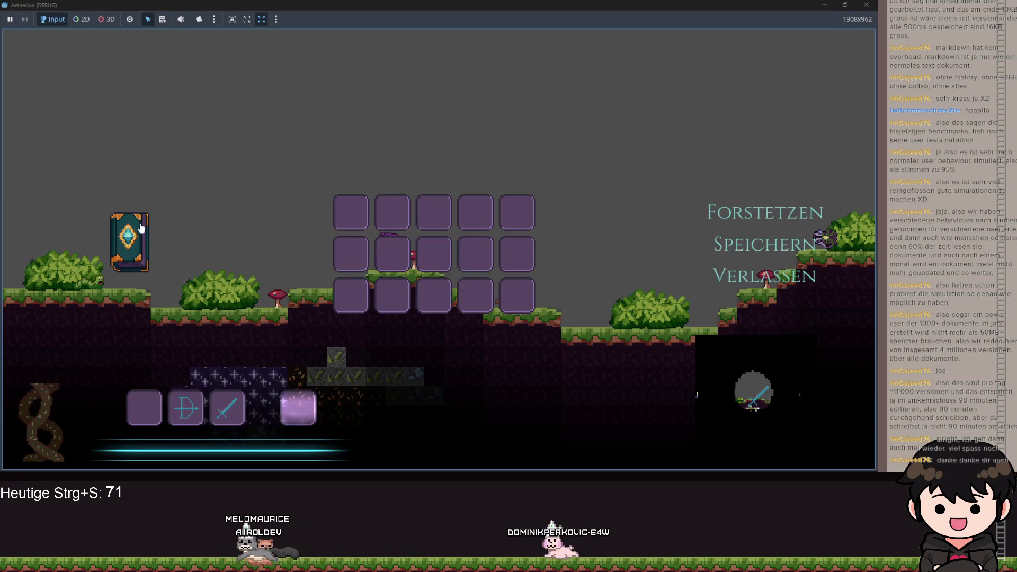
Try the recipe book's category pages and sort order, then close it back to the inventory
{"action": "left_click", "coordinate": [142, 228]}
{"action": "left_click", "coordinate": [362, 127]}
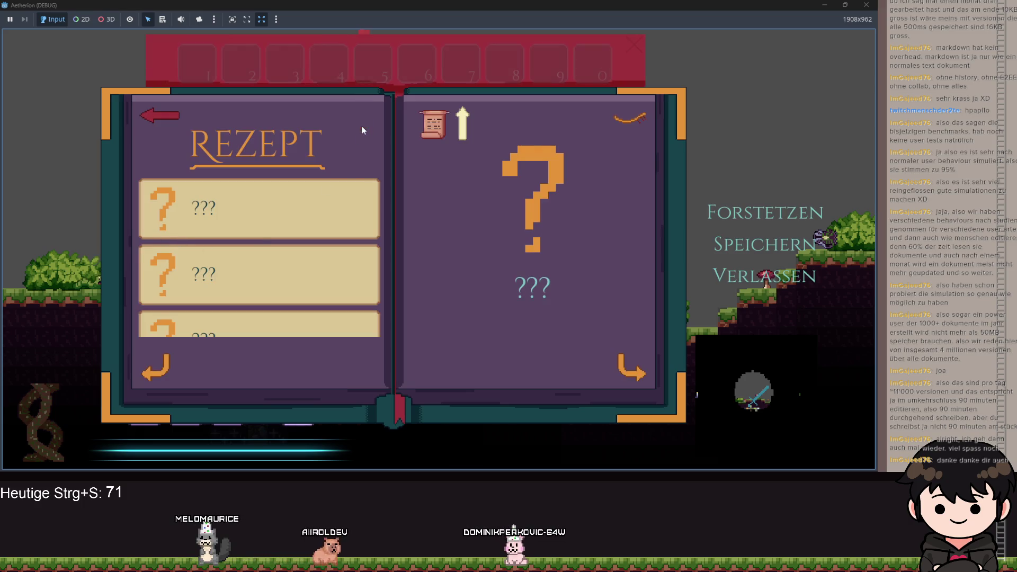
{"action": "left_click", "coordinate": [629, 119]}
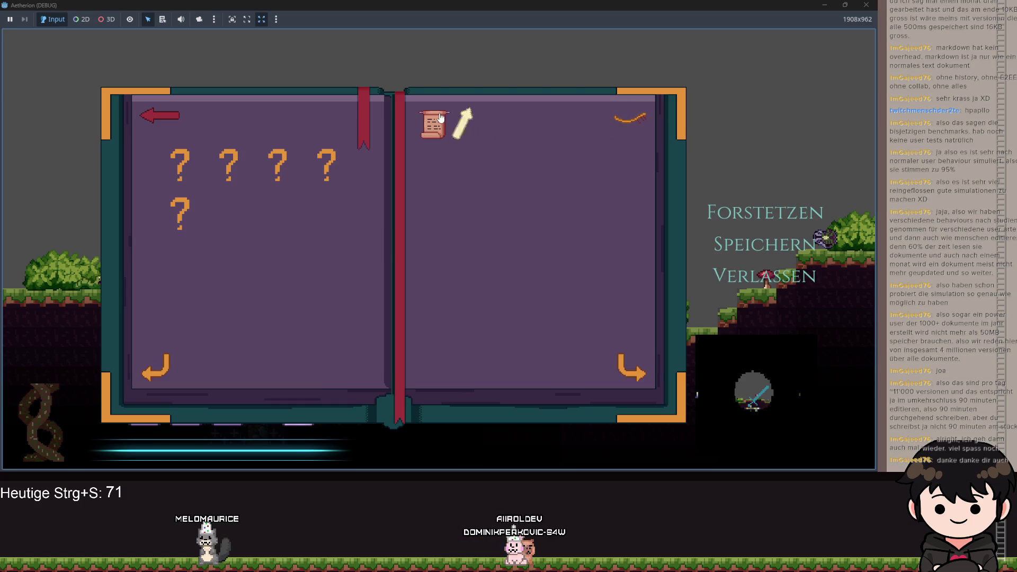
{"action": "left_click", "coordinate": [459, 127]}
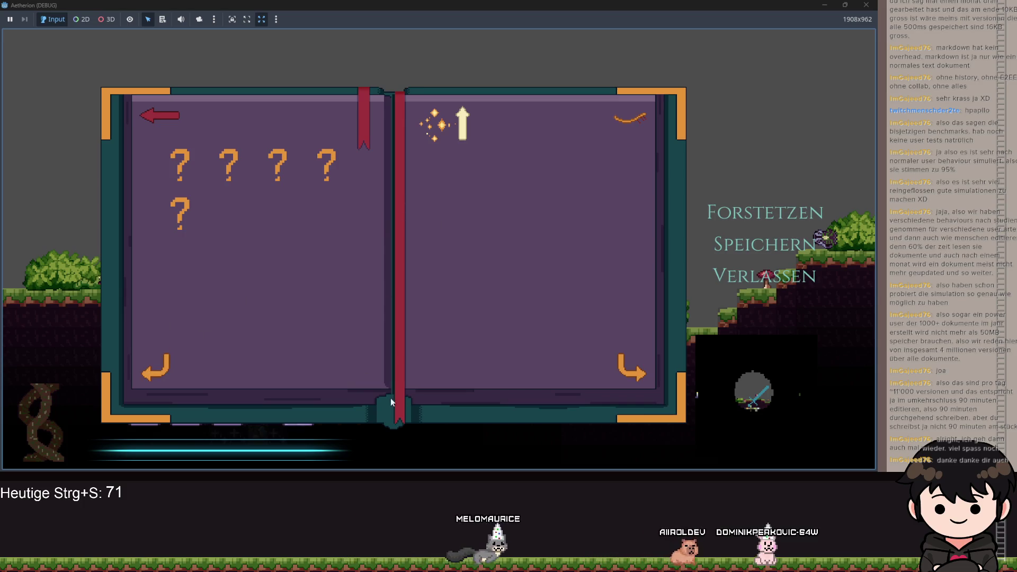
{"action": "key", "text": "alt+Tab"}
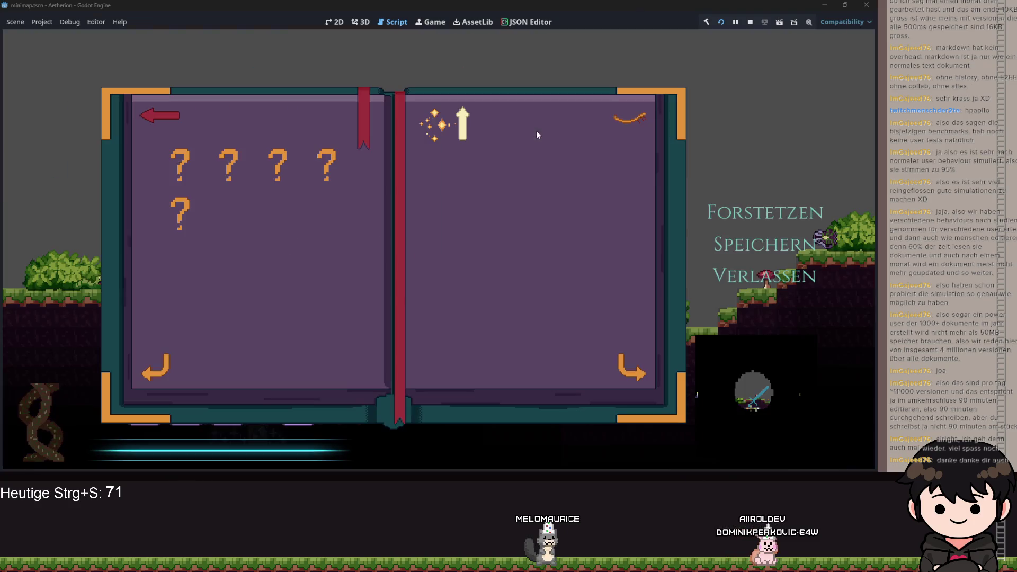
{"action": "left_click", "coordinate": [536, 135]}
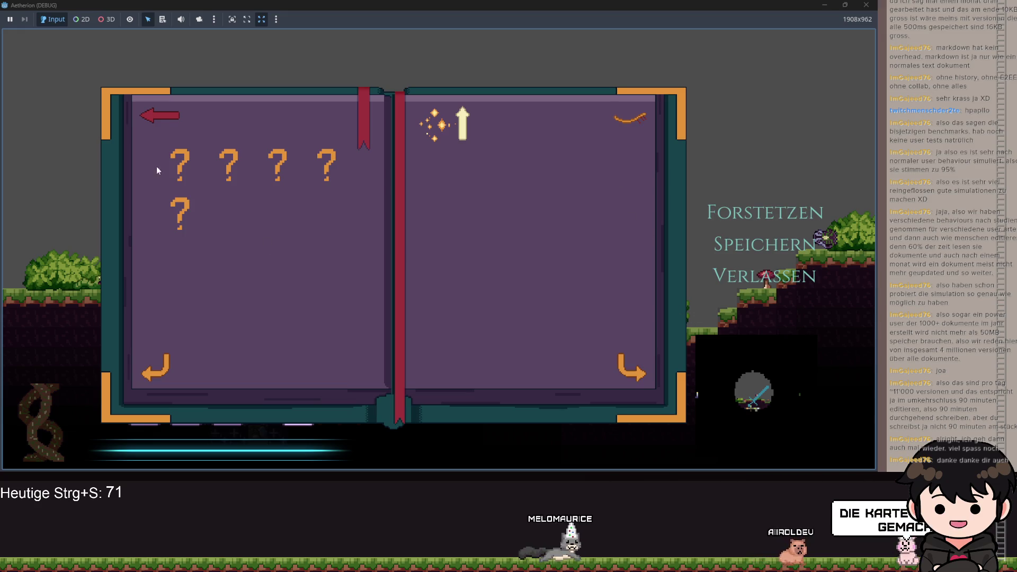
{"action": "left_click", "coordinate": [158, 128]}
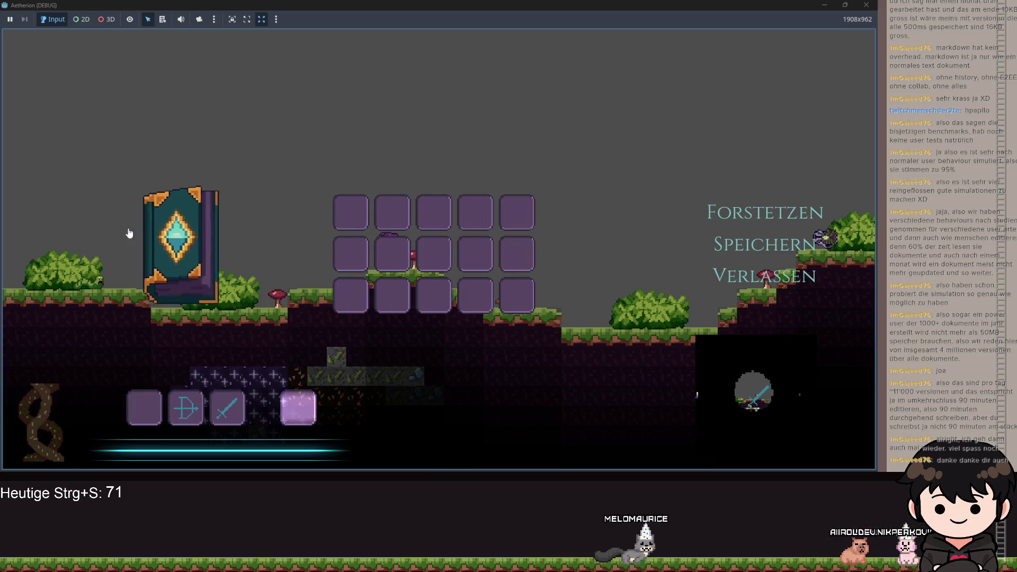
Repeatedly open and close the recipe book, visiting the first ? category and returning with Esc
{"action": "left_click", "coordinate": [130, 233]}
{"action": "left_click", "coordinate": [158, 127]}
{"action": "left_click", "coordinate": [147, 229]}
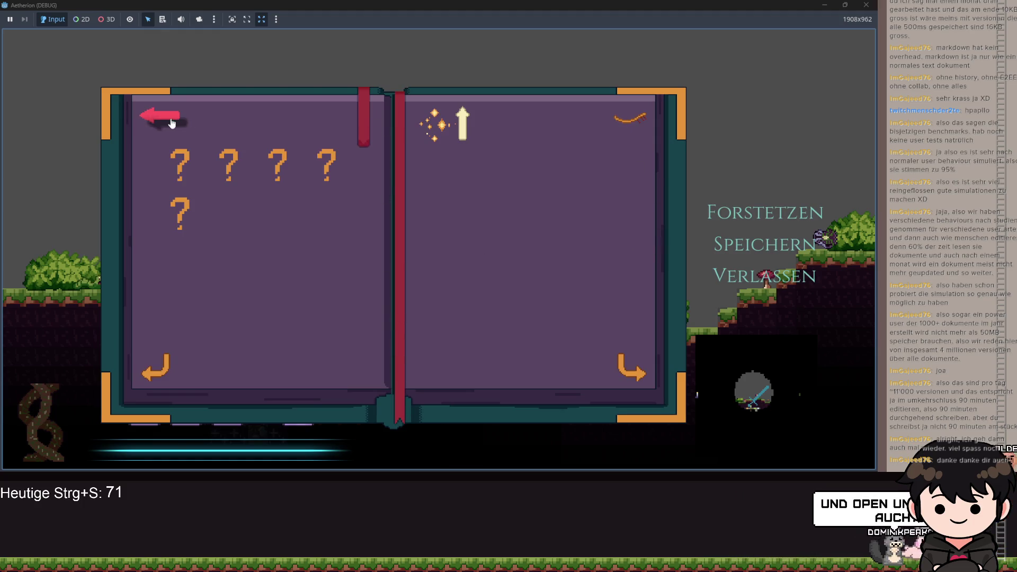
{"action": "left_click", "coordinate": [180, 162]}
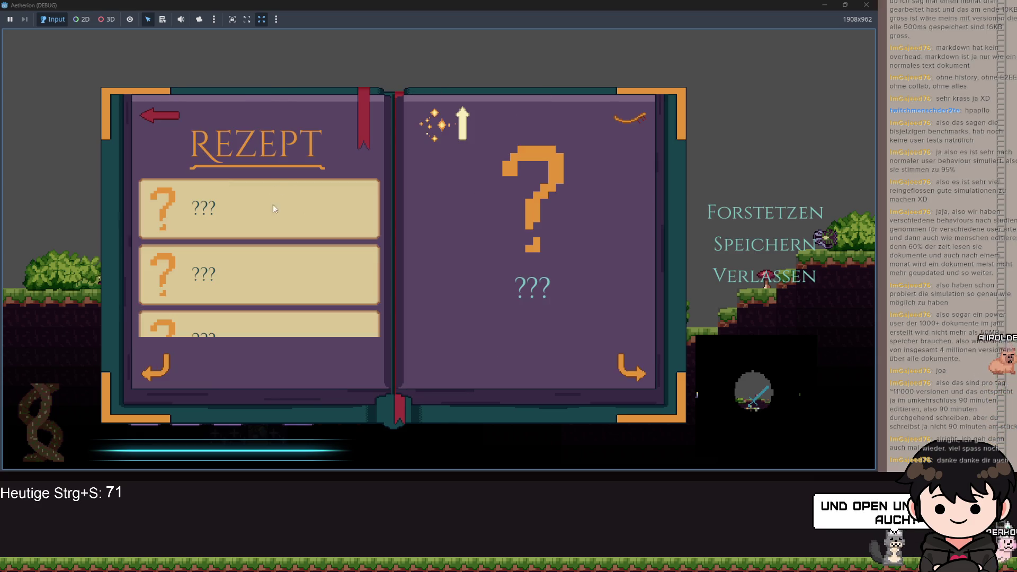
{"action": "left_click", "coordinate": [154, 113]}
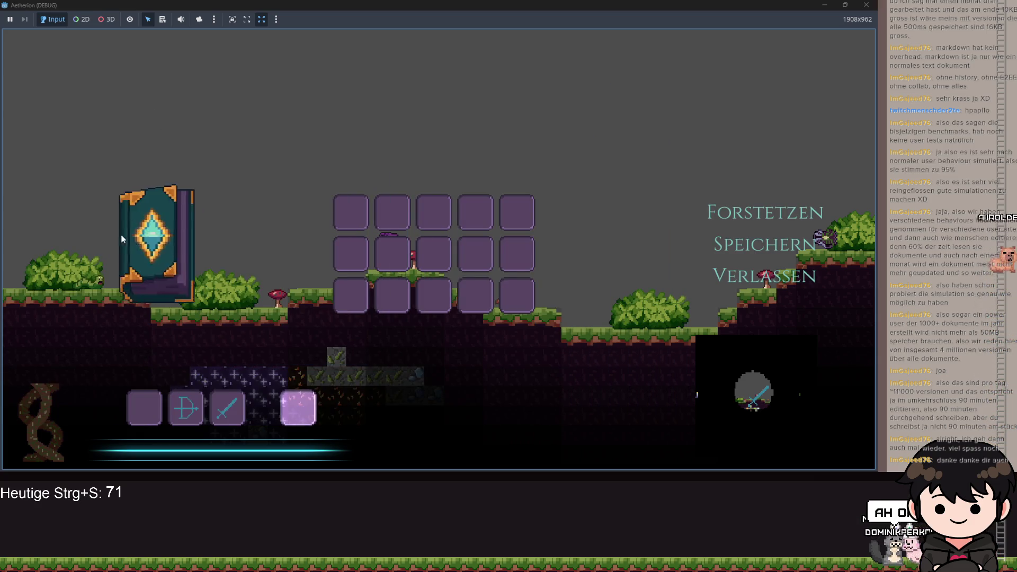
{"action": "left_click", "coordinate": [120, 236]}
{"action": "key", "text": "Escape"}
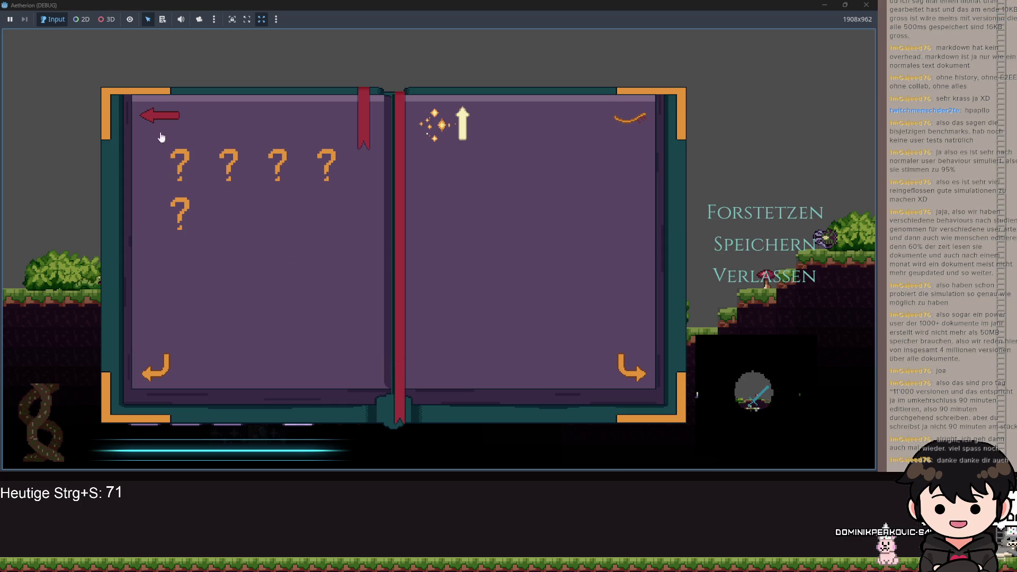
{"action": "key", "text": "Escape"}
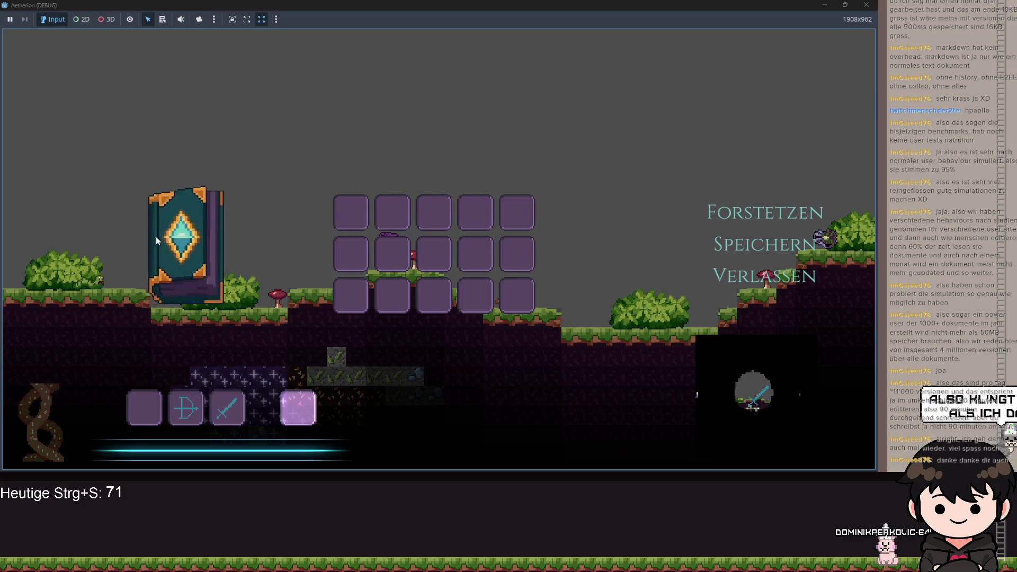
{"action": "left_click", "coordinate": [157, 242]}
{"action": "key", "text": "Escape"}
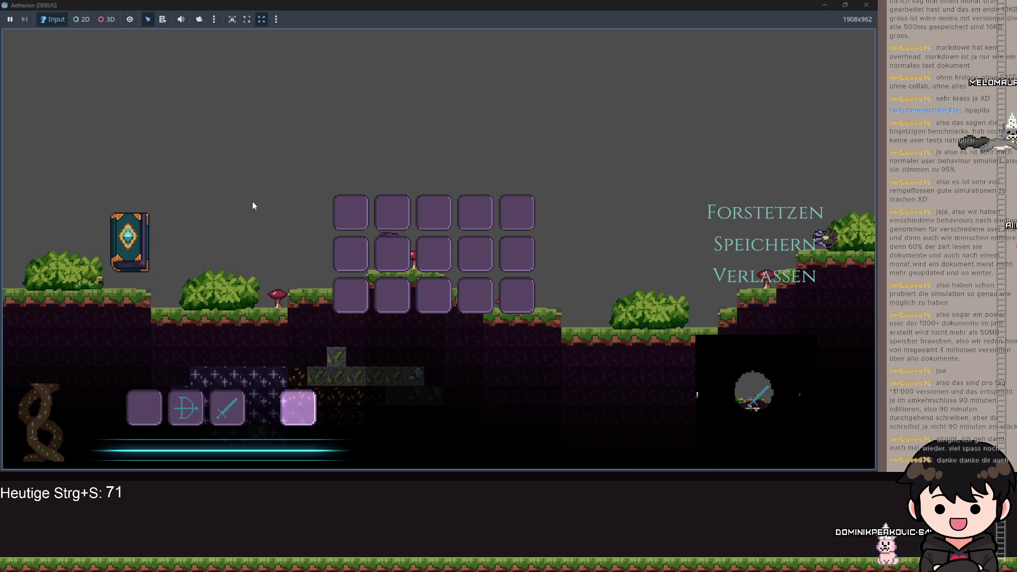
Toggle the numbered hotbar panel via the bookmark ribbon, turn pages, then close the pause menu
{"action": "key", "text": "Tab"}
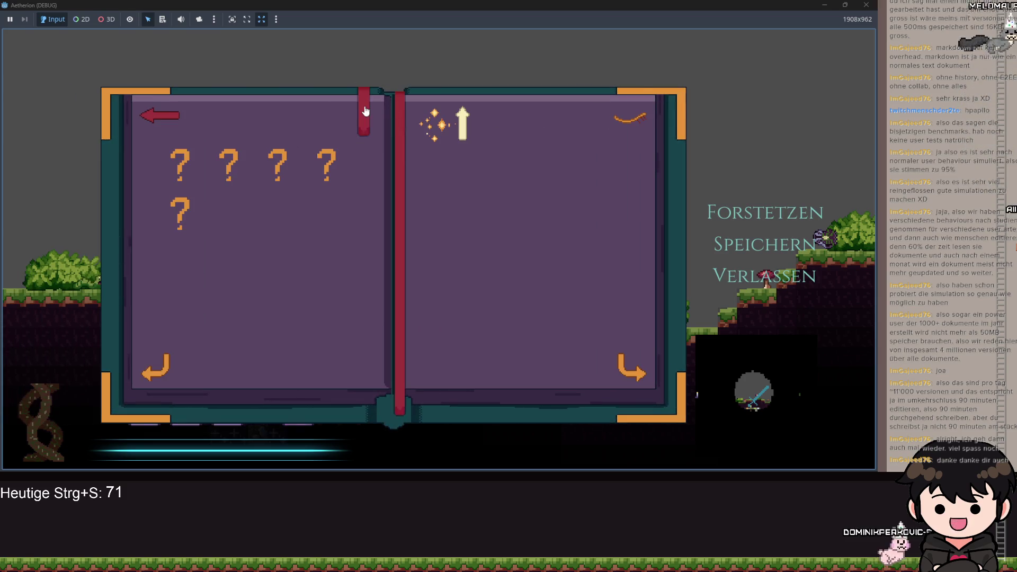
{"action": "left_click", "coordinate": [365, 119]}
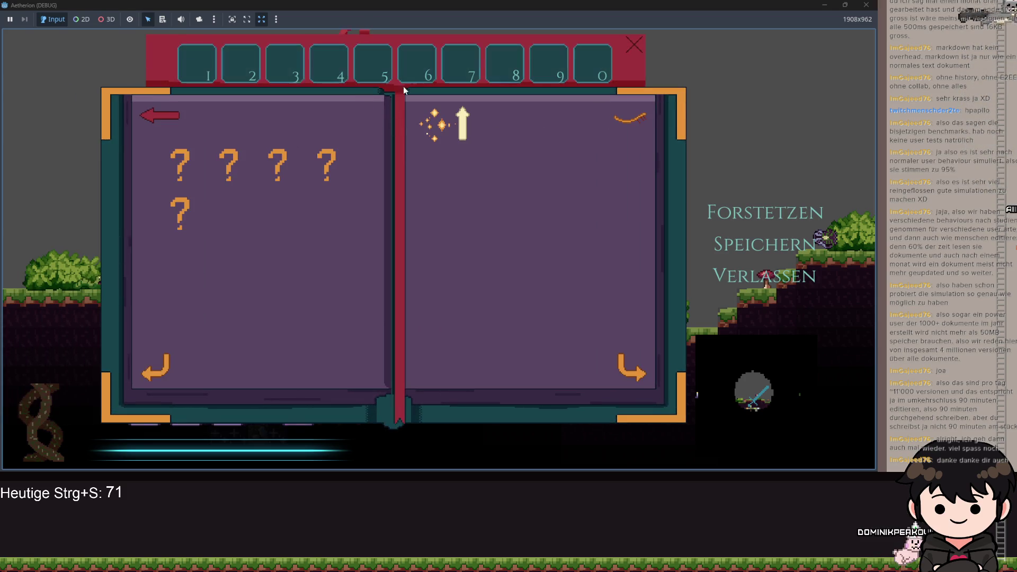
{"action": "left_click", "coordinate": [633, 49]}
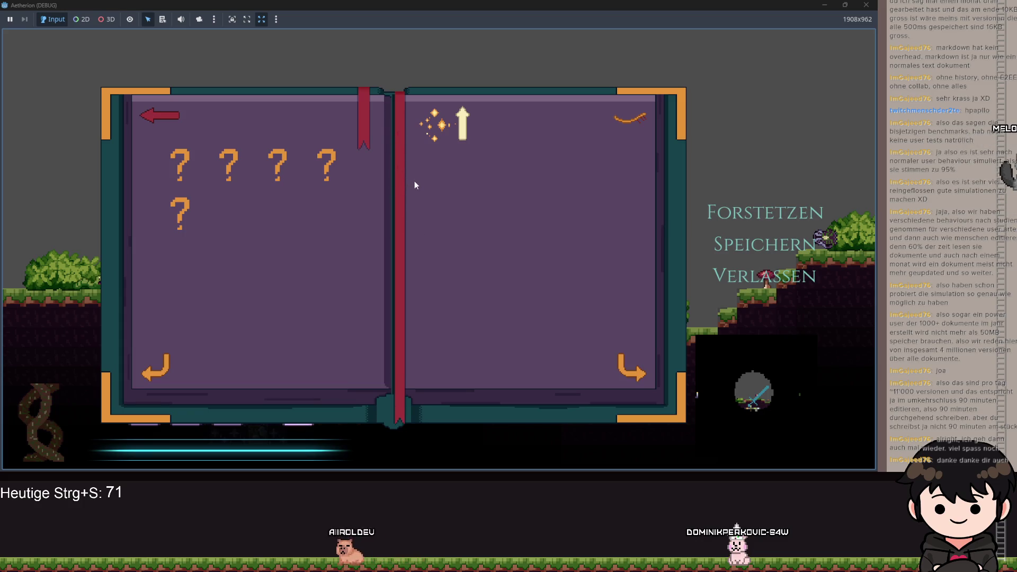
{"action": "key", "text": "Right"}
{"action": "key", "text": "Right"}
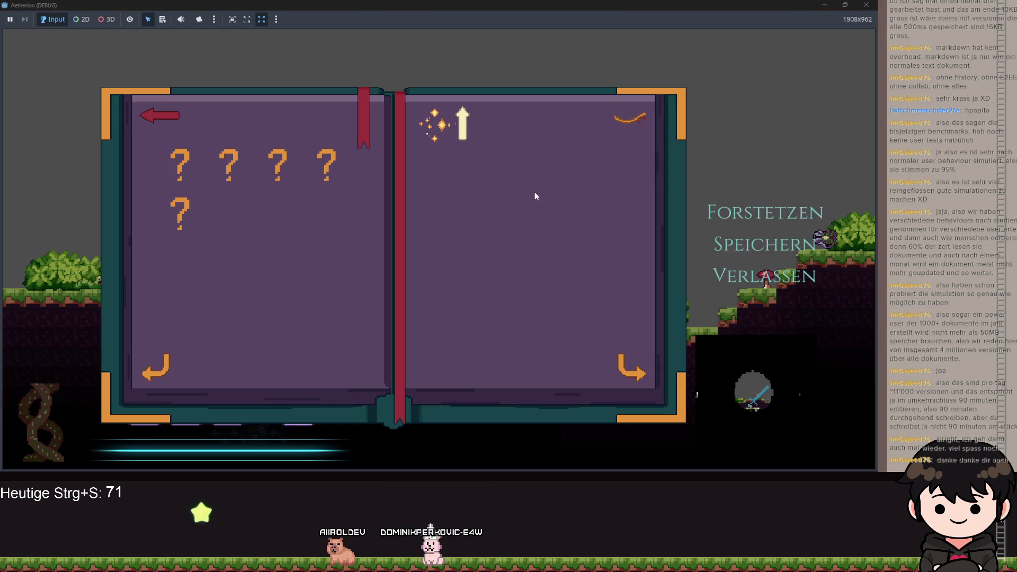
{"action": "left_click", "coordinate": [175, 110]}
{"action": "key", "text": "Escape"}
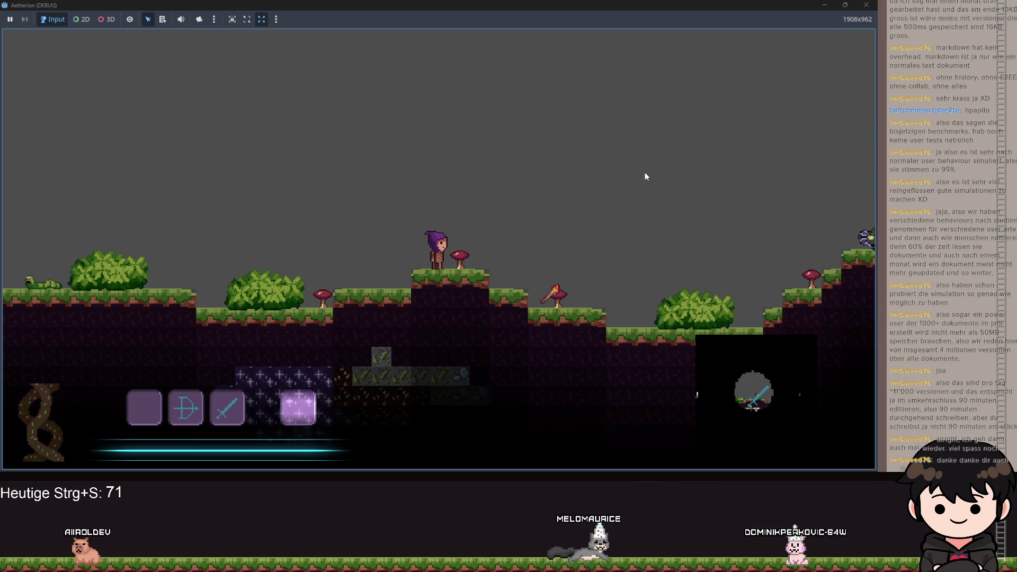
Walk right and jump to collect the torch and purple item, then open the inventory and minimize the game
{"action": "key", "text": "d"}
{"action": "key", "text": "space"}
{"action": "key", "text": "2"}
{"action": "key", "text": "d"}
{"action": "key", "text": "1"}
{"action": "key", "text": "space"}
{"action": "key", "text": "d"}
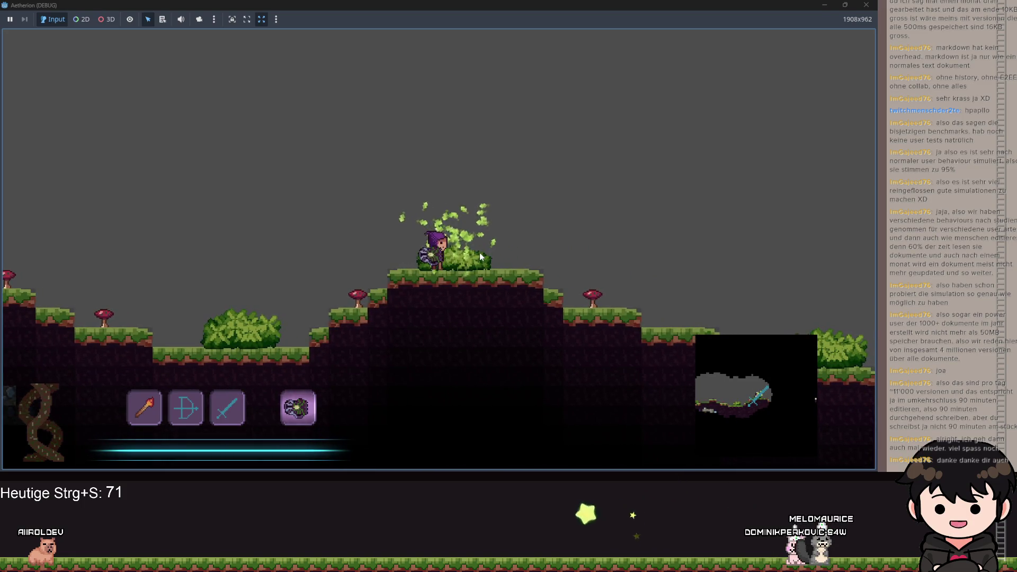
{"action": "key", "text": "Escape"}
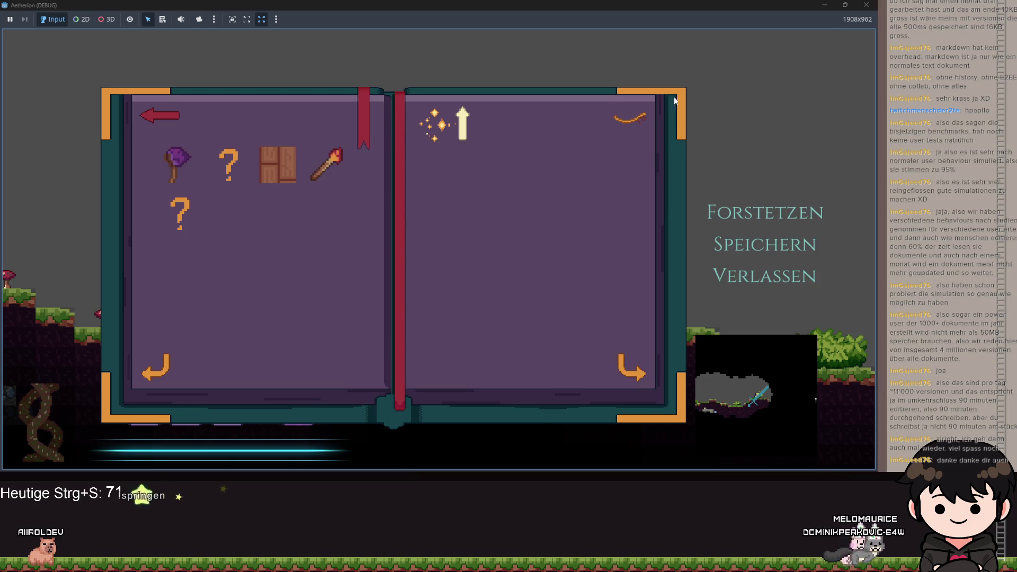
{"action": "left_click", "coordinate": [823, 7]}
Examine the duration = duration assignment in CustomLerp's constructor and the TransitionToFull state's properties
{"action": "left_click", "coordinate": [491, 220]}
{"action": "scroll", "coordinate": [450, 175], "scroll_direction": "up", "scroll_amount": 3}
{"action": "scroll", "coordinate": [449, 175], "scroll_direction": "up", "scroll_amount": 2}
{"action": "double_click", "coordinate": [412, 176]}
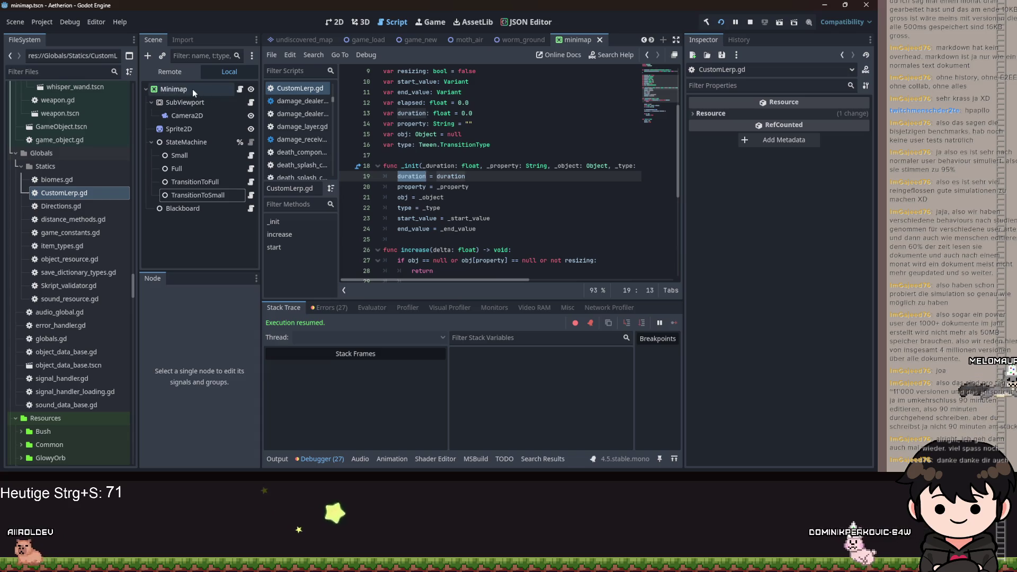
{"action": "left_click", "coordinate": [183, 182]}
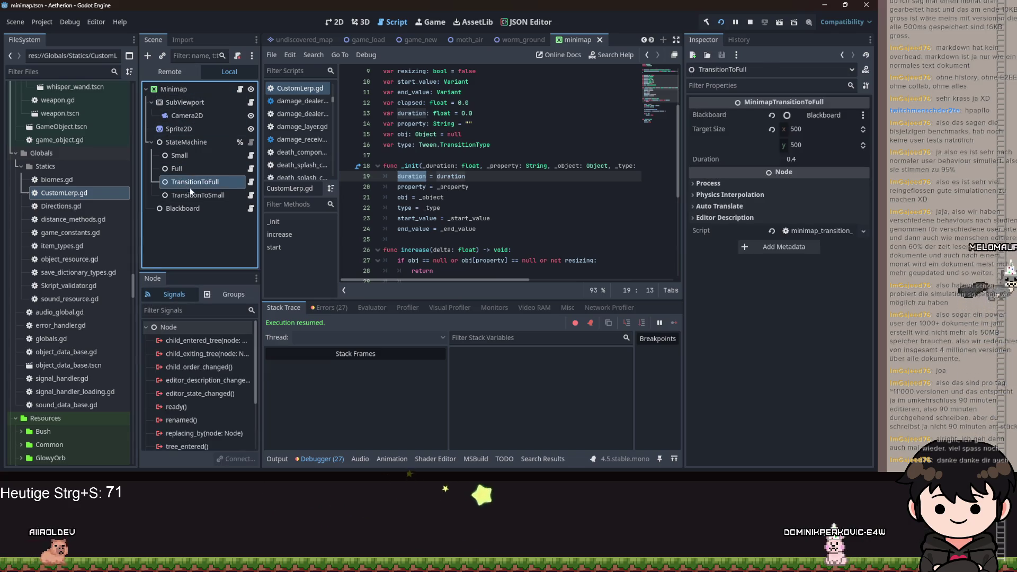
{"action": "left_click", "coordinate": [484, 166]}
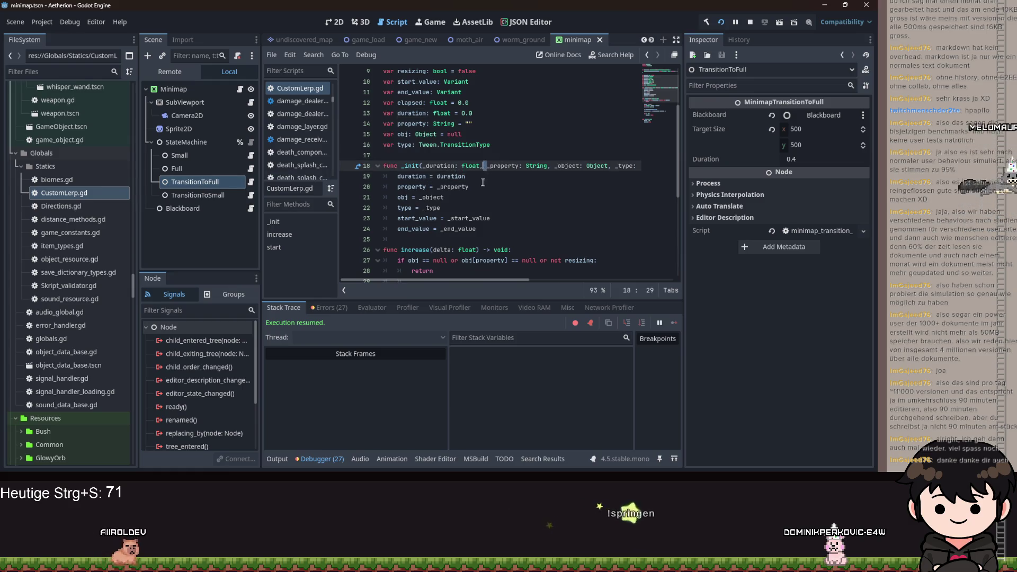
Set an F9 breakpoint on line 12 of minimap_transition_to_full.gd, then return to the game
{"action": "left_click", "coordinate": [251, 182]}
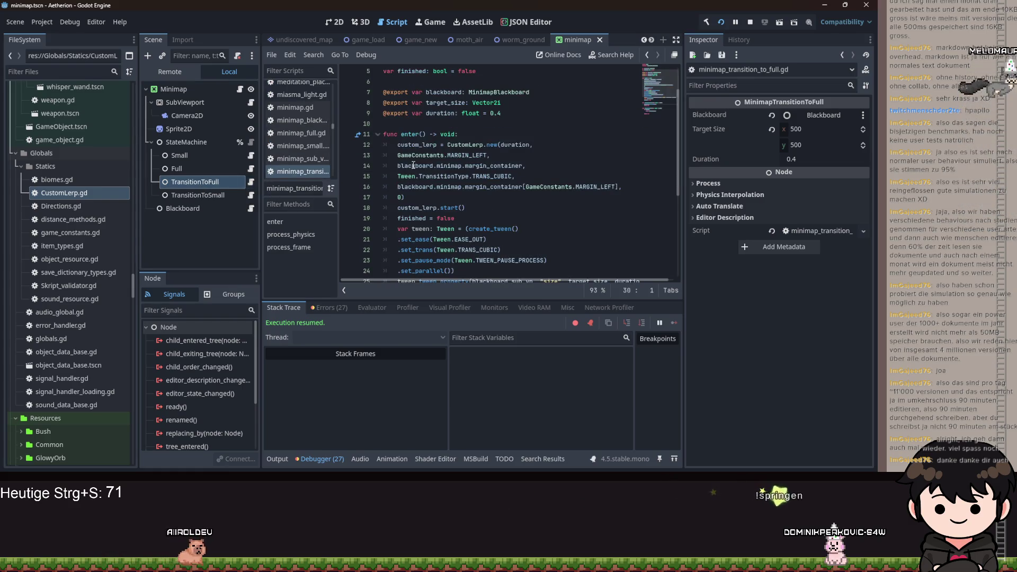
{"action": "left_click", "coordinate": [487, 145]}
{"action": "key", "text": "F9"}
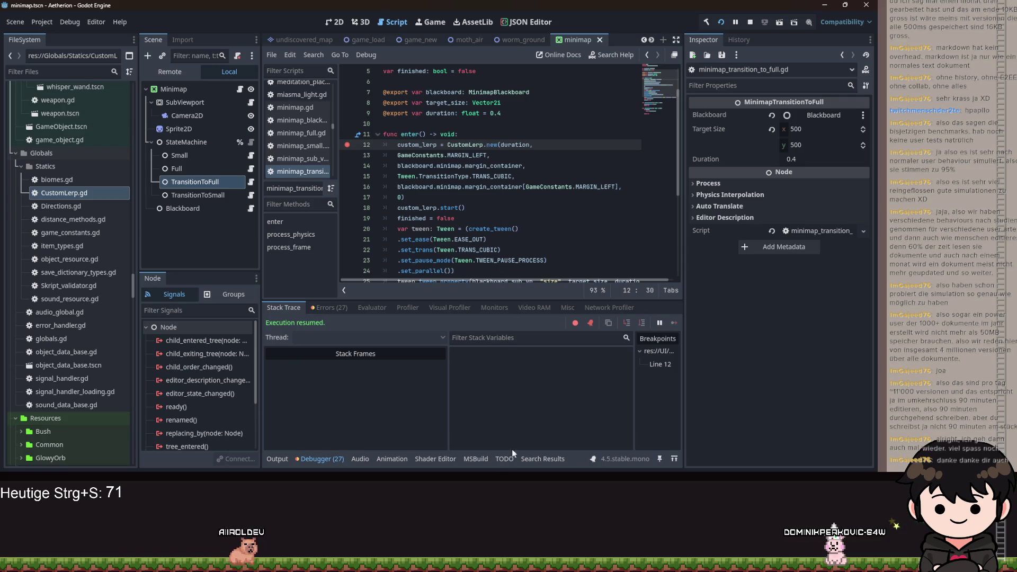
{"action": "key", "text": "alt+Tab"}
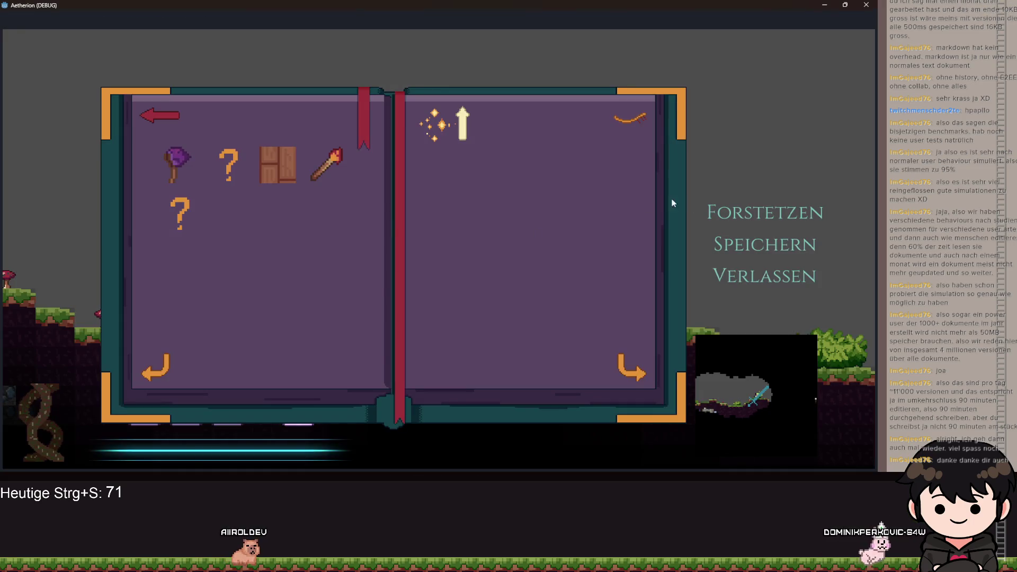
Trigger the minimap with M, break at line 18, and inspect custom_lerp's member values
{"action": "left_click", "coordinate": [170, 125]}
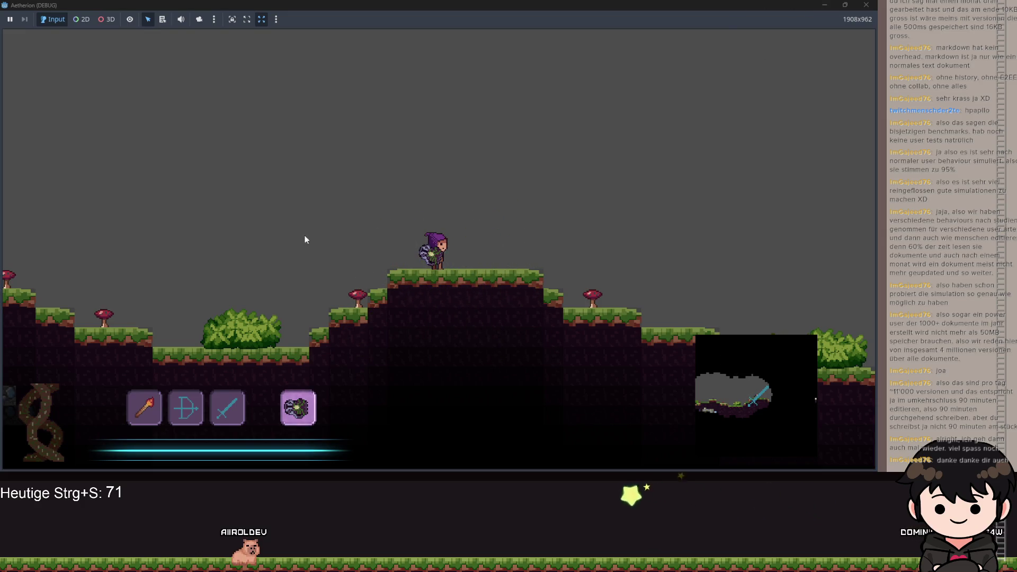
{"action": "key", "text": "m"}
{"action": "scroll", "coordinate": [523, 400], "scroll_direction": "down", "scroll_amount": 3}
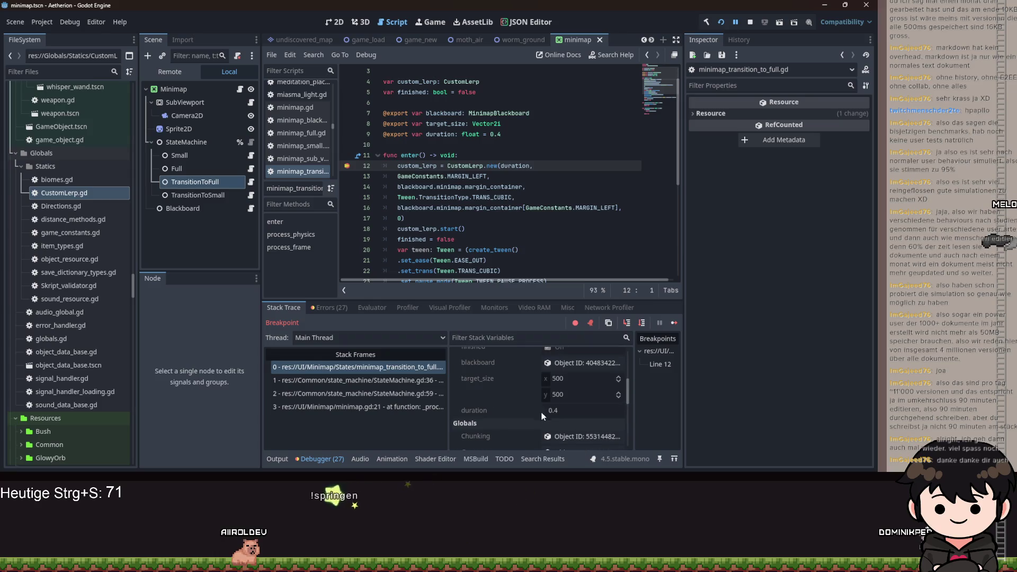
{"action": "left_click", "coordinate": [347, 229]}
{"action": "left_click", "coordinate": [347, 219]}
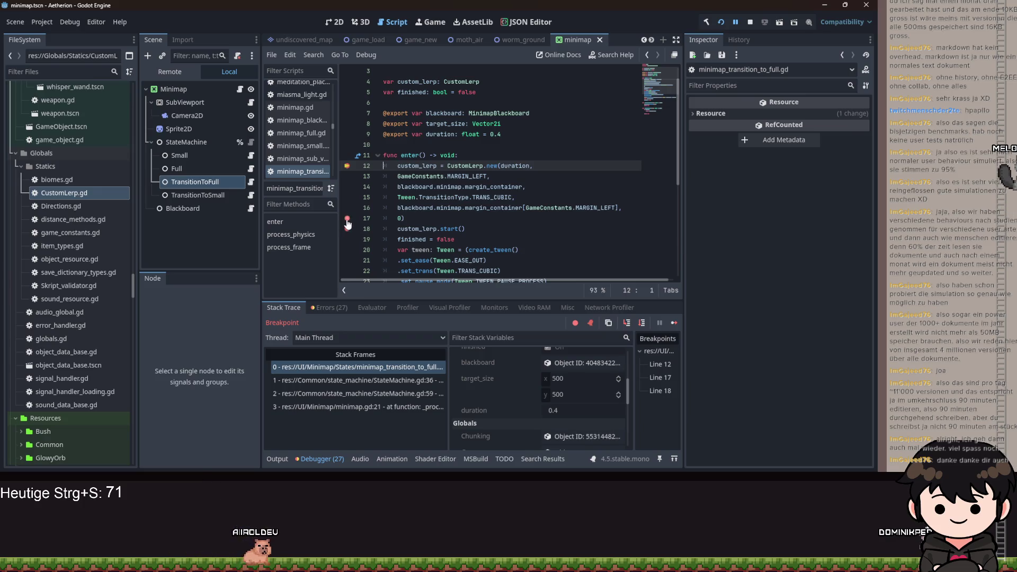
{"action": "left_click", "coordinate": [736, 22]}
{"action": "scroll", "coordinate": [547, 430], "scroll_direction": "down", "scroll_amount": 3}
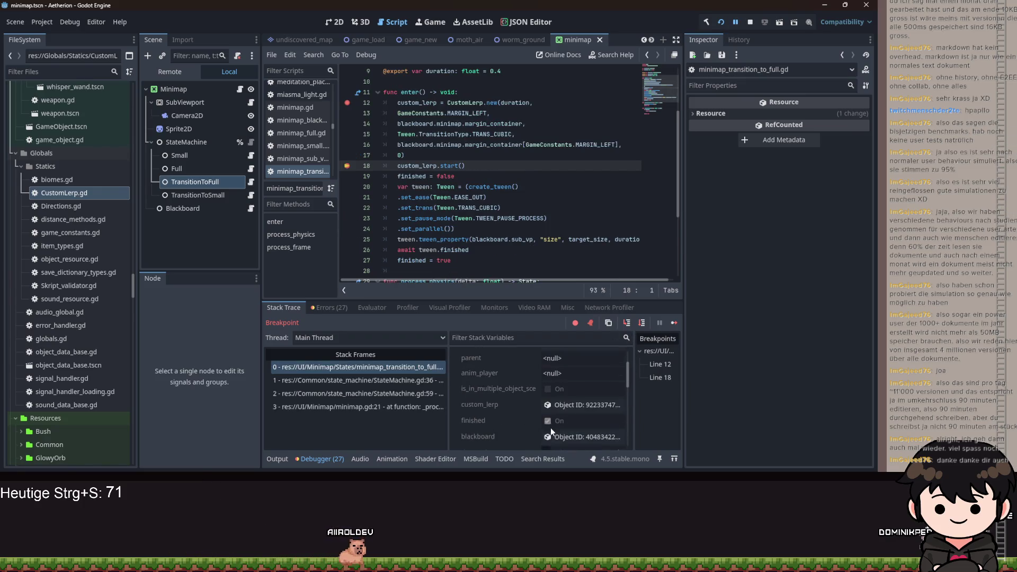
{"action": "left_click", "coordinate": [573, 368]}
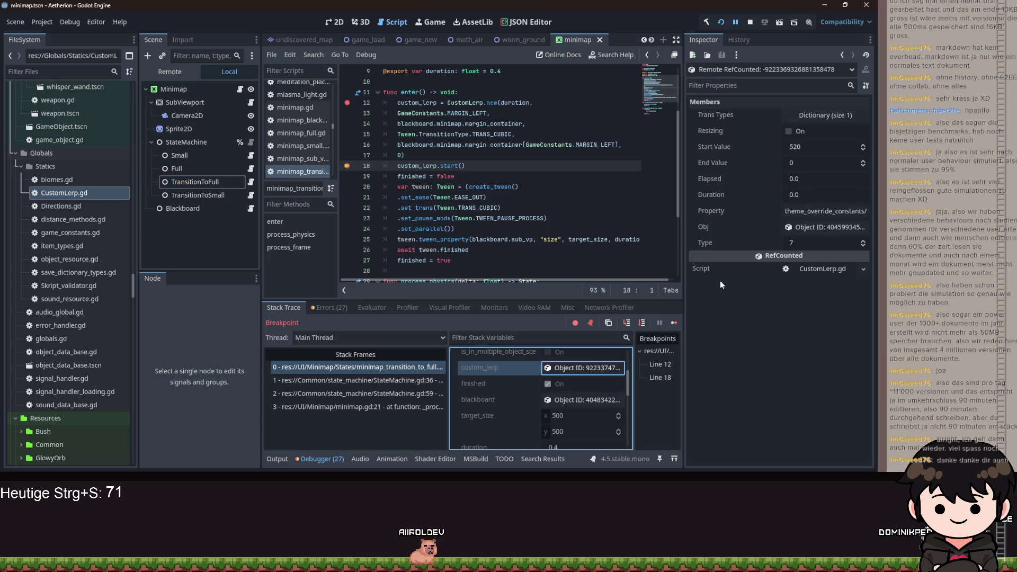
In the CustomLerp class, delete the 0.0 defaults from duration and elapsed
{"action": "left_click", "coordinate": [524, 176]}
{"action": "scroll", "coordinate": [490, 176], "scroll_direction": "up", "scroll_amount": 3}
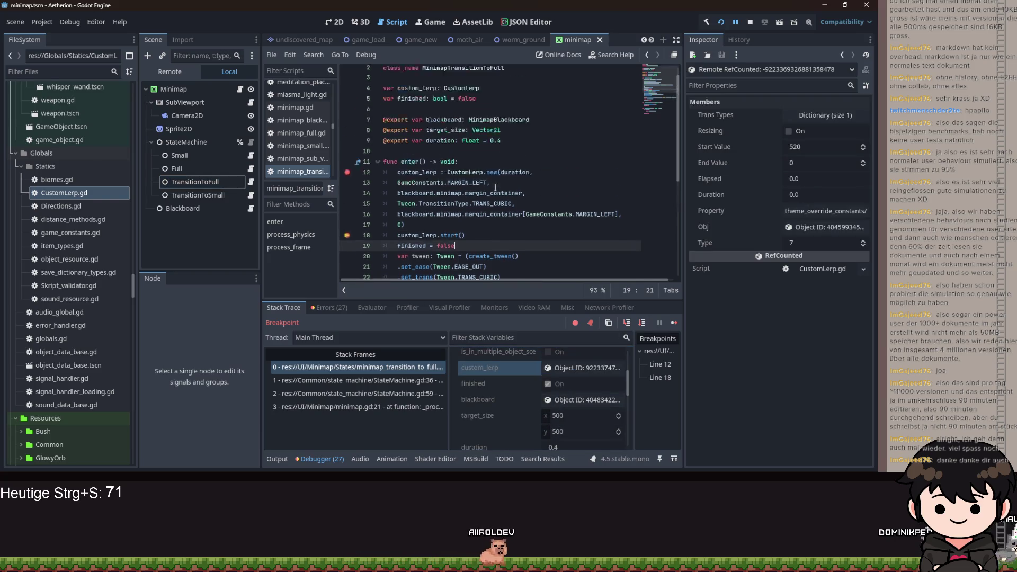
{"action": "left_click", "coordinate": [480, 187], "text": "ctrl"}
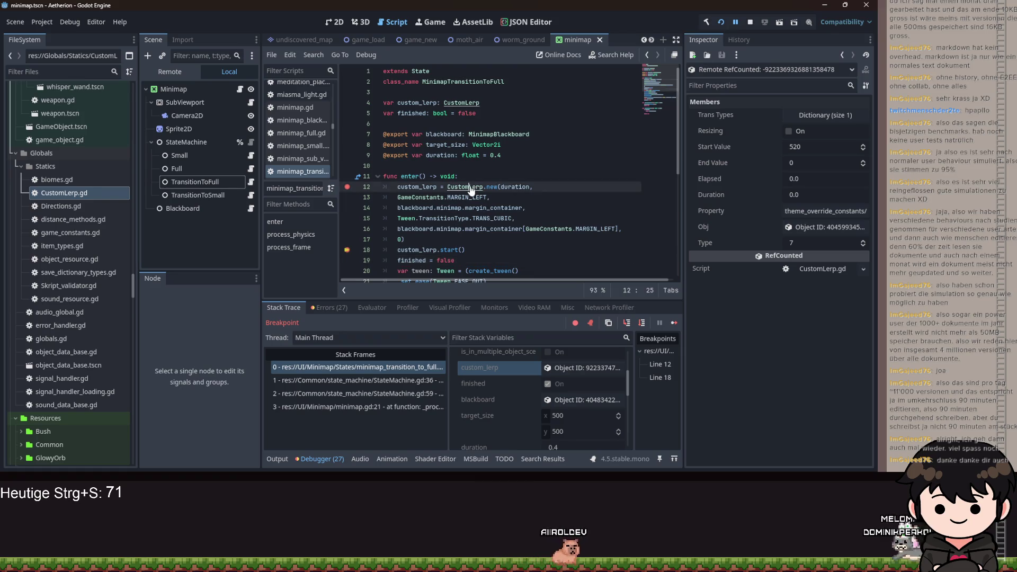
{"action": "scroll", "coordinate": [487, 169], "scroll_direction": "up", "scroll_amount": 5}
{"action": "left_click", "coordinate": [473, 197]}
{"action": "key", "text": "BackSpace"}
{"action": "key", "text": "BackSpace"}
{"action": "key", "text": "BackSpace"}
{"action": "left_click_drag", "start_coordinate": [475, 191], "coordinate": [459, 191]}
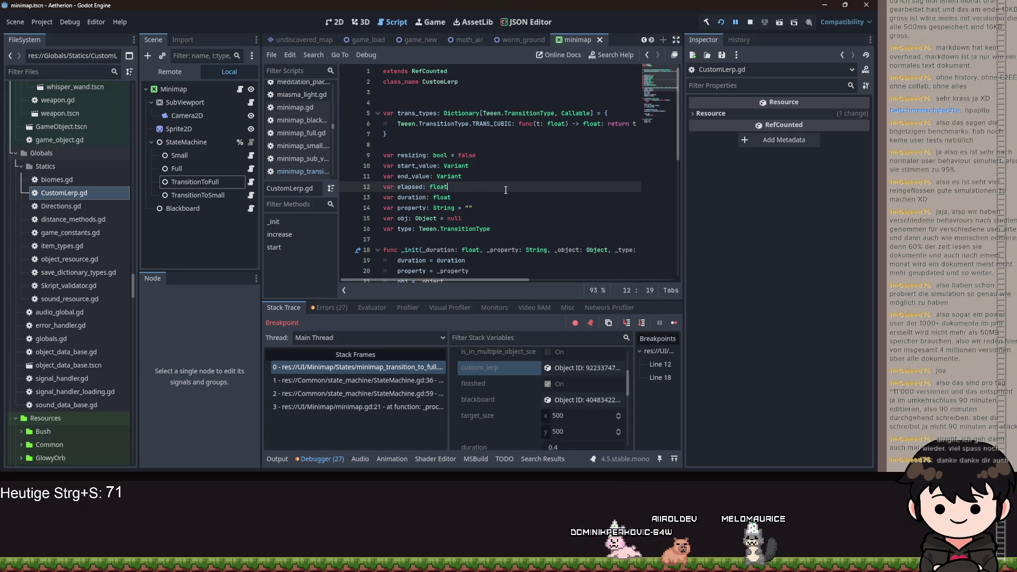
Save the CustomLerp fix, resume the paused game and resize the Aetherion game window
{"action": "key", "text": "ctrl+s"}
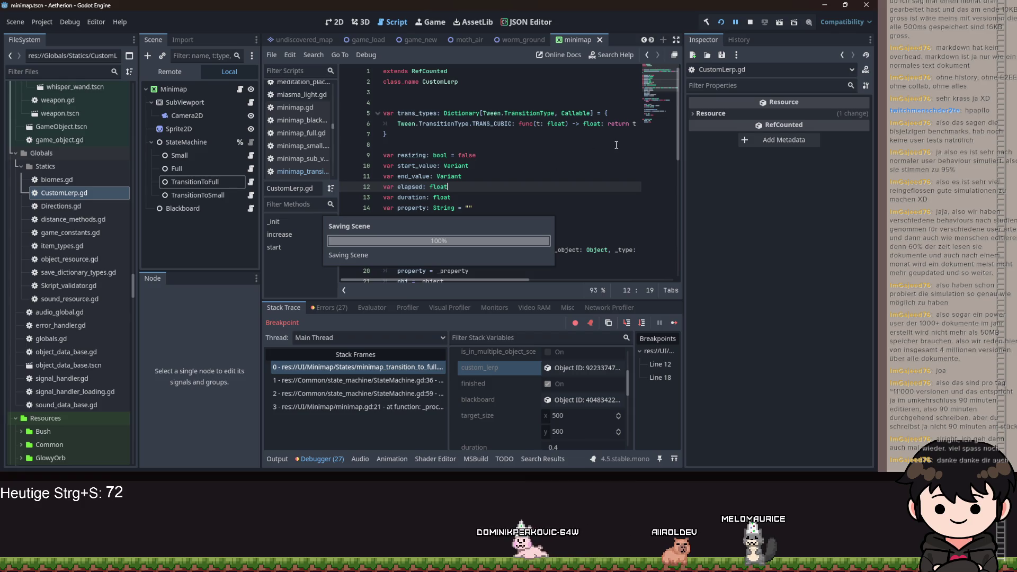
{"action": "left_click", "coordinate": [734, 23]}
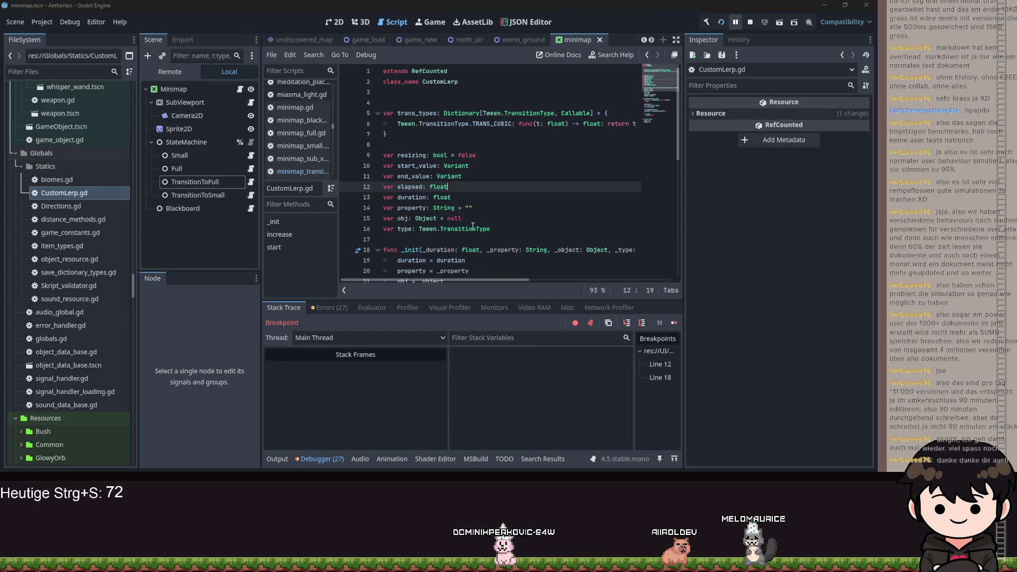
{"action": "left_click", "coordinate": [519, 218]}
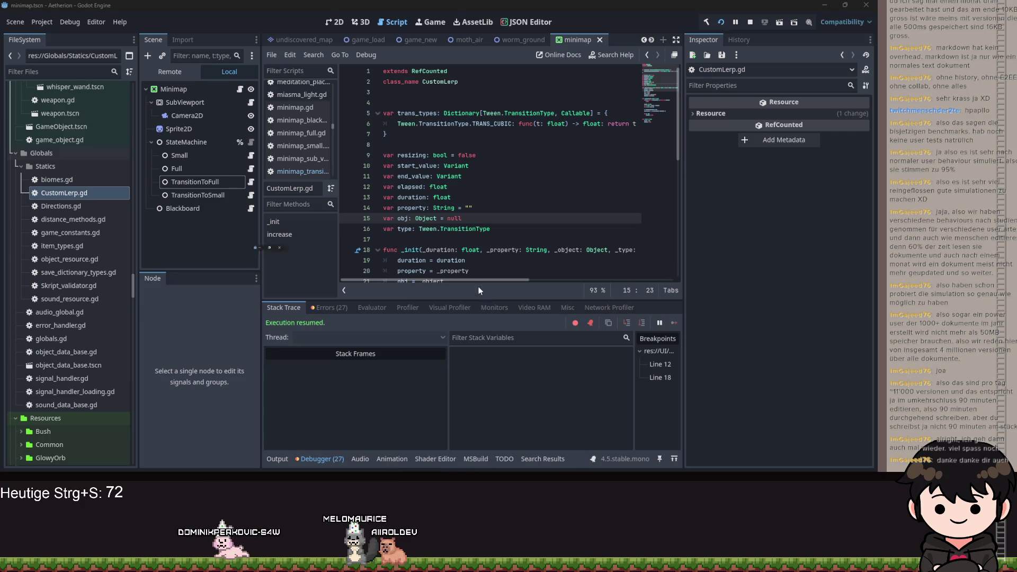
{"action": "key", "text": "F5"}
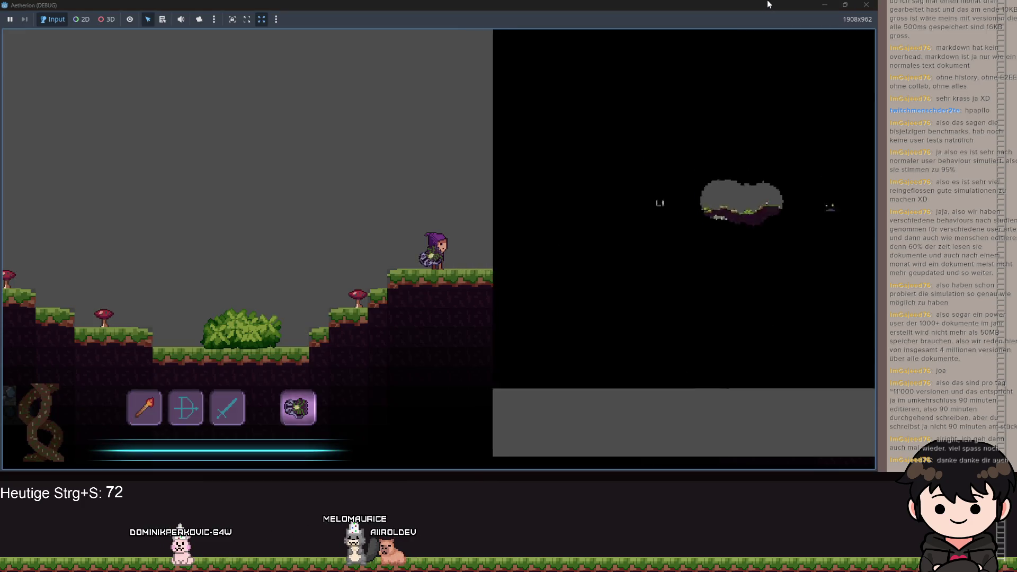
{"action": "double_click", "coordinate": [720, 5]}
{"action": "double_click", "coordinate": [719, 24]}
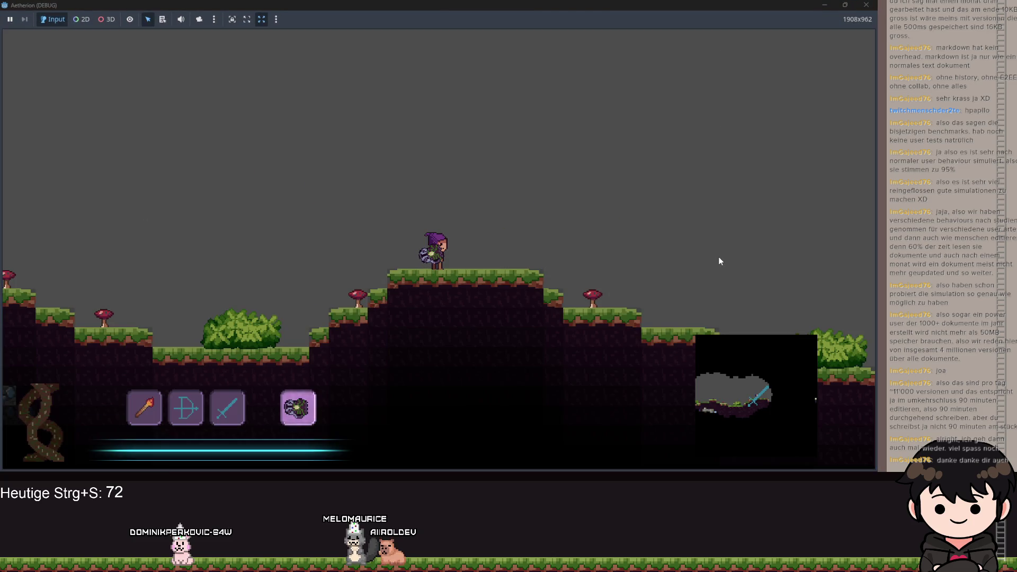
{"action": "double_click", "coordinate": [667, 9]}
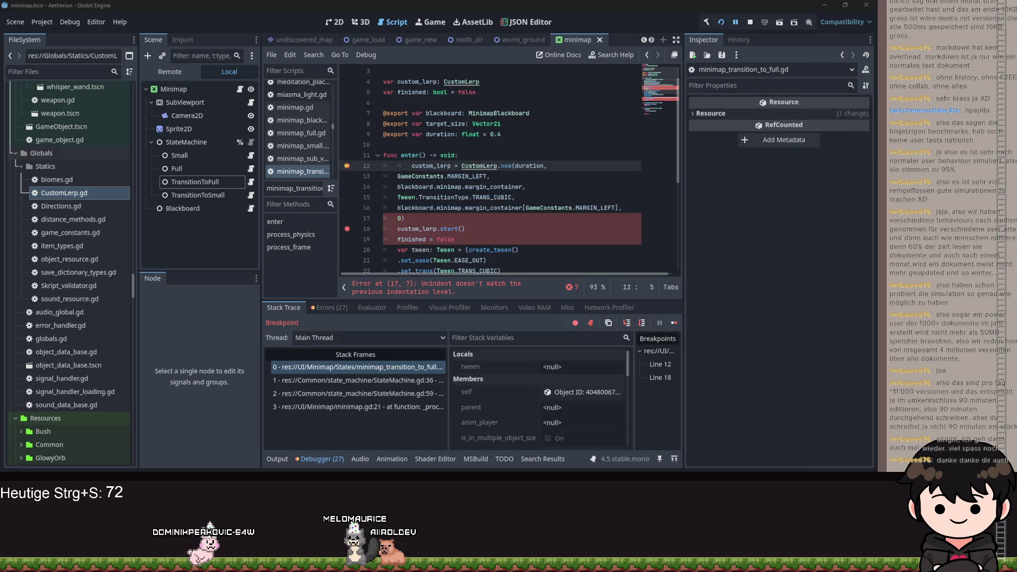
Remove the line 12 breakpoint, save, resume the game, then resize its window before returning to the editor
{"action": "left_click", "coordinate": [348, 166]}
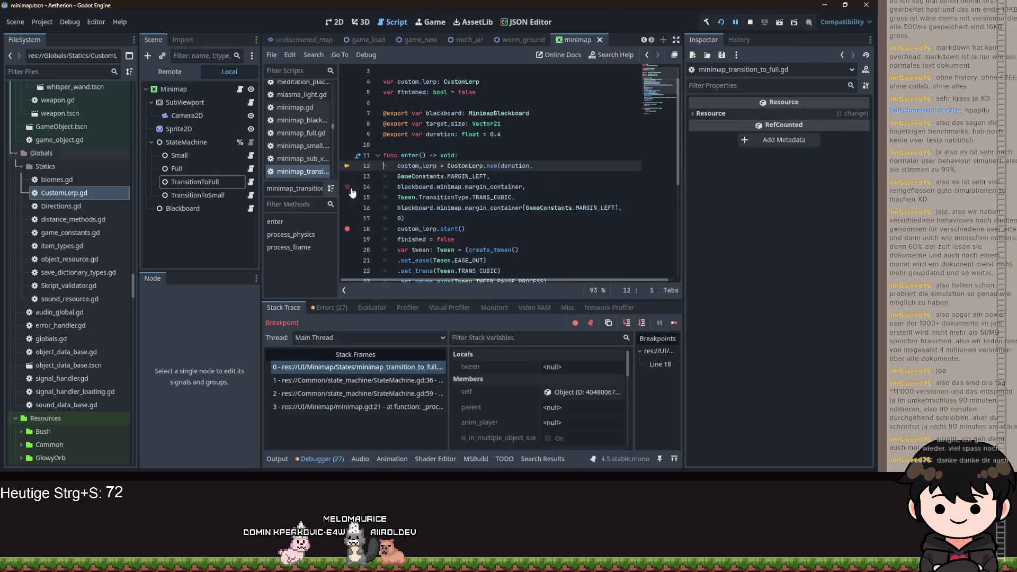
{"action": "key", "text": "ctrl+s"}
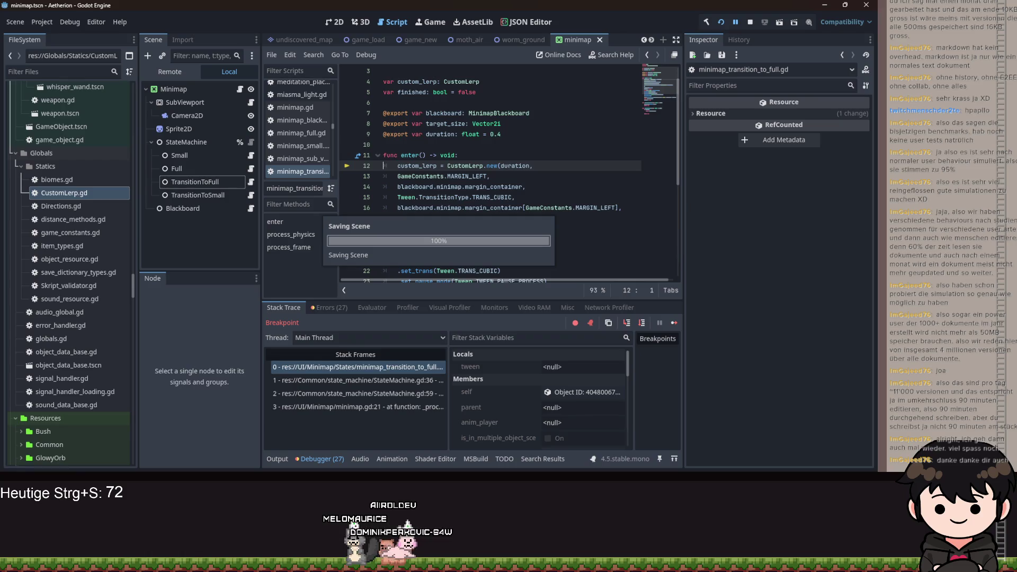
{"action": "left_click", "coordinate": [735, 22]}
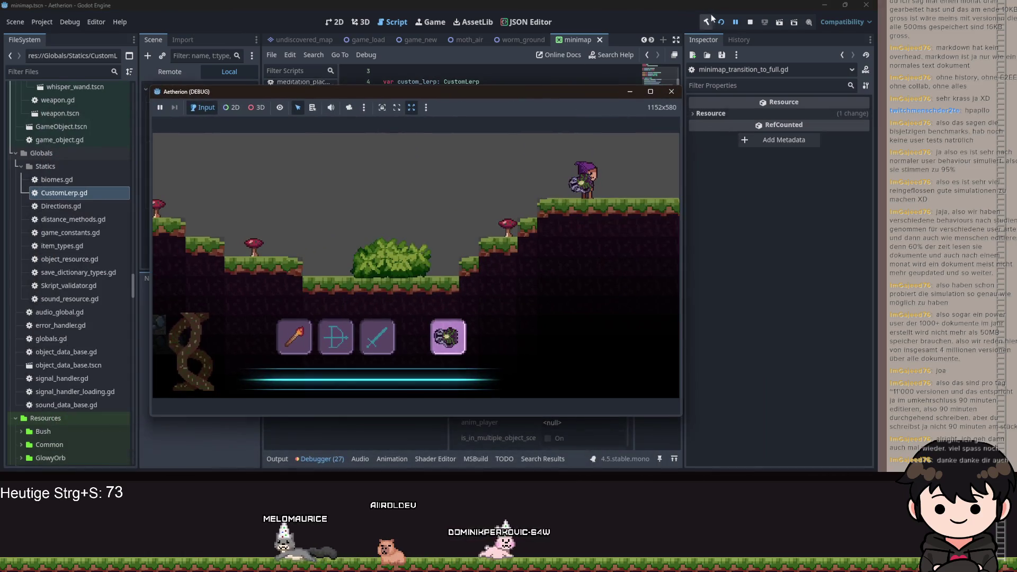
{"action": "left_click", "coordinate": [735, 22]}
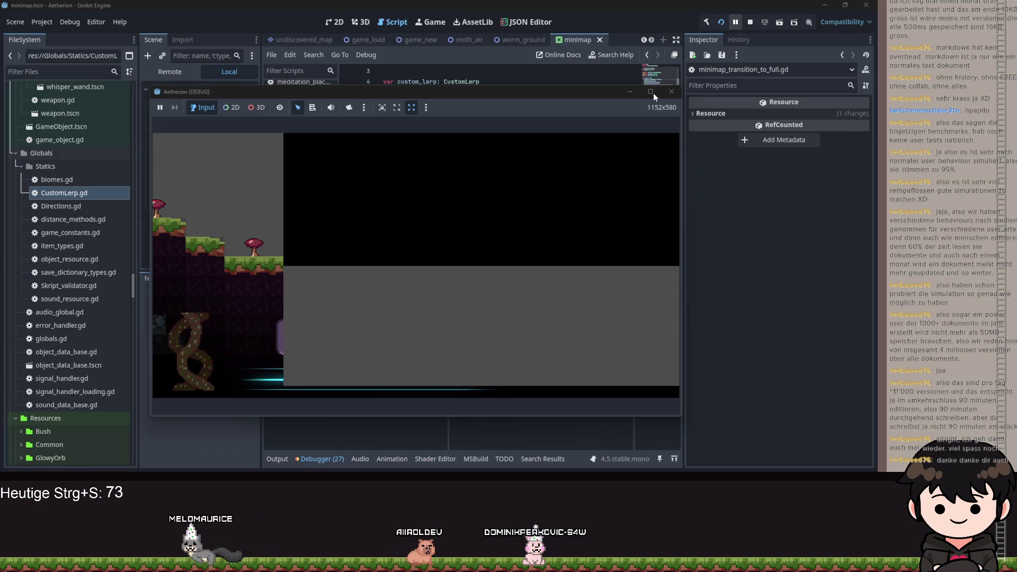
{"action": "left_click", "coordinate": [652, 93]}
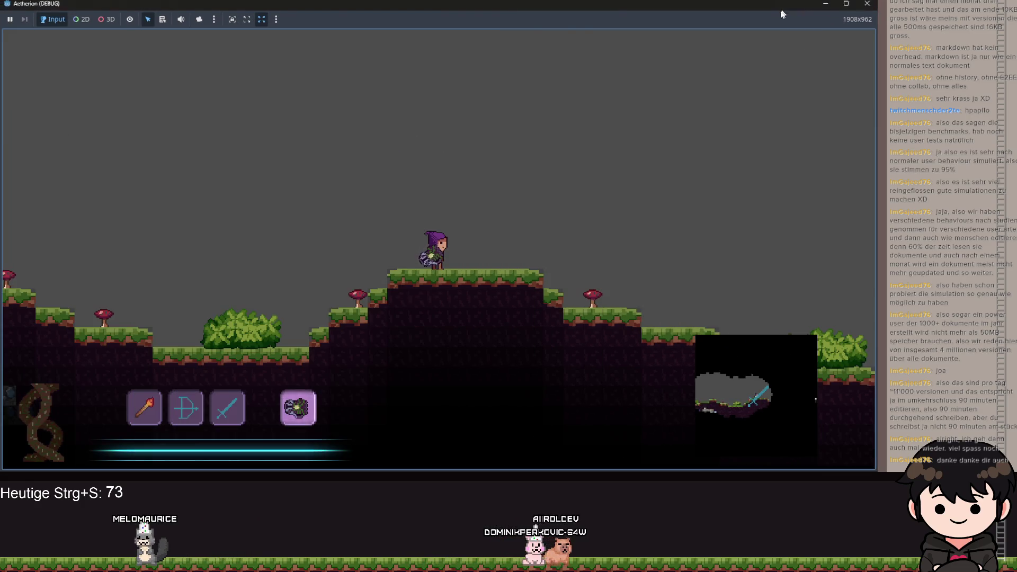
{"action": "double_click", "coordinate": [784, 6]}
{"action": "left_click", "coordinate": [831, 199]}
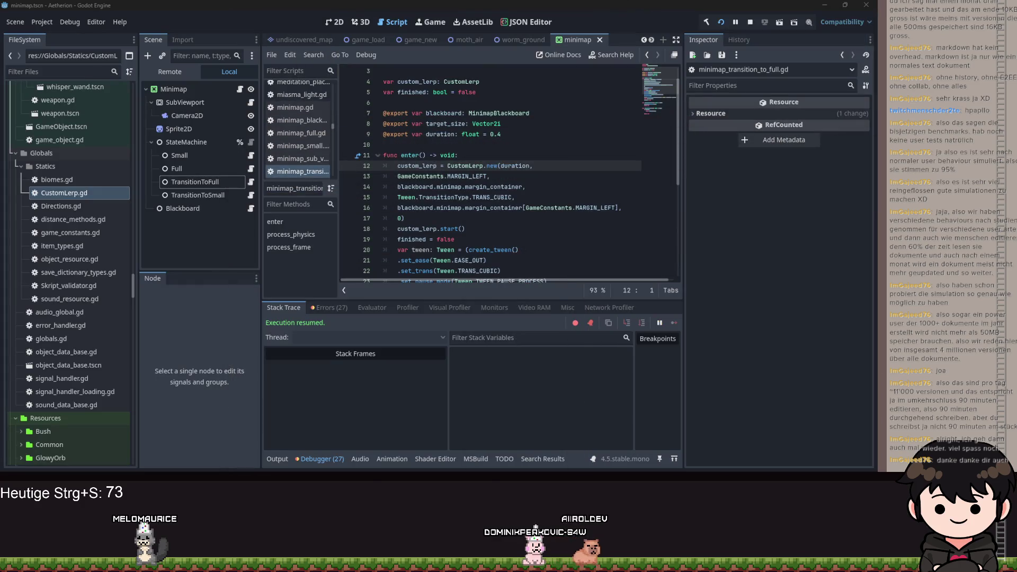
Set a breakpoint on line 12, continue to line 18, and inspect custom_lerp's member values and enter()'s tween easing
{"action": "left_click", "coordinate": [344, 167]}
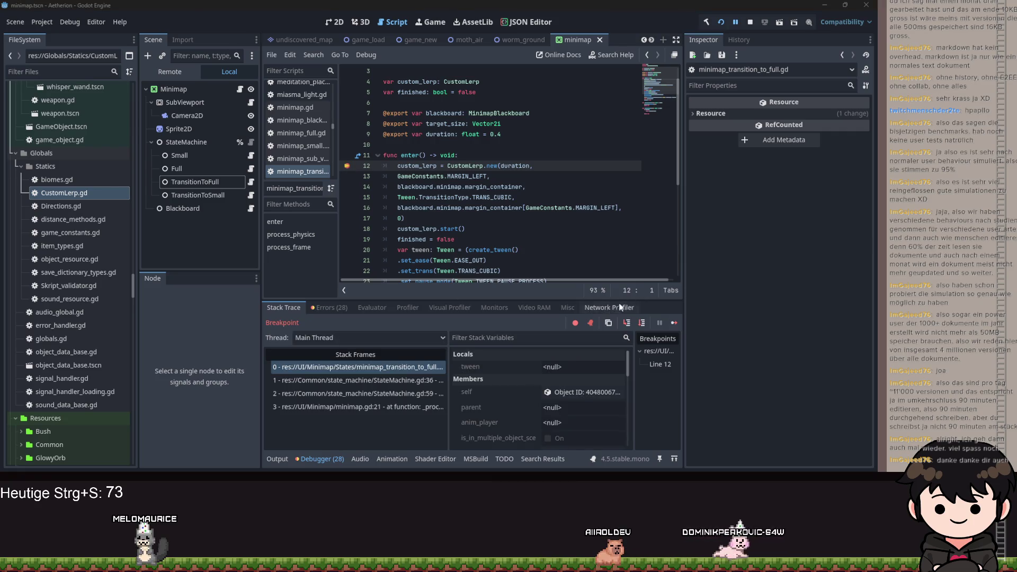
{"action": "left_click", "coordinate": [639, 323]}
{"action": "scroll", "coordinate": [562, 403], "scroll_direction": "down", "scroll_amount": 3}
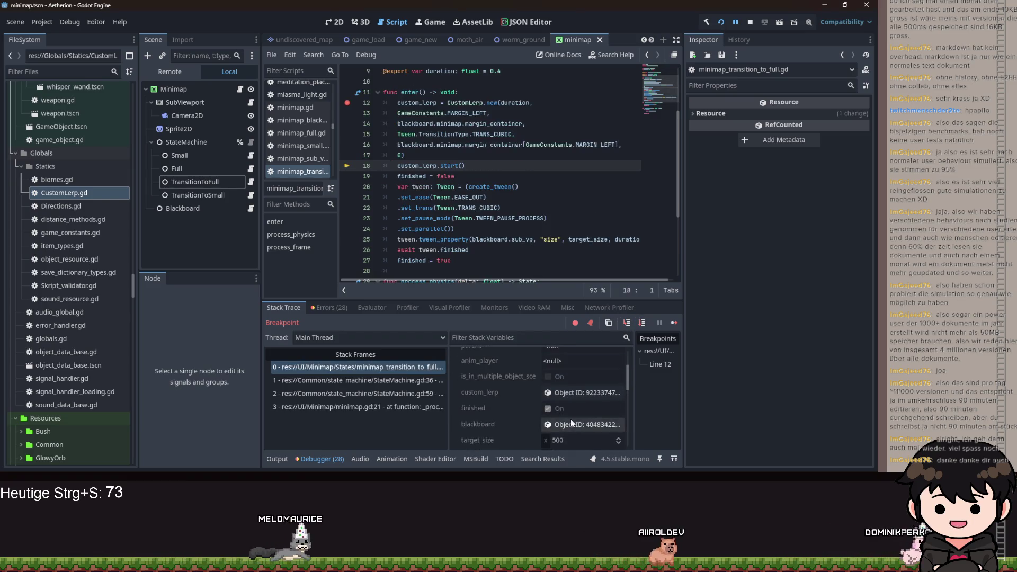
{"action": "left_click", "coordinate": [571, 369]}
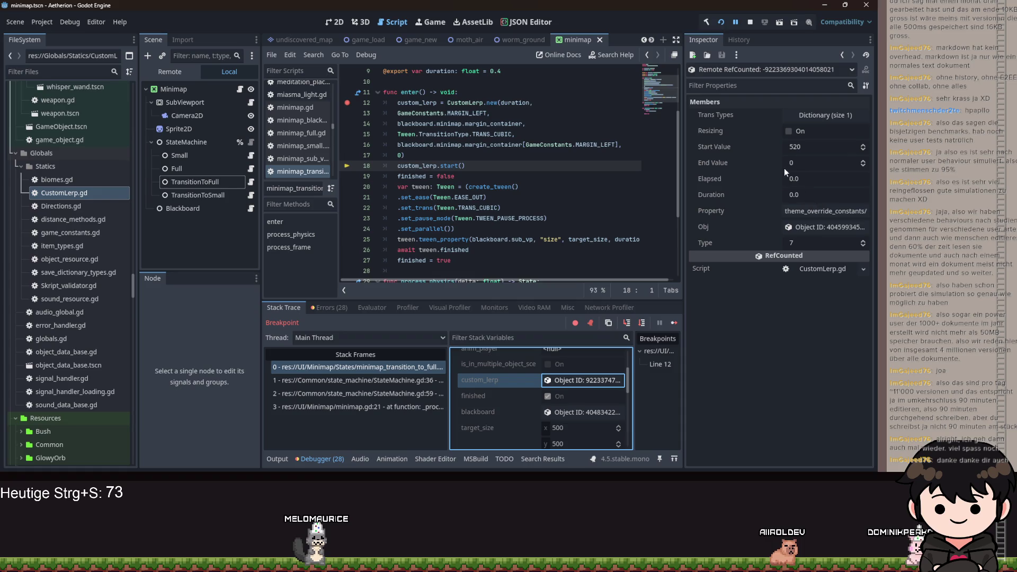
{"action": "left_click", "coordinate": [487, 197]}
{"action": "scroll", "coordinate": [484, 174], "scroll_direction": "up", "scroll_amount": 2}
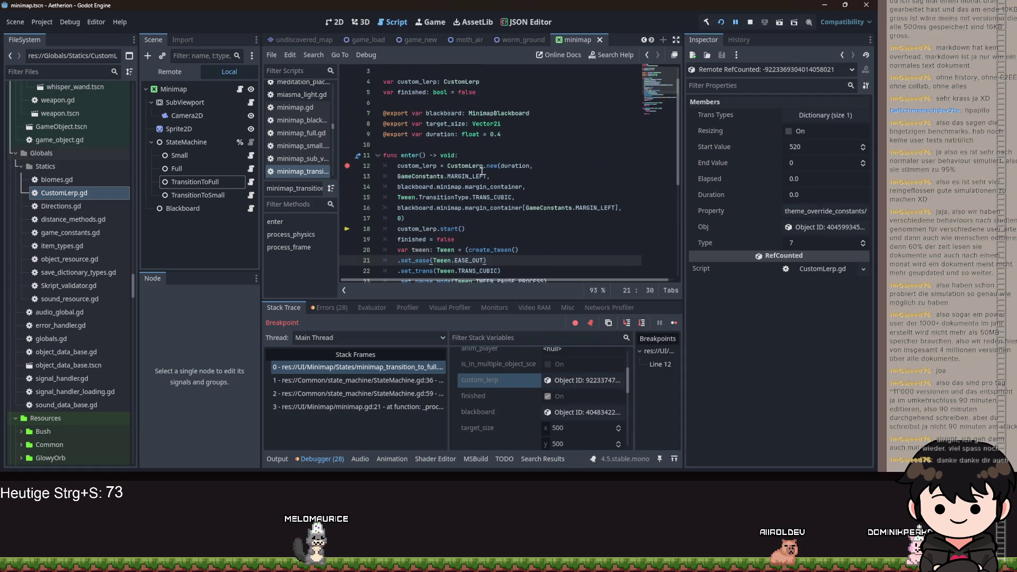
In CustomLerp.gd, change line 19 to 'duration = _duration', save, and resume the game
{"action": "left_click", "coordinate": [472, 169], "text": "ctrl"}
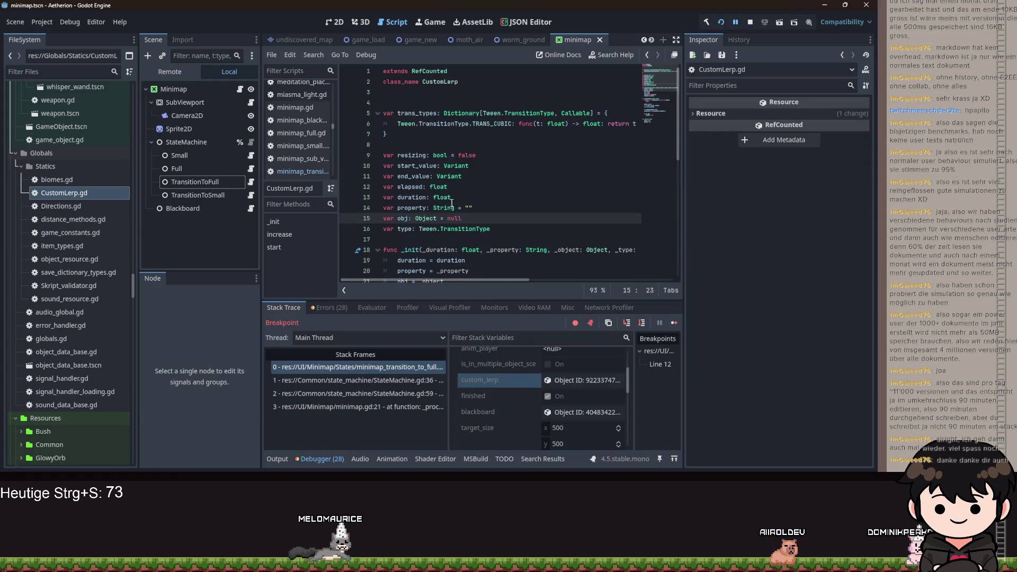
{"action": "scroll", "coordinate": [452, 203], "scroll_direction": "down", "scroll_amount": 4}
{"action": "left_click", "coordinate": [446, 136]}
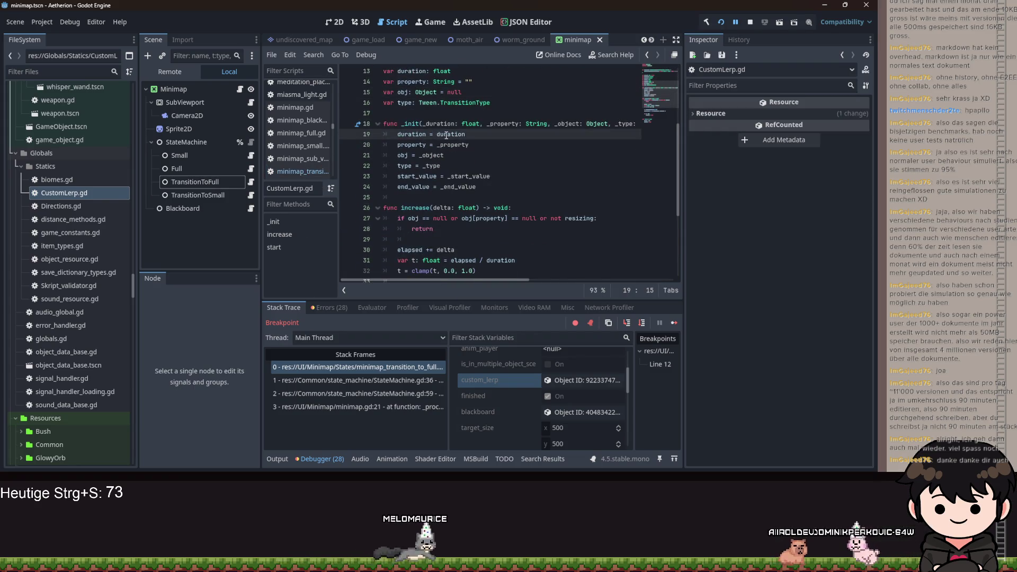
{"action": "type", "text": "_"}
{"action": "key", "text": "ctrl+s"}
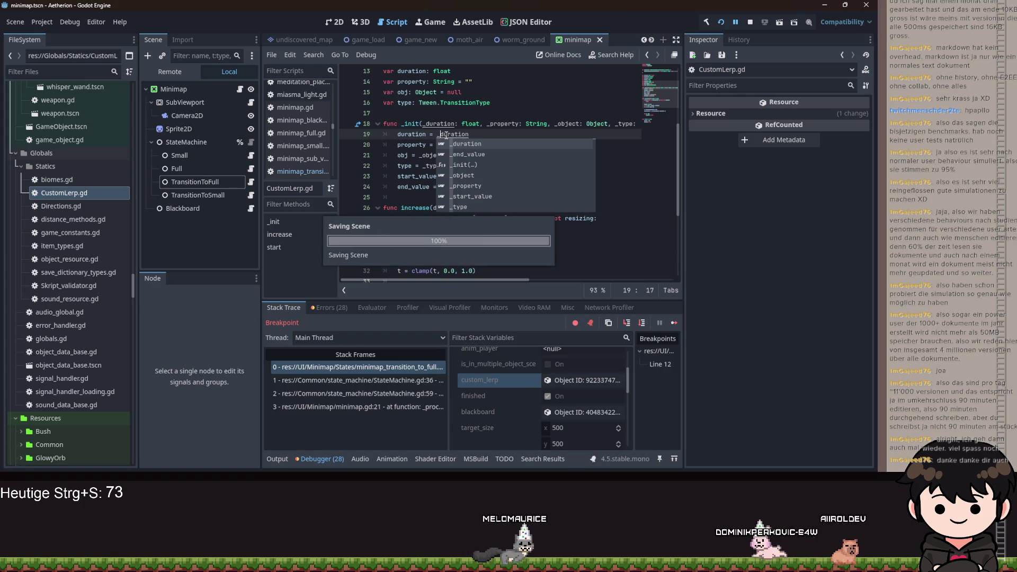
{"action": "left_click", "coordinate": [737, 21]}
{"action": "left_click", "coordinate": [562, 123]}
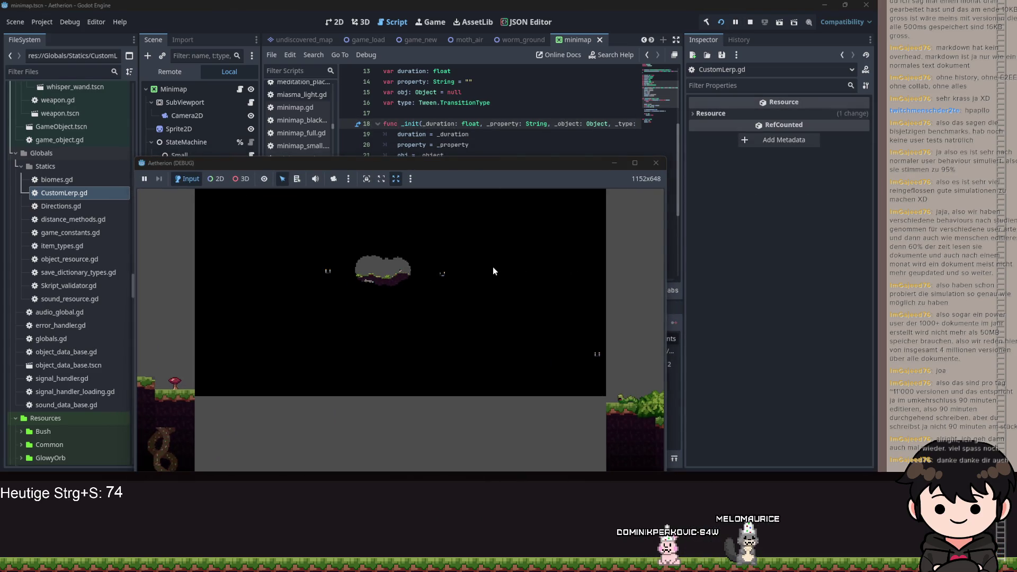
Toggle the minimap with M, move the Aetherion window, resume and maximize it to watch the minimap expand
{"action": "key", "text": "m"}
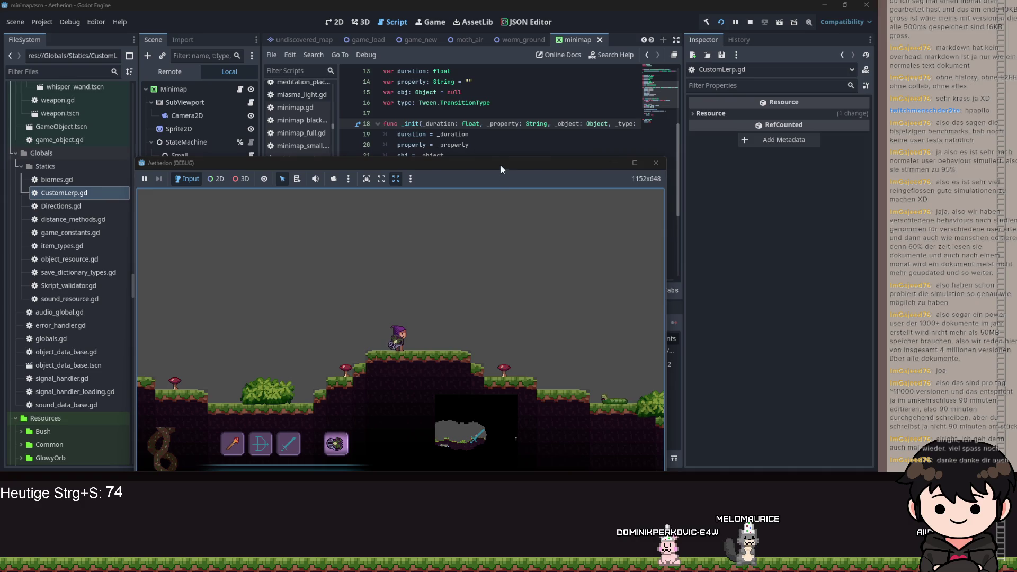
{"action": "left_click_drag", "start_coordinate": [509, 164], "coordinate": [523, 88]}
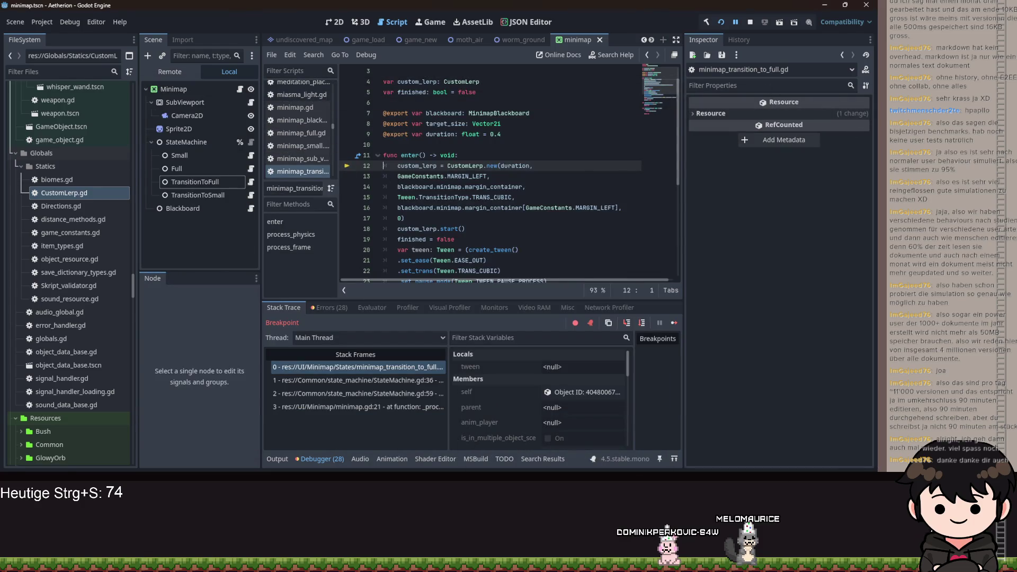
{"action": "key", "text": "alt+Tab"}
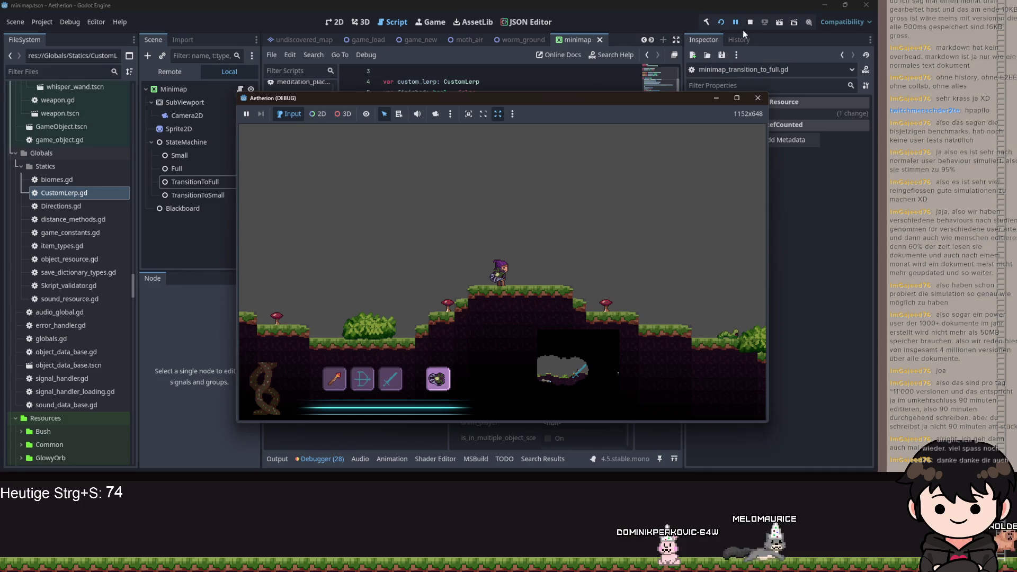
{"action": "left_click", "coordinate": [736, 25]}
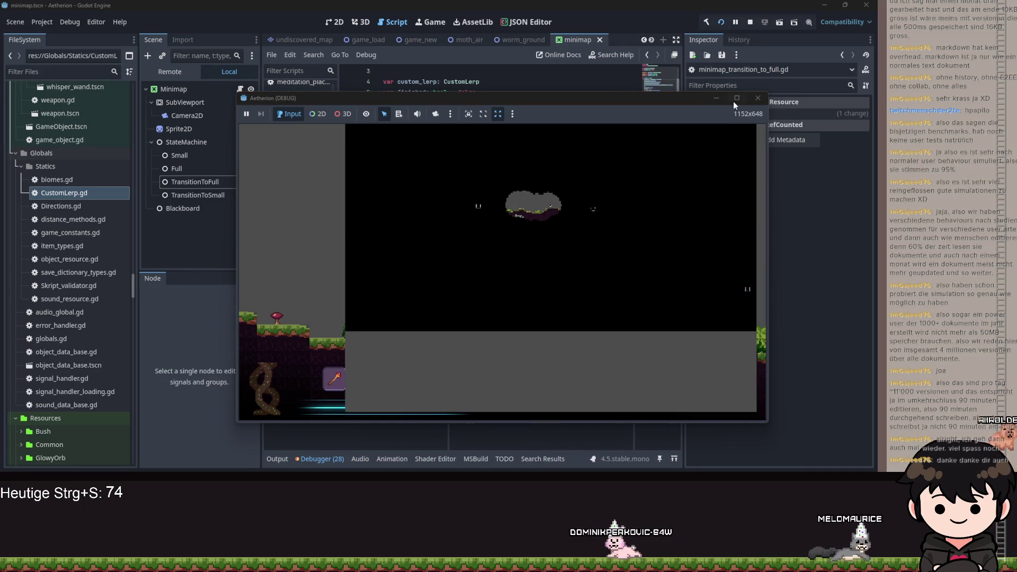
{"action": "left_click", "coordinate": [736, 99]}
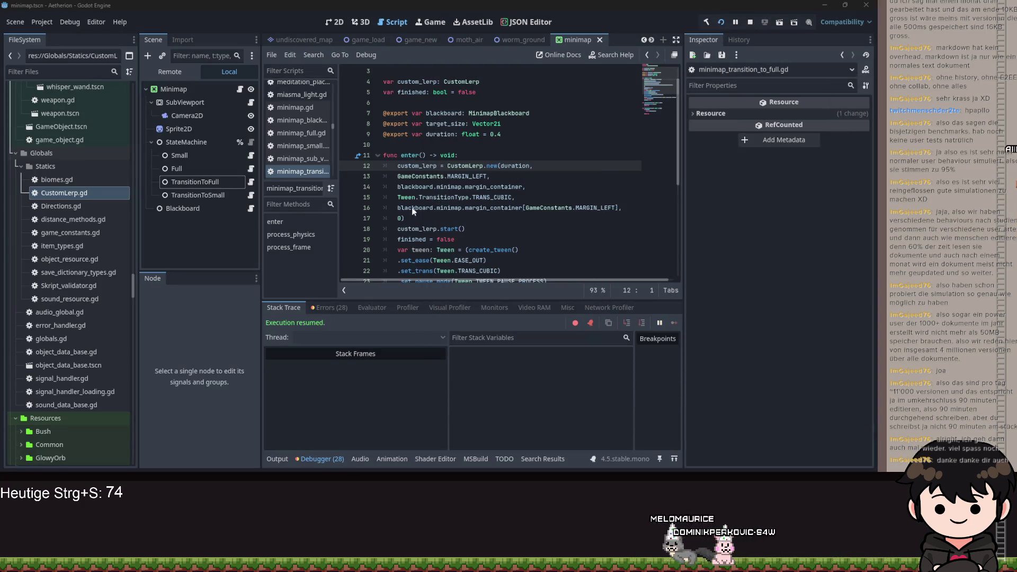
{"action": "left_click", "coordinate": [251, 195]}
{"action": "scroll", "coordinate": [495, 212], "scroll_direction": "up", "scroll_amount": 4}
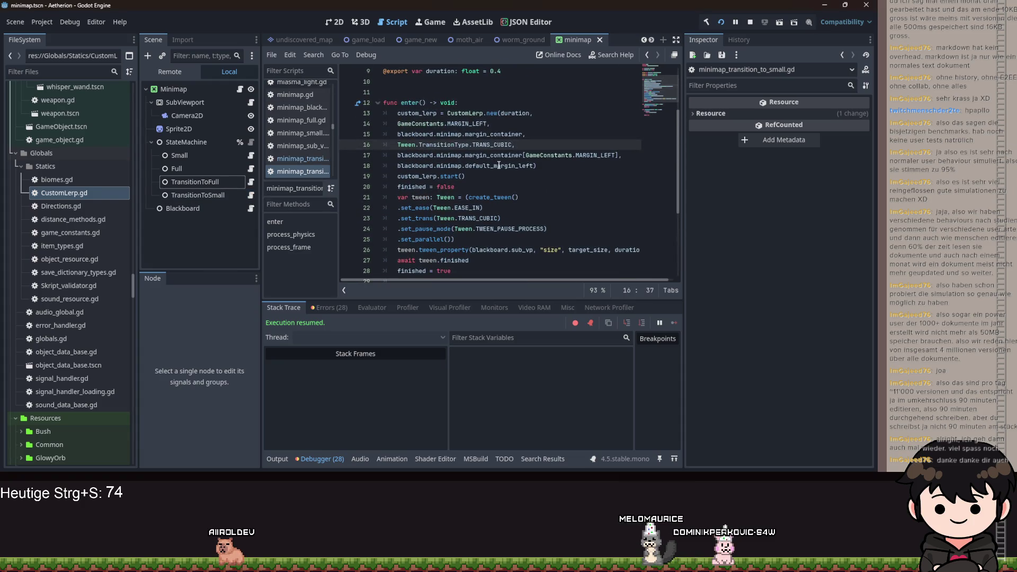
{"action": "mouse_move", "coordinate": [499, 166]}
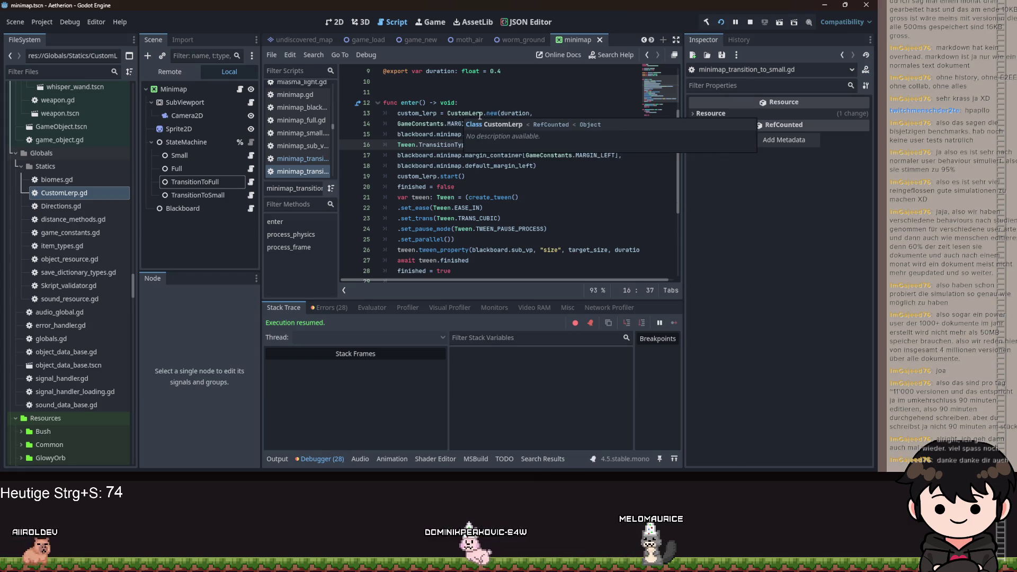
{"action": "mouse_move", "coordinate": [493, 114]}
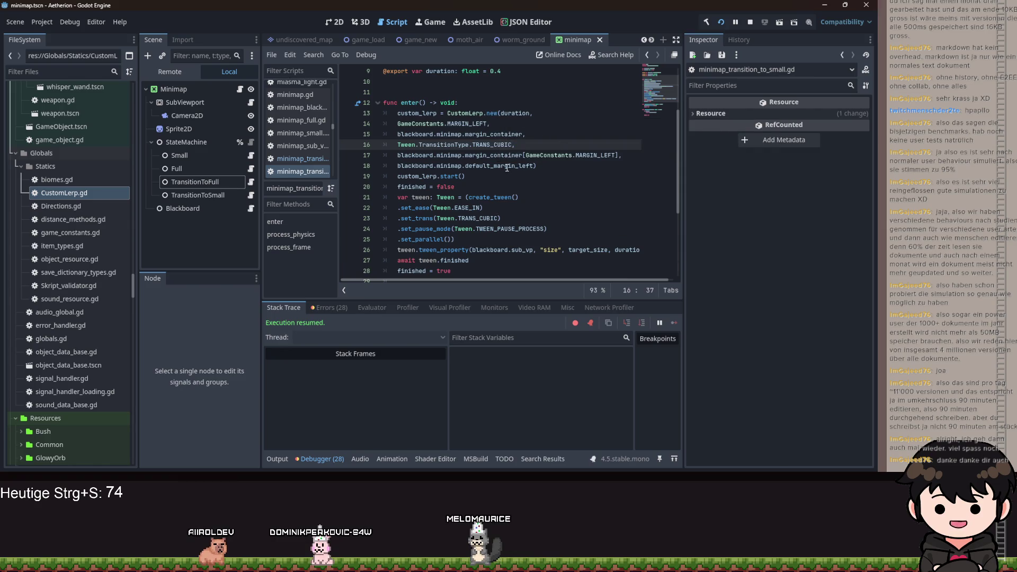
{"action": "scroll", "coordinate": [402, 180], "scroll_direction": "up", "scroll_amount": 3}
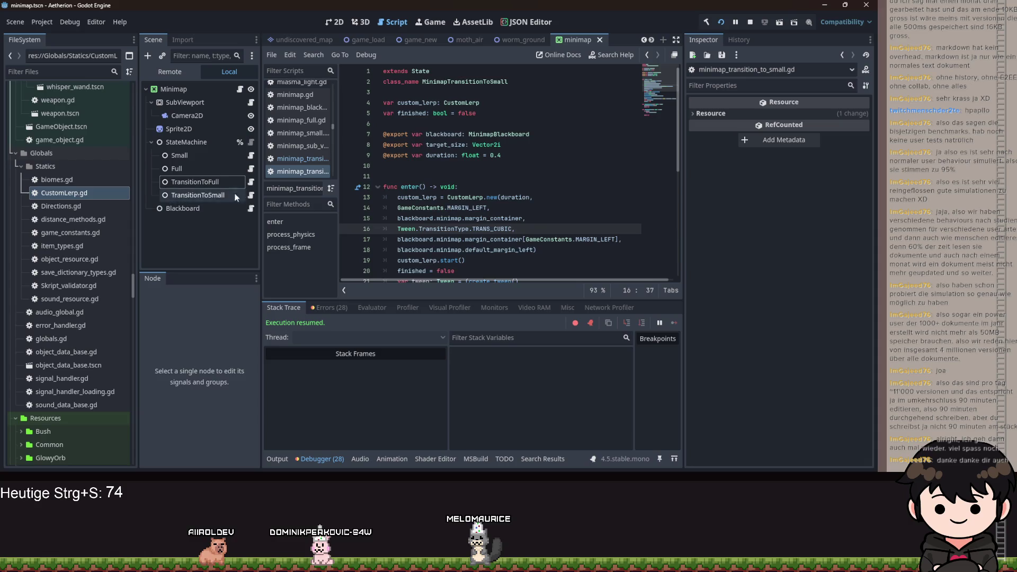
{"action": "left_click", "coordinate": [252, 181]}
{"action": "scroll", "coordinate": [539, 204], "scroll_direction": "down", "scroll_amount": 2}
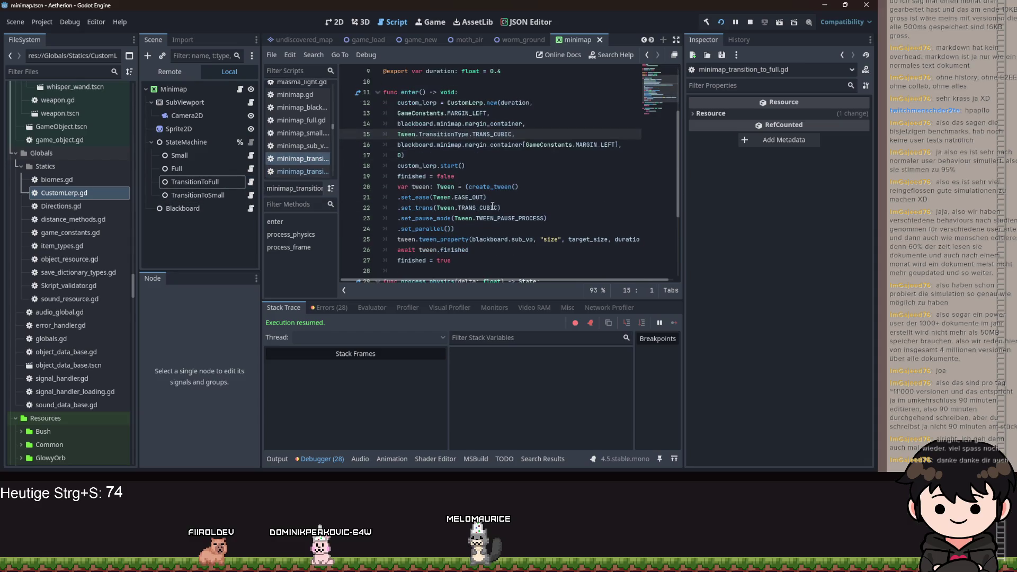
{"action": "scroll", "coordinate": [592, 181], "scroll_direction": "up", "scroll_amount": 1}
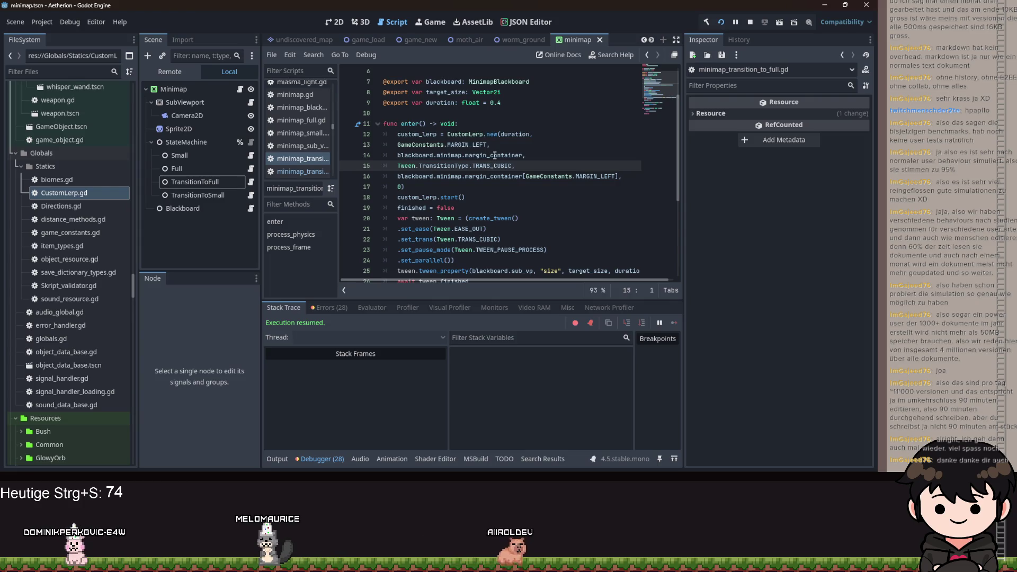
{"action": "mouse_move", "coordinate": [495, 156]}
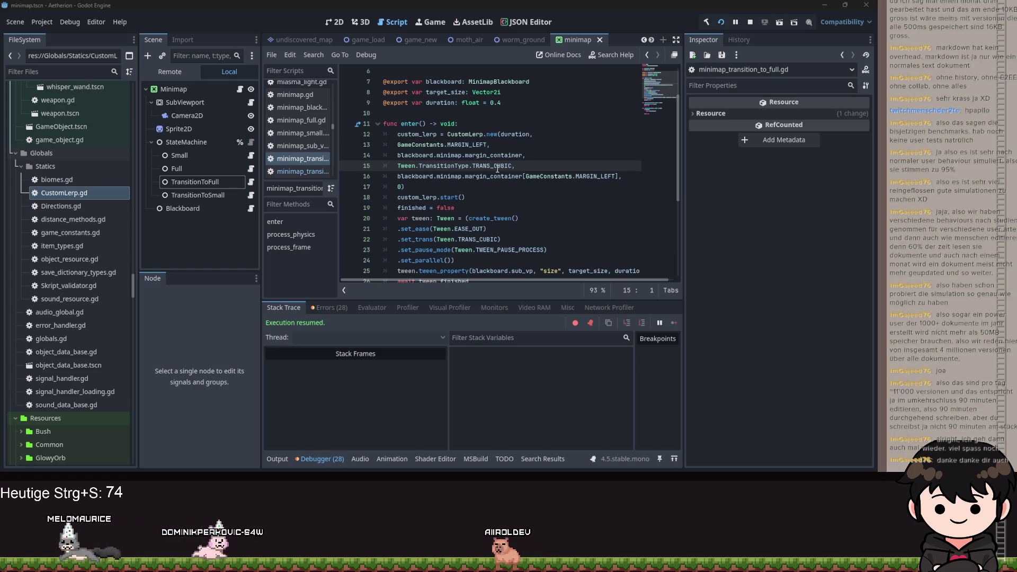
Review lines 16–17 of the current transition script, then the TransitionToSmall state's script
{"action": "left_click", "coordinate": [505, 187]}
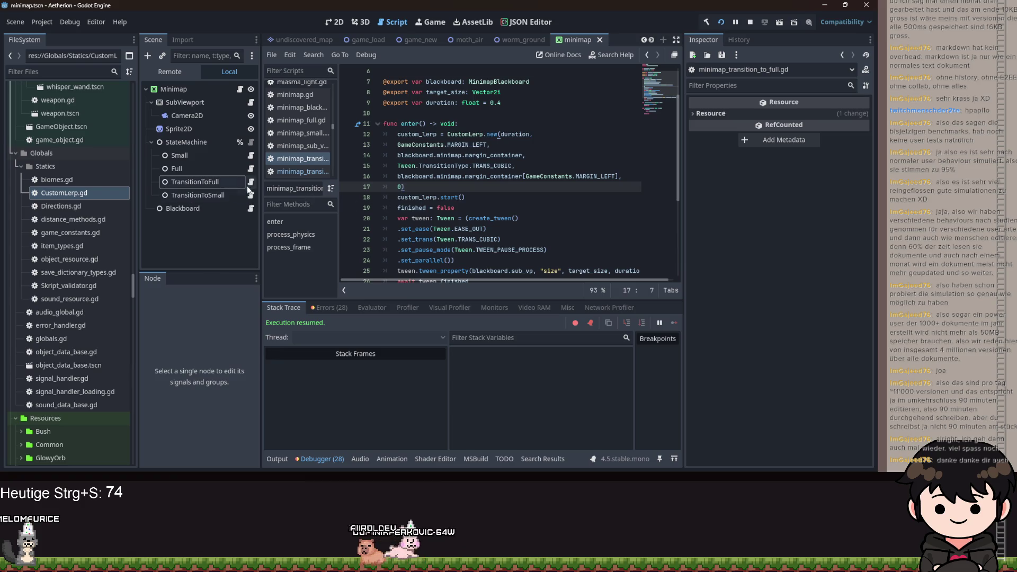
{"action": "scroll", "coordinate": [477, 190], "scroll_direction": "up", "scroll_amount": 2}
{"action": "scroll", "coordinate": [486, 198], "scroll_direction": "down", "scroll_amount": 2}
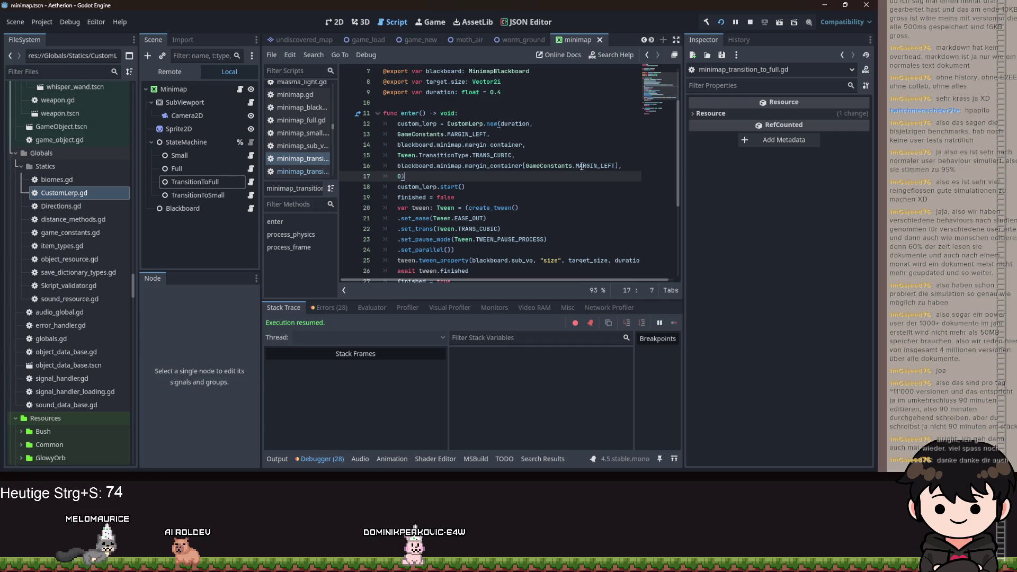
{"action": "left_click", "coordinate": [603, 166]}
{"action": "scroll", "coordinate": [508, 177], "scroll_direction": "down", "scroll_amount": 4}
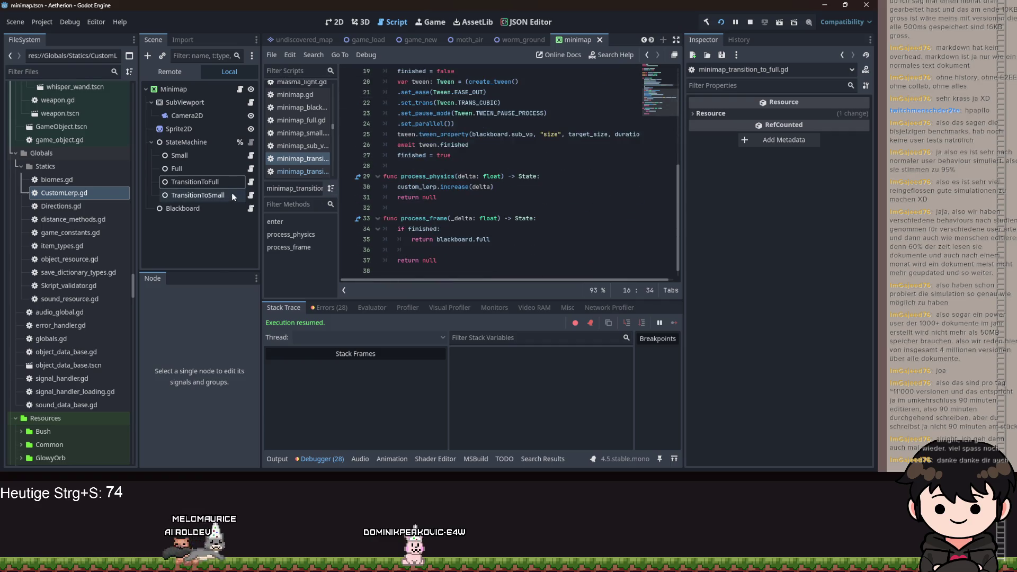
{"action": "left_click", "coordinate": [250, 195]}
{"action": "scroll", "coordinate": [482, 201], "scroll_direction": "down", "scroll_amount": 6}
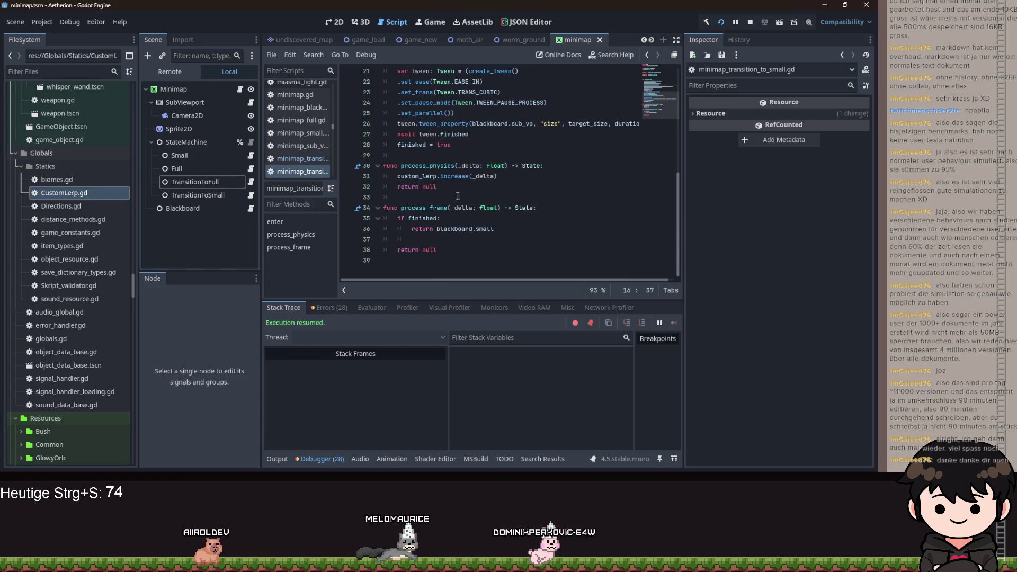
{"action": "scroll", "coordinate": [494, 201], "scroll_direction": "up", "scroll_amount": 5}
Review the TransitionToFull state's script, then run the project with F5 to check the minimap
{"action": "left_click", "coordinate": [253, 182]}
{"action": "scroll", "coordinate": [467, 177], "scroll_direction": "up", "scroll_amount": 5}
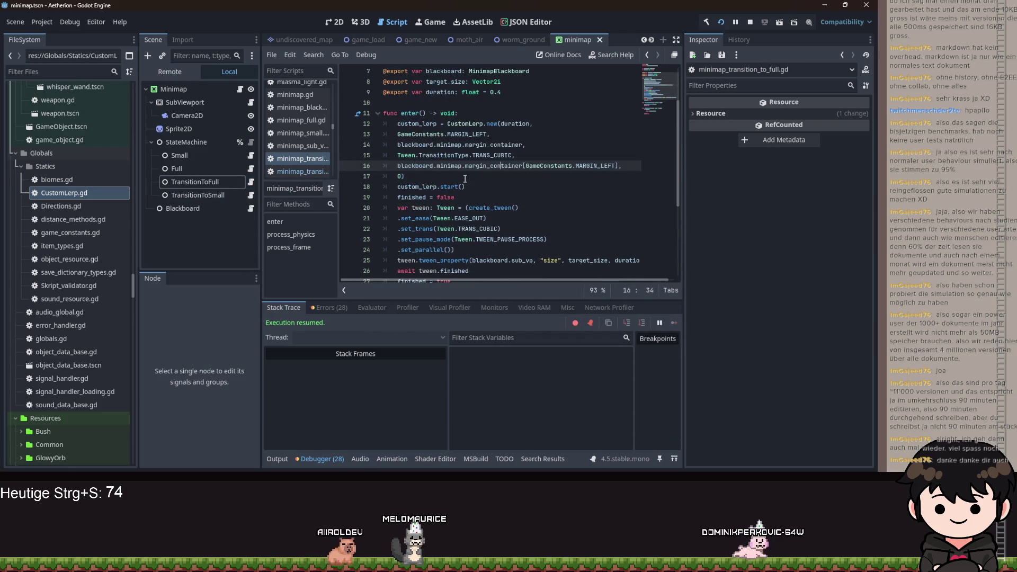
{"action": "scroll", "coordinate": [476, 184], "scroll_direction": "down", "scroll_amount": 1}
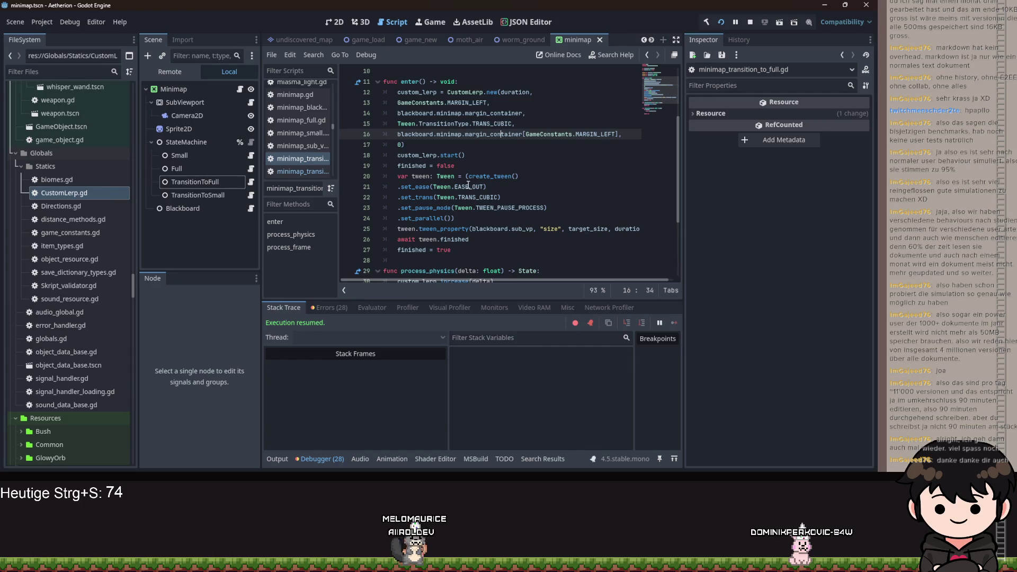
{"action": "mouse_move", "coordinate": [468, 186]}
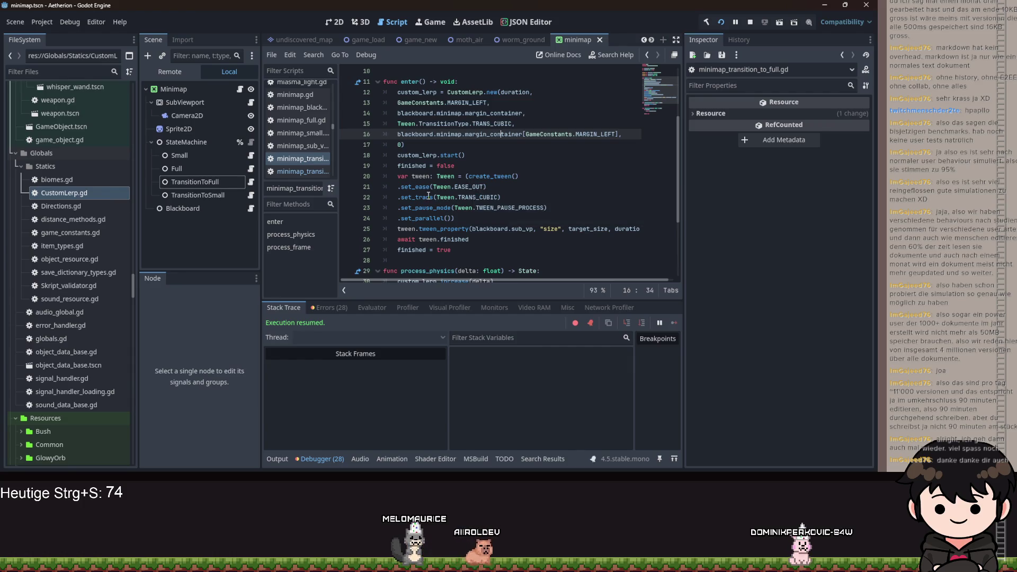
{"action": "scroll", "coordinate": [403, 175], "scroll_direction": "down", "scroll_amount": 3}
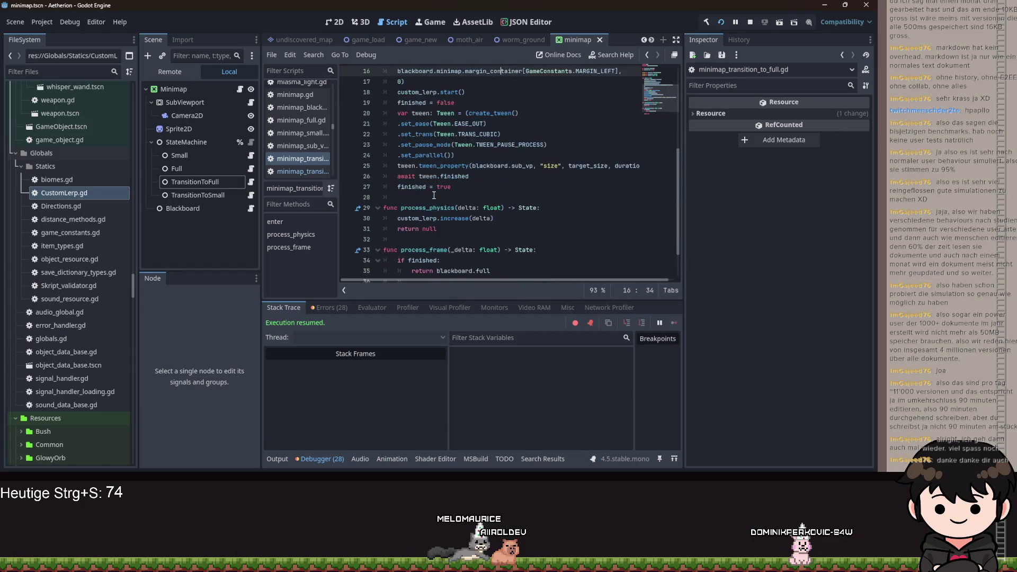
{"action": "scroll", "coordinate": [458, 190], "scroll_direction": "up", "scroll_amount": 2}
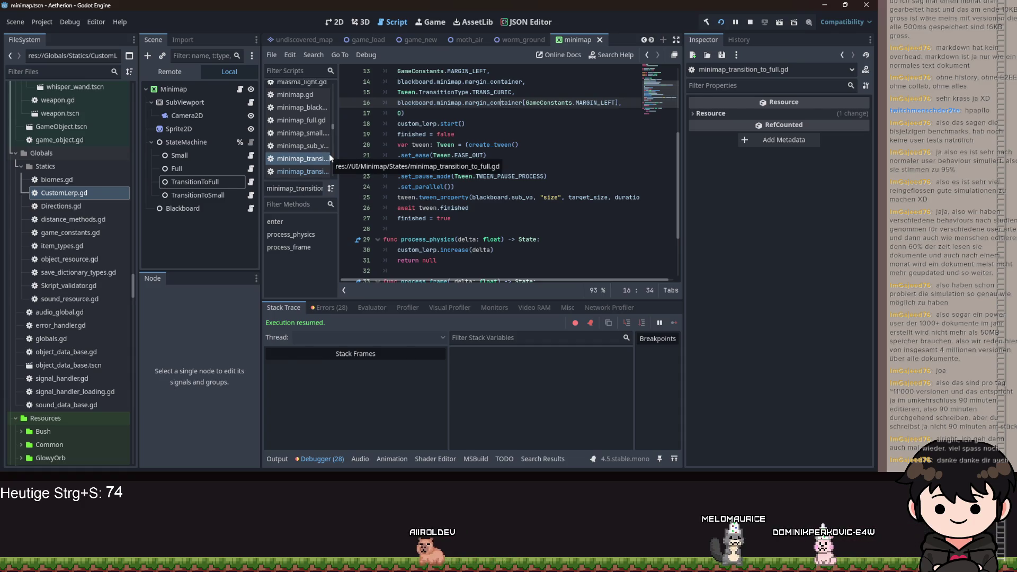
{"action": "key", "text": "F5"}
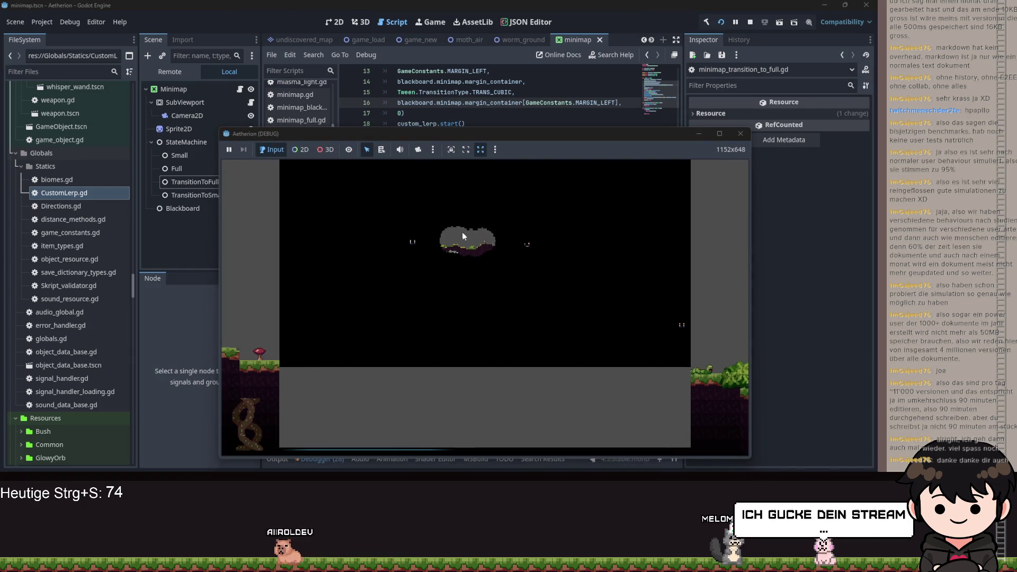
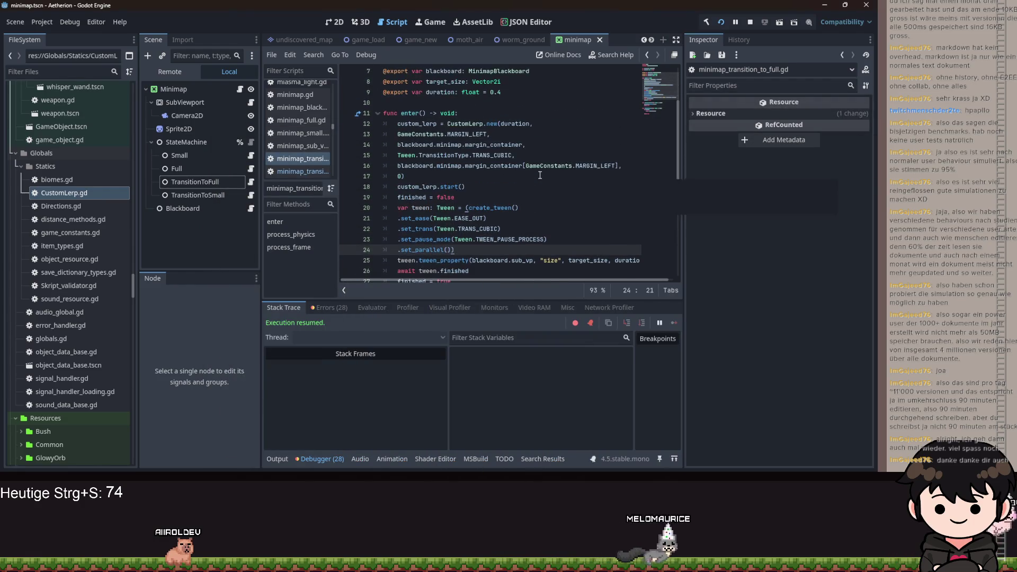
Flip from the to-small transition script back to the to-full transition script
{"action": "scroll", "coordinate": [484, 203], "scroll_direction": "up", "scroll_amount": 2}
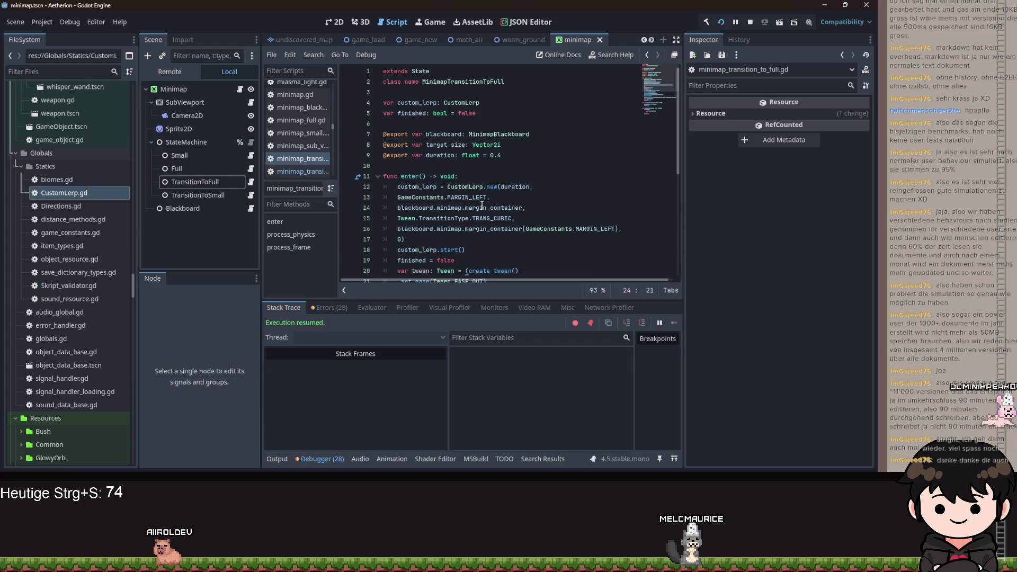
{"action": "left_click", "coordinate": [250, 193]}
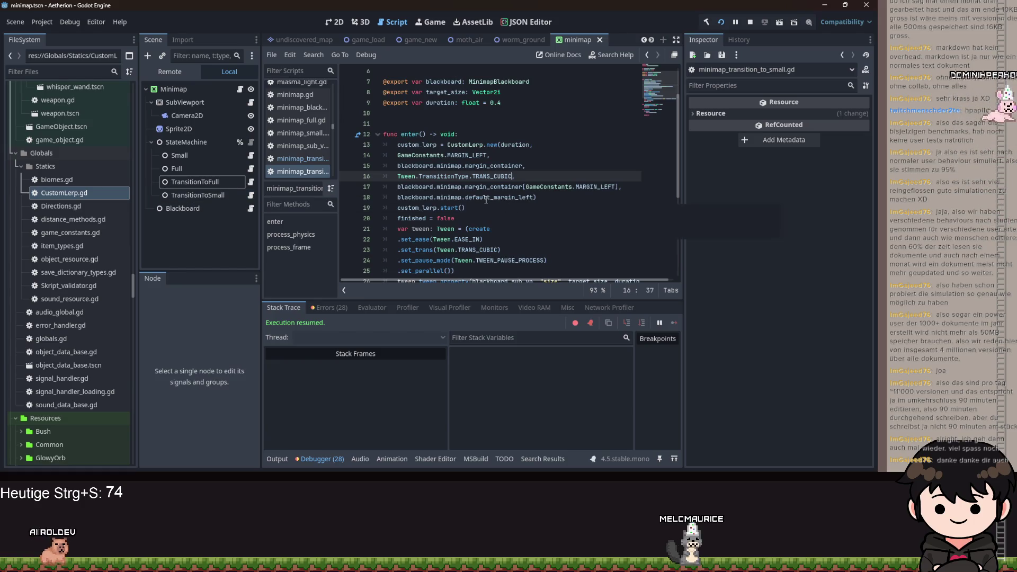
{"action": "left_click", "coordinate": [250, 183]}
On line 16, replace margin_container[GameConstants.MARGIN_LEFT] with default_margin_left, then save and run the game
{"action": "left_click_drag", "start_coordinate": [619, 228], "coordinate": [484, 229]}
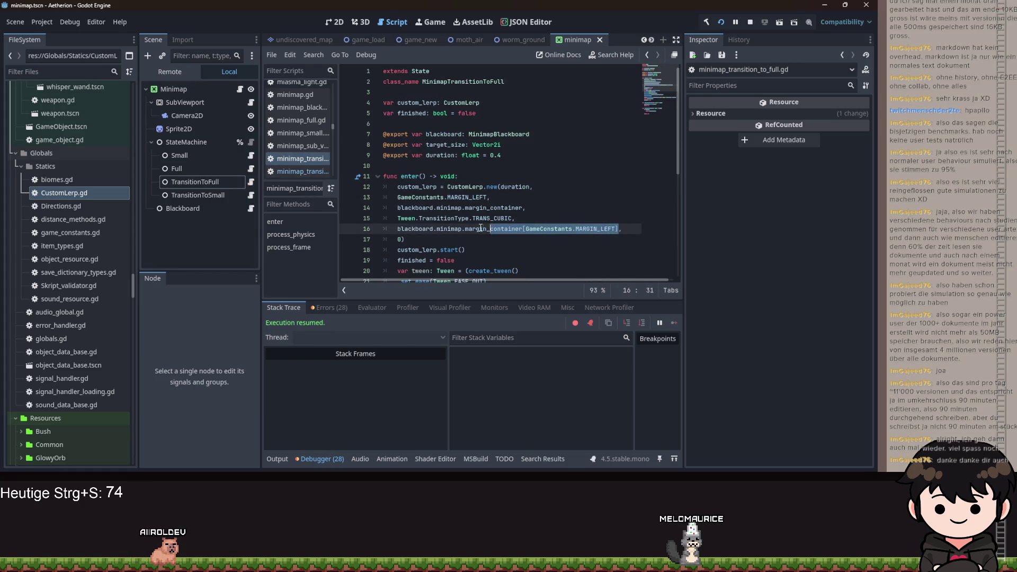
{"action": "type", "text": "e"}
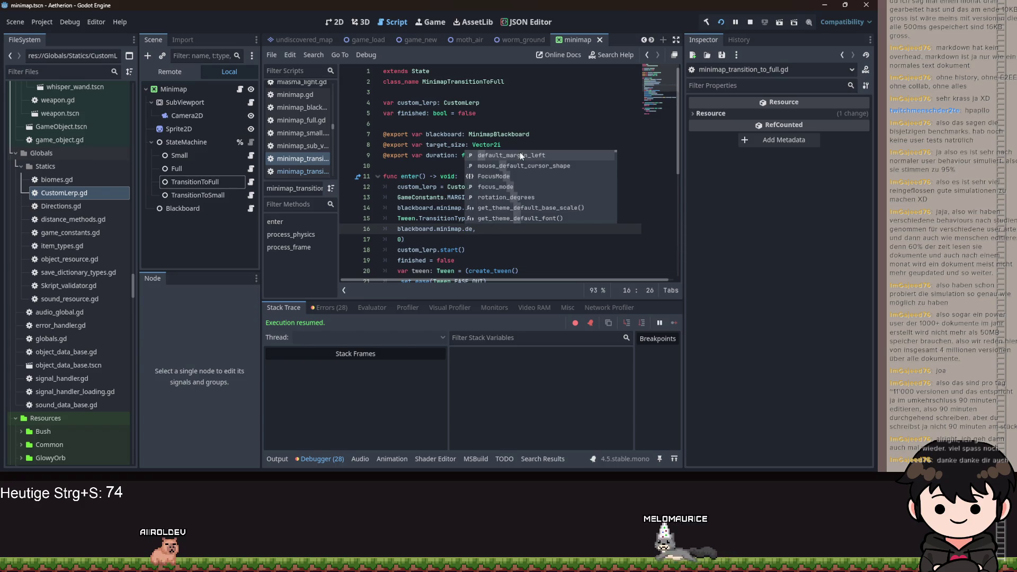
{"action": "key", "text": "Escape"}
{"action": "key", "text": "ctrl+z"}
{"action": "key", "text": "ctrl+s"}
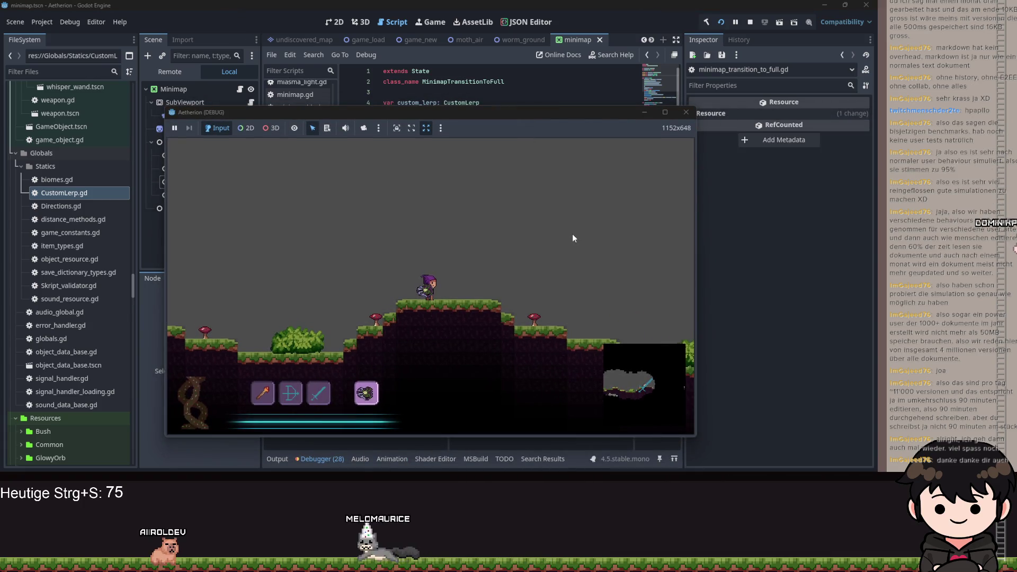
Toggle the running game's minimap to its full-map view with the M key
{"action": "key", "text": "m"}
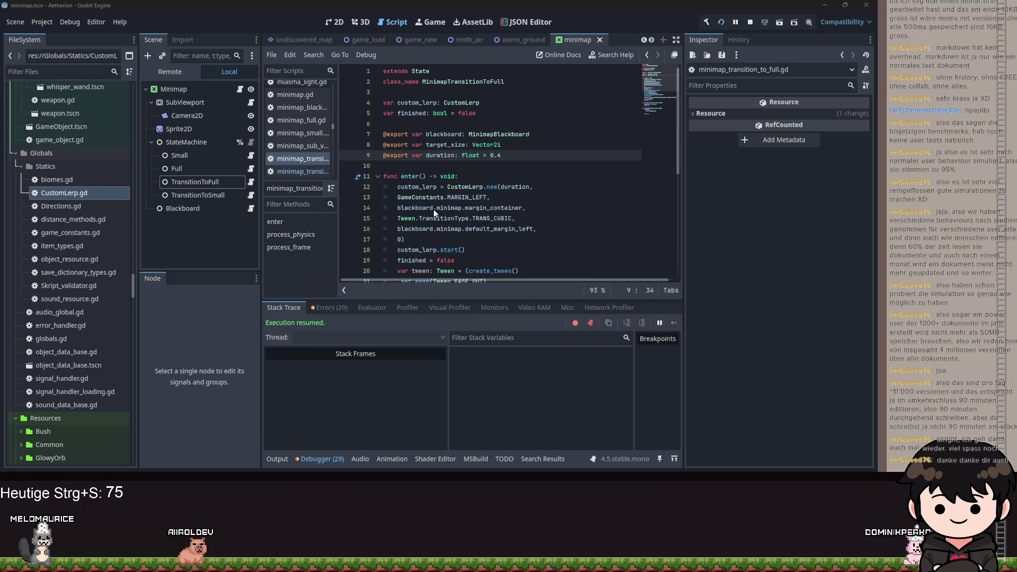
Inspect the edited line 16 and the TRANS_CUBIC transition setting in the to-full script
{"action": "left_click", "coordinate": [462, 229]}
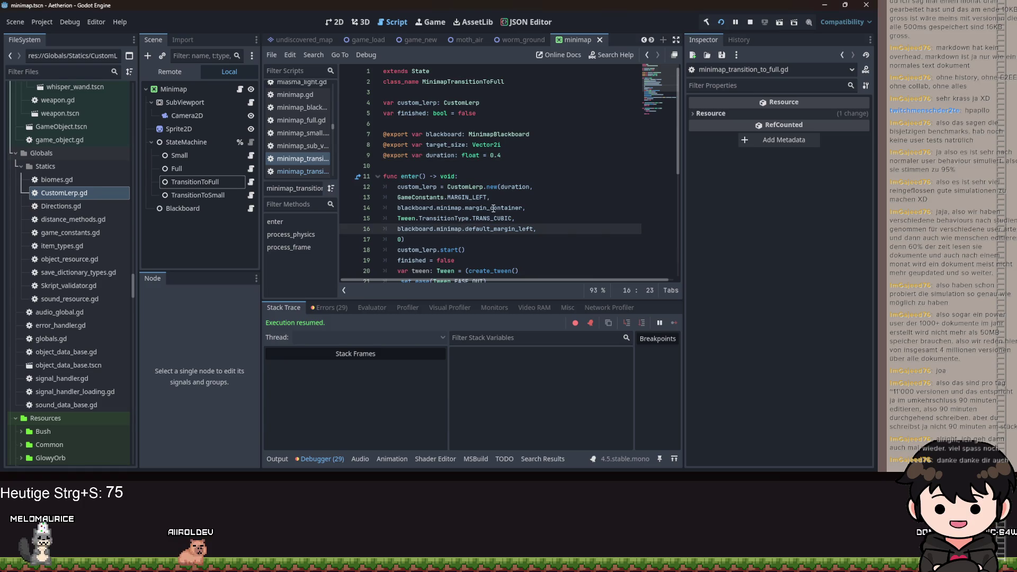
{"action": "mouse_move", "coordinate": [480, 234]}
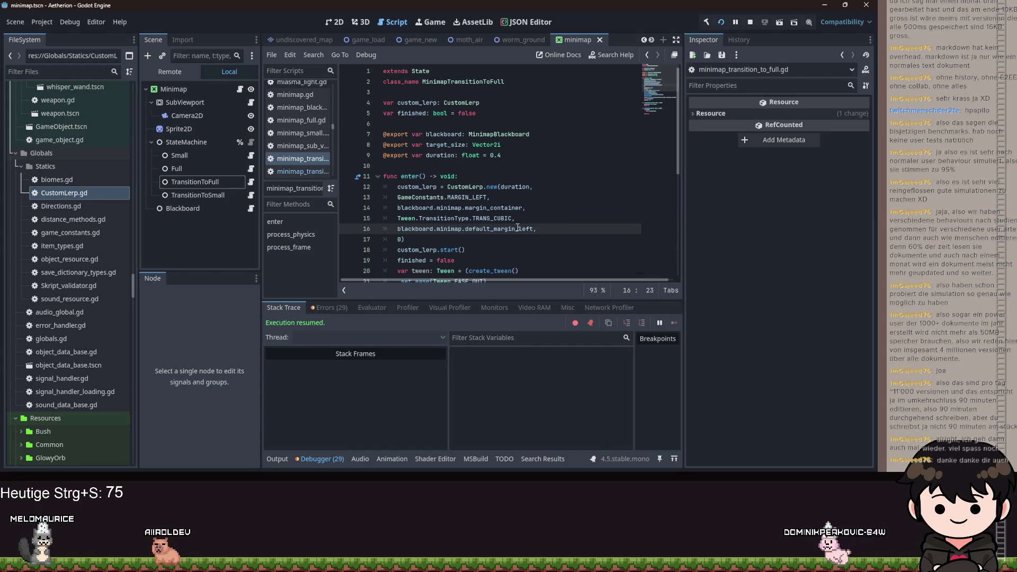
{"action": "left_click", "coordinate": [498, 219]}
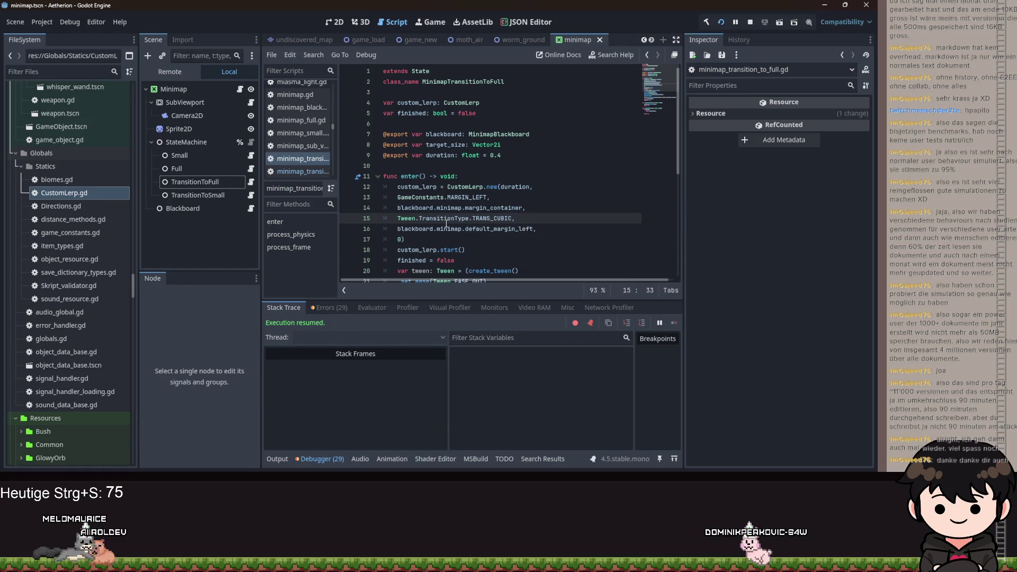
Compare the to-small, minimap_full and to-full transition scripts by switching between them
{"action": "left_click", "coordinate": [251, 195]}
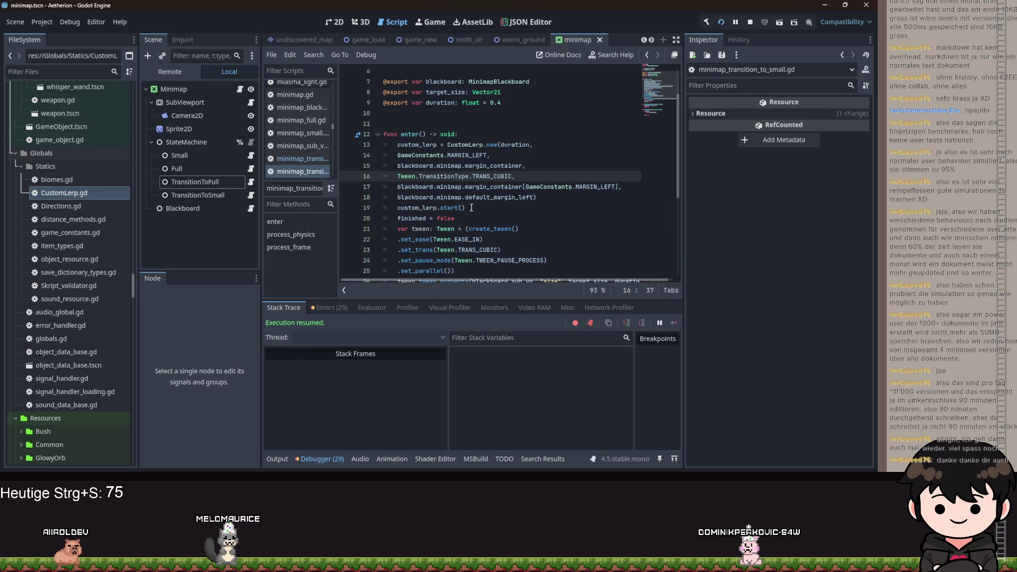
{"action": "left_click", "coordinate": [252, 169]}
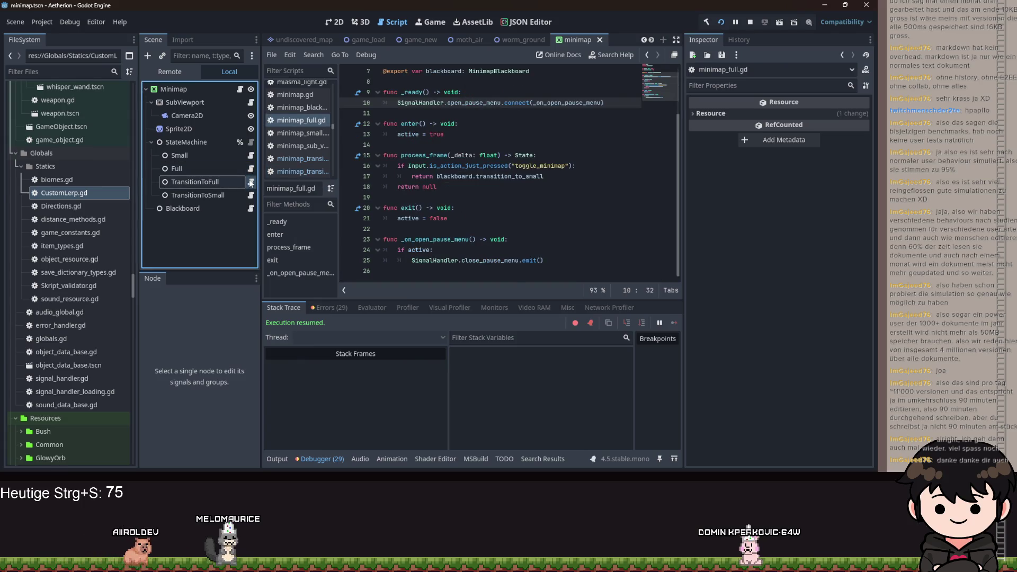
{"action": "left_click", "coordinate": [252, 181]}
{"action": "left_click", "coordinate": [252, 195]}
{"action": "left_click", "coordinate": [253, 184]}
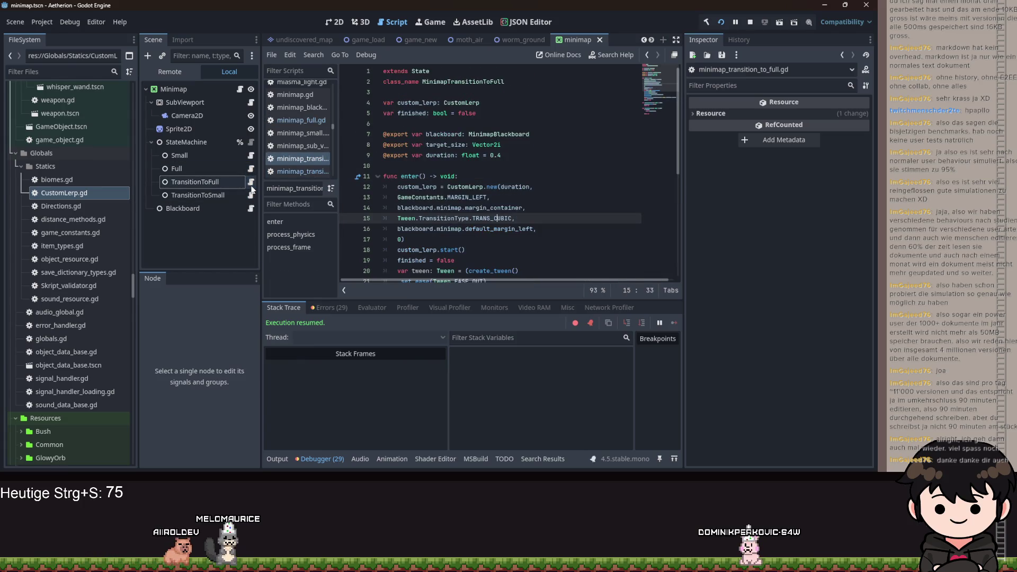
{"action": "scroll", "coordinate": [509, 232], "scroll_direction": "down", "scroll_amount": 1}
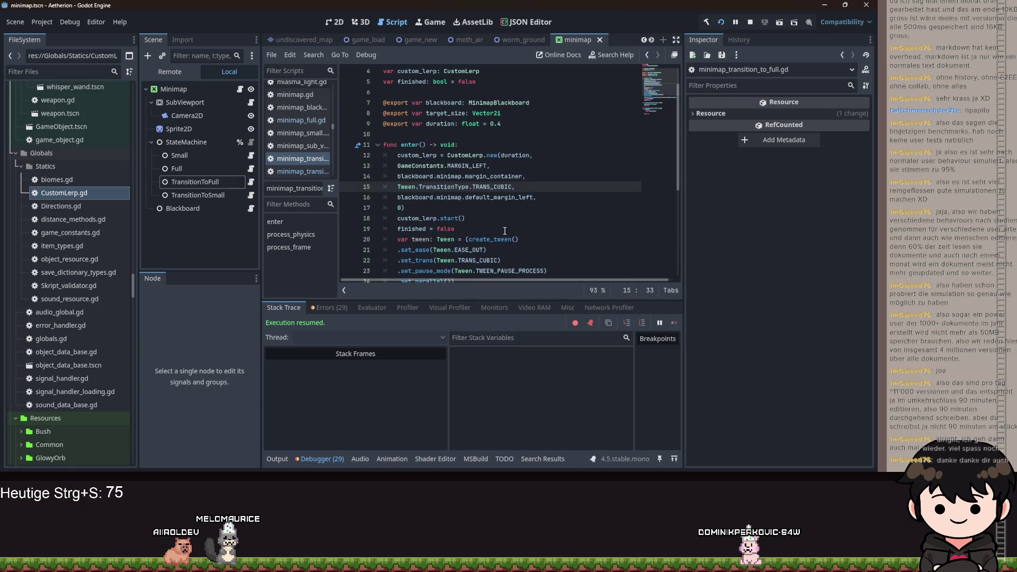
{"action": "left_click", "coordinate": [251, 195]}
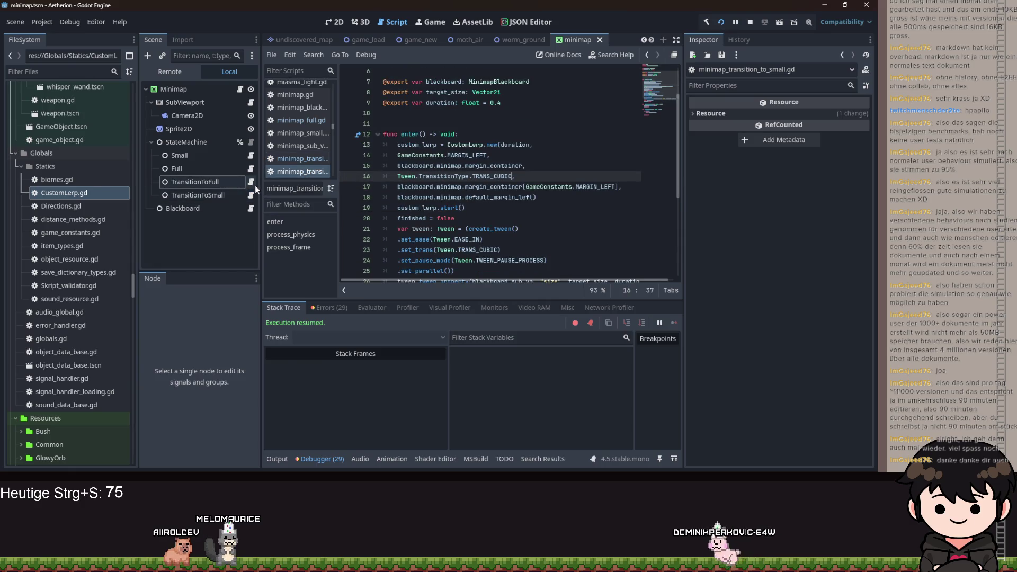
{"action": "left_click", "coordinate": [252, 184]}
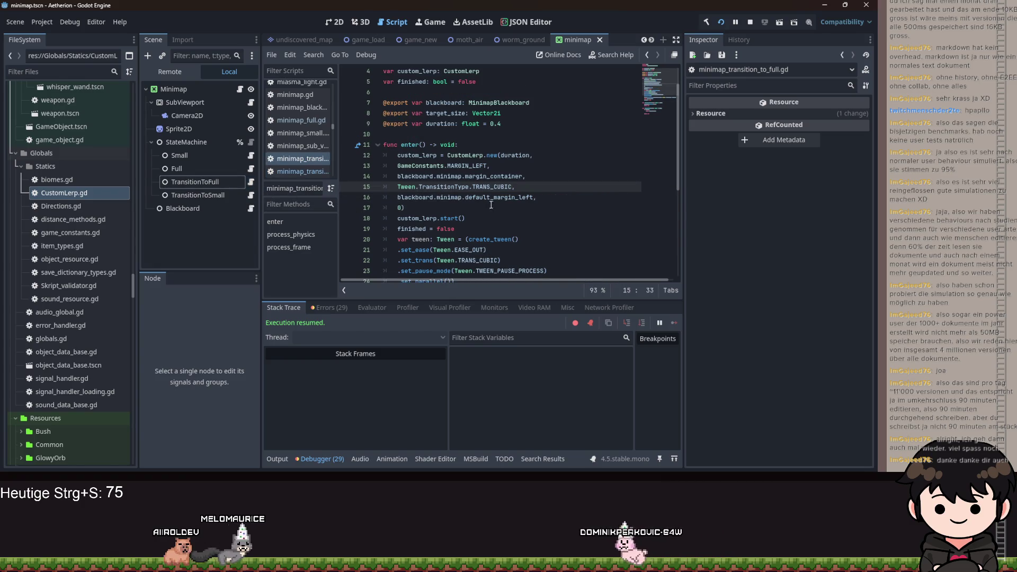
{"action": "left_click", "coordinate": [252, 195]}
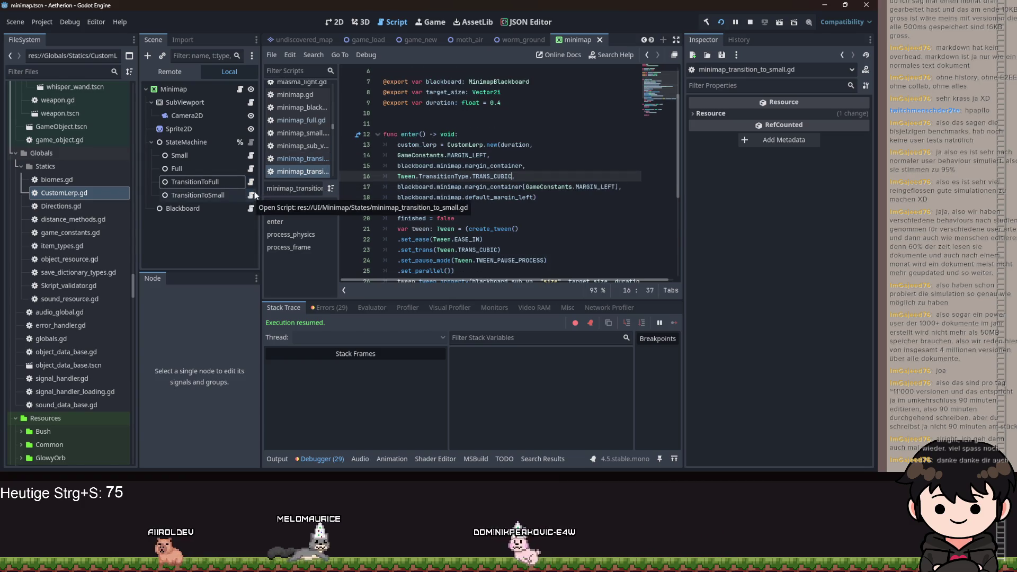
{"action": "left_click", "coordinate": [252, 181]}
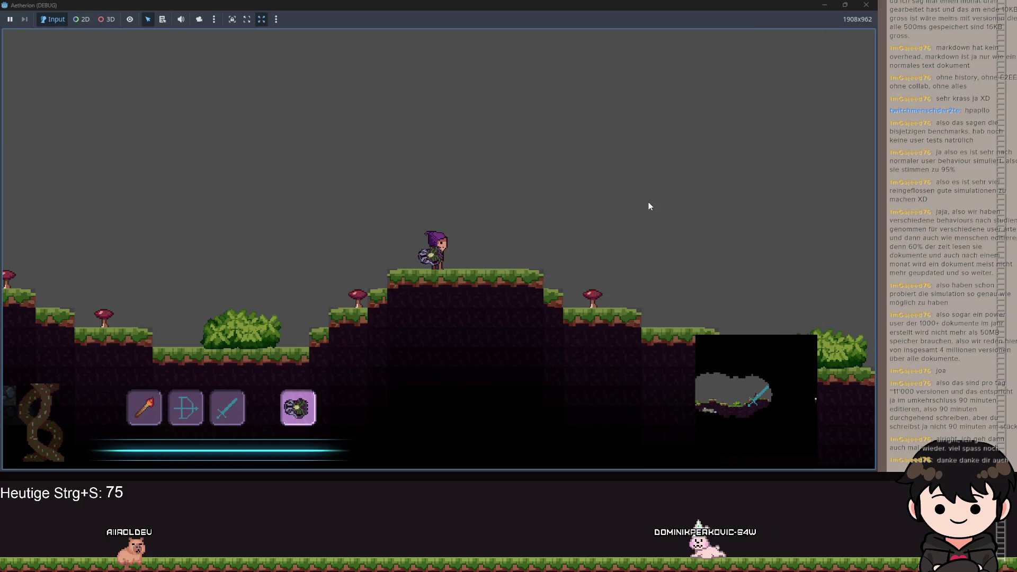
Restart the game and load a save slot via Spiel Laden to check the minimap
{"action": "left_click", "coordinate": [863, 5]}
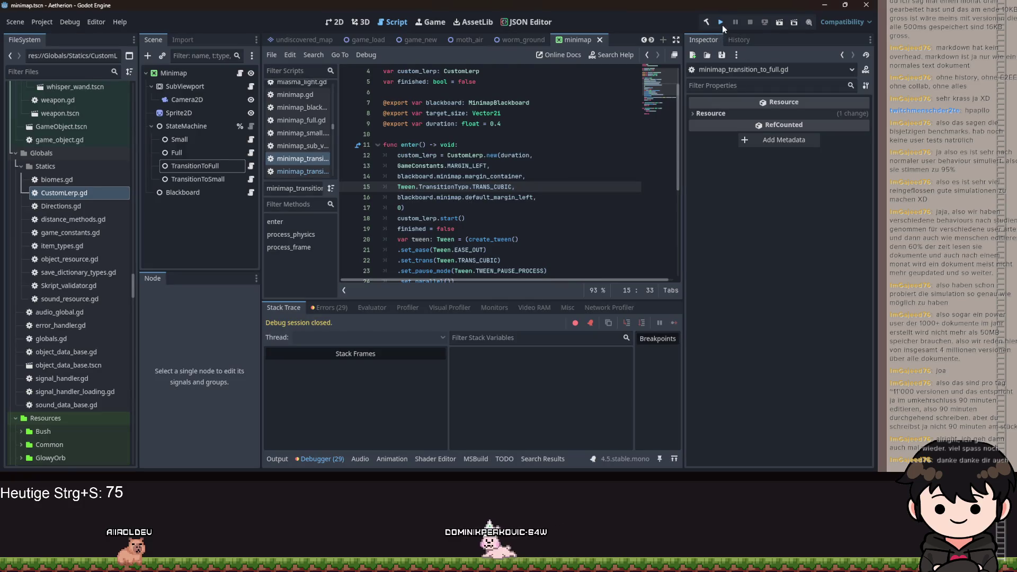
{"action": "left_click", "coordinate": [721, 23]}
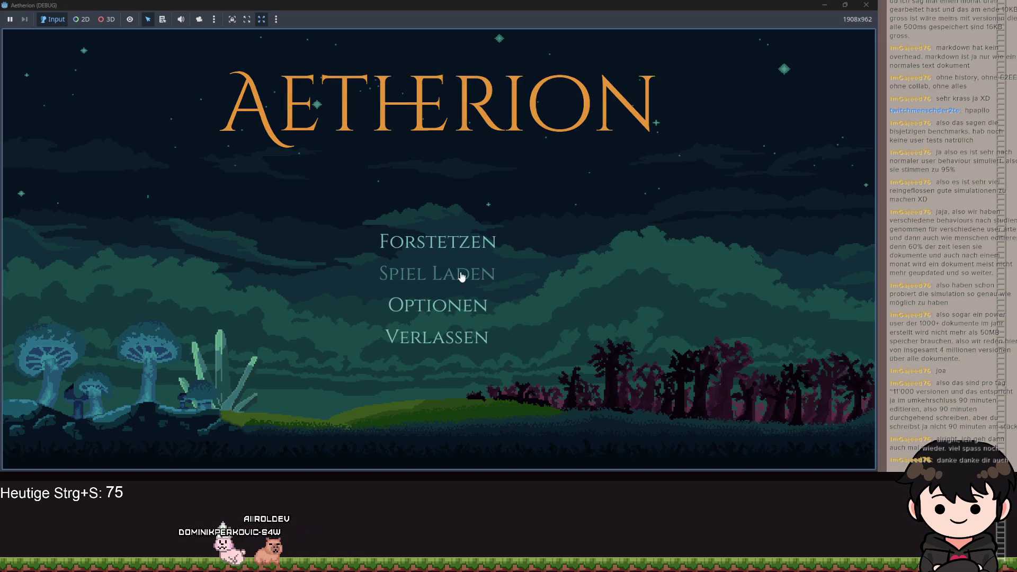
{"action": "left_click", "coordinate": [443, 271]}
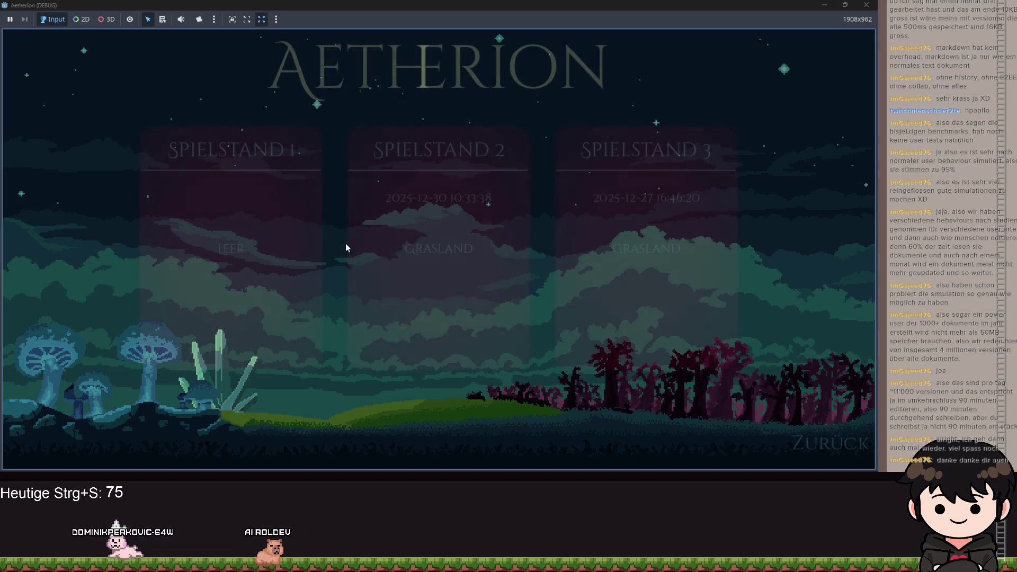
{"action": "left_click", "coordinate": [357, 212]}
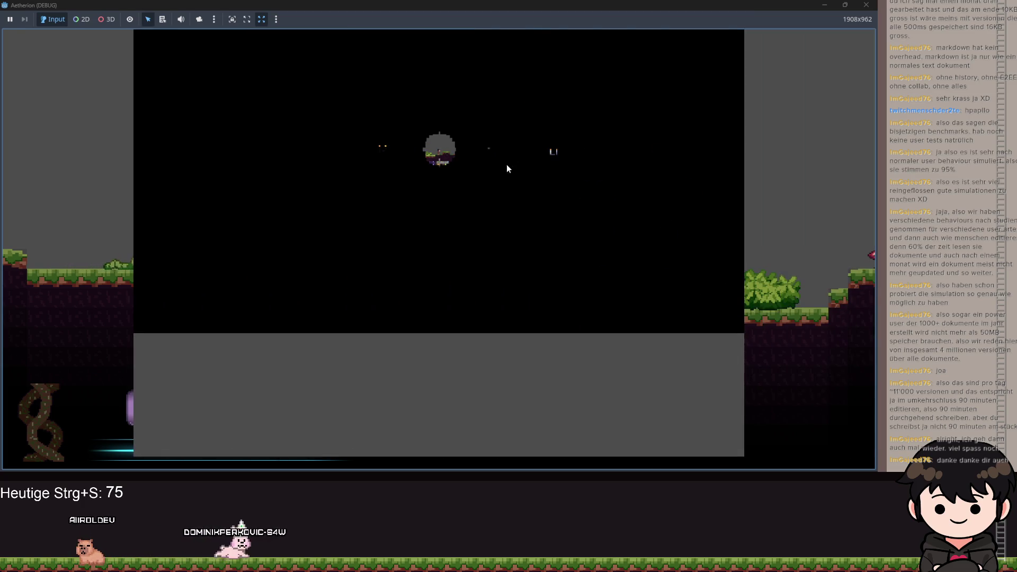
Move the game window off screen and open the player scene in the editor
{"action": "left_click", "coordinate": [525, 12]}
{"action": "mouse_move", "coordinate": [525, 11]}
{"action": "left_mouse_down"}
{"action": "mouse_move", "coordinate": [479, 104]}
{"action": "mouse_move", "coordinate": [1016, 106]}
{"action": "left_mouse_up"}
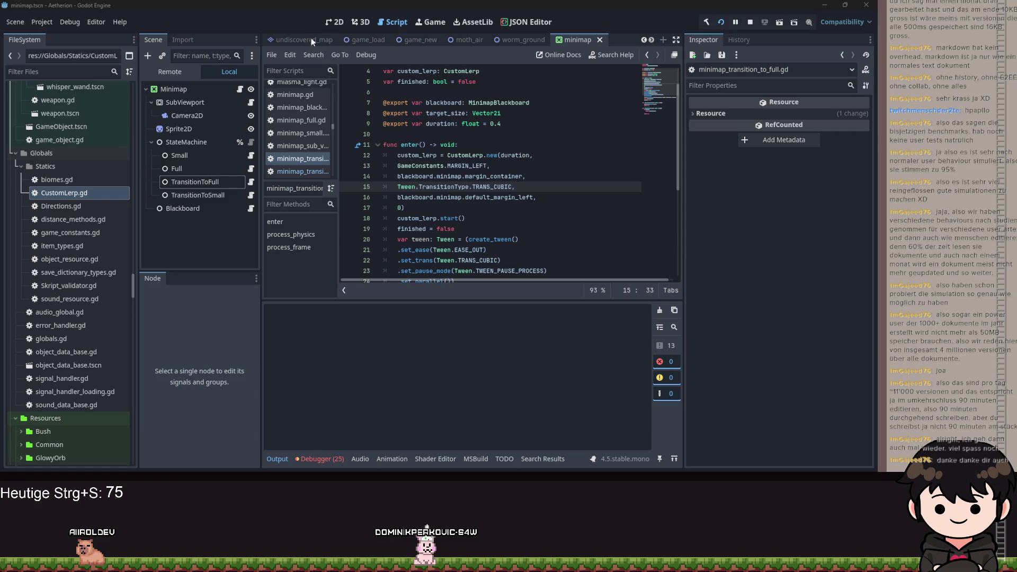
{"action": "left_click", "coordinate": [297, 39]}
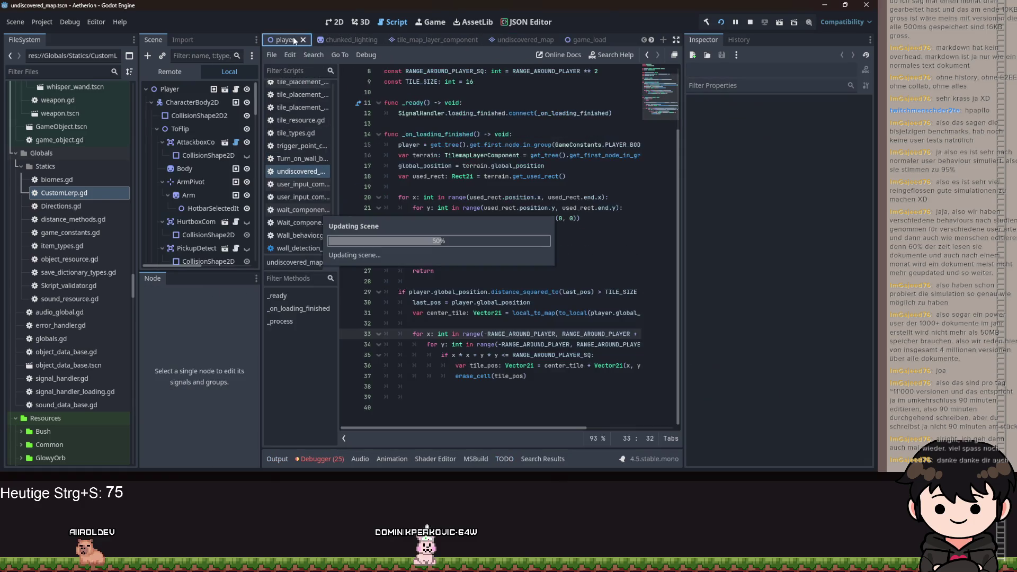
In the 2D view, anchor the MarginContainer with the Bottom Right preset
{"action": "left_click", "coordinate": [336, 24]}
{"action": "scroll", "coordinate": [206, 229], "scroll_direction": "down", "scroll_amount": 1}
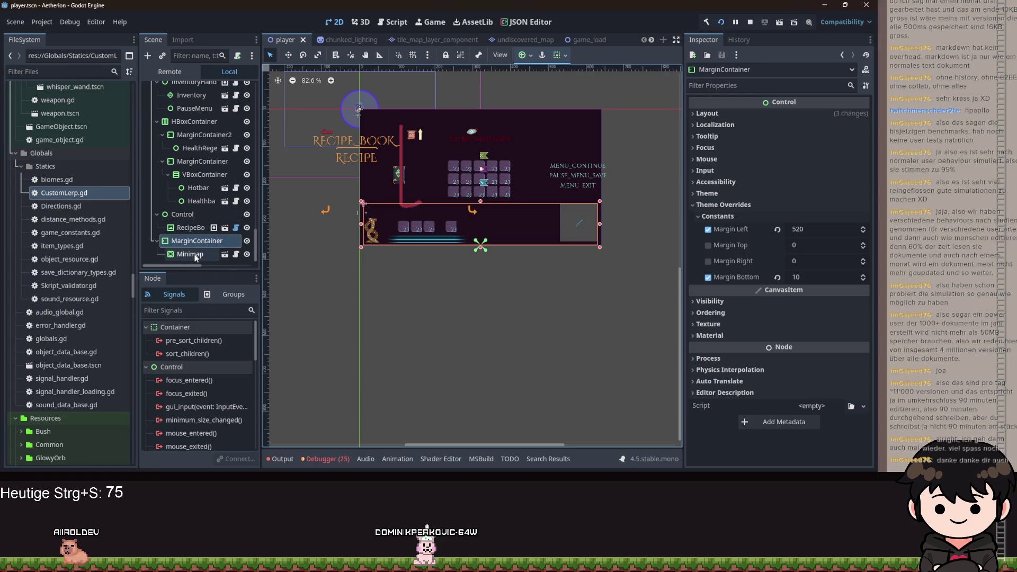
{"action": "scroll", "coordinate": [507, 222], "scroll_direction": "up", "scroll_amount": 10}
{"action": "scroll", "coordinate": [329, 234], "scroll_direction": "down", "scroll_amount": 10}
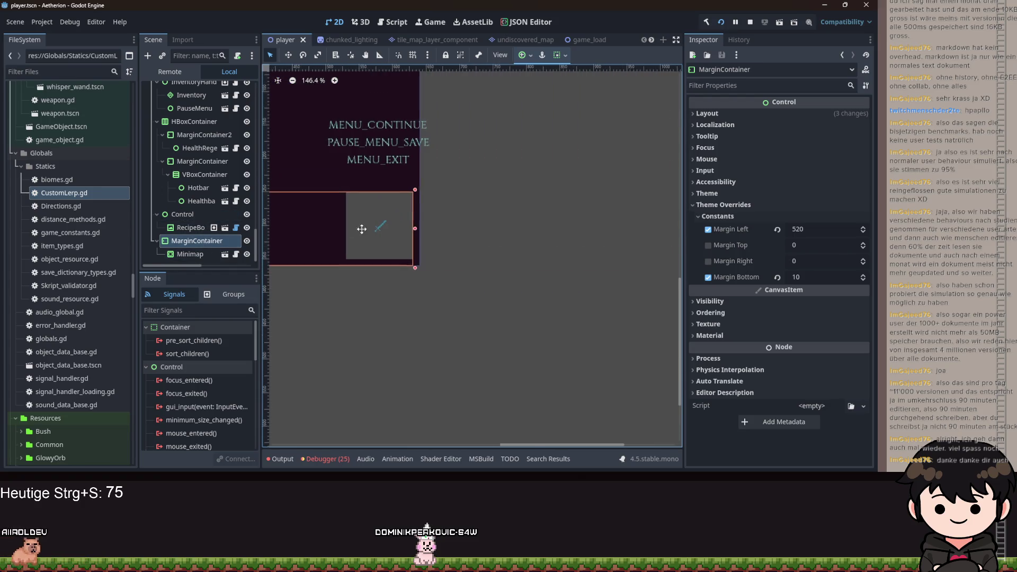
{"action": "left_click", "coordinate": [530, 57]}
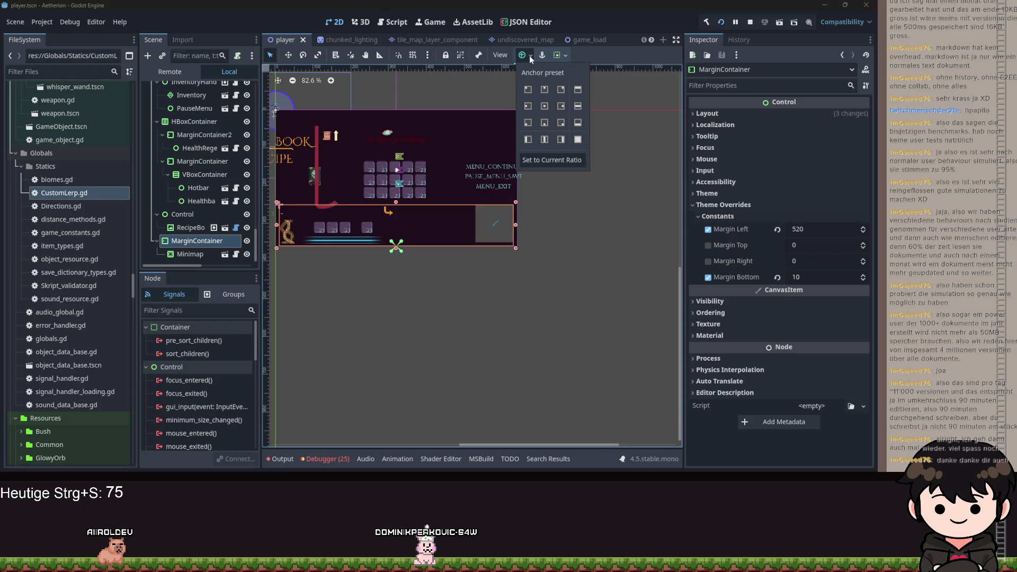
{"action": "left_click", "coordinate": [562, 124]}
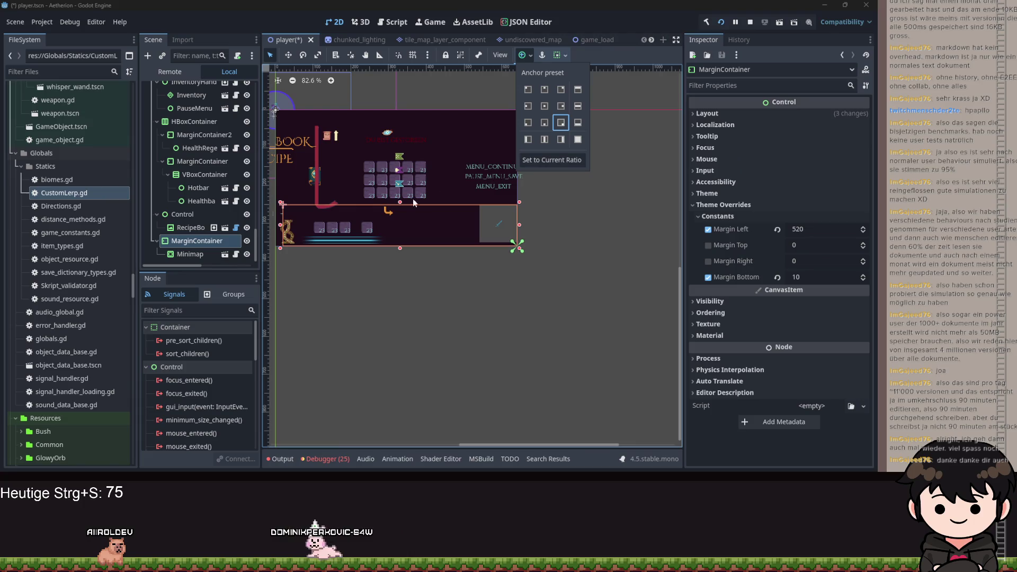
{"action": "left_click", "coordinate": [300, 228]}
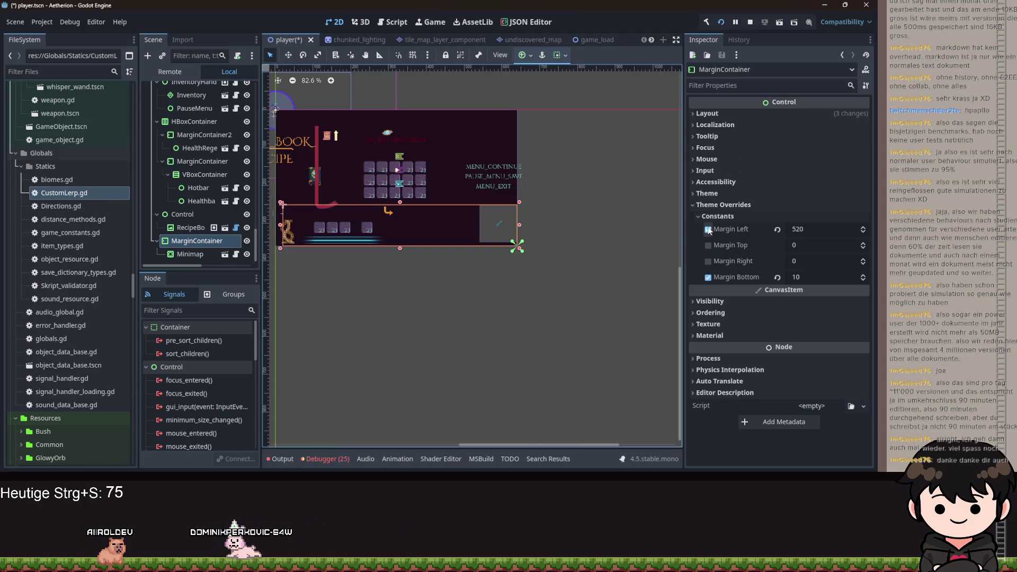
Revert the 520 Margin Left to 0 and drag the left edge right into a small box
{"action": "left_click", "coordinate": [778, 229]}
{"action": "left_click", "coordinate": [531, 57]}
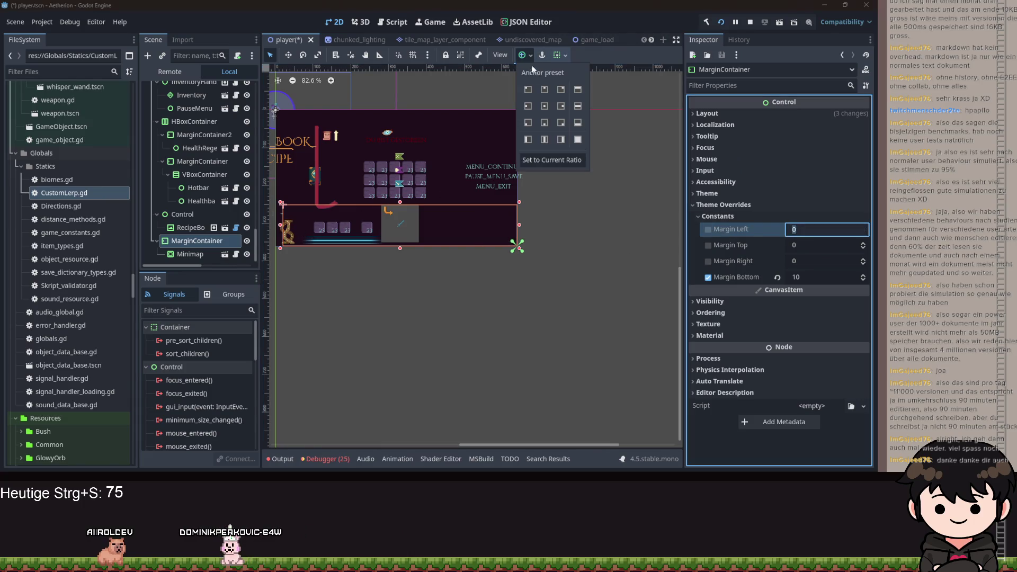
{"action": "left_click", "coordinate": [798, 242]}
{"action": "left_click", "coordinate": [740, 169]}
{"action": "left_click", "coordinate": [740, 170]}
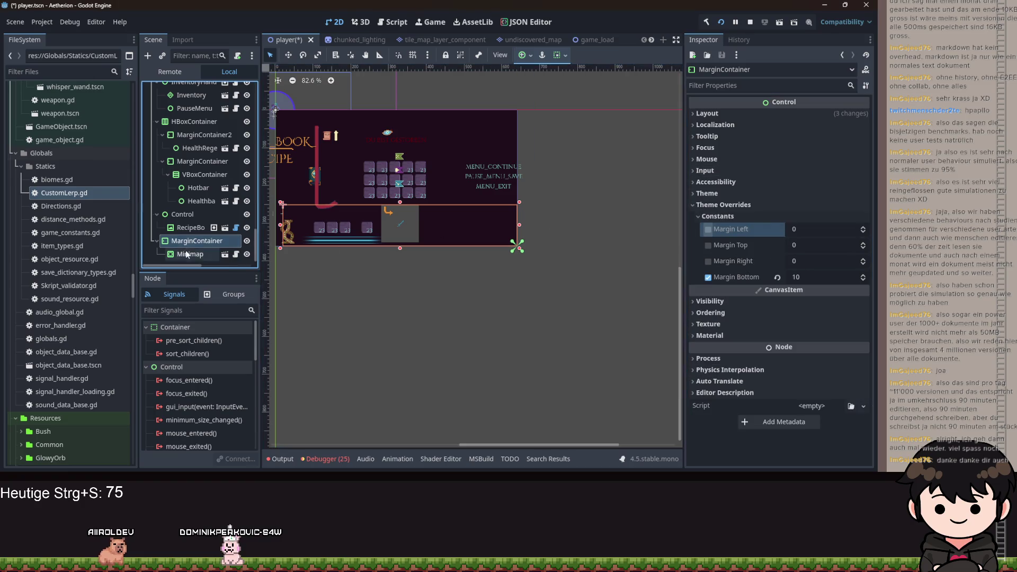
{"action": "left_click_drag", "start_coordinate": [281, 228], "coordinate": [482, 230]}
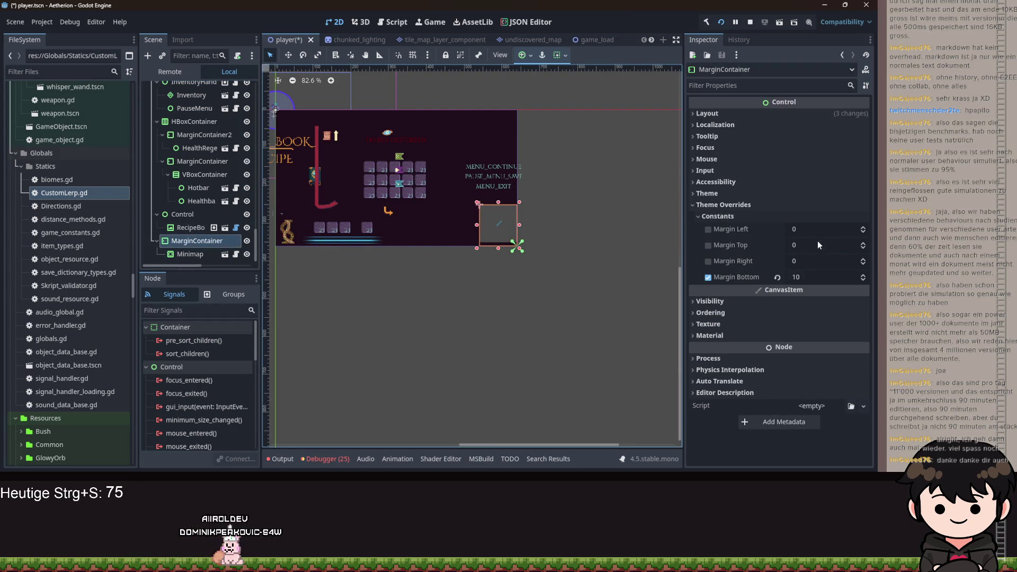
{"action": "left_click", "coordinate": [818, 261]}
Set the container's Margin Right override to 10, then to 300
{"action": "type", "text": "10"}
{"action": "key", "text": "Return"}
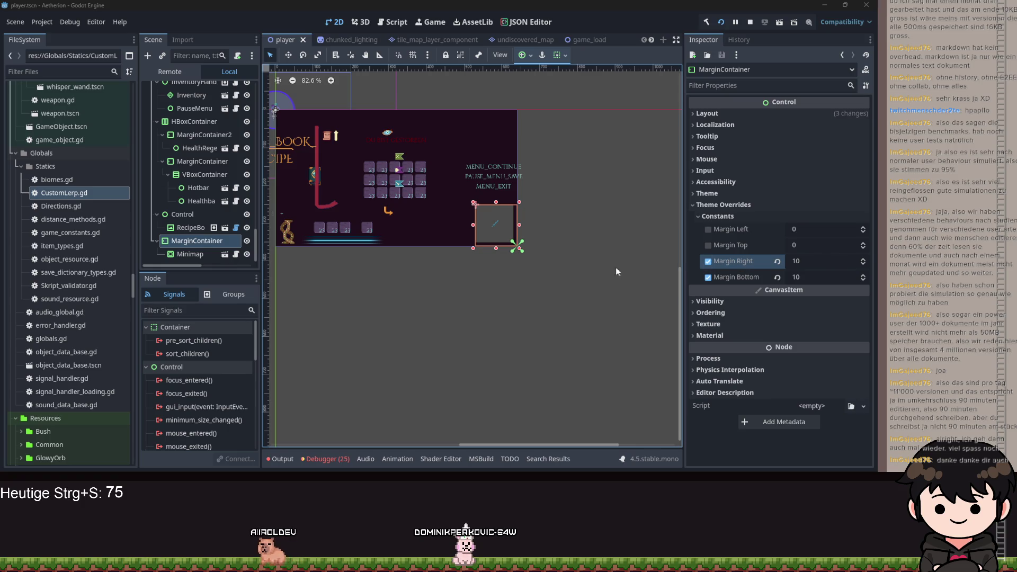
{"action": "left_click", "coordinate": [795, 261]}
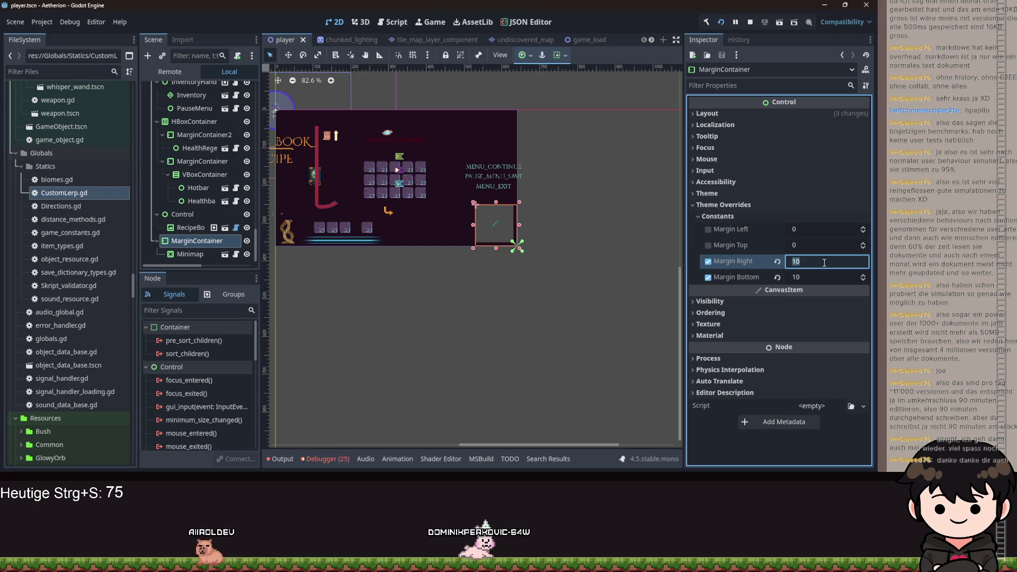
{"action": "type", "text": "300"}
{"action": "key", "text": "Return"}
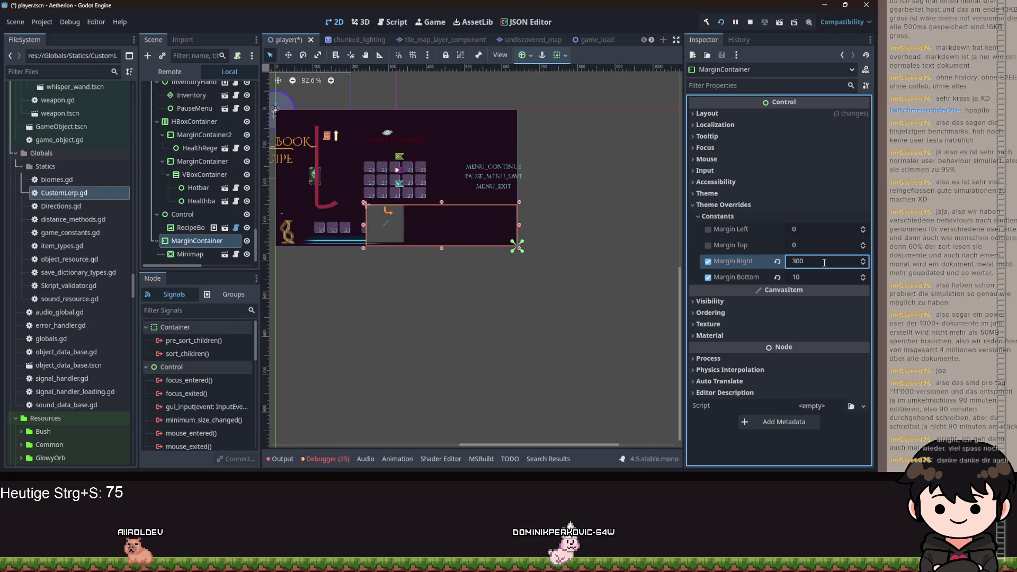
Change Margin Right to 200, settle on 100, and run the game with F5
{"action": "type", "text": "200"}
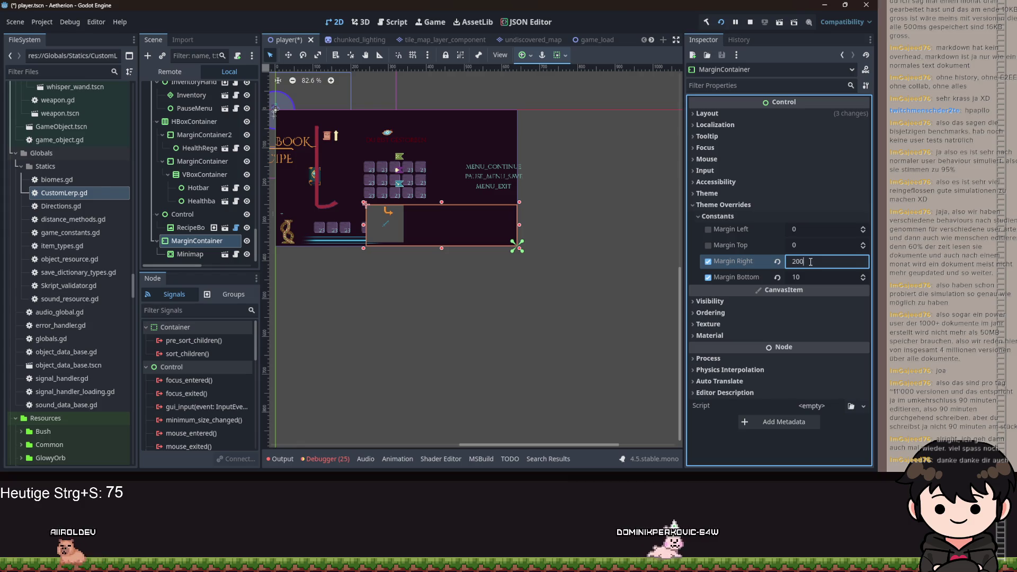
{"action": "key", "text": "Return"}
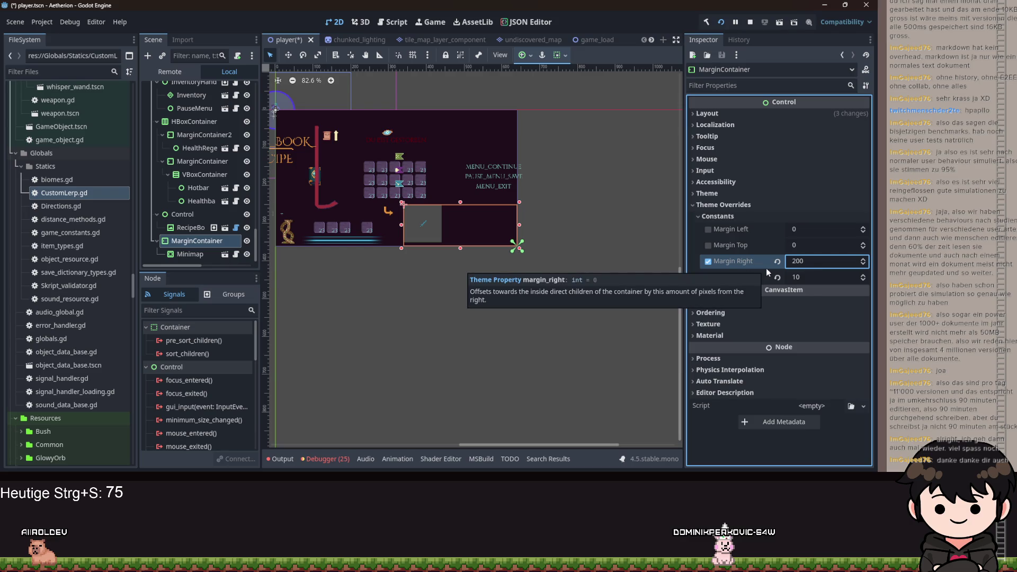
{"action": "left_click", "coordinate": [810, 263]}
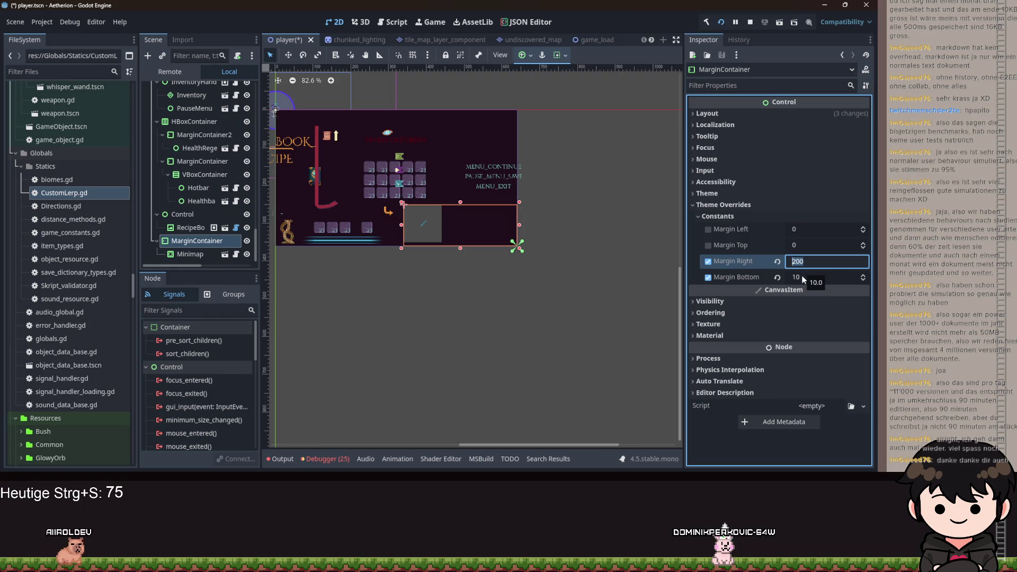
{"action": "type", "text": "100"}
{"action": "key", "text": "Return"}
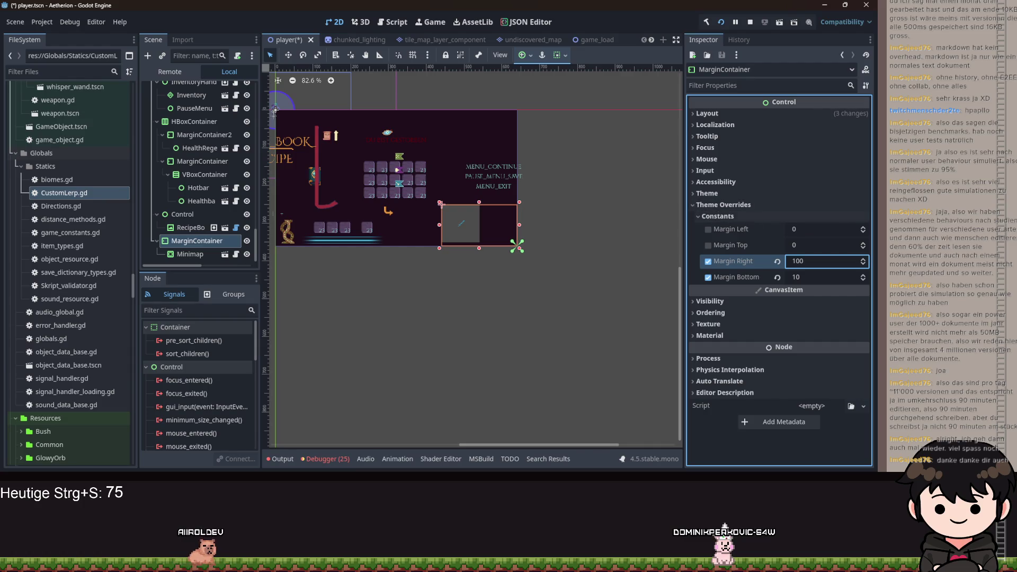
{"action": "key", "text": "F5"}
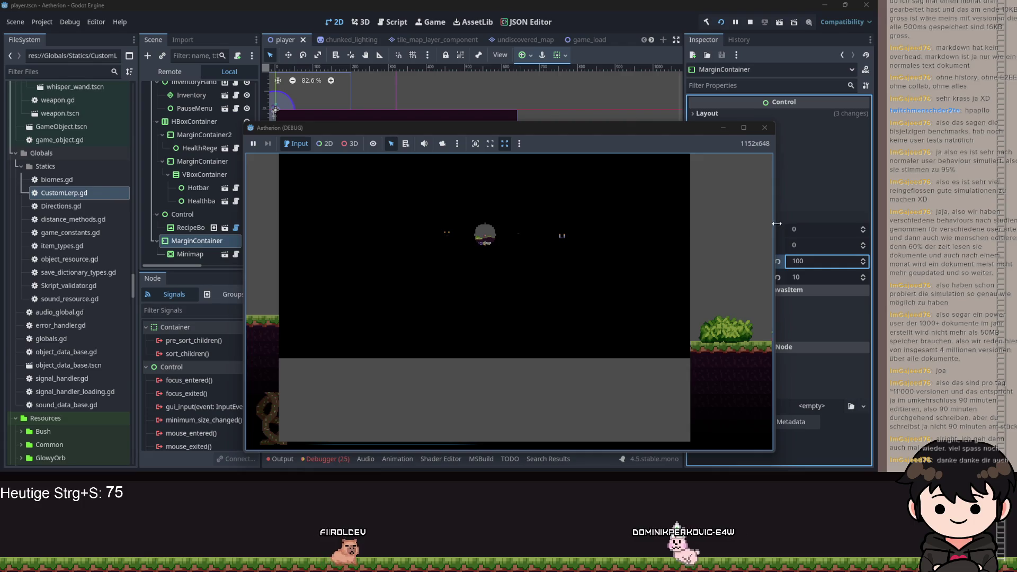
Resize the debug game window to inspect the minimap, then hide it
{"action": "left_click_drag", "start_coordinate": [774, 222], "coordinate": [878, 221]}
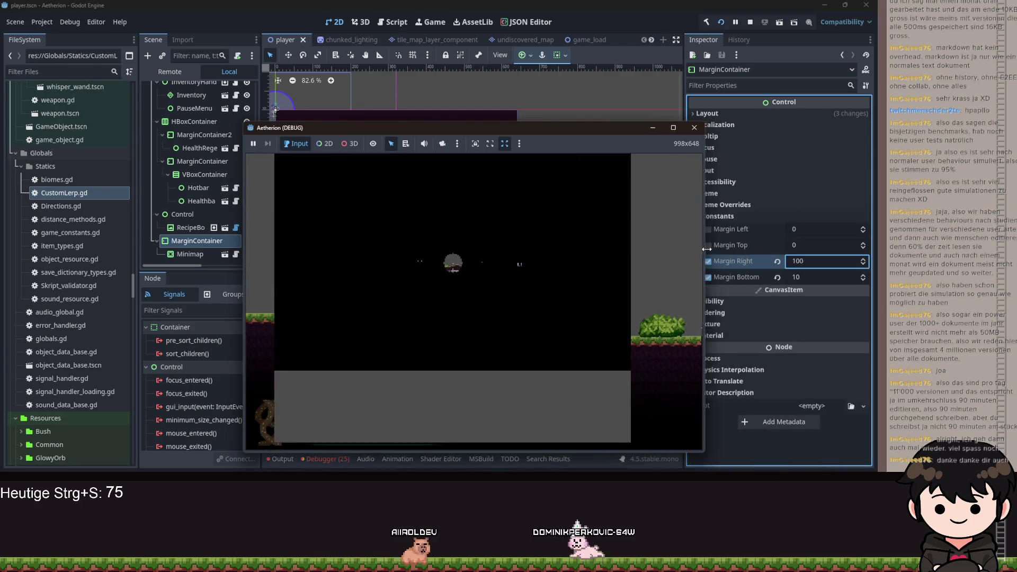
{"action": "mouse_move", "coordinate": [878, 232]}
{"action": "left_mouse_down"}
{"action": "mouse_move", "coordinate": [555, 234]}
{"action": "mouse_move", "coordinate": [488, 247]}
{"action": "mouse_move", "coordinate": [877, 247]}
{"action": "left_mouse_up"}
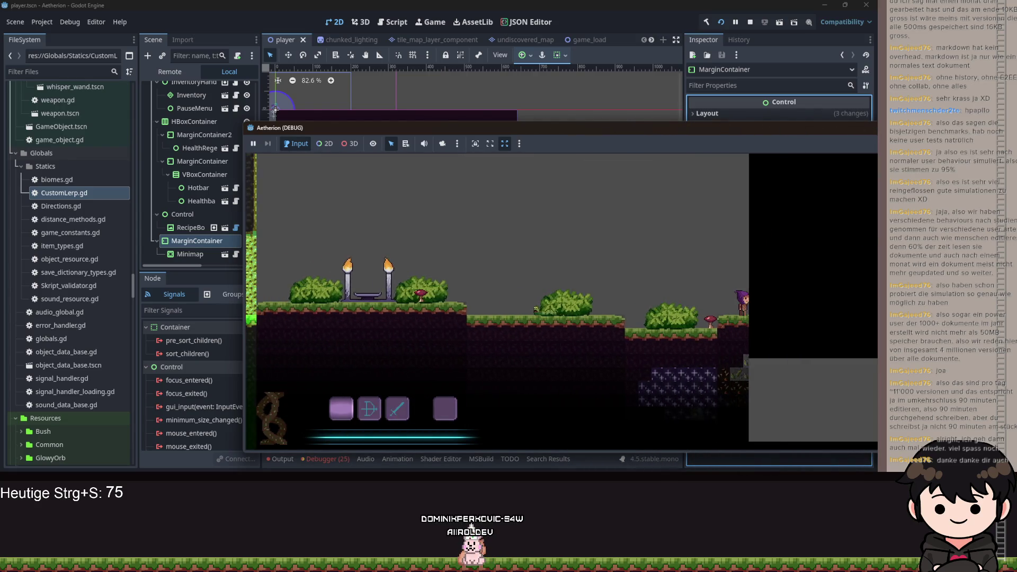
{"action": "mouse_move", "coordinate": [877, 239]}
{"action": "left_mouse_down"}
{"action": "mouse_move", "coordinate": [685, 218]}
{"action": "mouse_move", "coordinate": [730, 207]}
{"action": "left_mouse_up"}
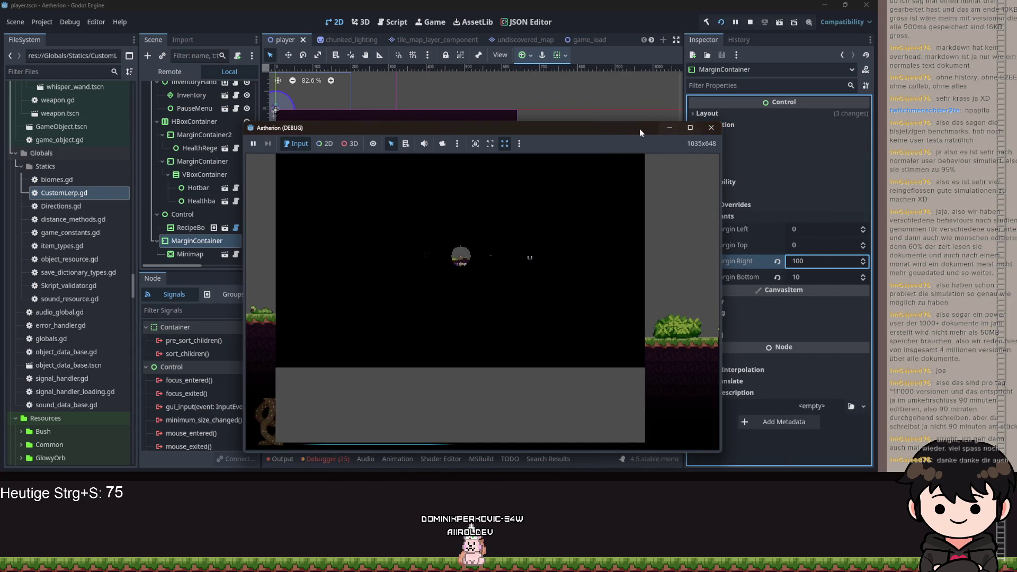
{"action": "left_click", "coordinate": [670, 127]}
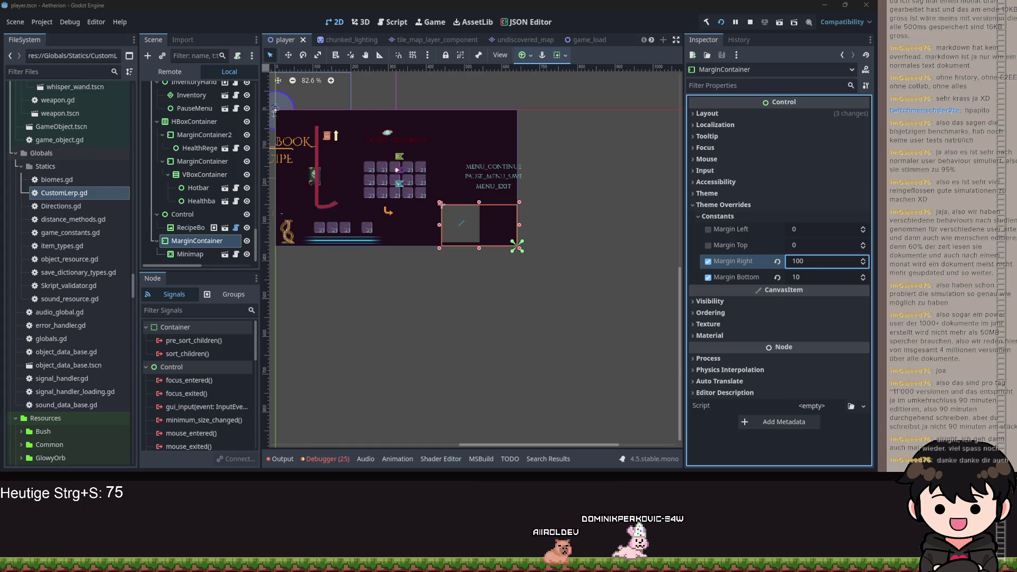
Return to the editor, select the MarginContainer, and stop the game with F8
{"action": "left_click", "coordinate": [547, 137]}
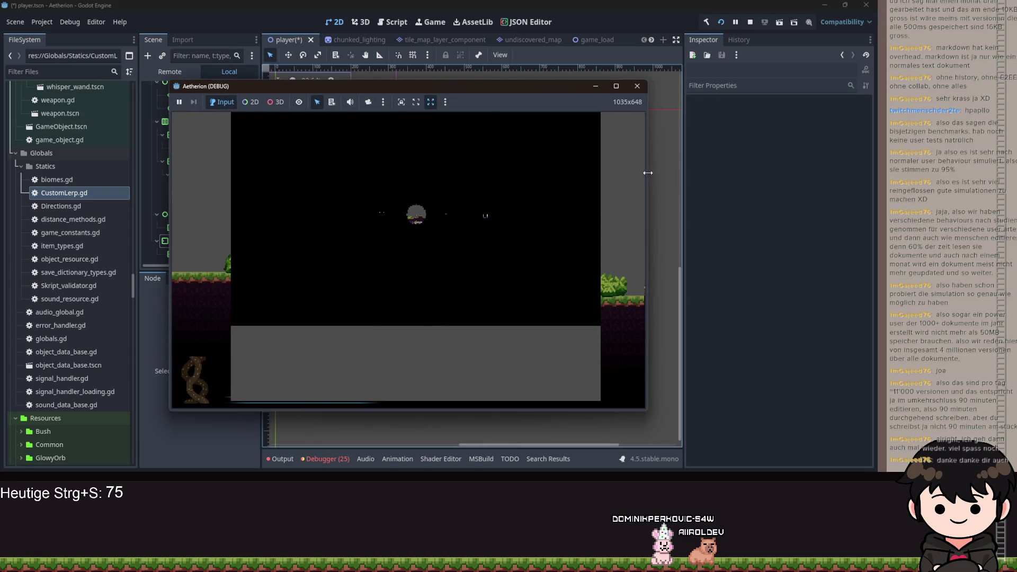
{"action": "left_click_drag", "start_coordinate": [647, 176], "coordinate": [878, 176]}
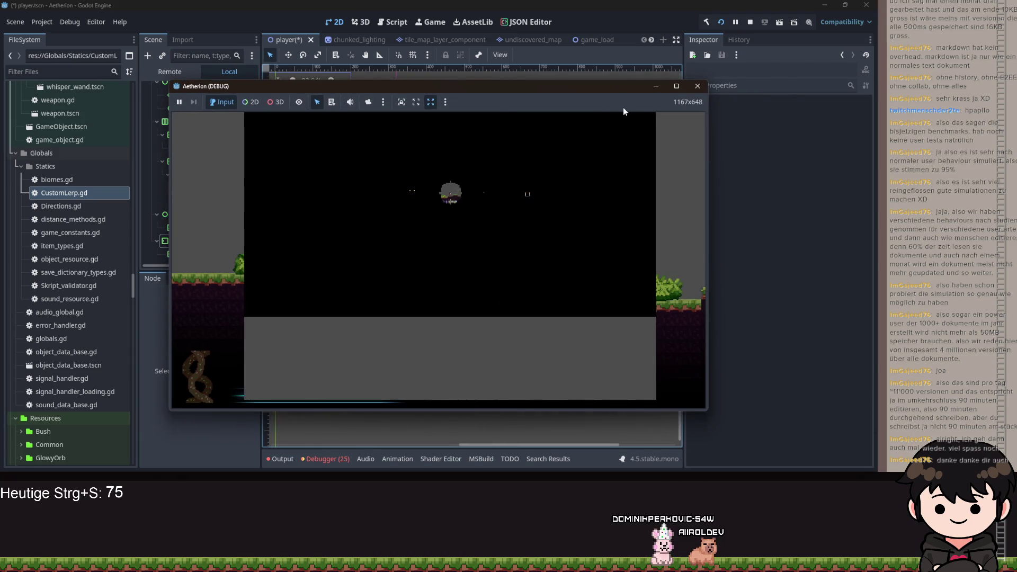
{"action": "left_click", "coordinate": [778, 245]}
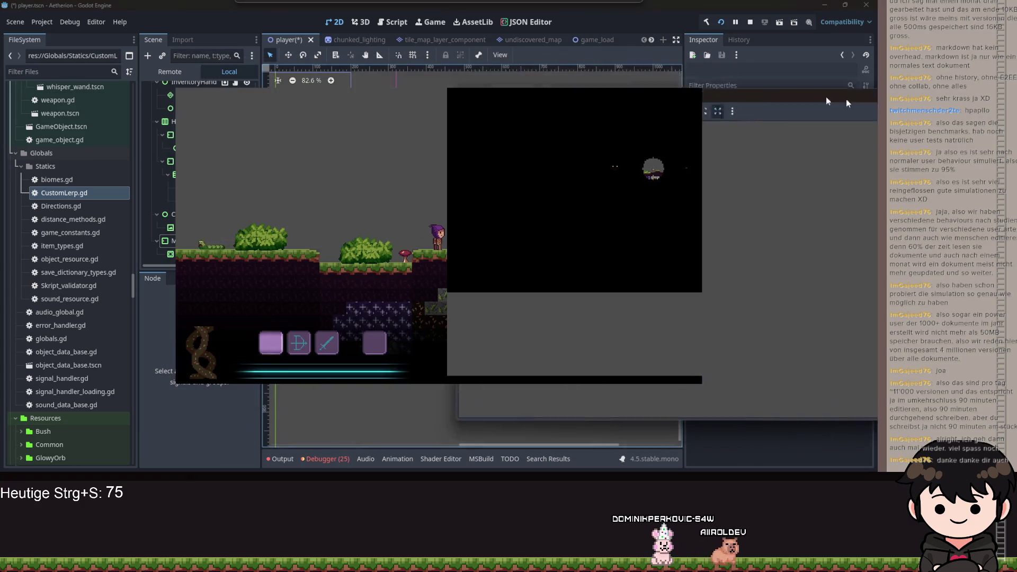
{"action": "left_click", "coordinate": [770, 91]}
{"action": "left_click", "coordinate": [189, 239]}
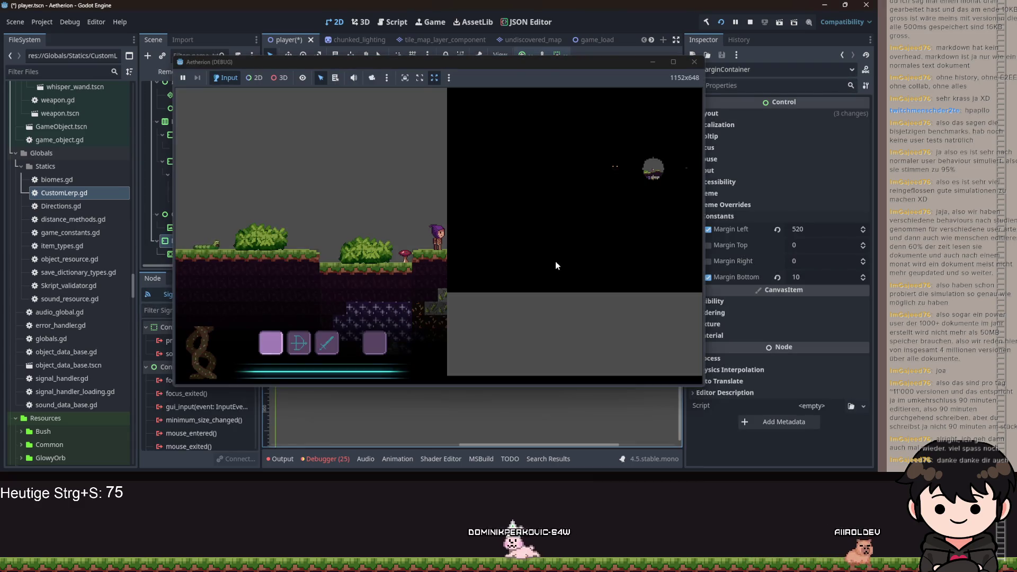
{"action": "key", "text": "F8"}
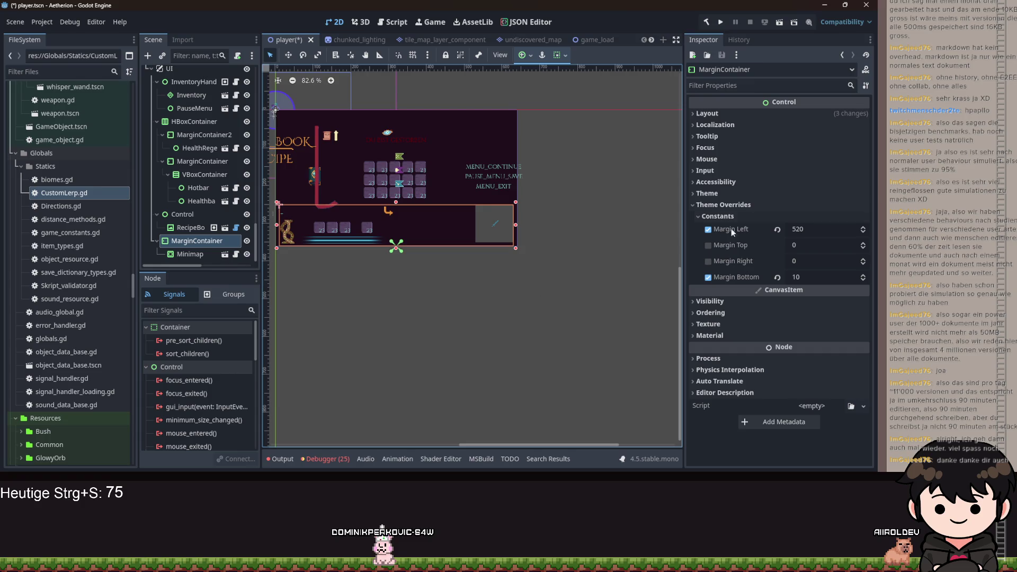
Reset then undo Margin Left to keep 520, and save the player scene
{"action": "left_click", "coordinate": [803, 229]}
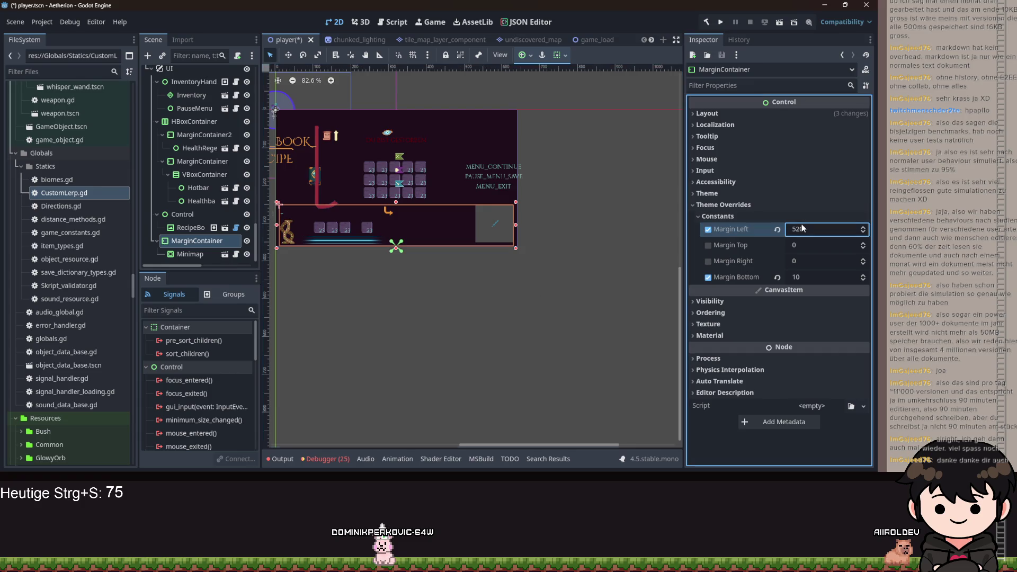
{"action": "left_click", "coordinate": [530, 57]}
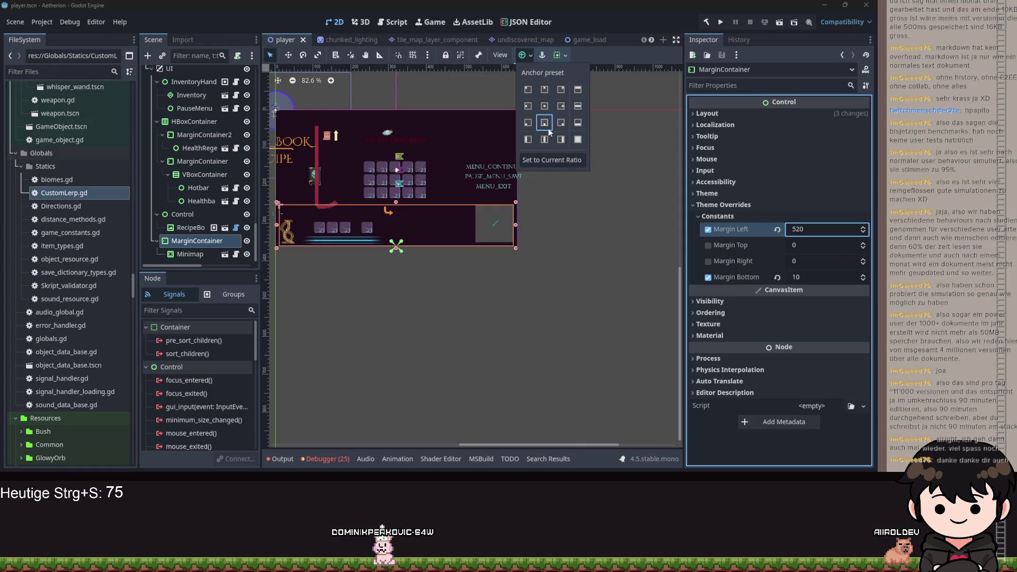
{"action": "left_click", "coordinate": [715, 233]}
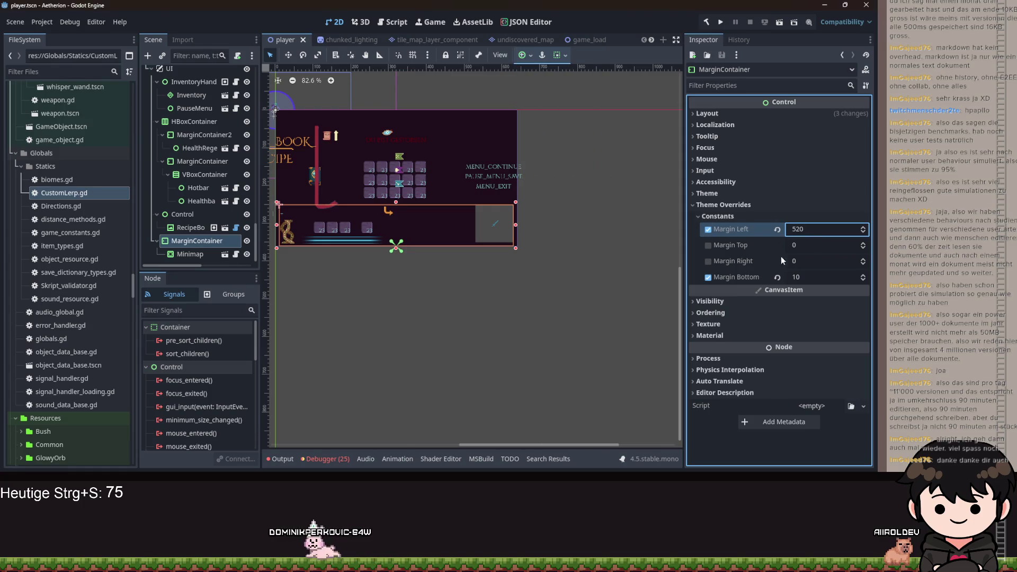
{"action": "left_click", "coordinate": [798, 260]}
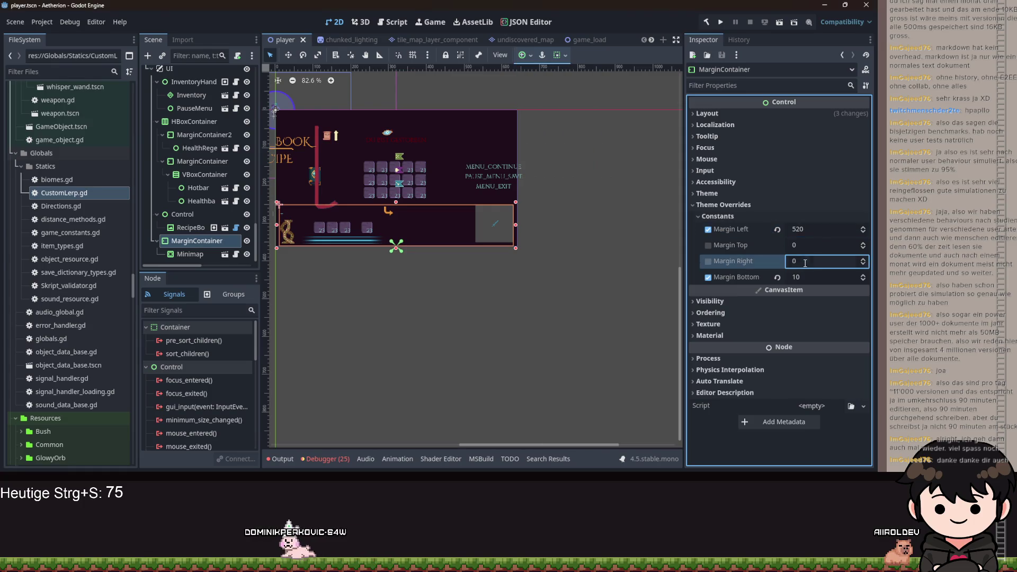
{"action": "double_click", "coordinate": [709, 229]}
{"action": "key", "text": "ctrl+z"}
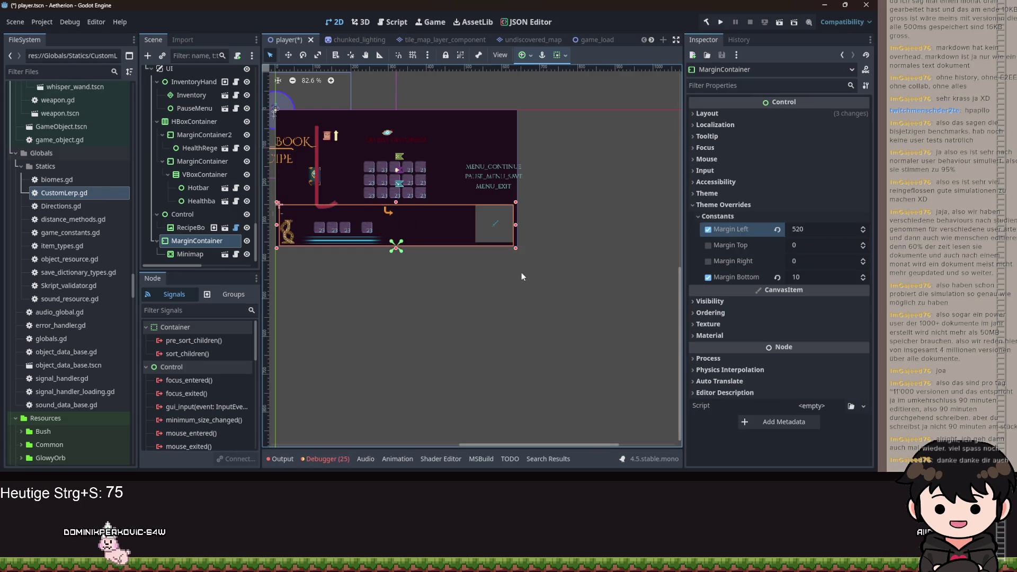
{"action": "key", "text": "ctrl+s"}
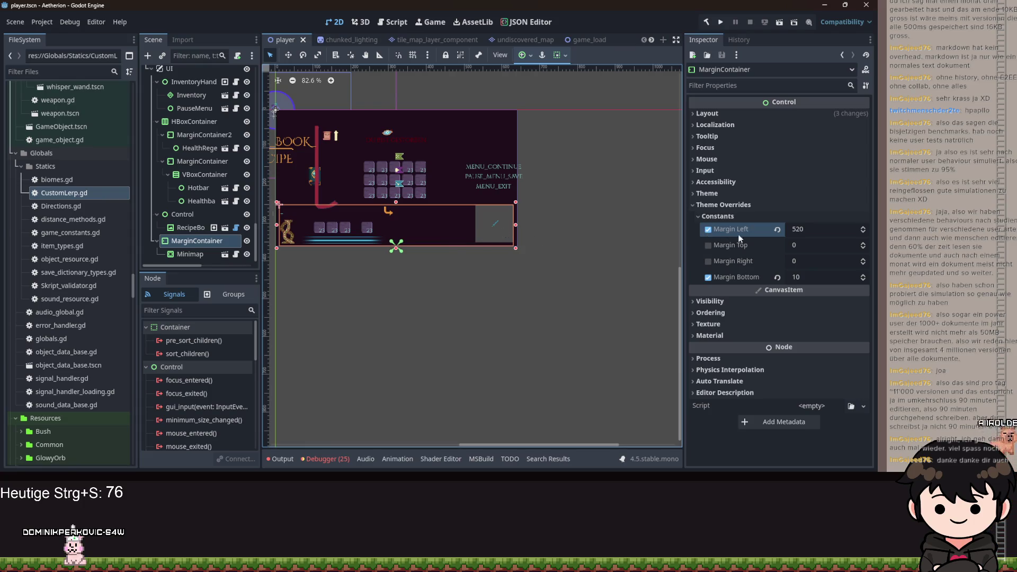
Select the Minimap node in the Scene dock, briefly checking the MarginContainer
{"action": "scroll", "coordinate": [423, 230], "scroll_direction": "up", "scroll_amount": 2}
{"action": "scroll", "coordinate": [435, 233], "scroll_direction": "down", "scroll_amount": 4}
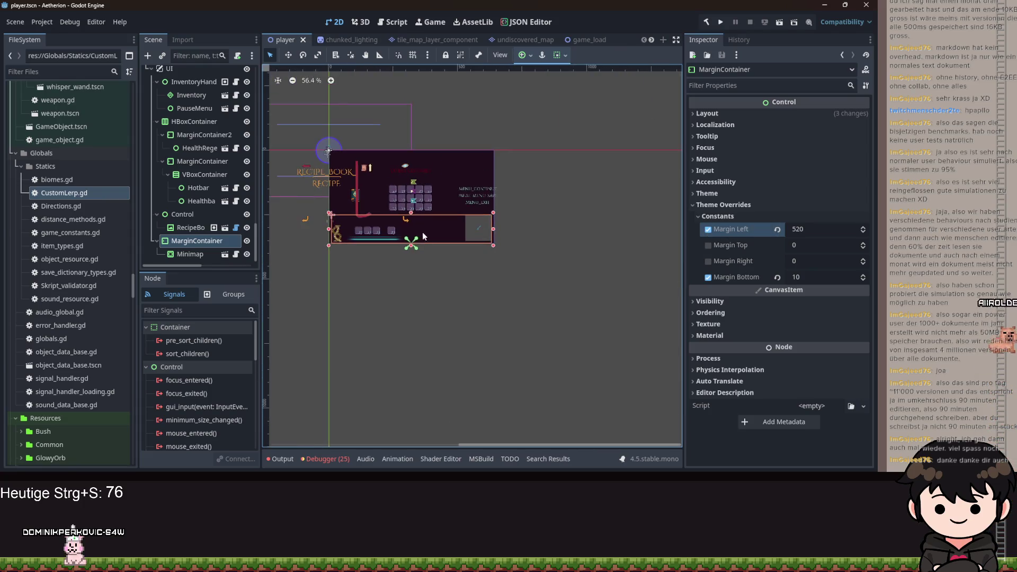
{"action": "scroll", "coordinate": [536, 233], "scroll_direction": "up", "scroll_amount": 6}
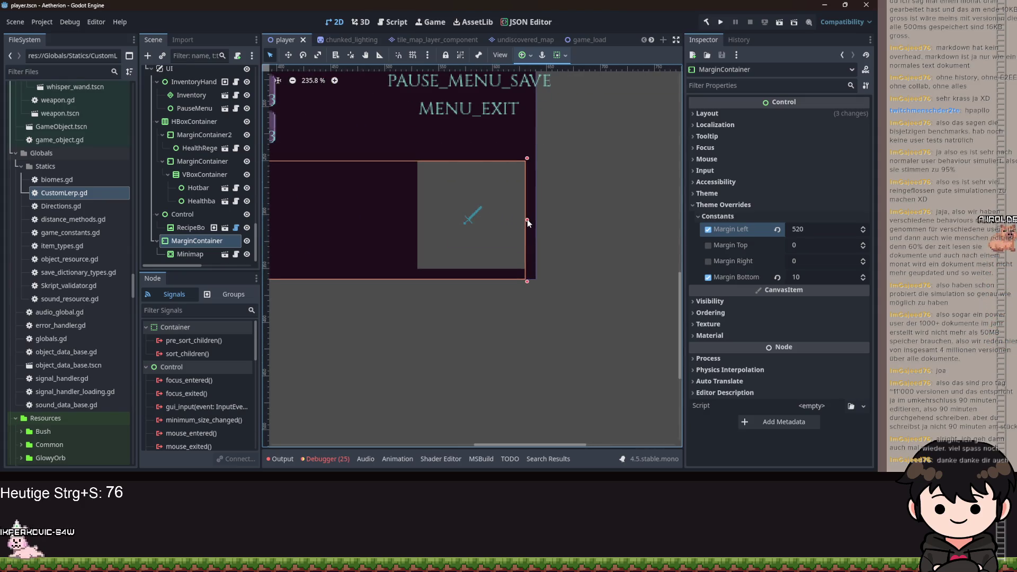
{"action": "scroll", "coordinate": [528, 223], "scroll_direction": "down", "scroll_amount": 6}
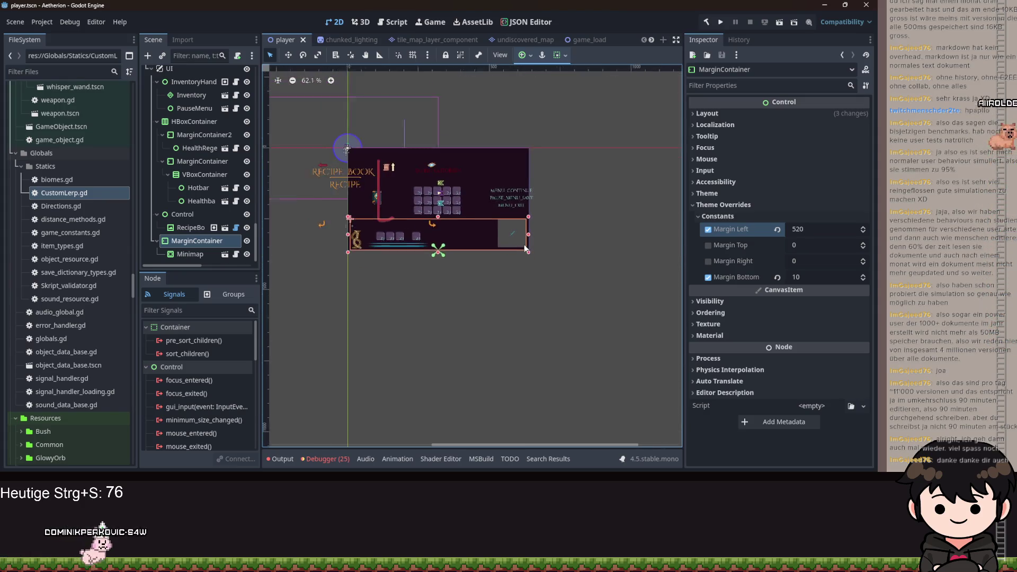
{"action": "scroll", "coordinate": [466, 246], "scroll_direction": "up", "scroll_amount": 2}
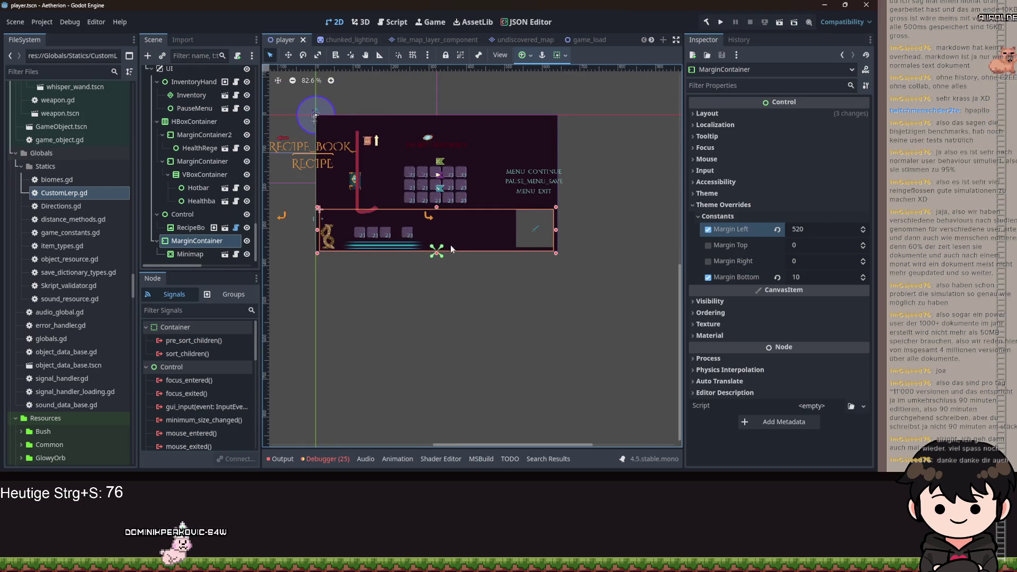
{"action": "left_click", "coordinate": [174, 254]}
{"action": "left_click", "coordinate": [183, 242]}
{"action": "left_click", "coordinate": [182, 254]}
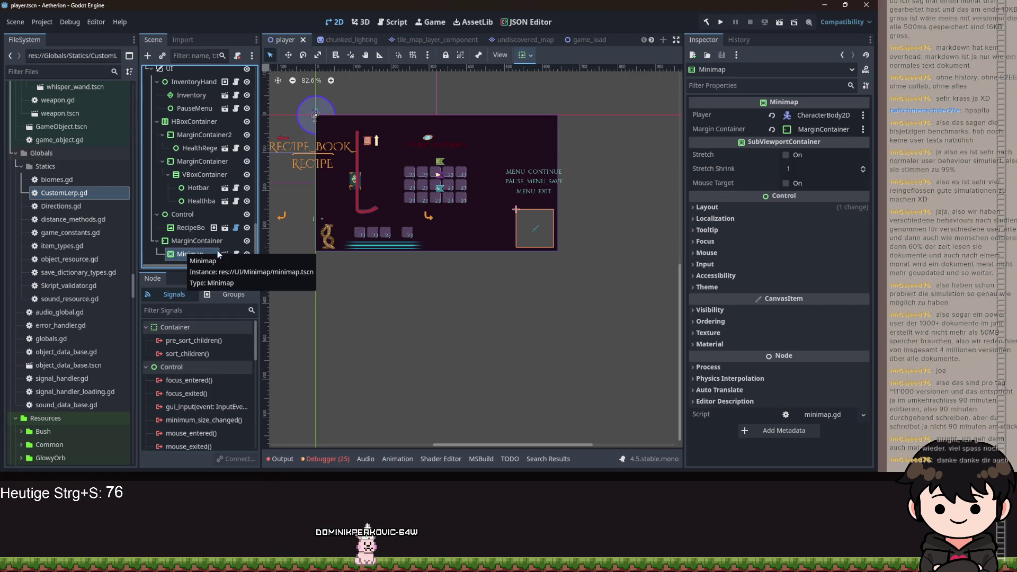
{"action": "scroll", "coordinate": [507, 245], "scroll_direction": "up", "scroll_amount": 5}
{"action": "scroll", "coordinate": [520, 237], "scroll_direction": "down", "scroll_amount": 4}
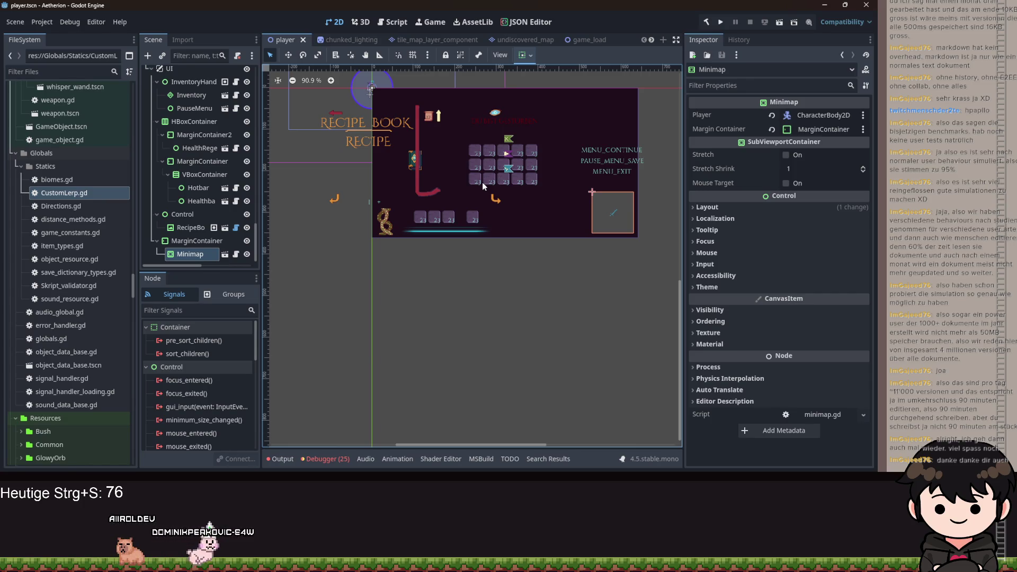
{"action": "left_click", "coordinate": [207, 241]}
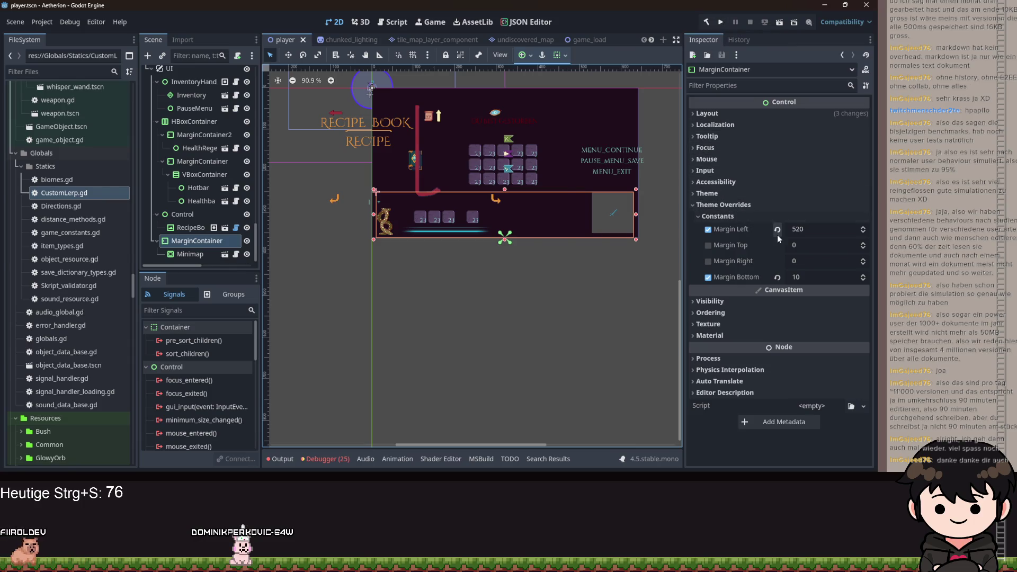
Pan the view to bring the menu labels and the container's right side into view
{"action": "scroll", "coordinate": [544, 200], "scroll_direction": "right", "scroll_amount": 5}
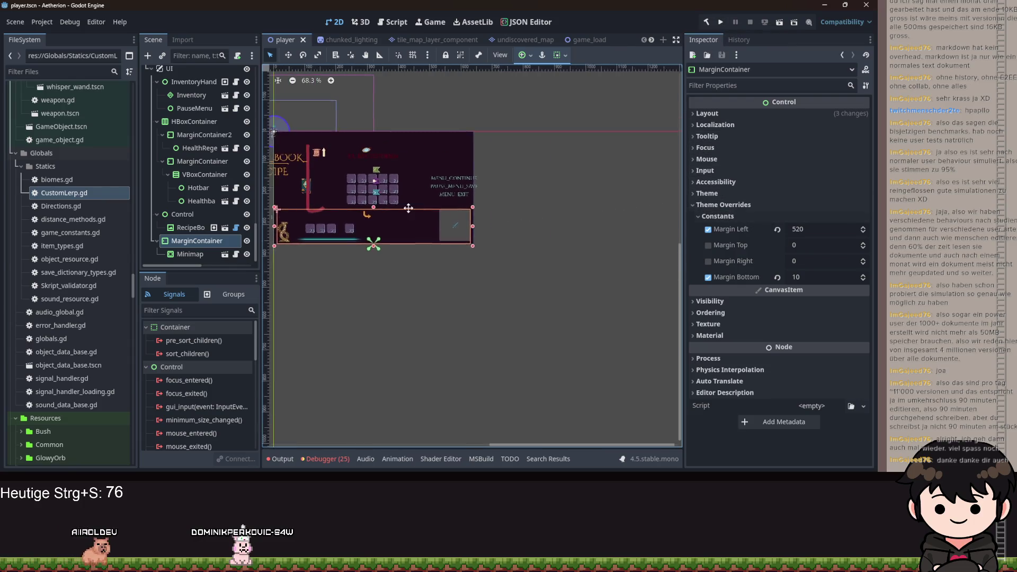
{"action": "scroll", "coordinate": [530, 159], "scroll_direction": "left", "scroll_amount": 3}
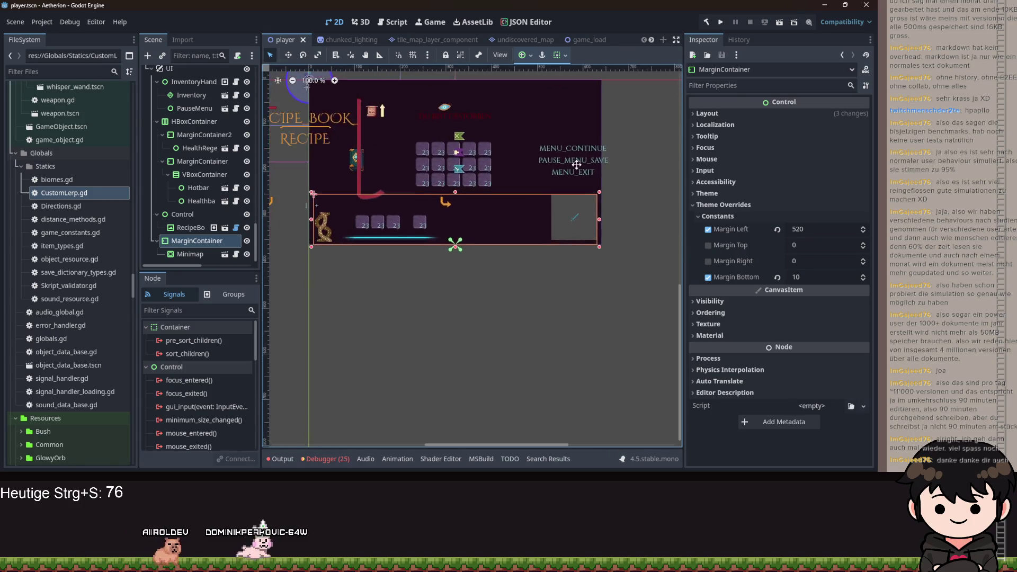
{"action": "scroll", "coordinate": [567, 152], "scroll_direction": "down", "scroll_amount": 4}
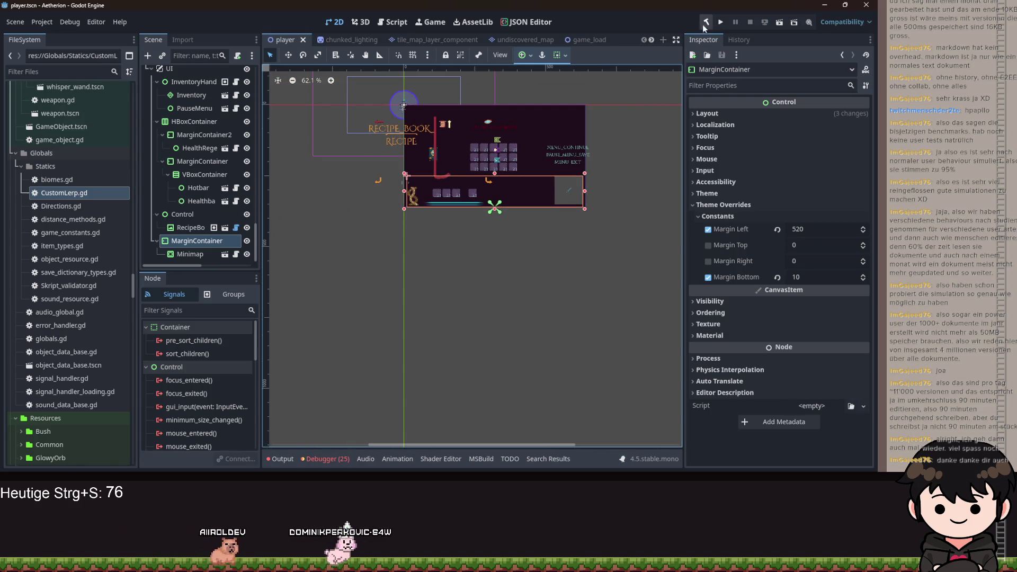
{"action": "scroll", "coordinate": [404, 192], "scroll_direction": "up", "scroll_amount": 2}
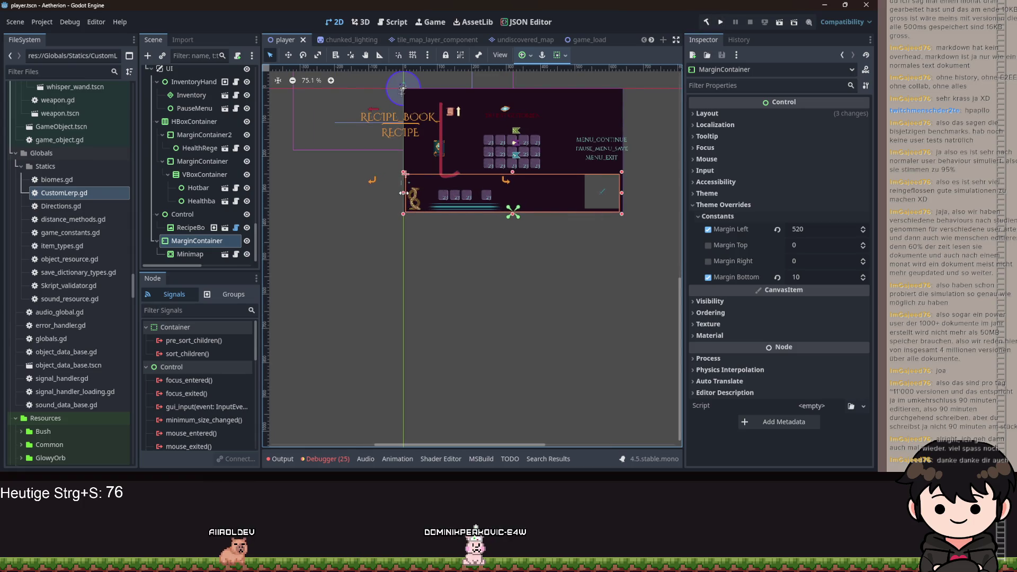
{"action": "left_click", "coordinate": [401, 193]}
{"action": "scroll", "coordinate": [473, 196], "scroll_direction": "up", "scroll_amount": 8}
{"action": "scroll", "coordinate": [384, 253], "scroll_direction": "up", "scroll_amount": 2}
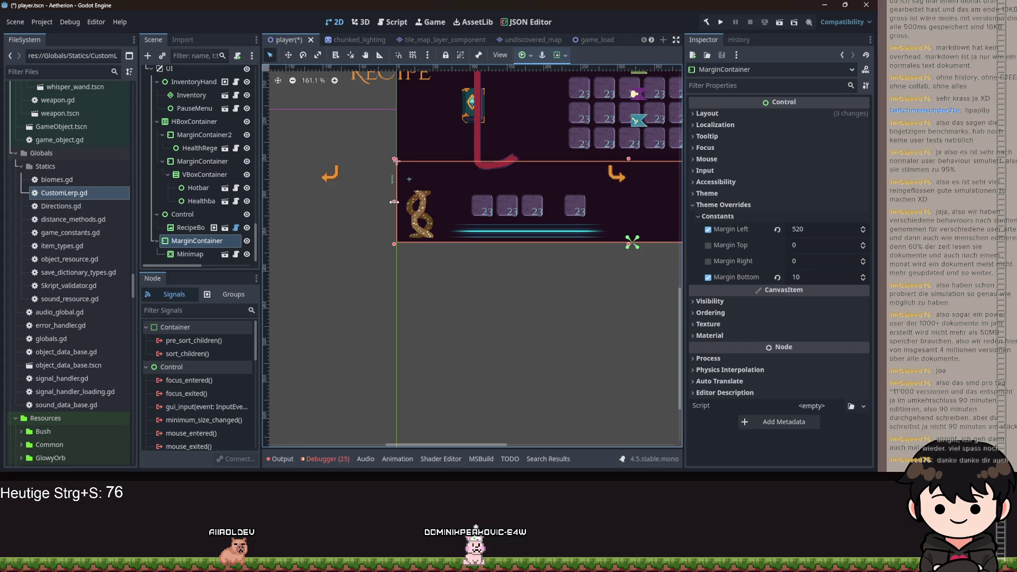
{"action": "left_click_drag", "start_coordinate": [545, 264], "coordinate": [355, 303]}
{"action": "scroll", "coordinate": [355, 303], "scroll_direction": "up", "scroll_amount": 1}
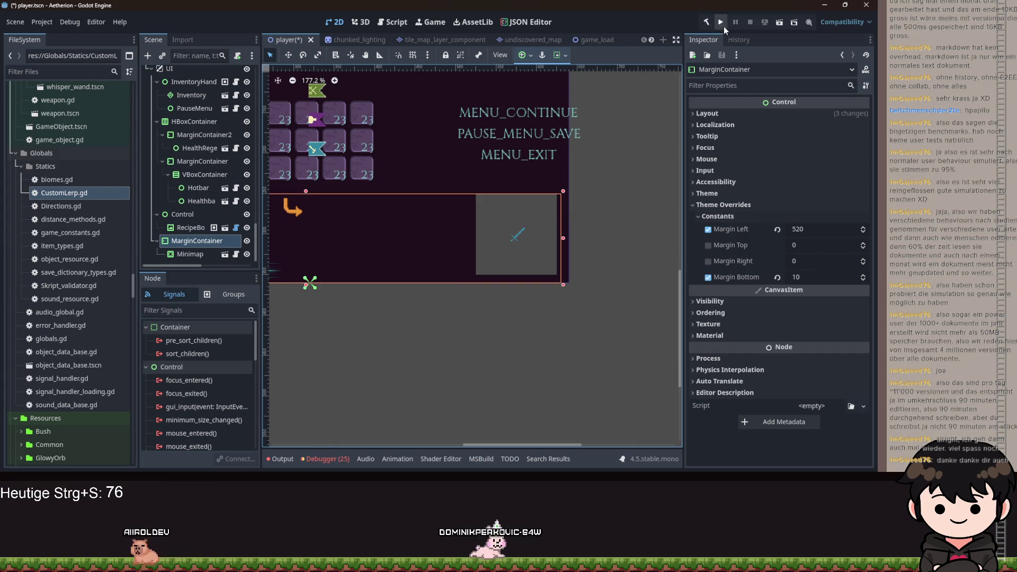
Set the MarginContainer's Margin Right override to -10 and run the project
{"action": "type", "text": "10"}
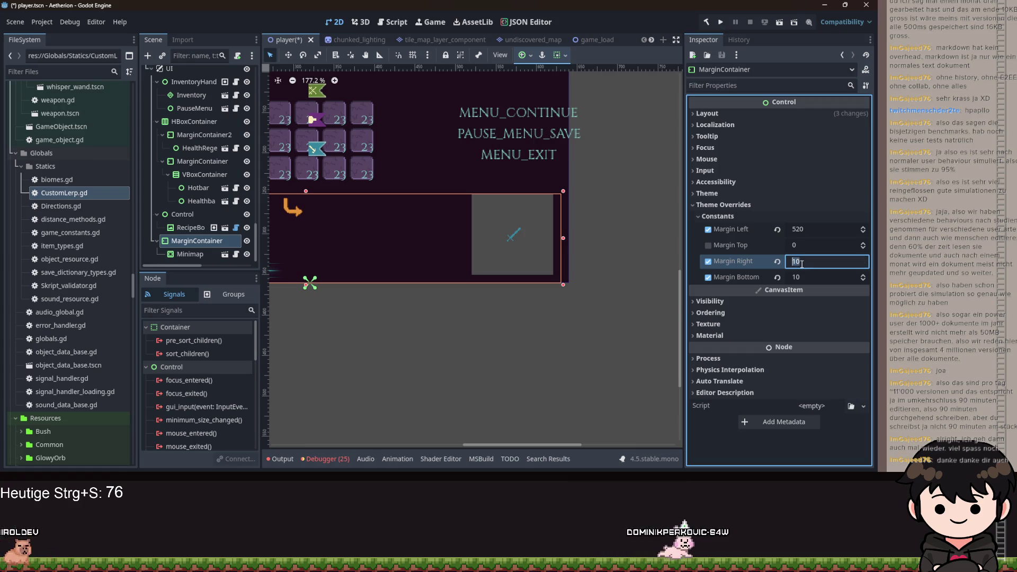
{"action": "key", "text": "BackSpace"}
{"action": "key", "text": "BackSpace"}
{"action": "type", "text": "-10"}
{"action": "key", "text": "Return"}
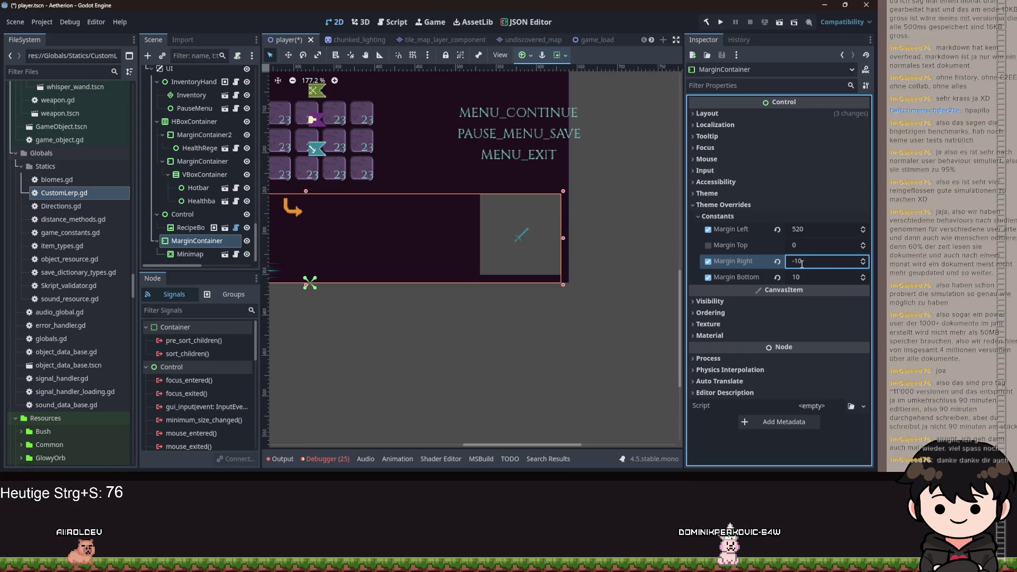
{"action": "scroll", "coordinate": [488, 233], "scroll_direction": "down", "scroll_amount": 3}
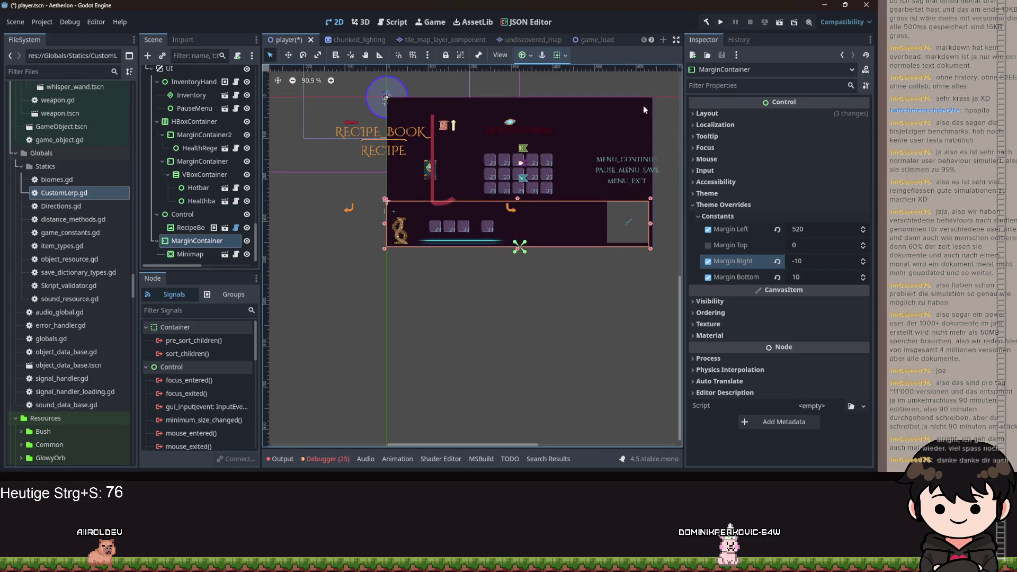
{"action": "left_click", "coordinate": [721, 23]}
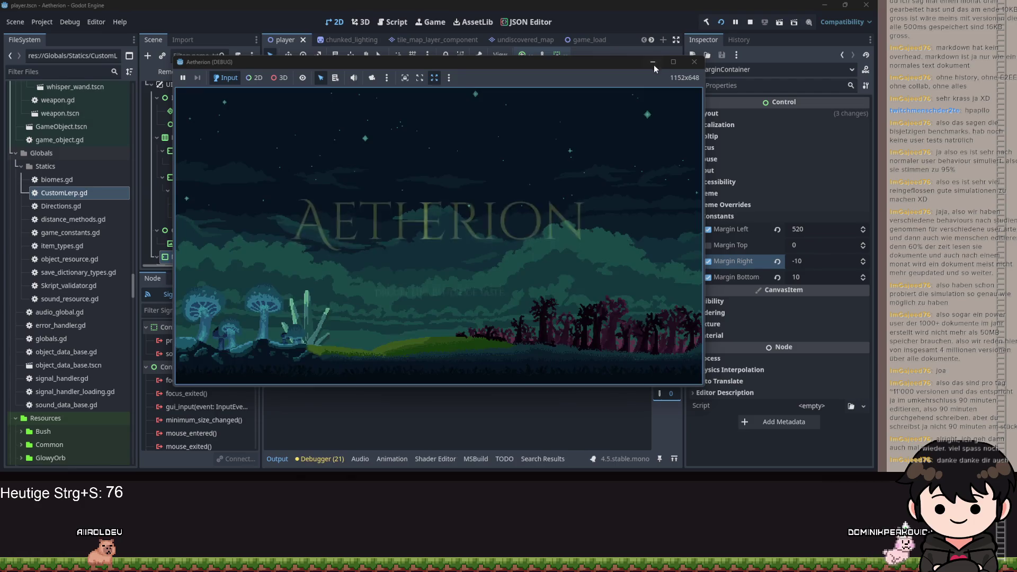
Widen the container's right edge and set its horizontal sizing to Fill
{"action": "left_click", "coordinate": [652, 62]}
{"action": "scroll", "coordinate": [455, 265], "scroll_direction": "up", "scroll_amount": 5}
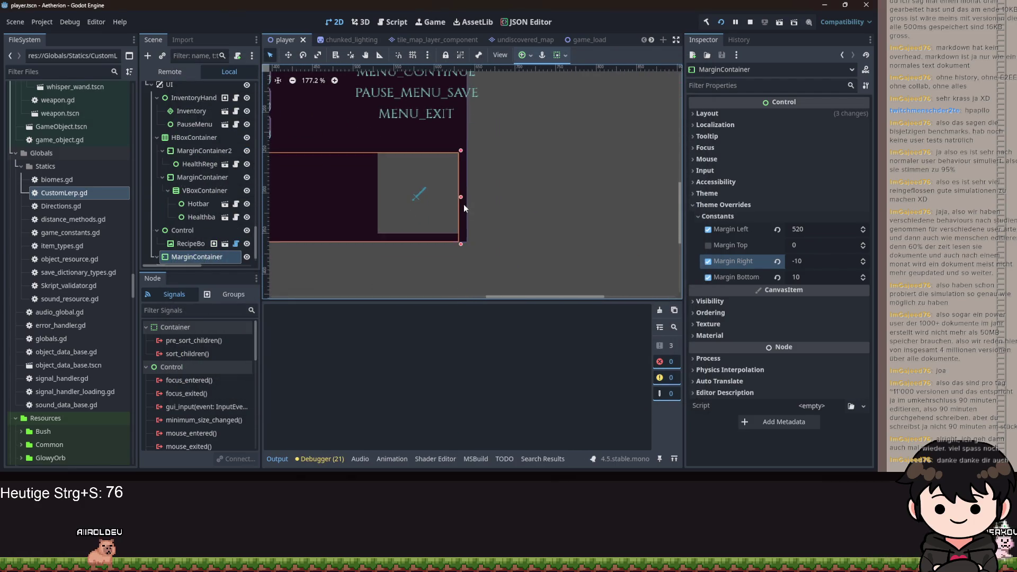
{"action": "left_click_drag", "start_coordinate": [461, 198], "coordinate": [468, 197]}
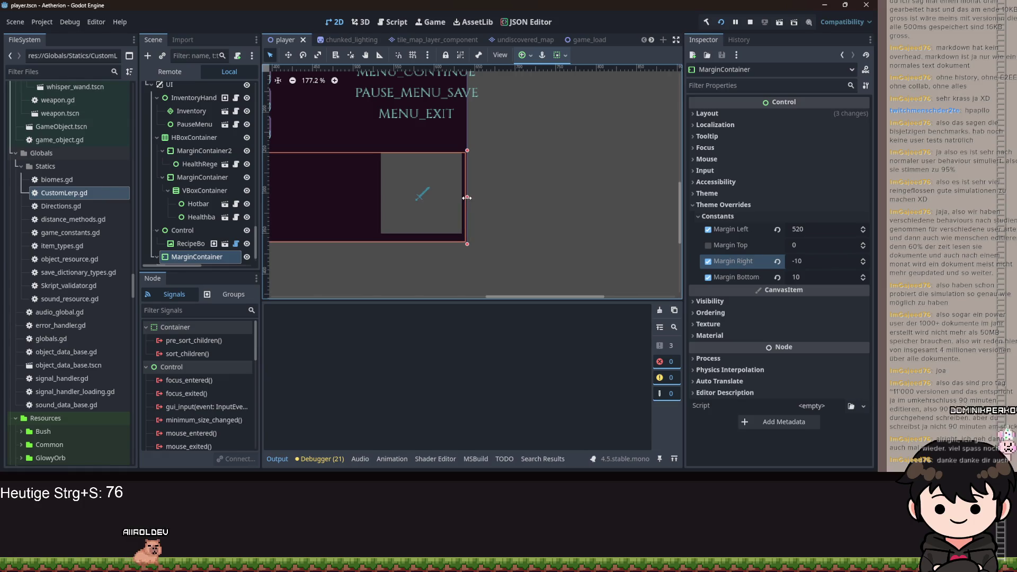
{"action": "scroll", "coordinate": [489, 231], "scroll_direction": "up", "scroll_amount": 3}
{"action": "scroll", "coordinate": [488, 231], "scroll_direction": "left", "scroll_amount": 3}
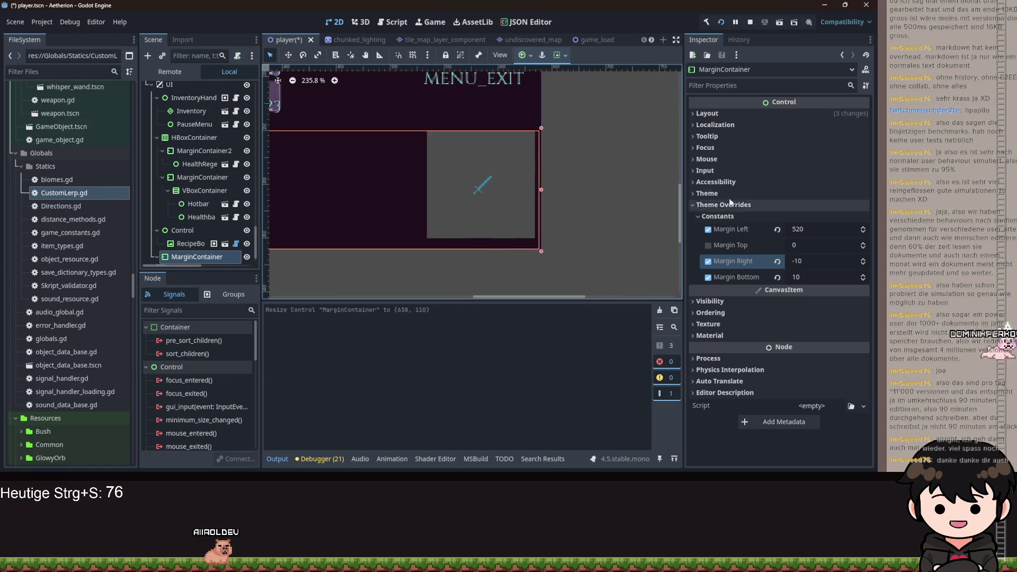
{"action": "left_click", "coordinate": [557, 55]}
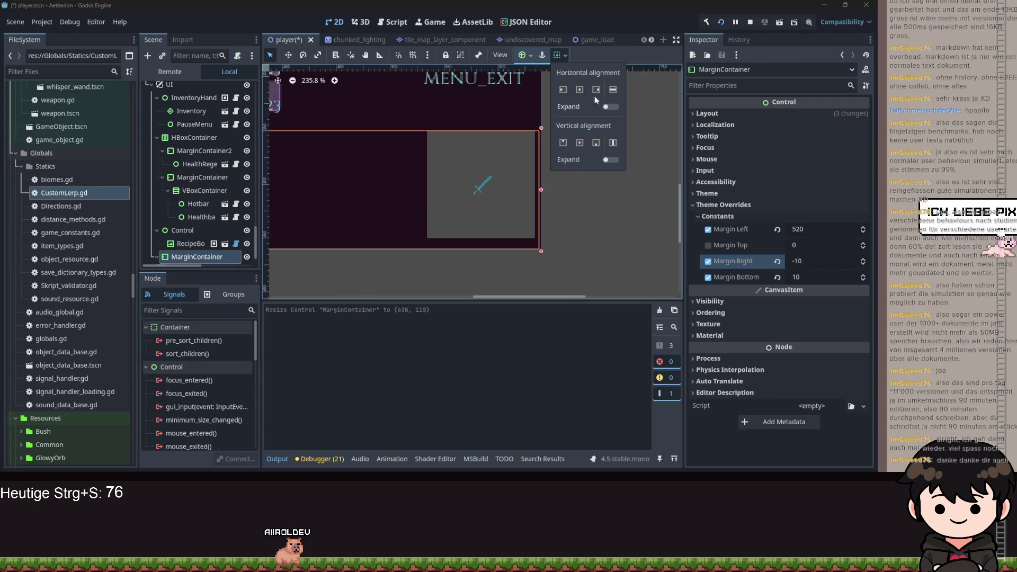
{"action": "left_click", "coordinate": [613, 90]}
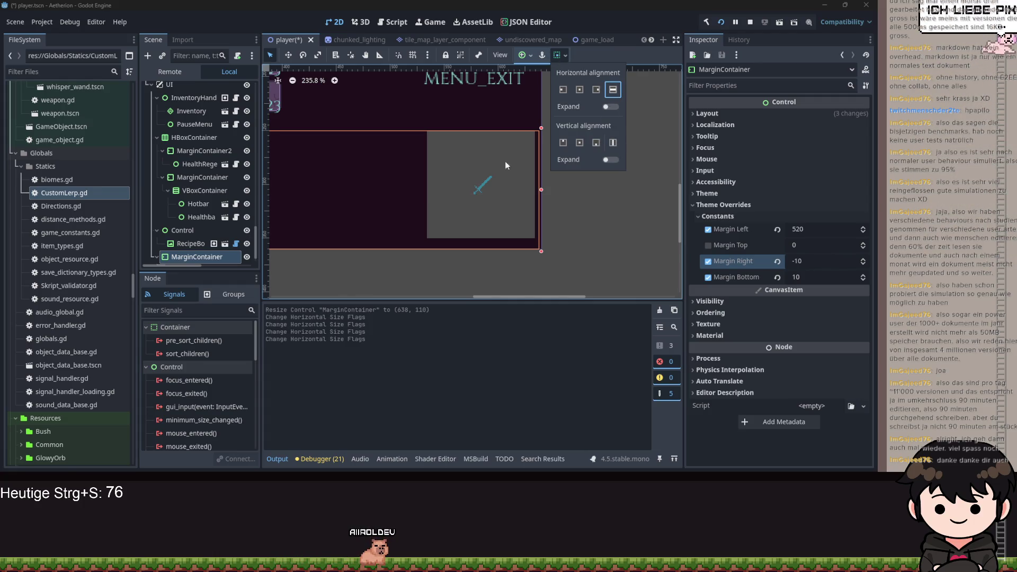
{"action": "left_click", "coordinate": [530, 183]}
Apply a new anchor preset to the MarginContainer
{"action": "scroll", "coordinate": [545, 189], "scroll_direction": "left", "scroll_amount": 2}
{"action": "scroll", "coordinate": [597, 187], "scroll_direction": "down", "scroll_amount": 1}
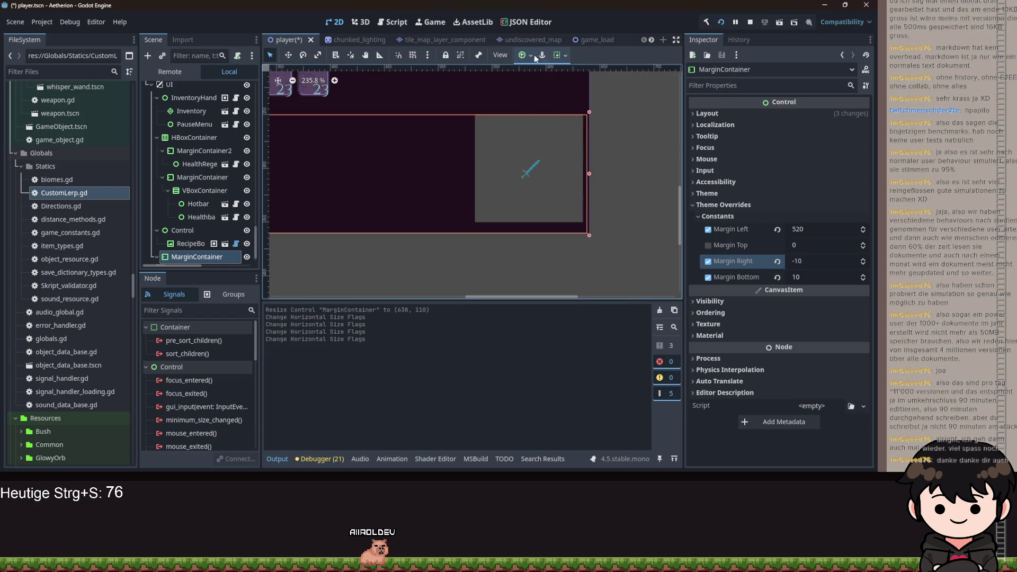
{"action": "left_click", "coordinate": [524, 55]}
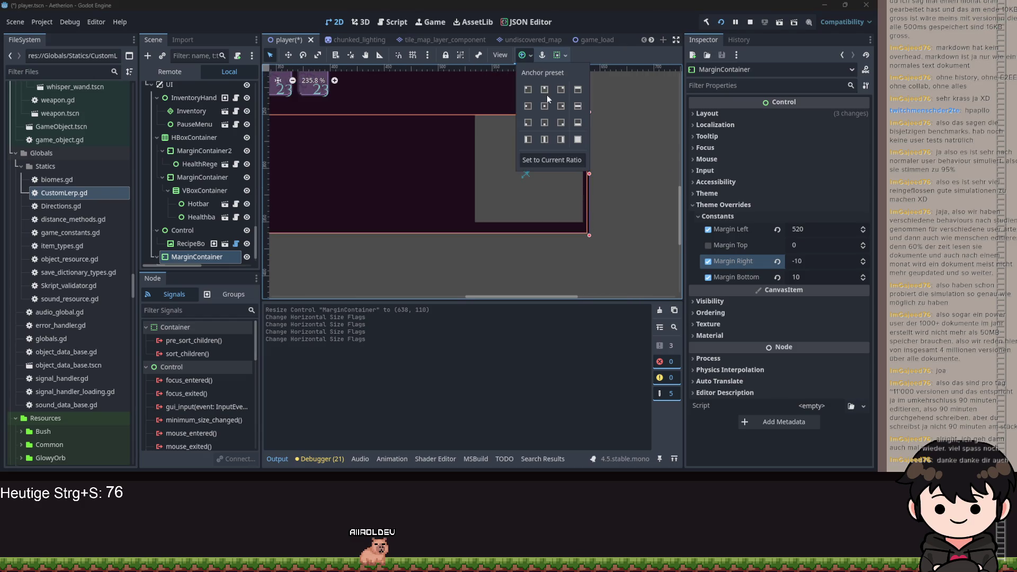
{"action": "left_click", "coordinate": [577, 123]}
{"action": "scroll", "coordinate": [546, 233], "scroll_direction": "down", "scroll_amount": 1}
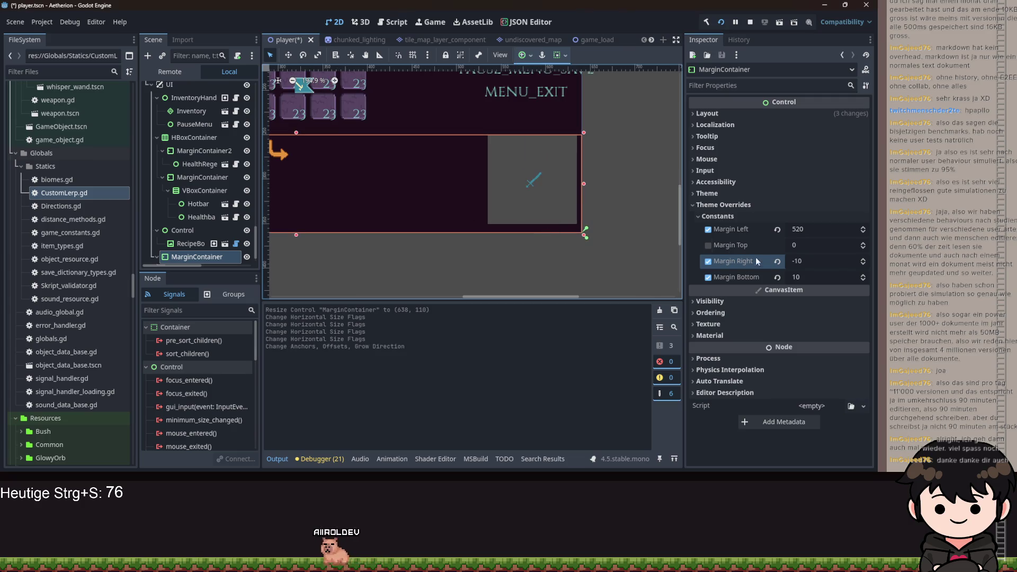
Revert the Margin Right override to default and save the scene
{"action": "left_click", "coordinate": [810, 262]}
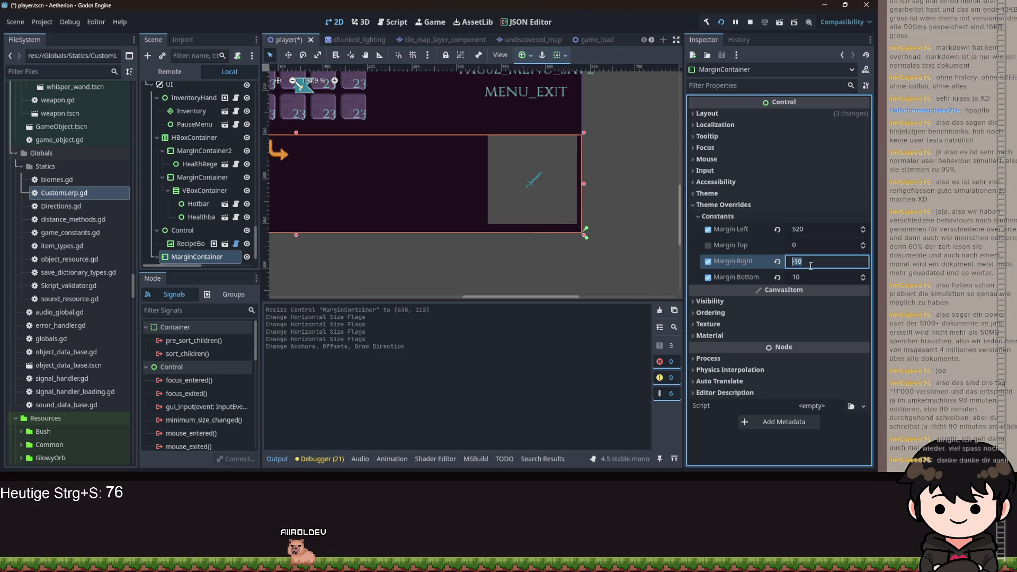
{"action": "left_click", "coordinate": [774, 262]}
{"action": "scroll", "coordinate": [539, 213], "scroll_direction": "down", "scroll_amount": 3}
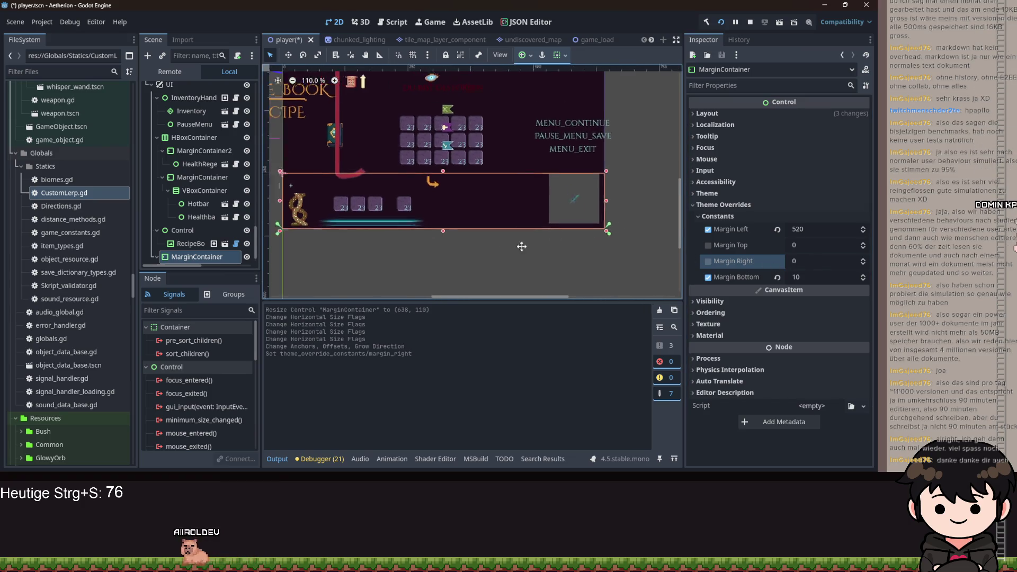
{"action": "scroll", "coordinate": [551, 251], "scroll_direction": "down", "scroll_amount": 2}
{"action": "key", "text": "ctrl+s"}
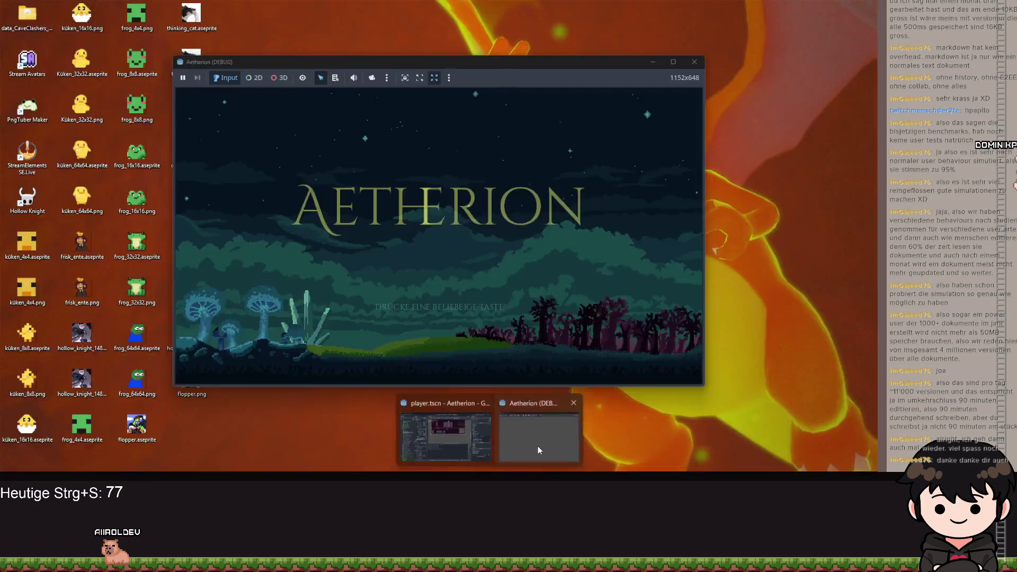
{"action": "left_click", "coordinate": [538, 447]}
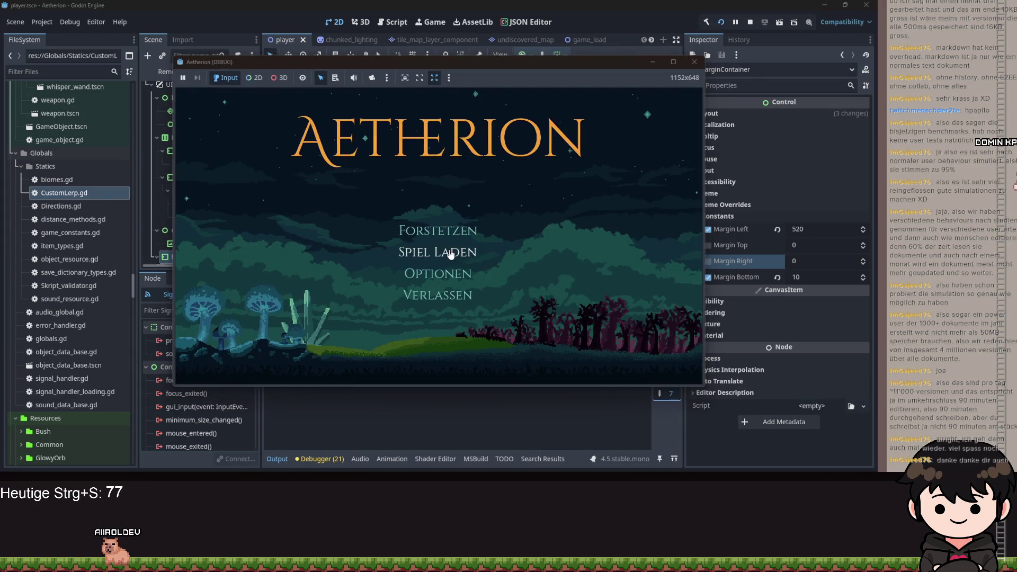
{"action": "left_click", "coordinate": [452, 262]}
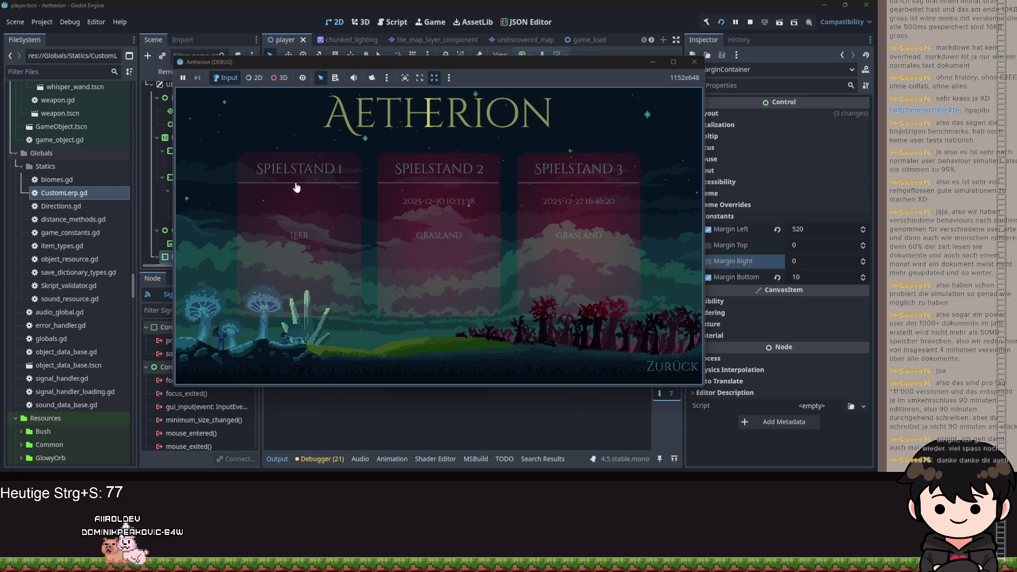
{"action": "left_click", "coordinate": [386, 217]}
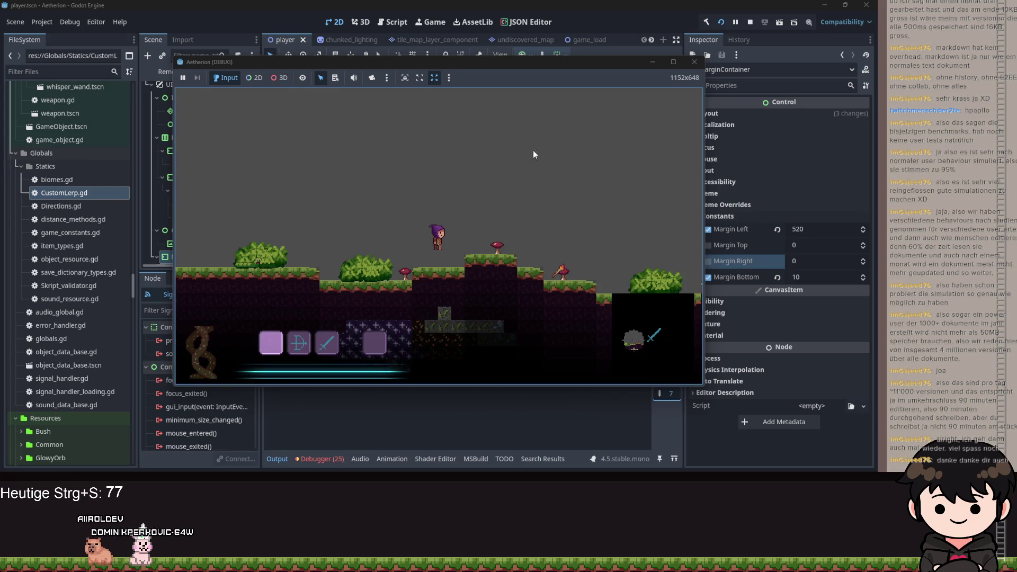
{"action": "left_click", "coordinate": [674, 61]}
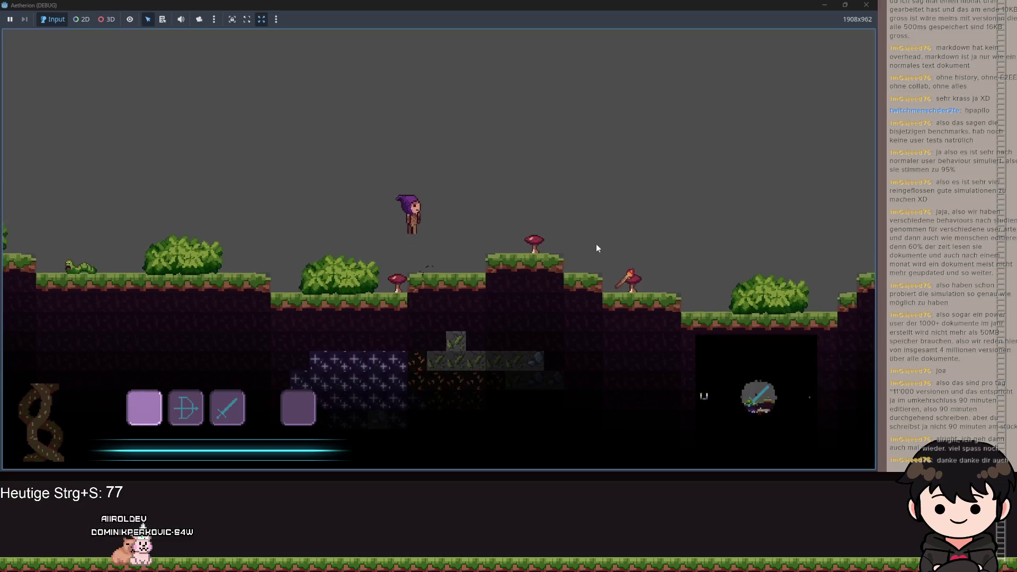
{"action": "key", "text": "d"}
{"action": "key", "text": "space"}
{"action": "key", "text": "Escape"}
{"action": "key", "text": "Escape"}
{"action": "key", "text": "alt+Tab"}
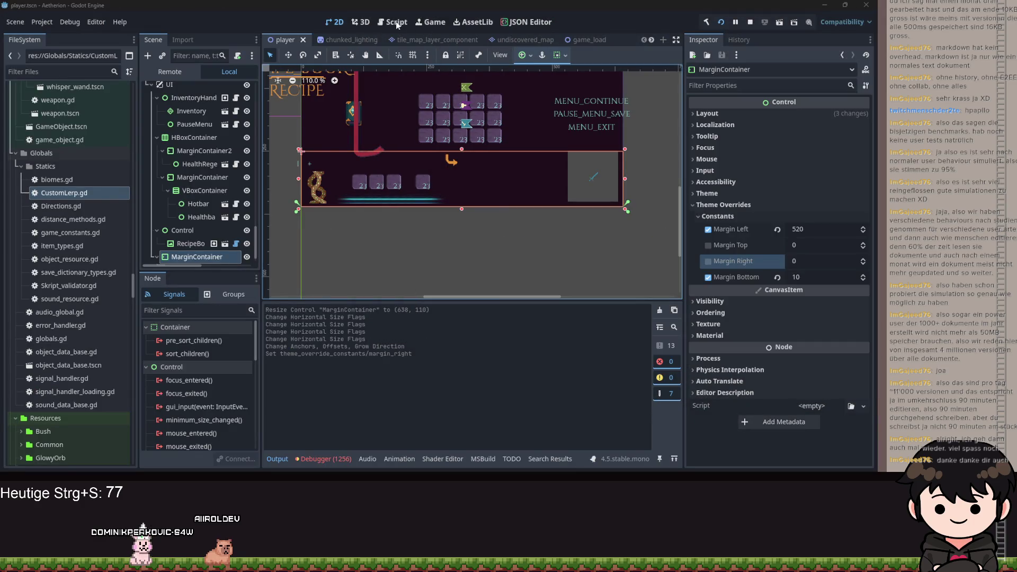
Browse the minimap state scripts and add a breakpoint on the toggle_minimap check
{"action": "left_click", "coordinate": [397, 23]}
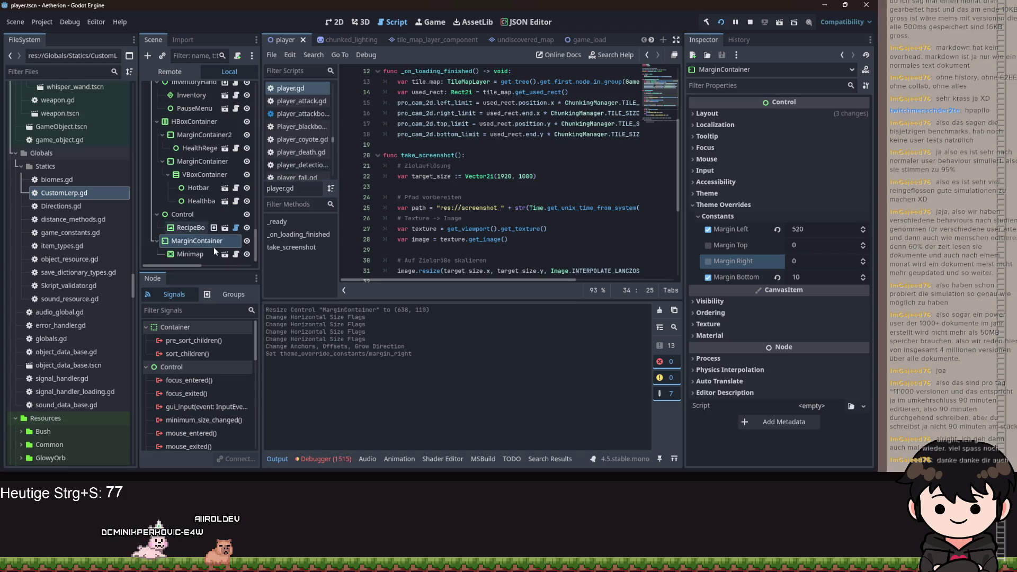
{"action": "scroll", "coordinate": [211, 243], "scroll_direction": "down", "scroll_amount": 1}
{"action": "left_click", "coordinate": [236, 255]}
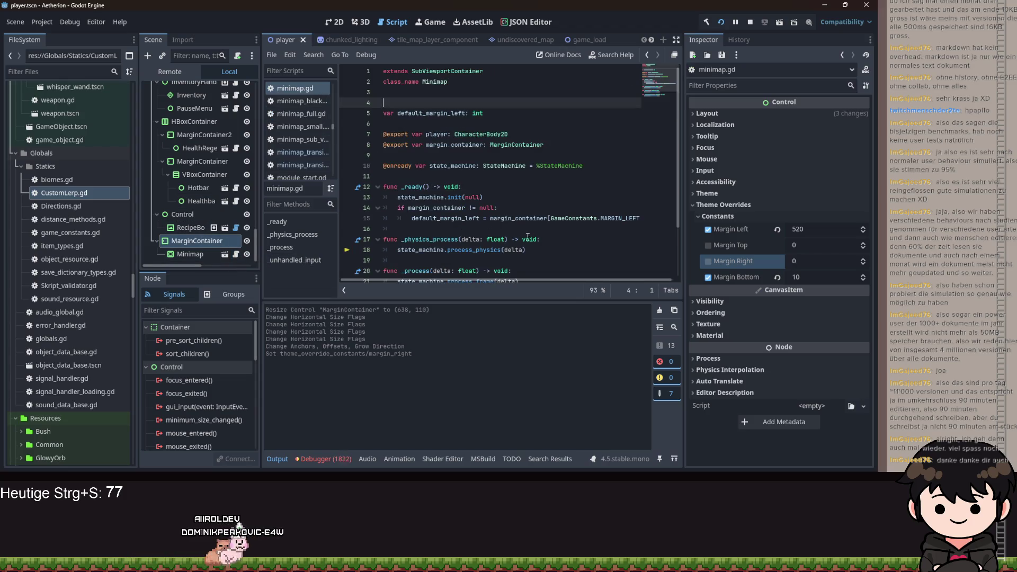
{"action": "scroll", "coordinate": [489, 223], "scroll_direction": "down", "scroll_amount": 2}
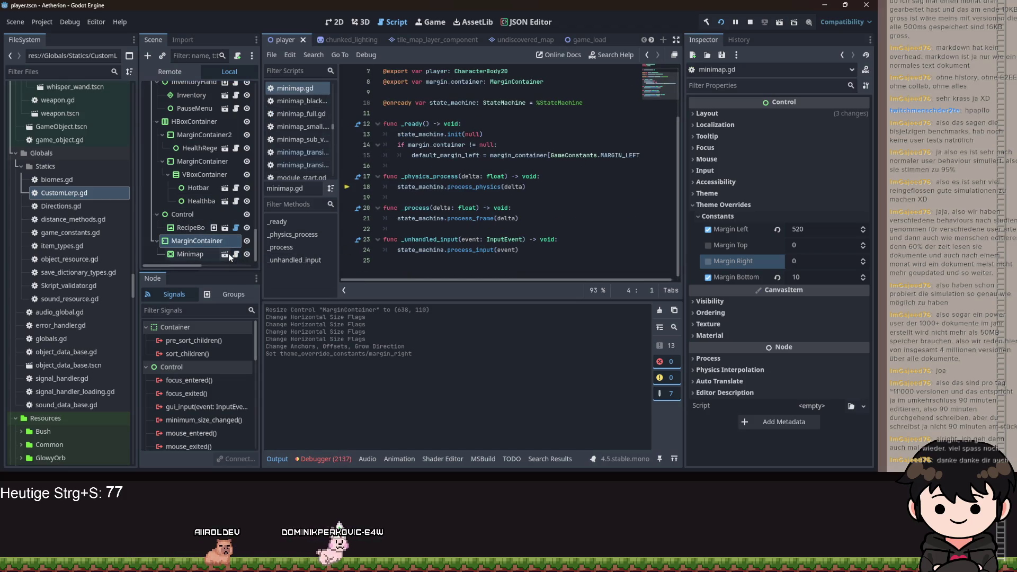
{"action": "left_click", "coordinate": [227, 254]}
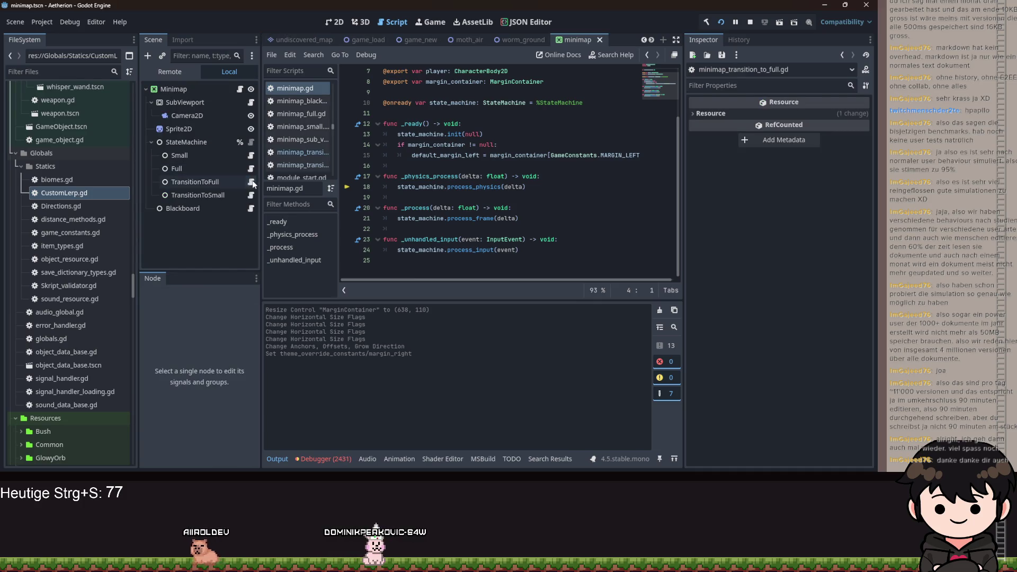
{"action": "left_click", "coordinate": [251, 181]}
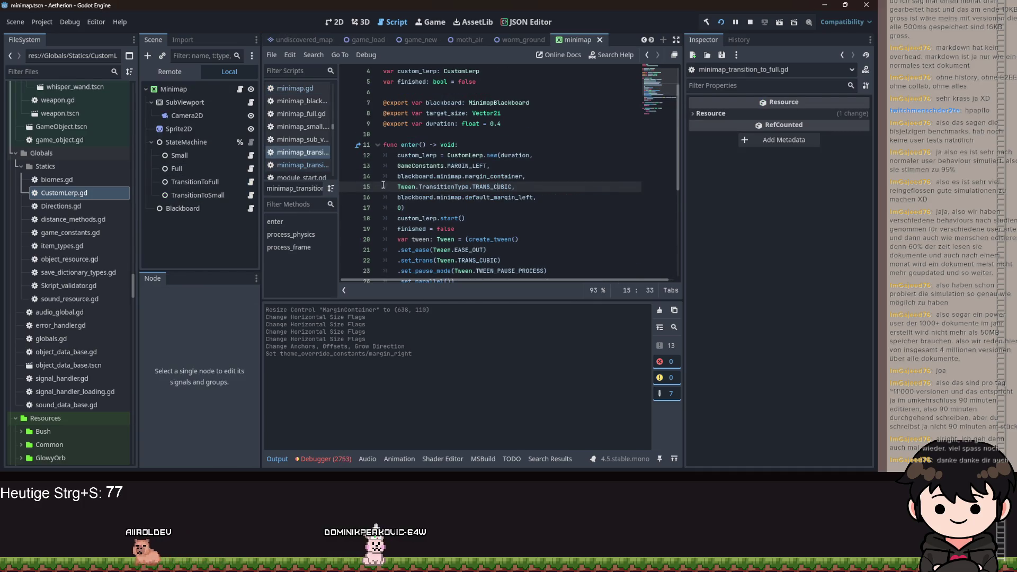
{"action": "scroll", "coordinate": [384, 185], "scroll_direction": "down", "scroll_amount": 1}
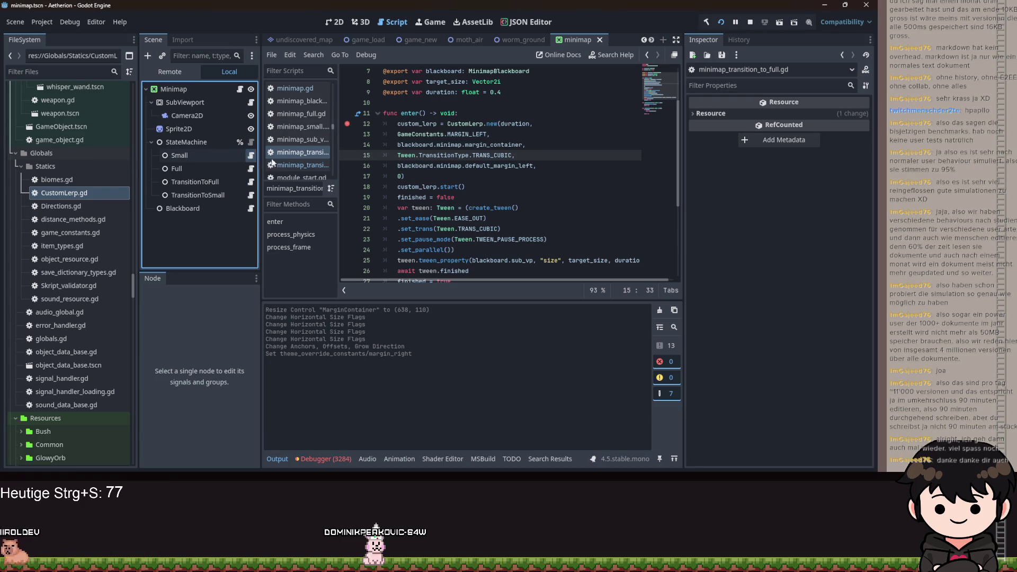
{"action": "left_click", "coordinate": [299, 127]}
{"action": "left_click", "coordinate": [346, 134]}
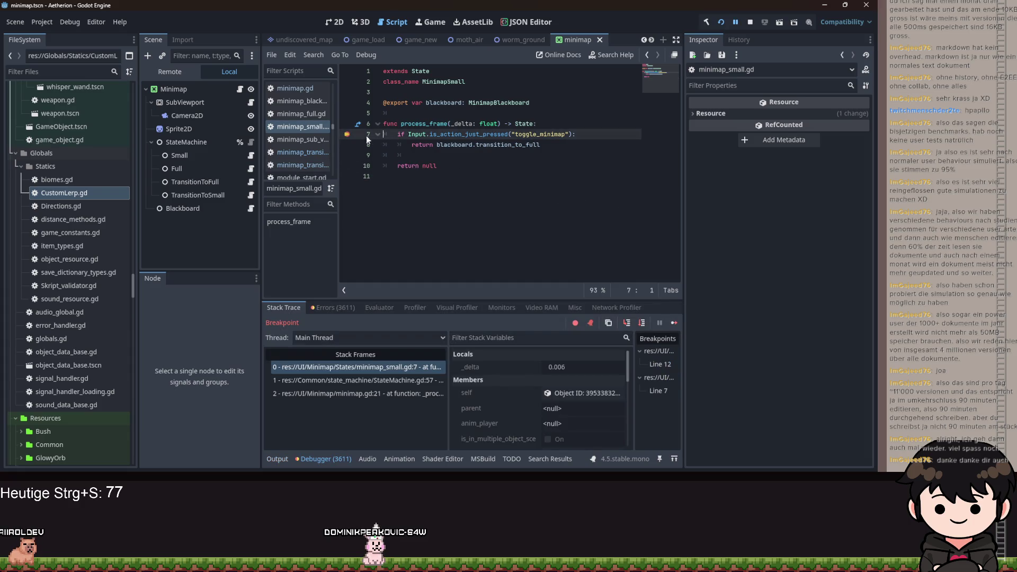
Resume the game, remove the line 12 breakpoint in the TransitionToFull script, and save
{"action": "left_click", "coordinate": [251, 183]}
{"action": "left_click", "coordinate": [737, 22]}
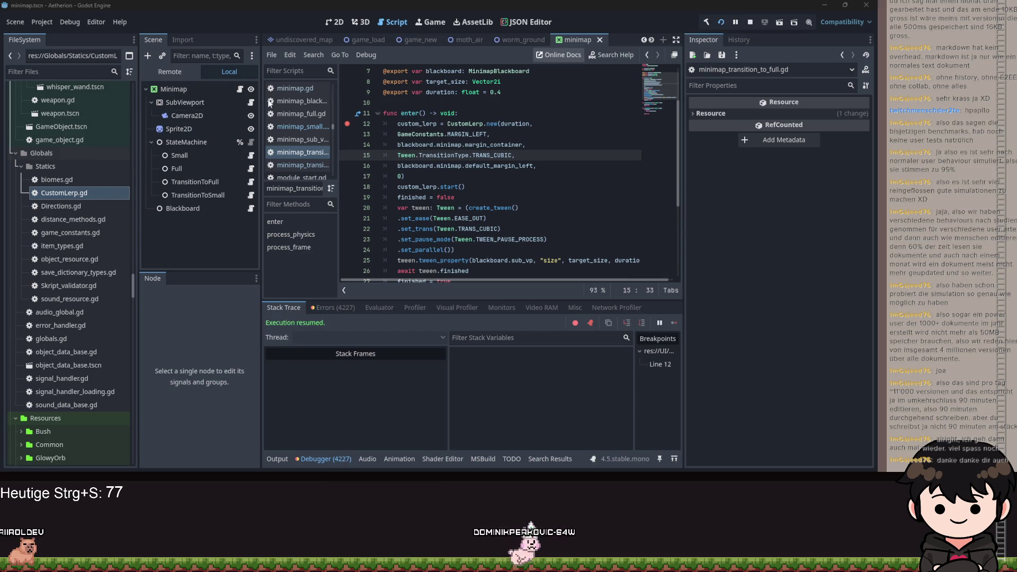
{"action": "left_click", "coordinate": [347, 124]}
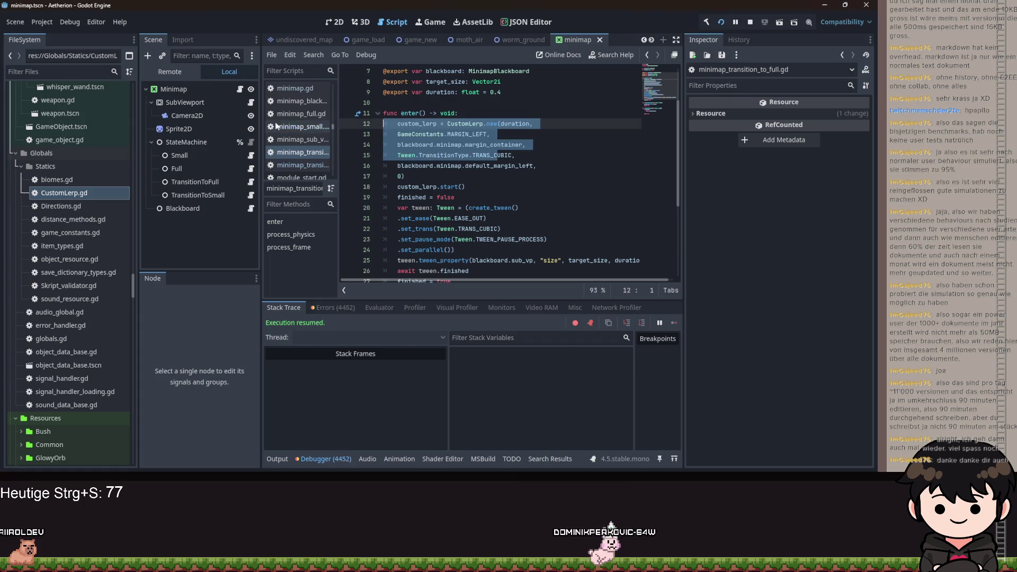
{"action": "left_click", "coordinate": [584, 143]}
{"action": "key", "text": "ctrl+s"}
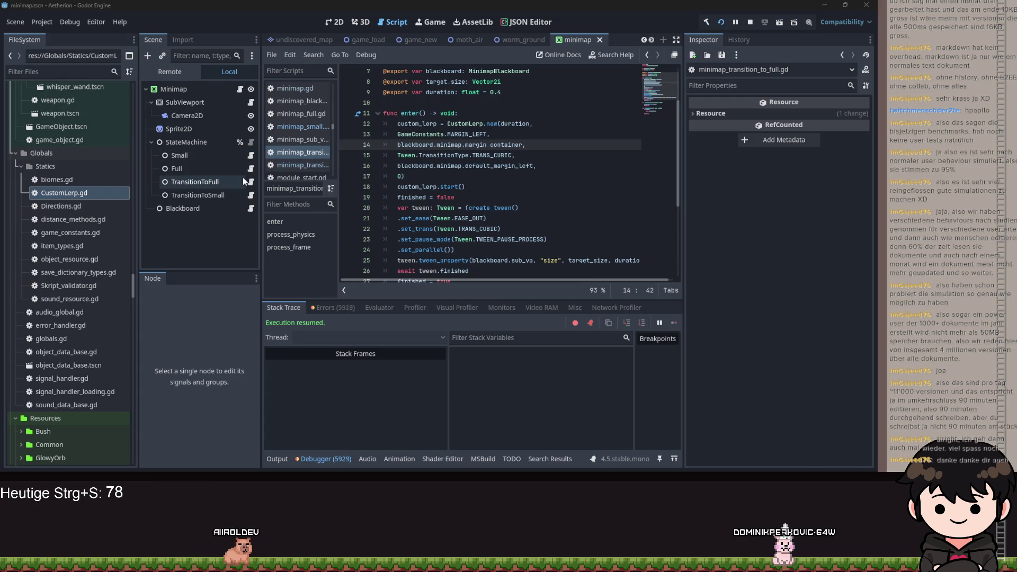
Open minimap_small.gd from the Small state node and set a breakpoint on line 8
{"action": "left_click", "coordinate": [253, 194]}
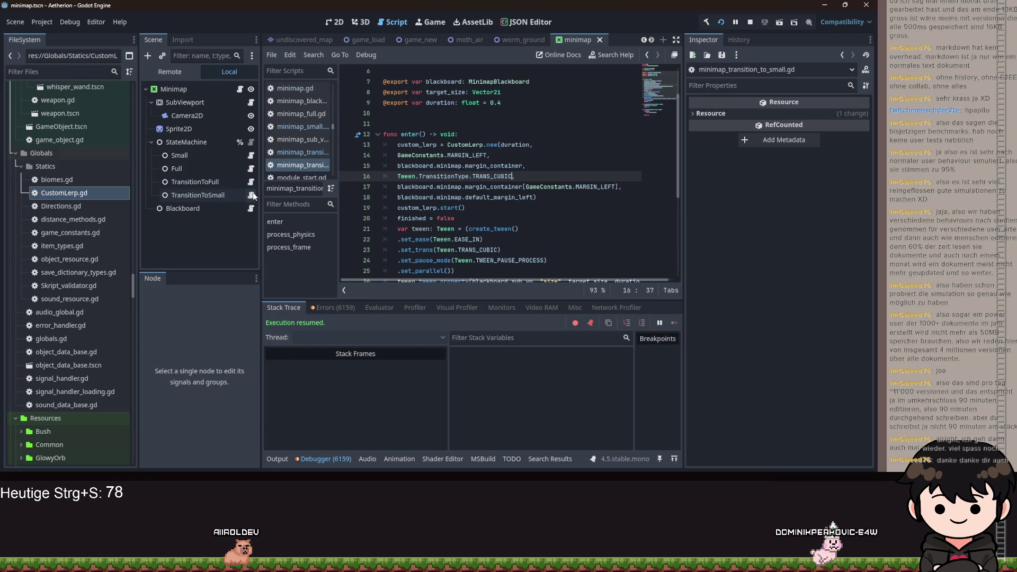
{"action": "left_click", "coordinate": [211, 195]}
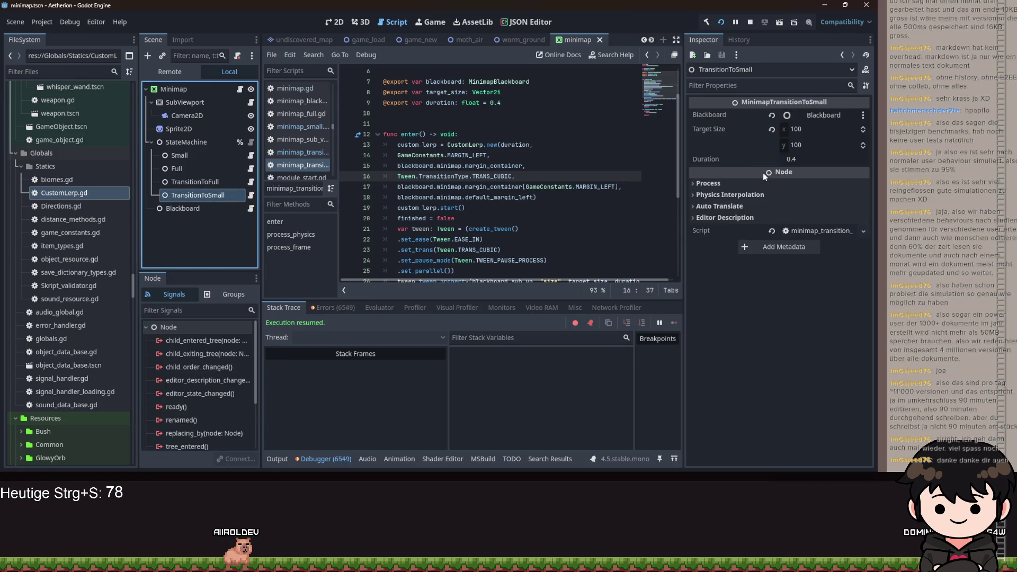
{"action": "left_click", "coordinate": [202, 157]}
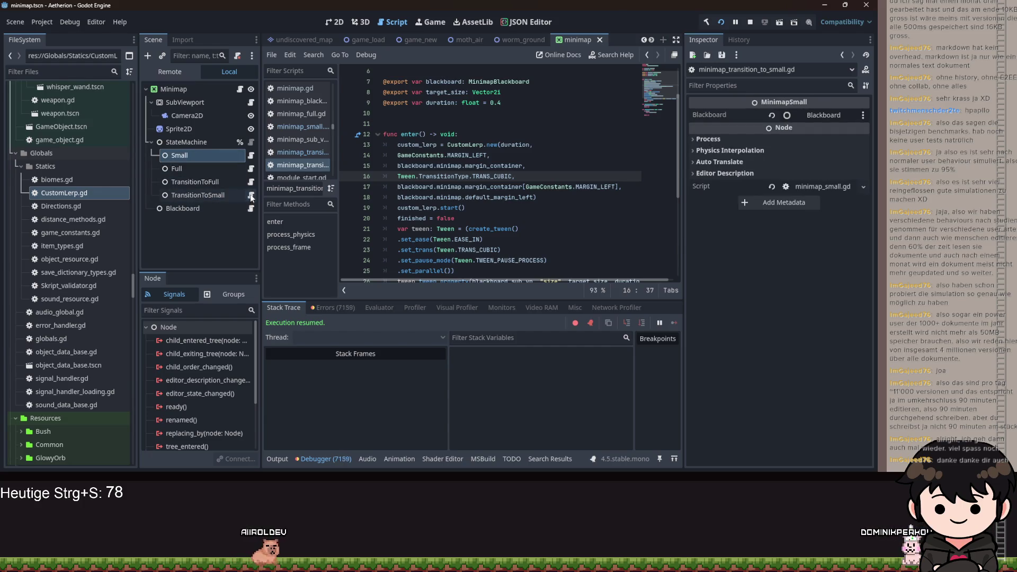
{"action": "scroll", "coordinate": [462, 179], "scroll_direction": "up", "scroll_amount": 2}
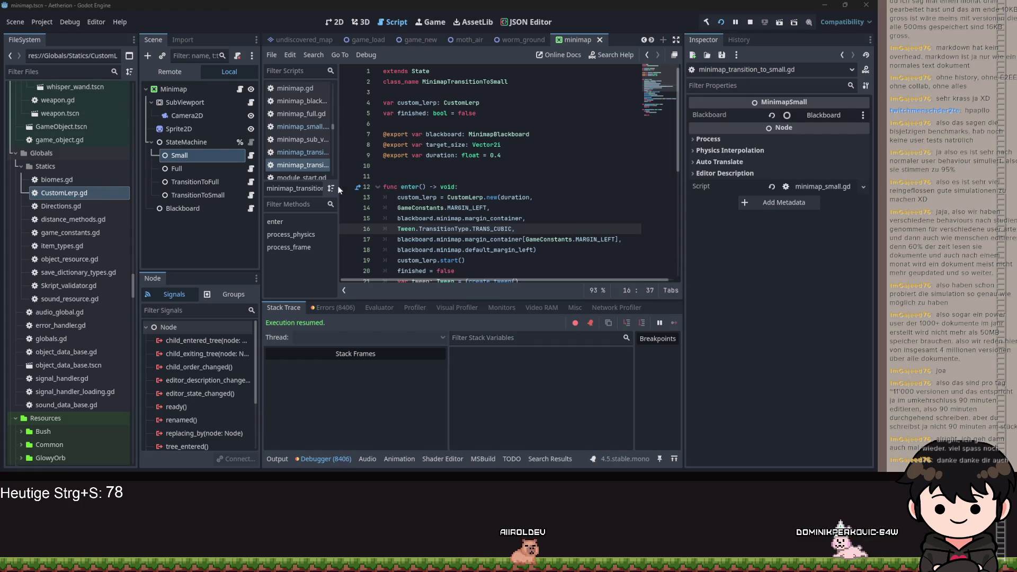
{"action": "left_click", "coordinate": [250, 155]}
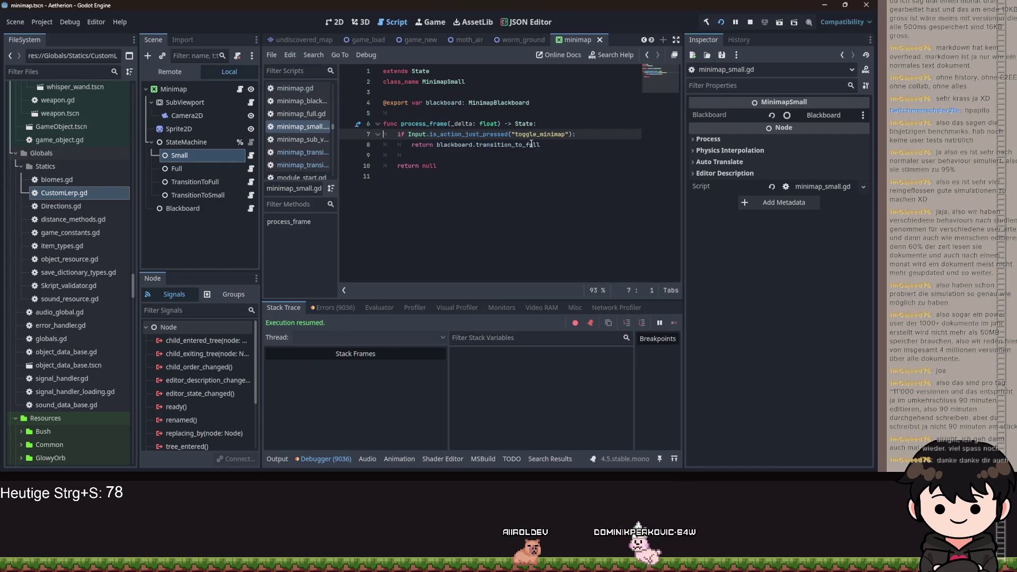
{"action": "left_click", "coordinate": [347, 144]}
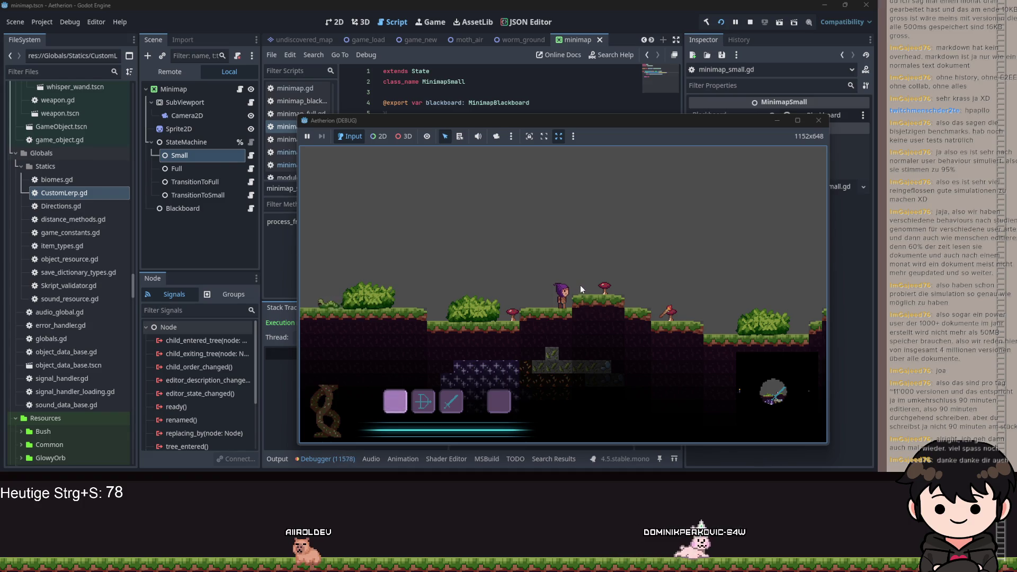
Maximize the debug game window, switch its stretch mode back and forth ending on stretched, and focus it
{"action": "left_click", "coordinate": [544, 137]}
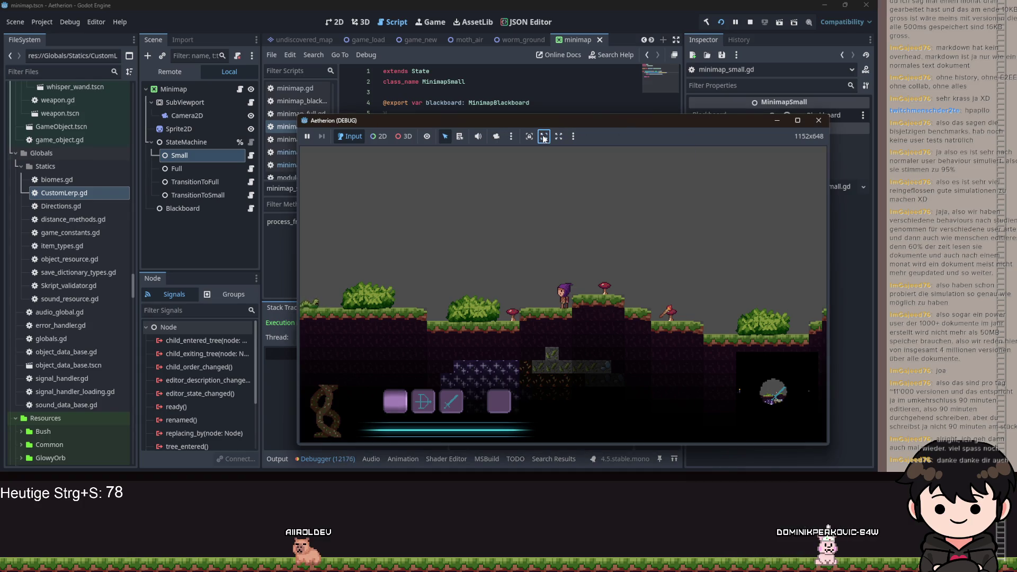
{"action": "left_click", "coordinate": [797, 120]}
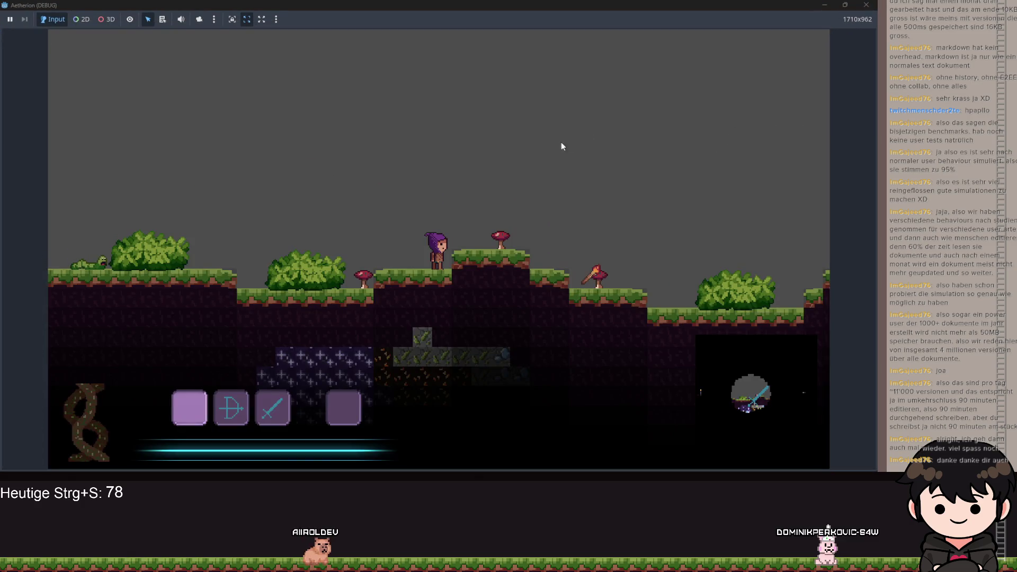
{"action": "left_click", "coordinate": [262, 20]}
{"action": "left_click", "coordinate": [247, 19]}
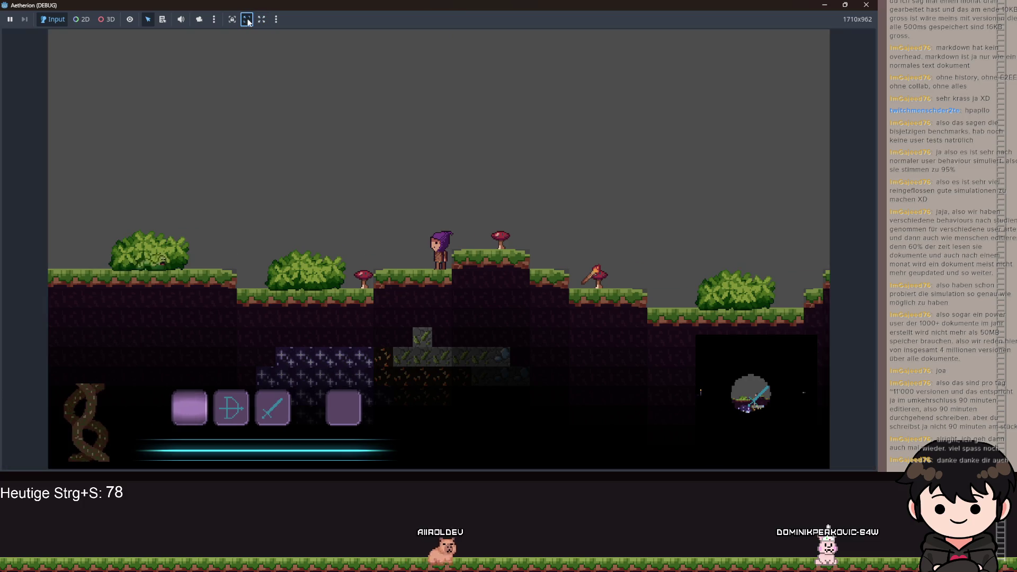
{"action": "left_click", "coordinate": [262, 21]}
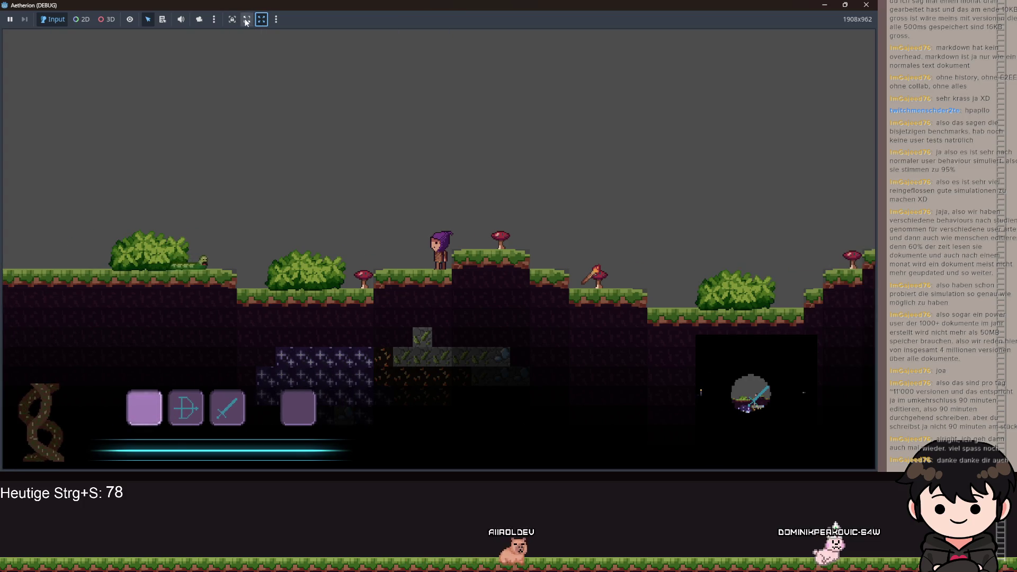
{"action": "left_click", "coordinate": [250, 21]}
{"action": "left_click", "coordinate": [262, 20]}
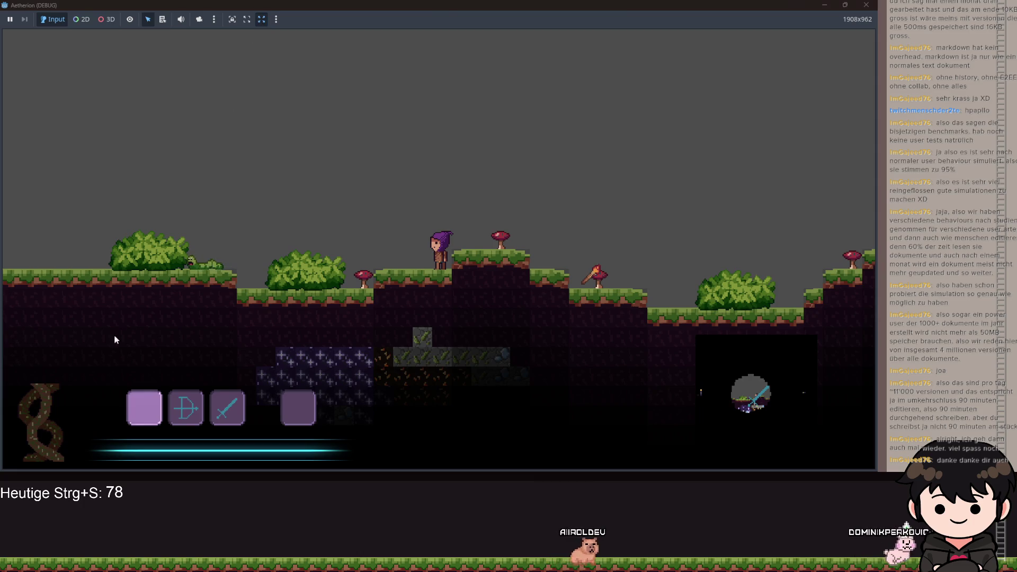
{"action": "left_click", "coordinate": [723, 96]}
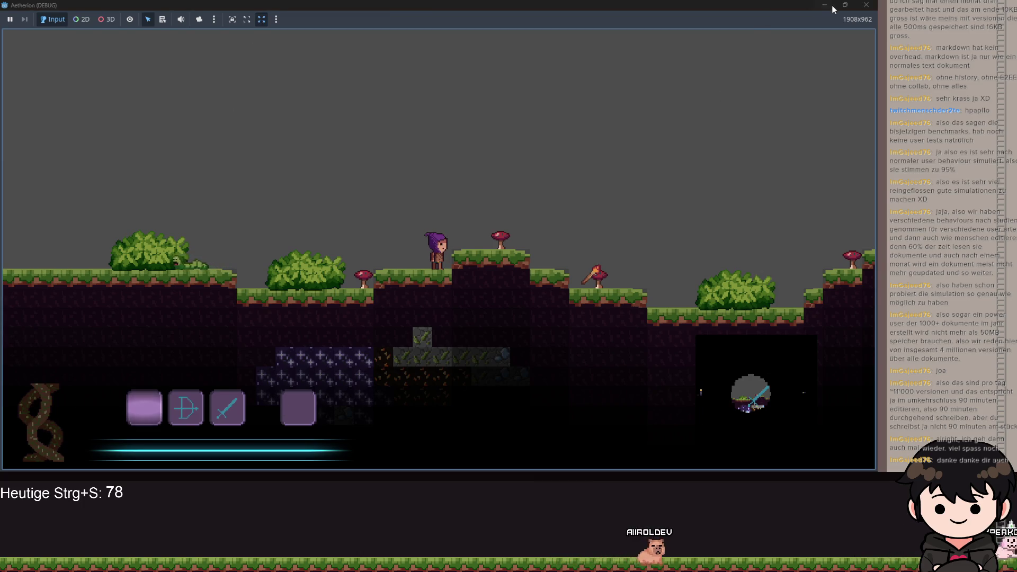
Test the minimap key in game, then inspect MarginContainer2's theme constant overrides in the player scene
{"action": "key", "text": "m"}
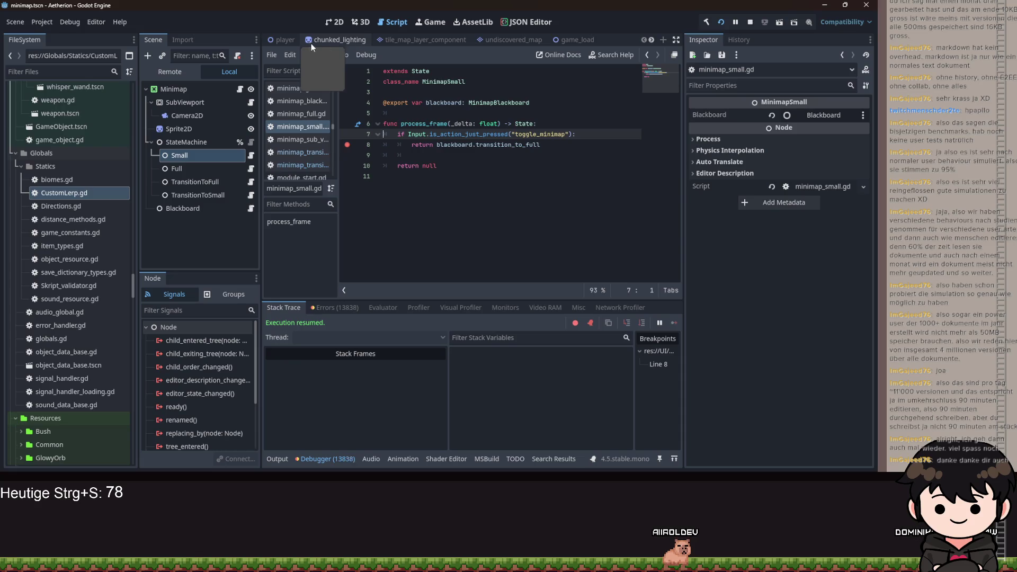
{"action": "scroll", "coordinate": [313, 42], "scroll_direction": "up", "scroll_amount": 3}
{"action": "left_click", "coordinate": [291, 41]}
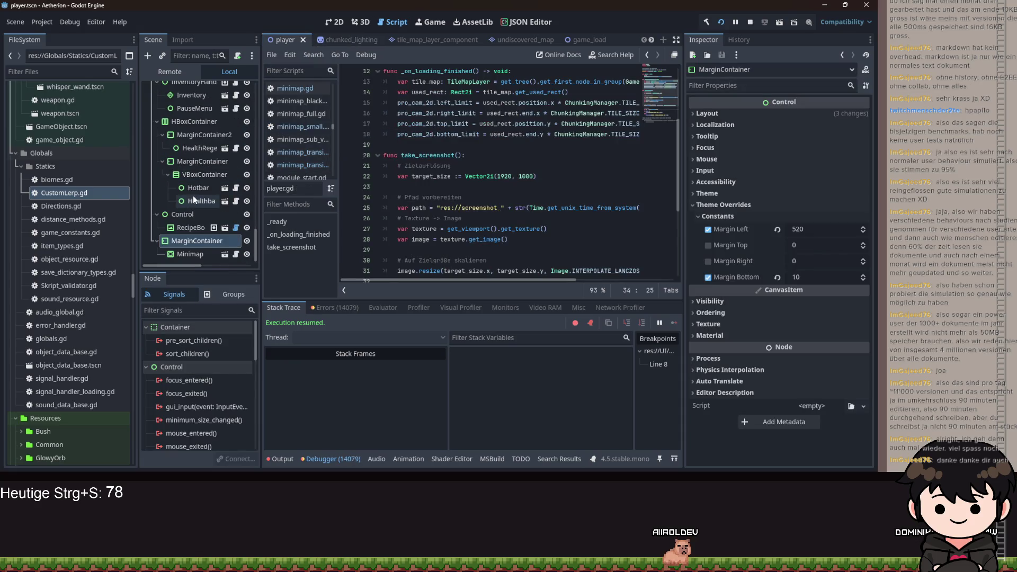
{"action": "left_click", "coordinate": [183, 201]}
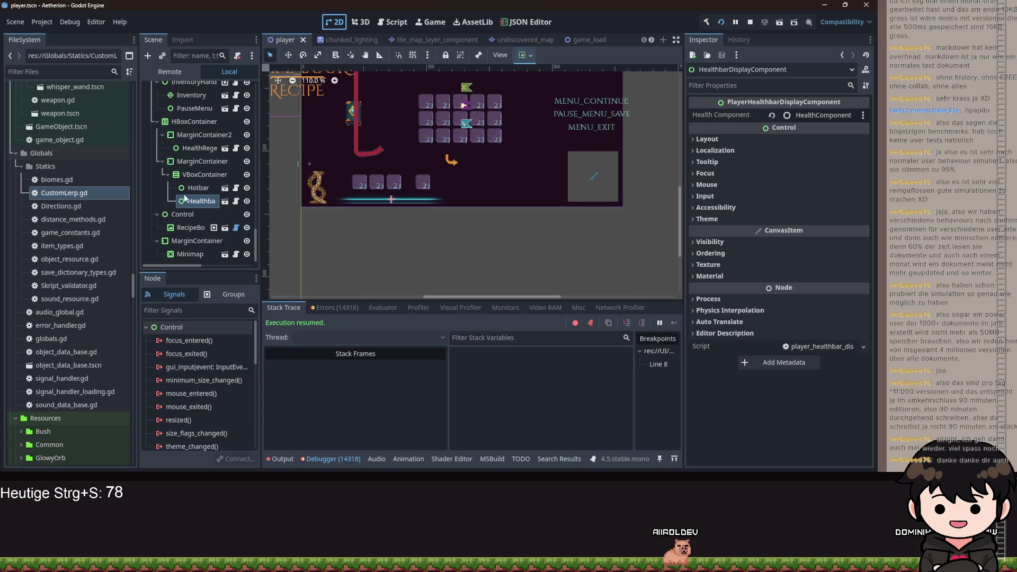
{"action": "left_click", "coordinate": [192, 149]}
{"action": "scroll", "coordinate": [274, 185], "scroll_direction": "up", "scroll_amount": 2}
{"action": "left_click", "coordinate": [204, 135]}
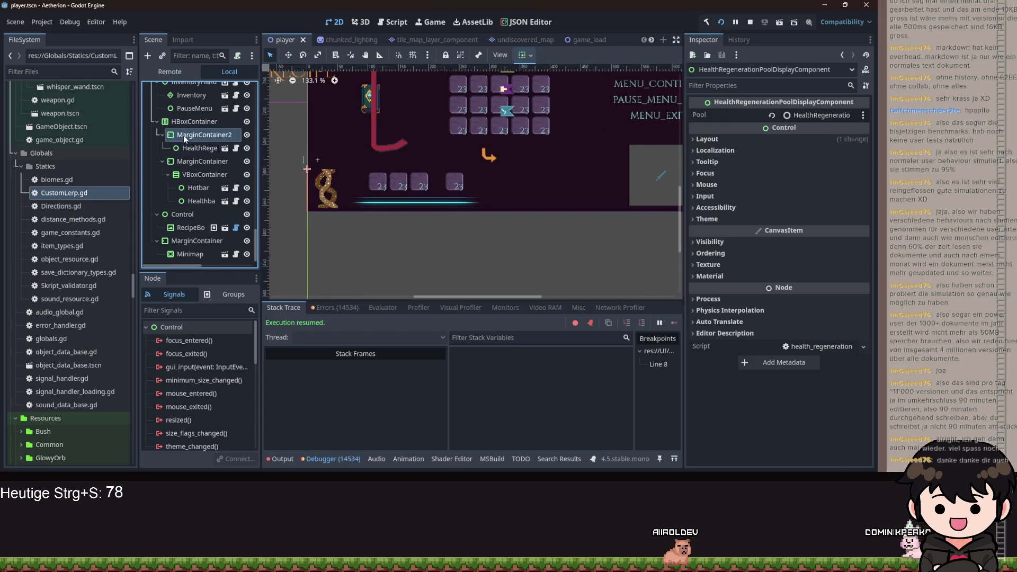
{"action": "left_click_drag", "start_coordinate": [605, 205], "coordinate": [655, 212]}
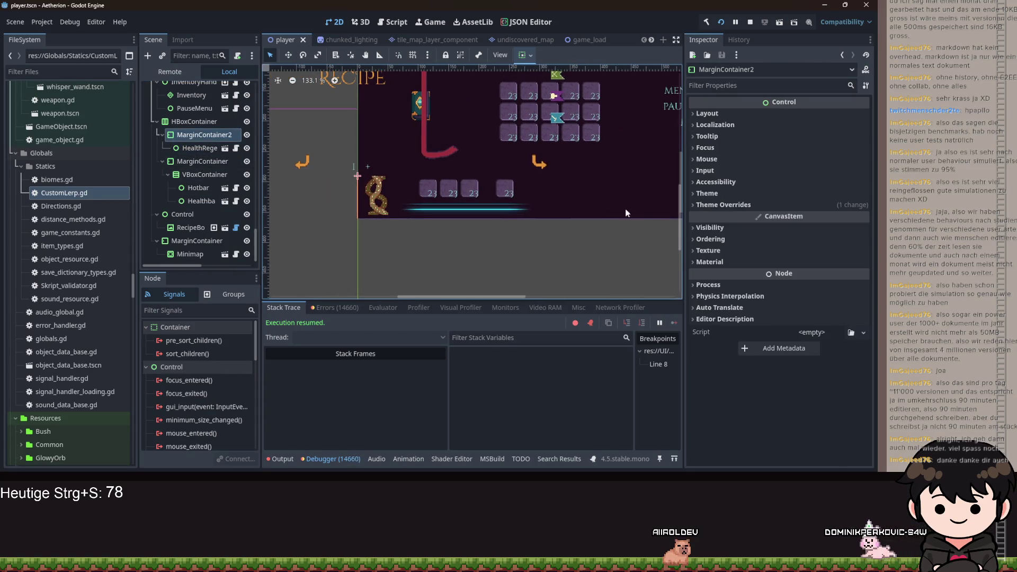
{"action": "left_click", "coordinate": [723, 207]}
{"action": "left_click", "coordinate": [723, 215]}
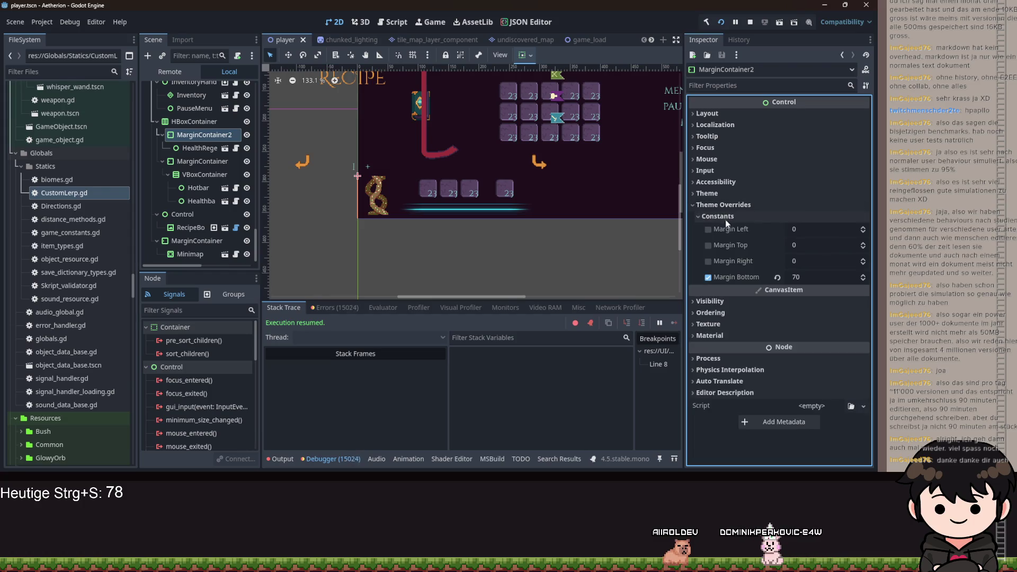
Select the HealthRege node and expand its Layout > Container Sizing options
{"action": "scroll", "coordinate": [440, 224], "scroll_direction": "up", "scroll_amount": 3}
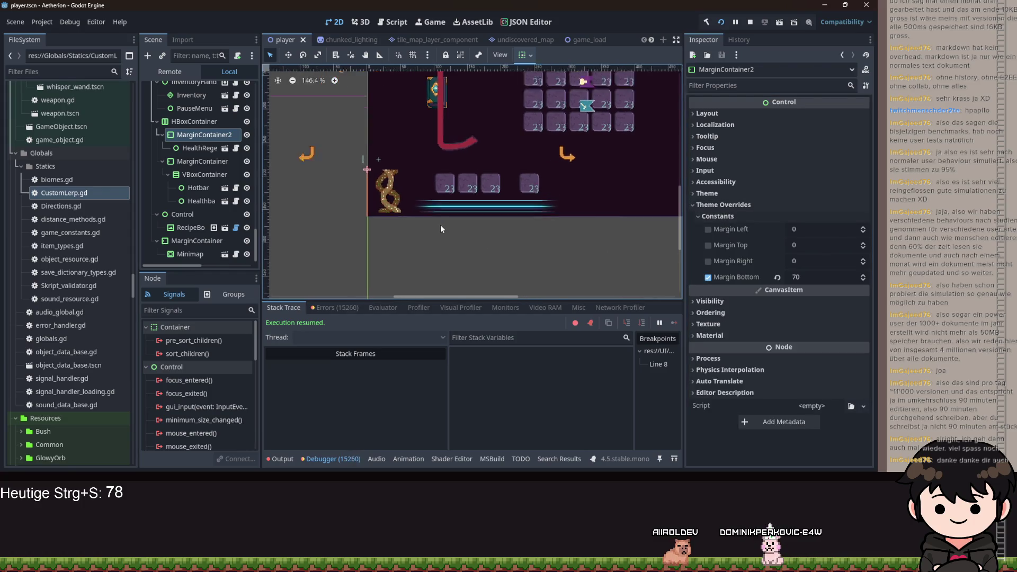
{"action": "scroll", "coordinate": [468, 227], "scroll_direction": "up", "scroll_amount": 4}
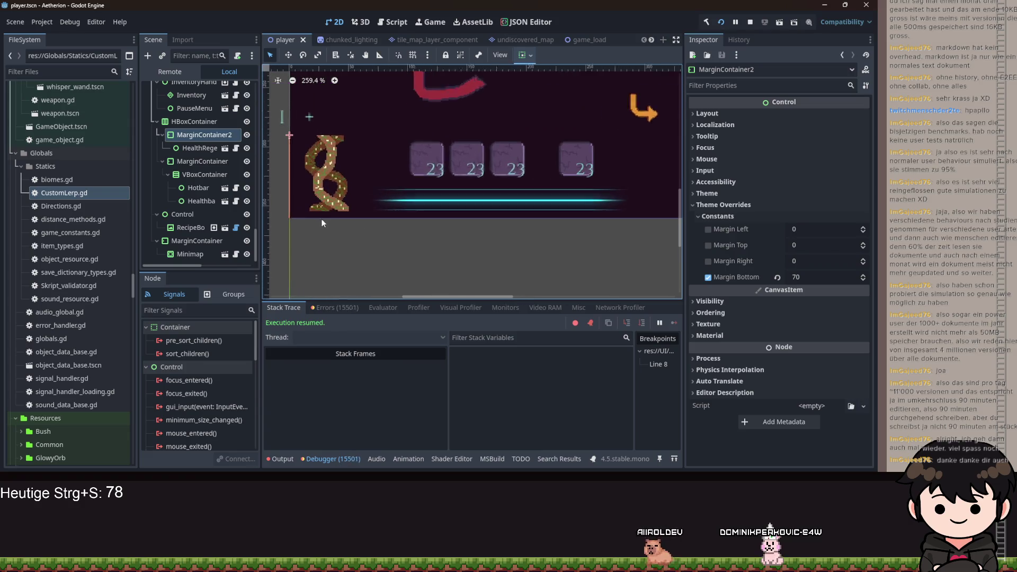
{"action": "left_click", "coordinate": [191, 147]}
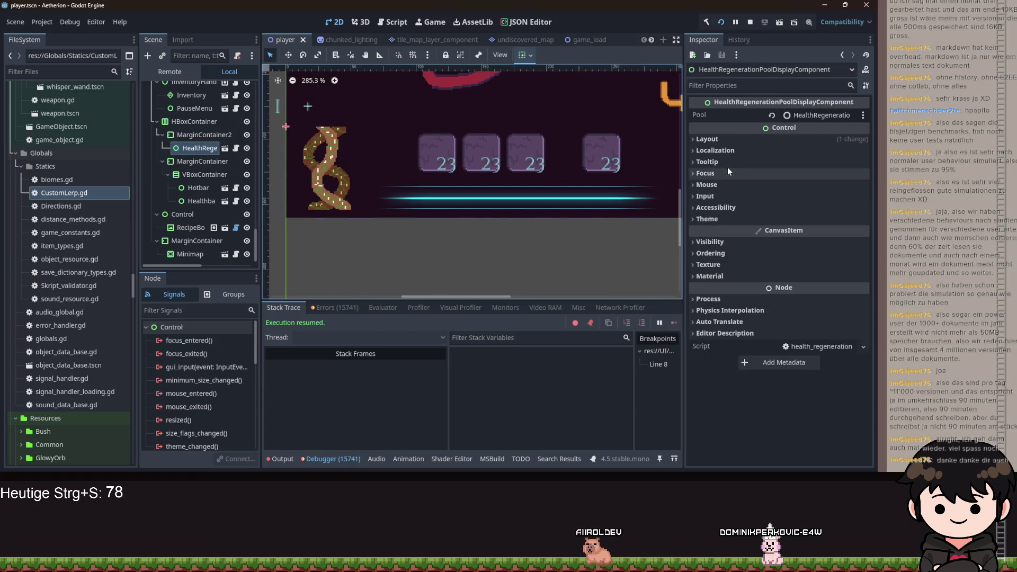
{"action": "left_click", "coordinate": [725, 140]}
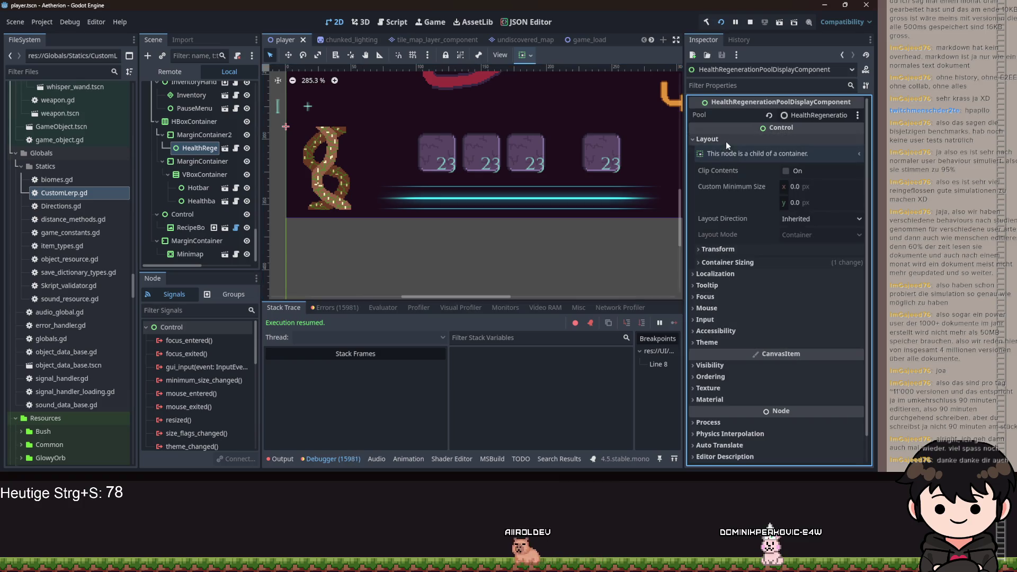
{"action": "left_click", "coordinate": [739, 264]}
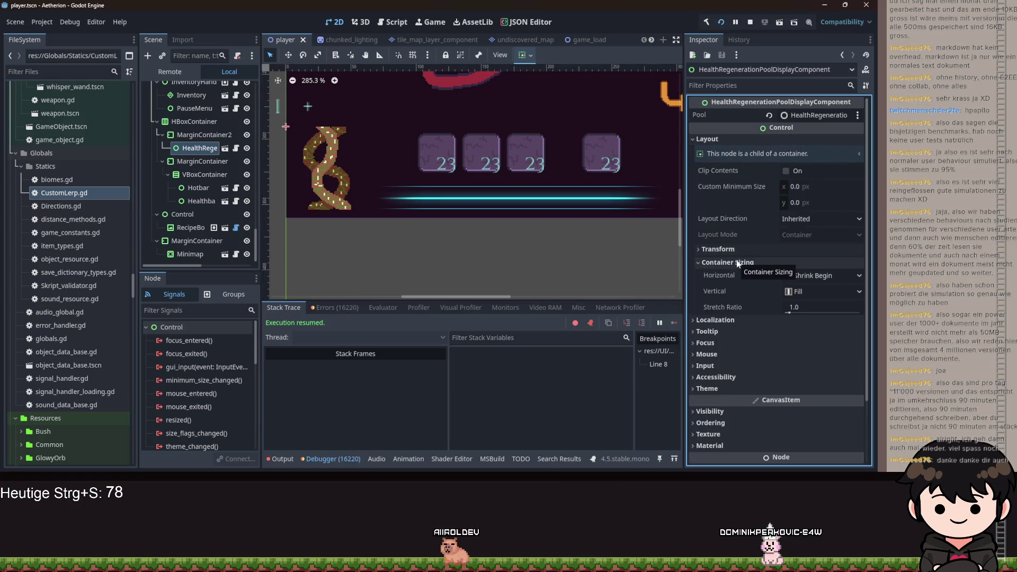
{"action": "scroll", "coordinate": [435, 220], "scroll_direction": "down", "scroll_amount": 2}
{"action": "scroll", "coordinate": [435, 220], "scroll_direction": "right", "scroll_amount": 3}
{"action": "scroll", "coordinate": [436, 212], "scroll_direction": "down", "scroll_amount": 1}
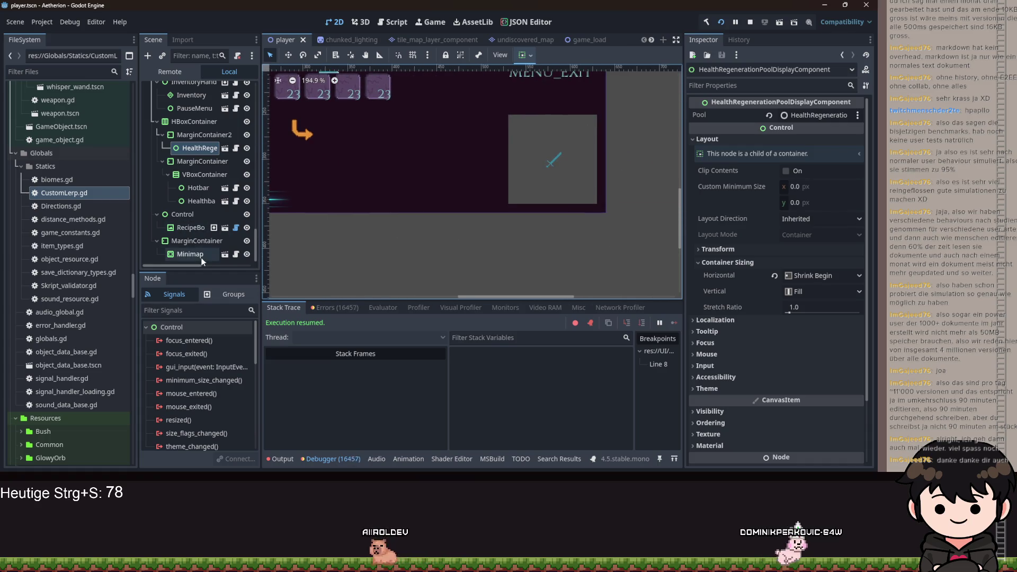
Try right and centre alignment on the Minimap, save the player scene, and close the running game
{"action": "left_click", "coordinate": [551, 159]}
{"action": "left_click", "coordinate": [530, 57]}
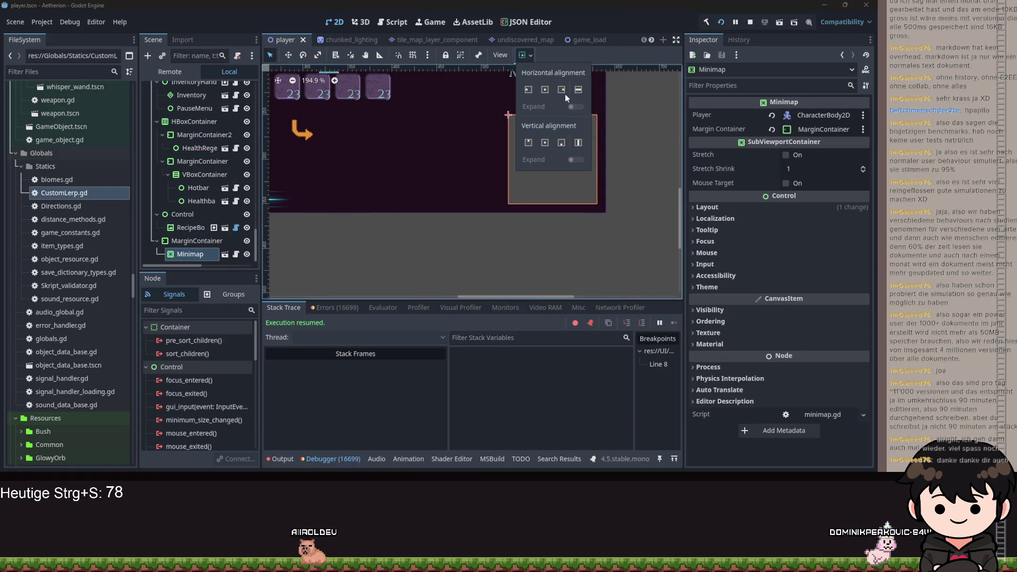
{"action": "left_click", "coordinate": [561, 90]}
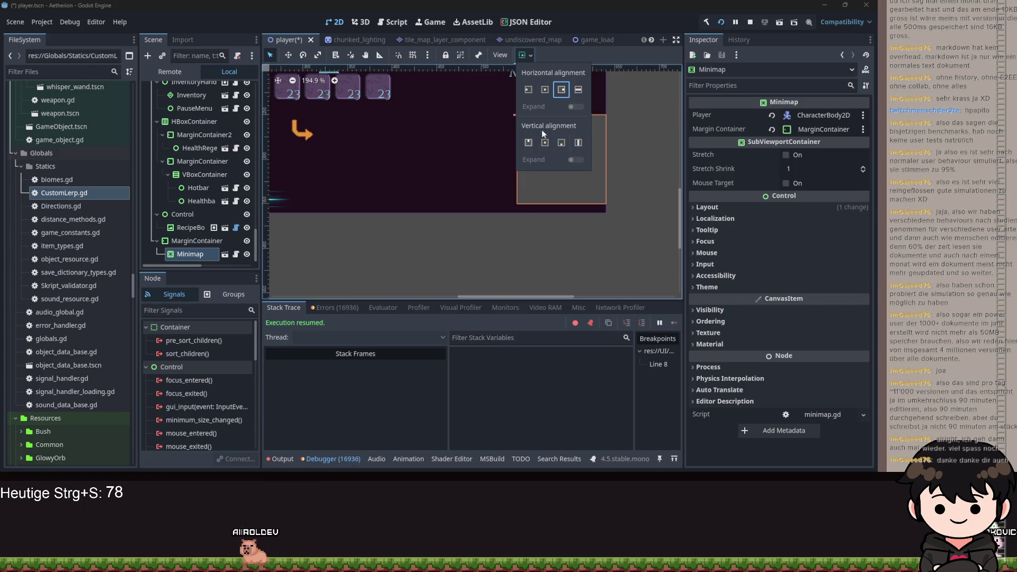
{"action": "left_click", "coordinate": [546, 91]}
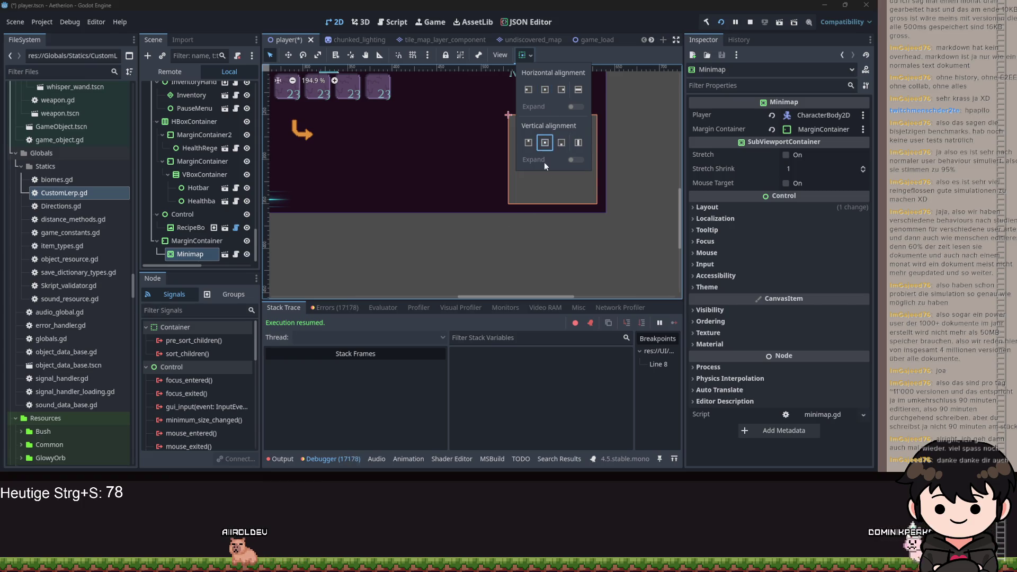
{"action": "left_click", "coordinate": [549, 228]}
{"action": "key", "text": "ctrl+s"}
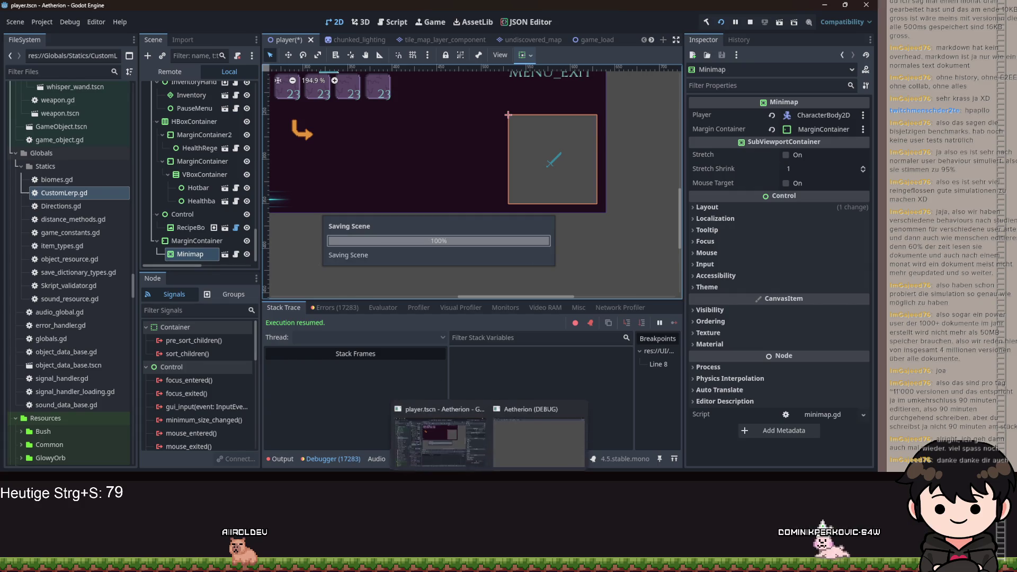
{"action": "left_click", "coordinate": [551, 437]}
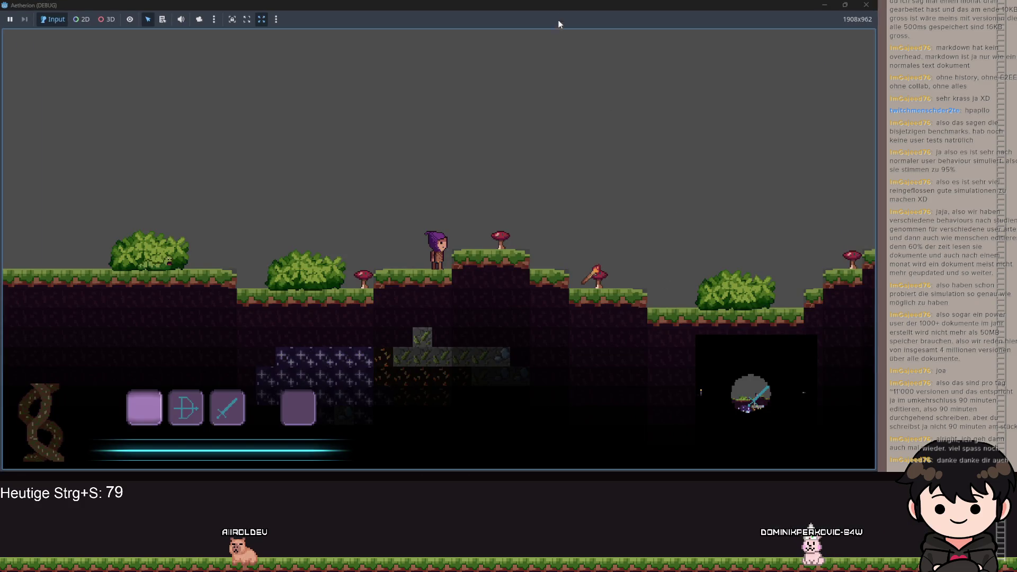
{"action": "key", "text": "F8"}
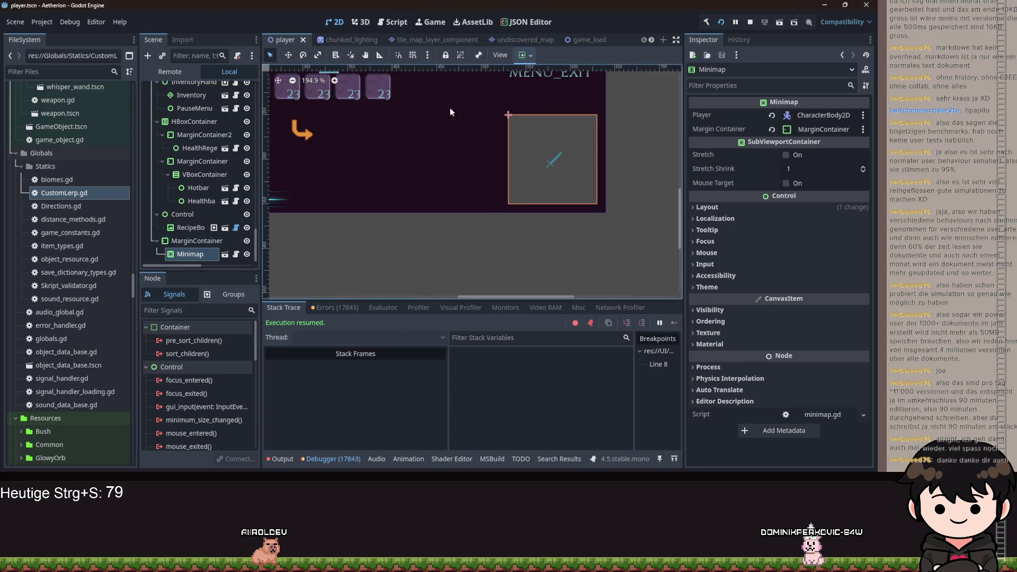
Test right, fill, left and centre horizontal alignment presets on the Minimap
{"action": "left_click", "coordinate": [526, 55]}
{"action": "left_click", "coordinate": [562, 90]}
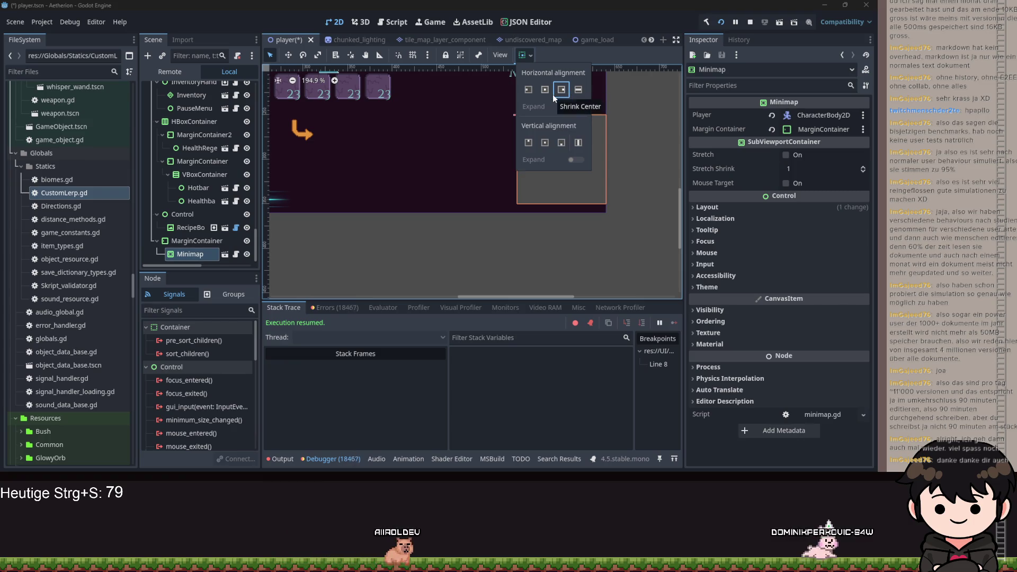
{"action": "left_click", "coordinate": [579, 90]}
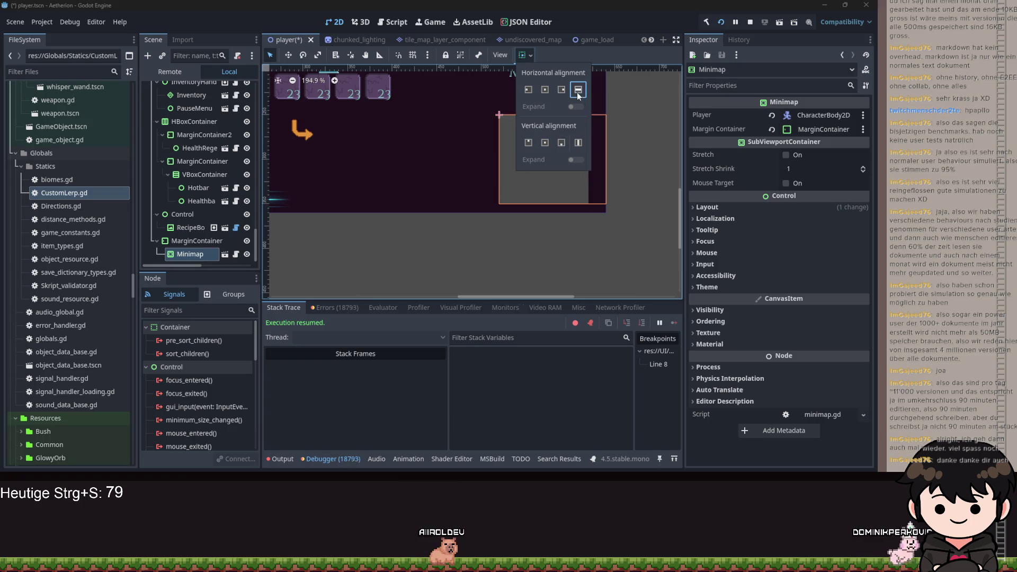
{"action": "left_click", "coordinate": [531, 89]}
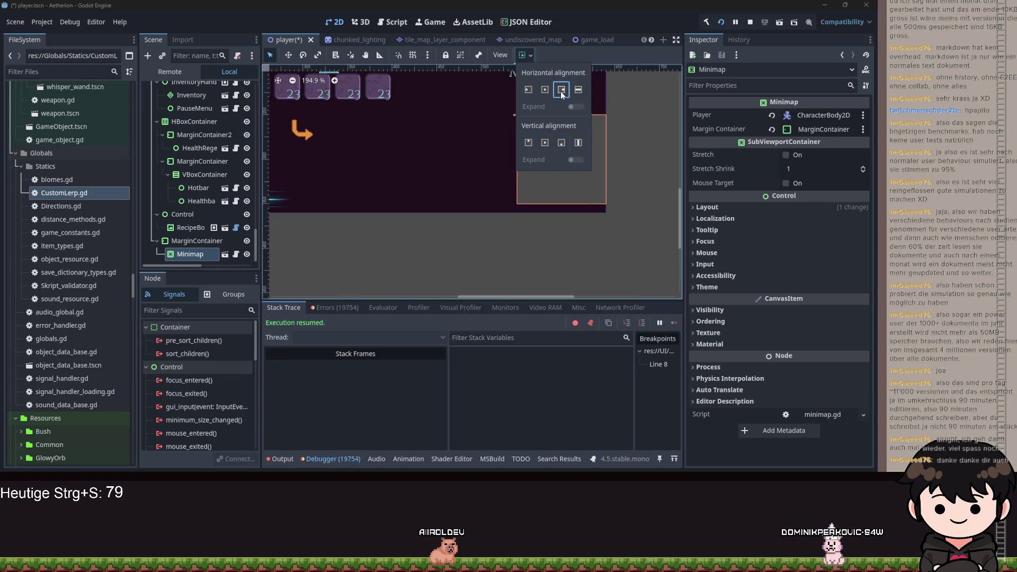
{"action": "left_click", "coordinate": [547, 90]}
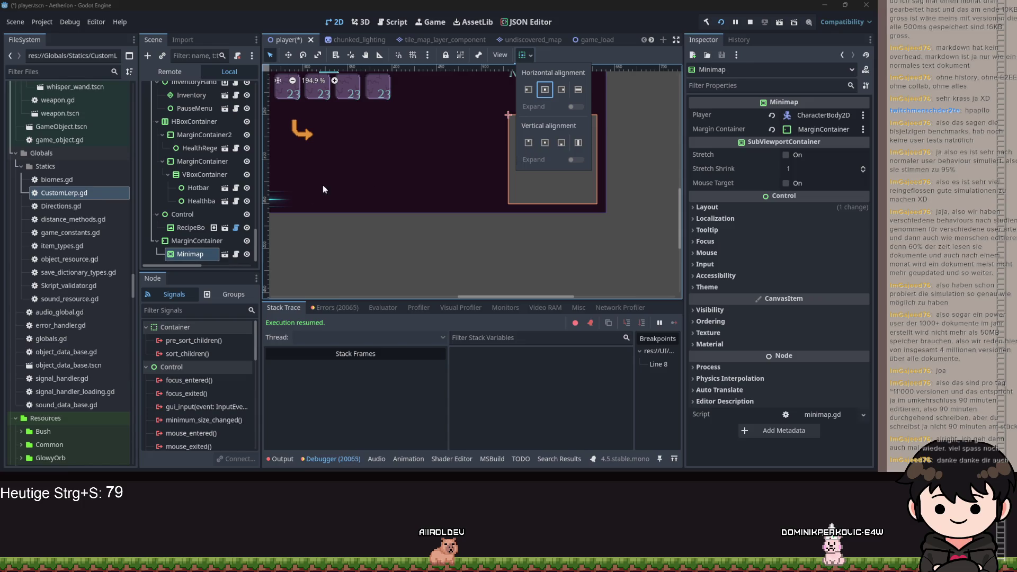
{"action": "left_click", "coordinate": [177, 253]}
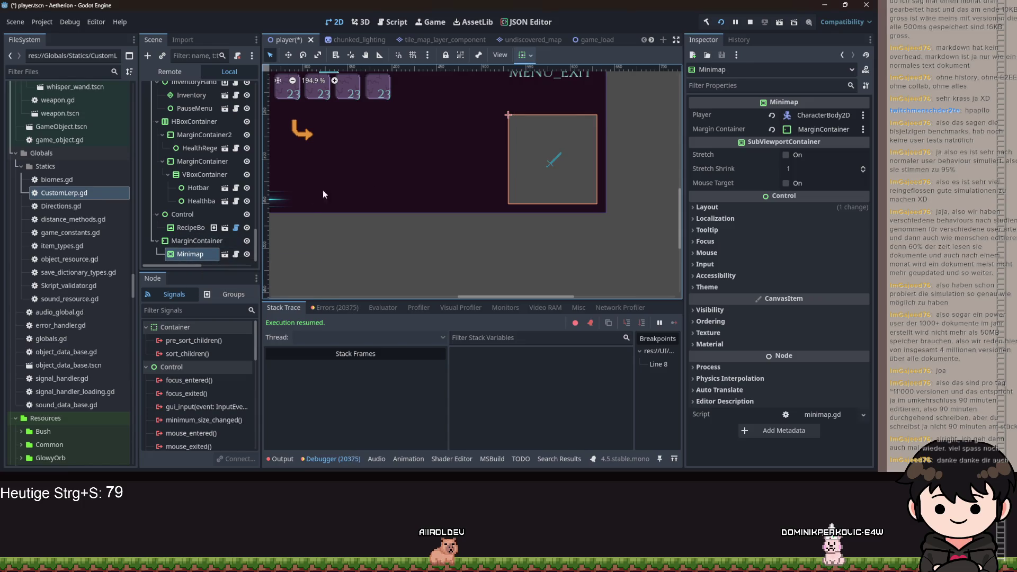
Set the Minimap's horizontal and vertical container sizing to Shrink Center and save
{"action": "left_click", "coordinate": [738, 208]}
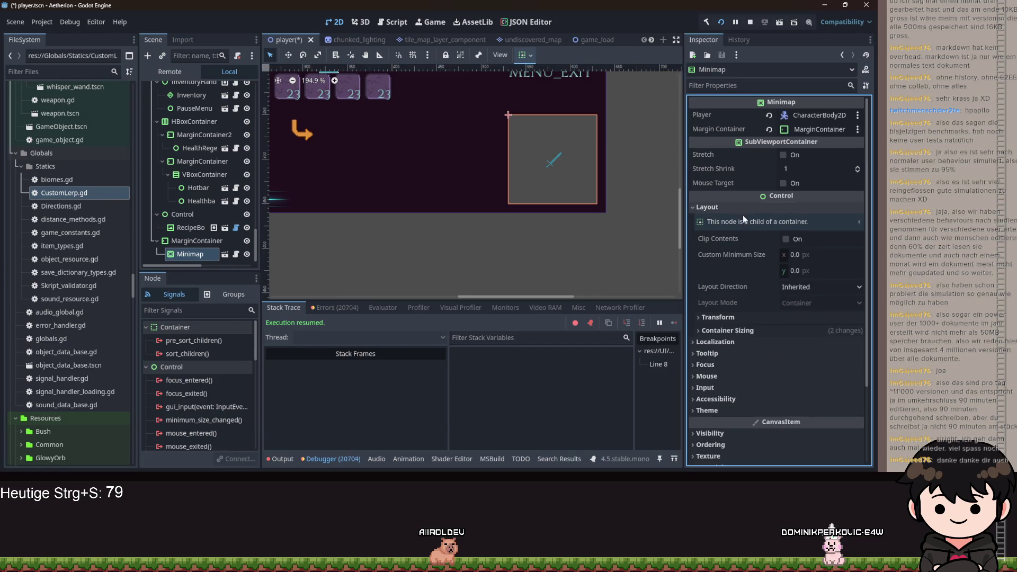
{"action": "left_click", "coordinate": [759, 332]}
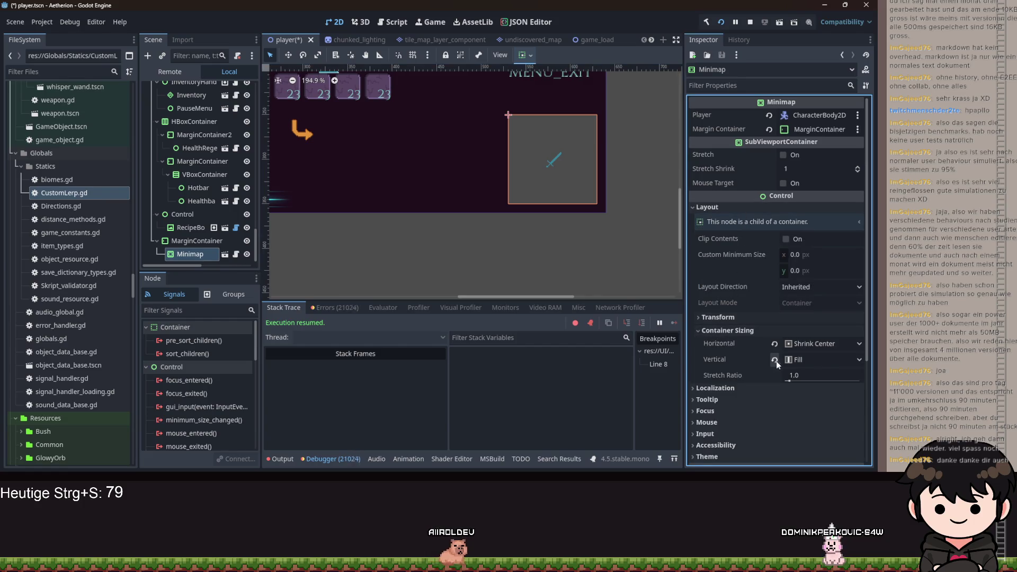
{"action": "left_click", "coordinate": [775, 343]}
{"action": "left_click", "coordinate": [790, 378]}
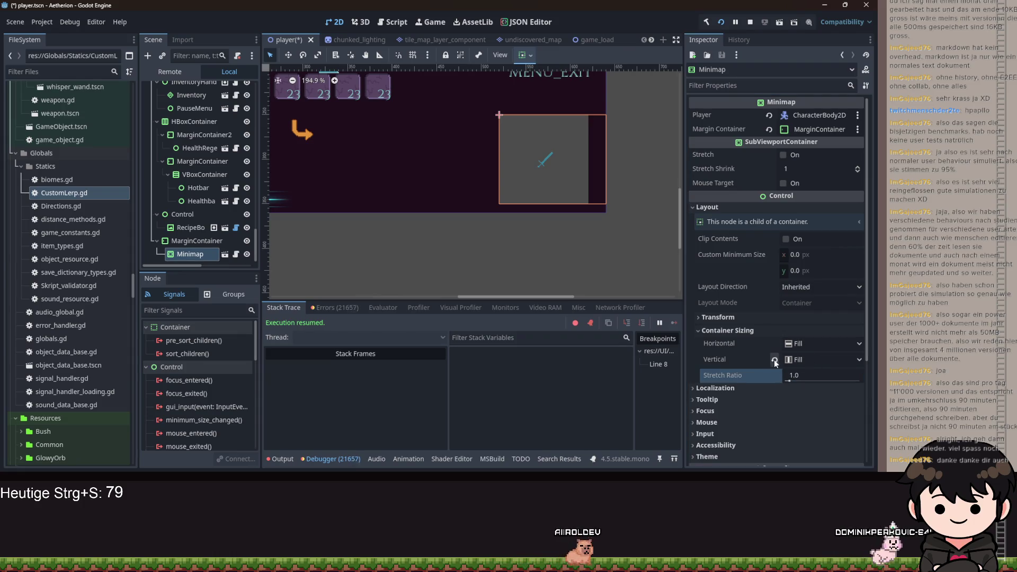
{"action": "left_click", "coordinate": [822, 344]}
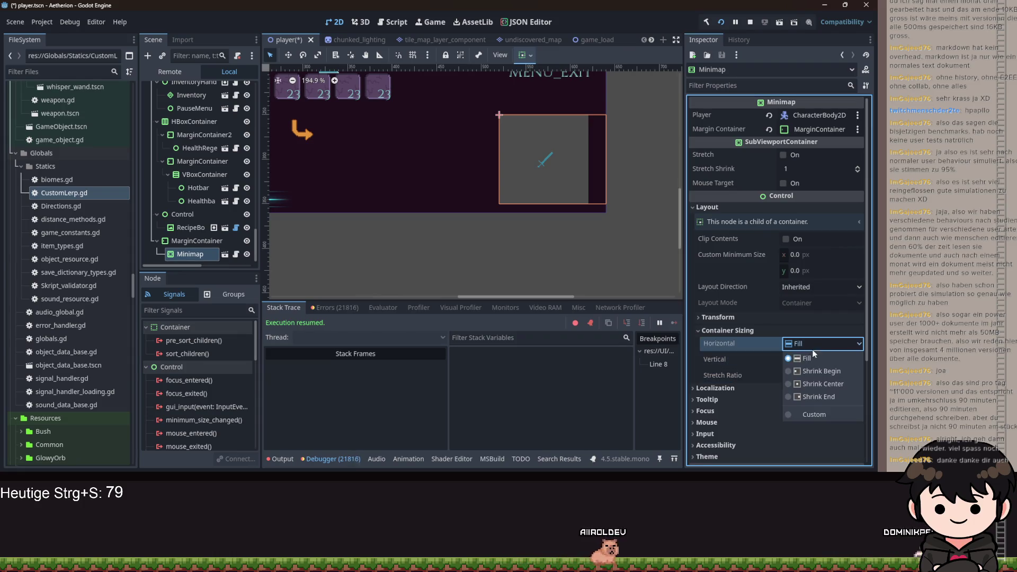
{"action": "left_click", "coordinate": [806, 382]}
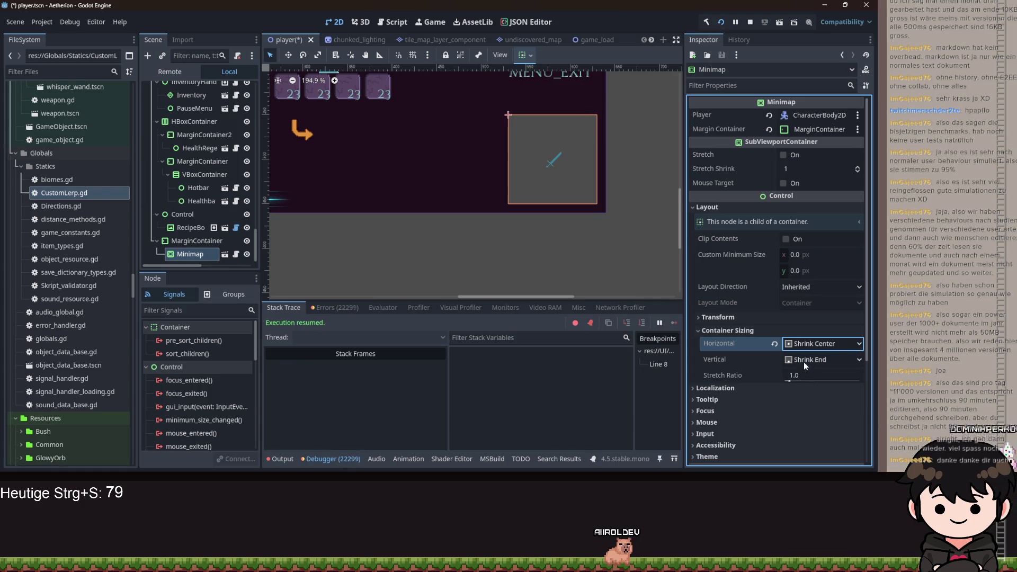
{"action": "left_click", "coordinate": [810, 361]}
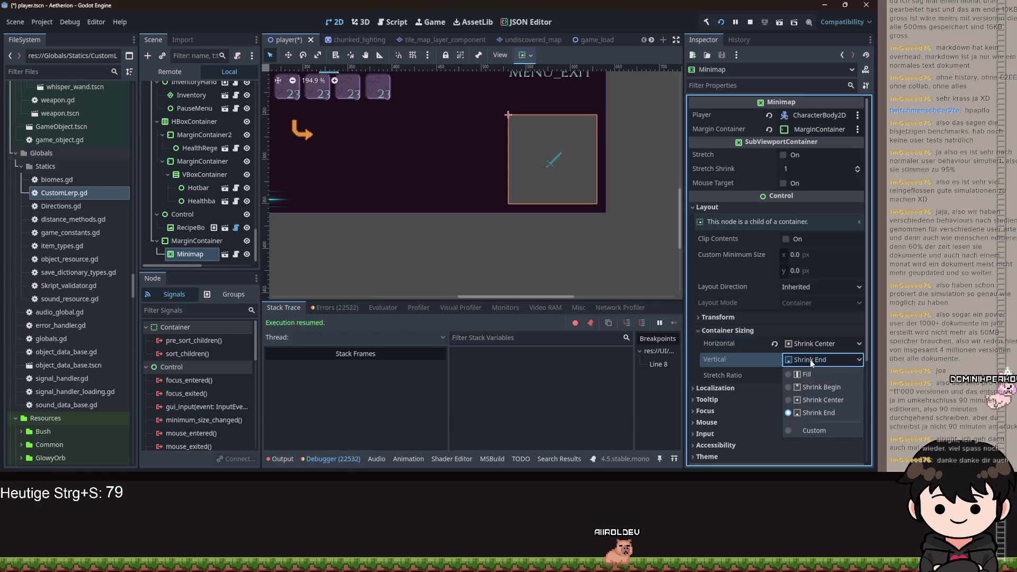
{"action": "left_click", "coordinate": [807, 399]}
{"action": "key", "text": "ctrl+s"}
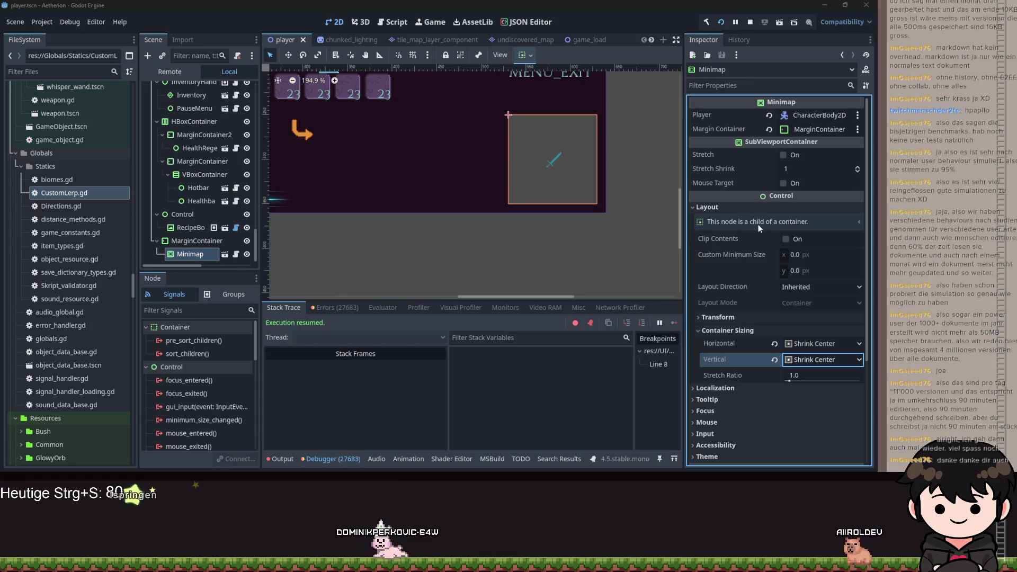
Check the Layout Direction choices, leave it on Inherited, and view the runtime errors list
{"action": "left_click", "coordinate": [859, 287]}
{"action": "left_click", "coordinate": [860, 284]}
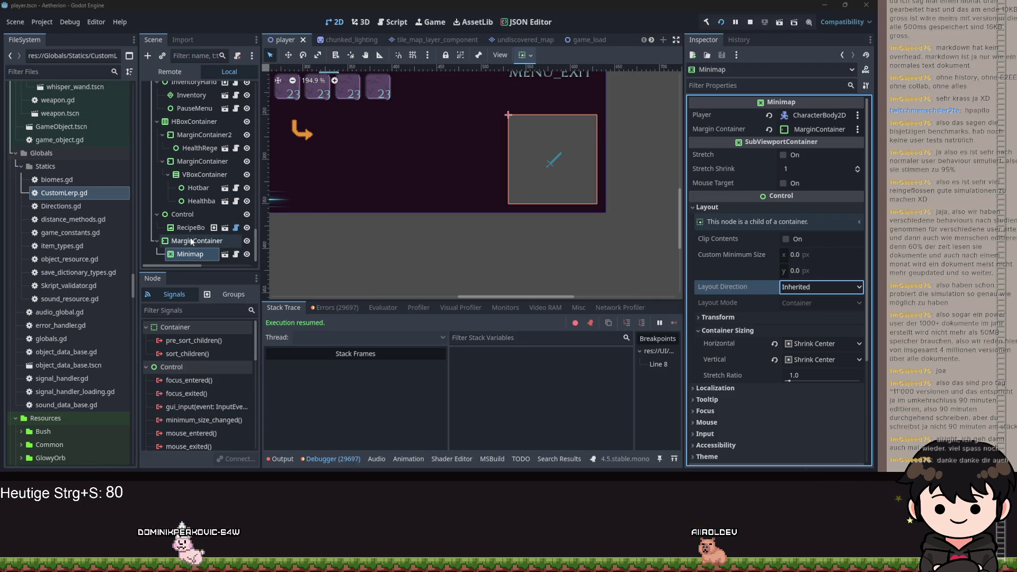
{"action": "left_click", "coordinate": [346, 313]}
Jump to the script line raising the toggle_minimap error and stop the game
{"action": "left_click_drag", "start_coordinate": [679, 335], "coordinate": [675, 351]}
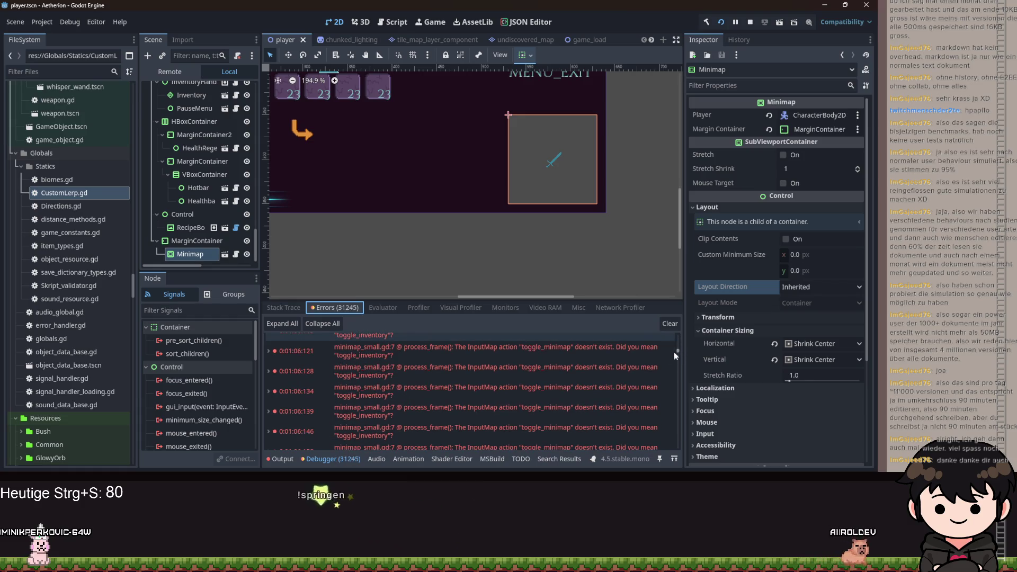
{"action": "double_click", "coordinate": [525, 368]}
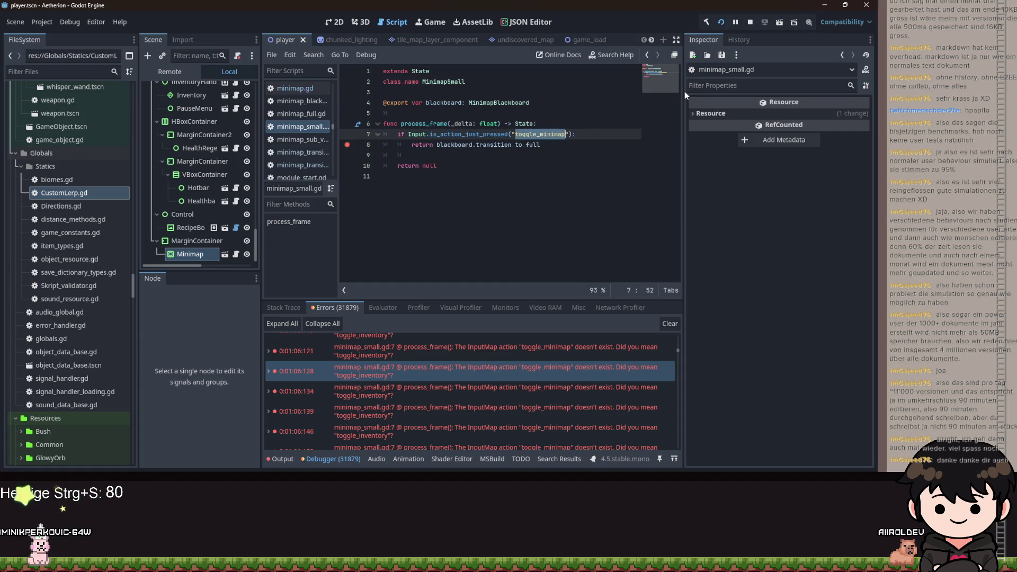
{"action": "left_click", "coordinate": [749, 24]}
Add a toggle_minimap action in Project Settings > Input Map bound to the Tab key
{"action": "left_click", "coordinate": [42, 22]}
{"action": "left_click", "coordinate": [87, 40]}
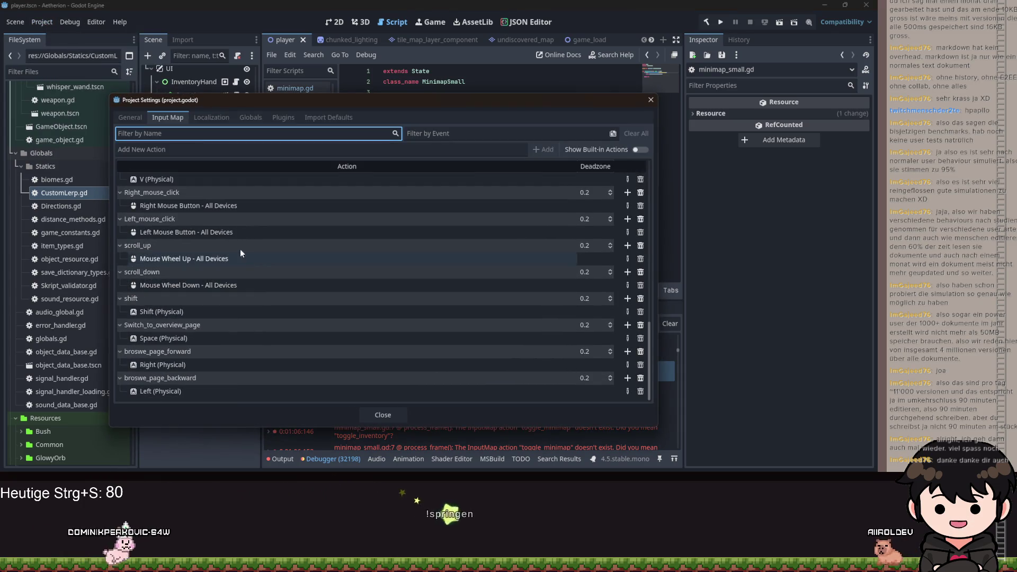
{"action": "left_click", "coordinate": [177, 150]}
{"action": "type", "text": "to"}
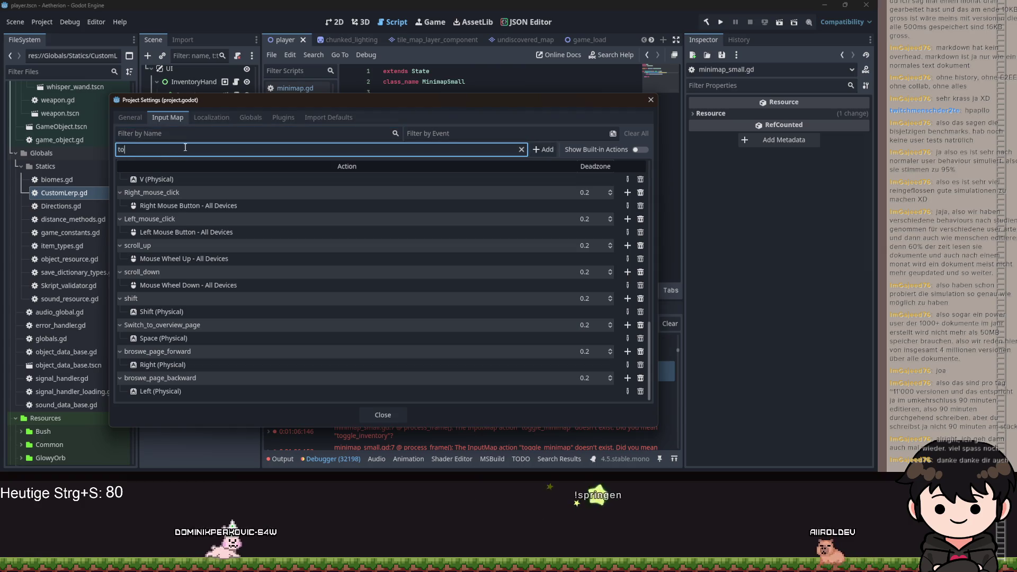
{"action": "type", "text": "ggle_minimap"}
{"action": "key", "text": "Return"}
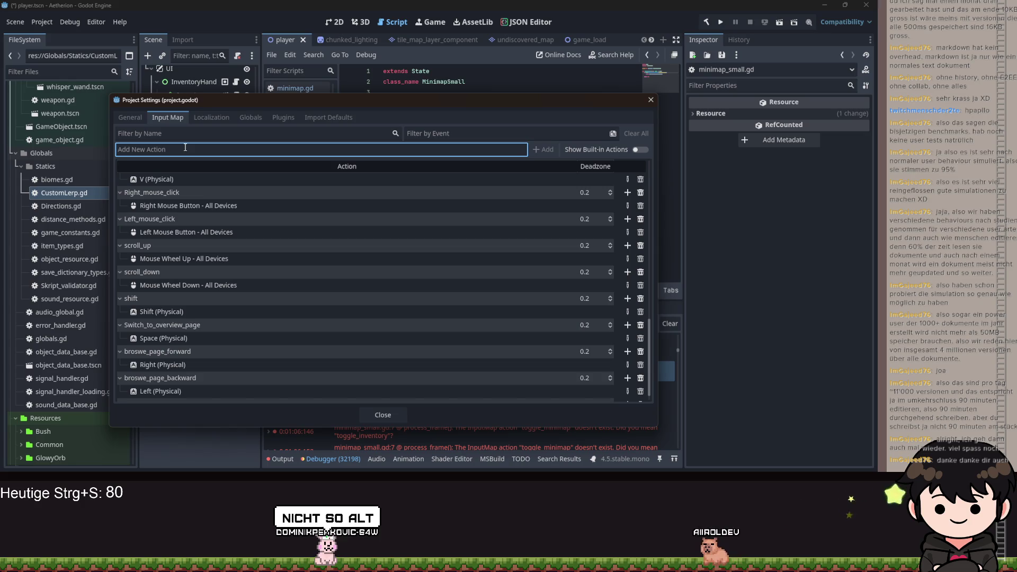
{"action": "scroll", "coordinate": [369, 355], "scroll_direction": "down", "scroll_amount": 2}
{"action": "left_click", "coordinate": [628, 391]}
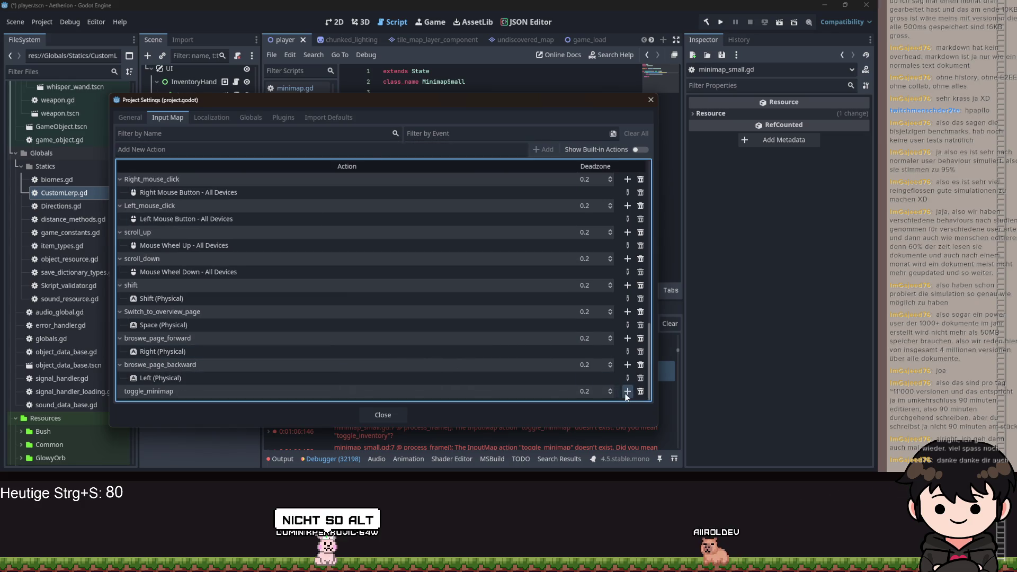
{"action": "key", "text": "Tab"}
{"action": "left_click", "coordinate": [370, 322]}
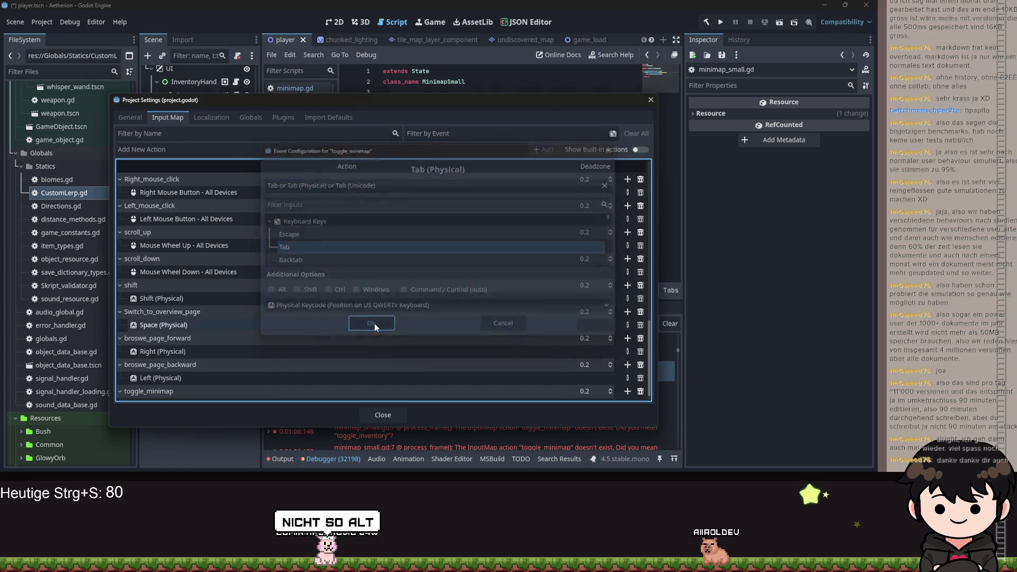
{"action": "scroll", "coordinate": [323, 345], "scroll_direction": "up", "scroll_amount": 5}
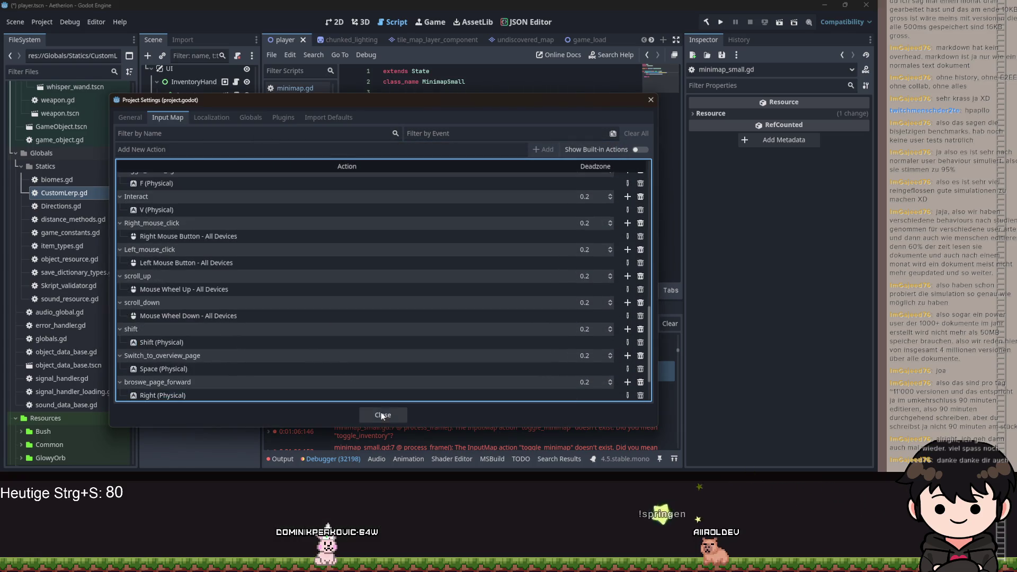
{"action": "left_click", "coordinate": [390, 419]}
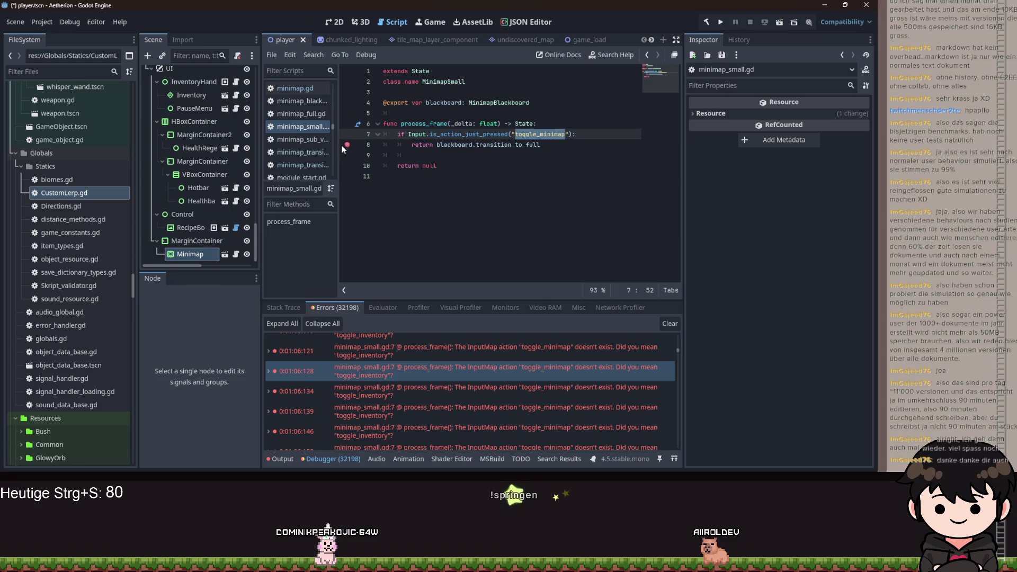
Run the game, load a save slot via Spiel laden, test the minimap, then close it
{"action": "left_click", "coordinate": [713, 14]}
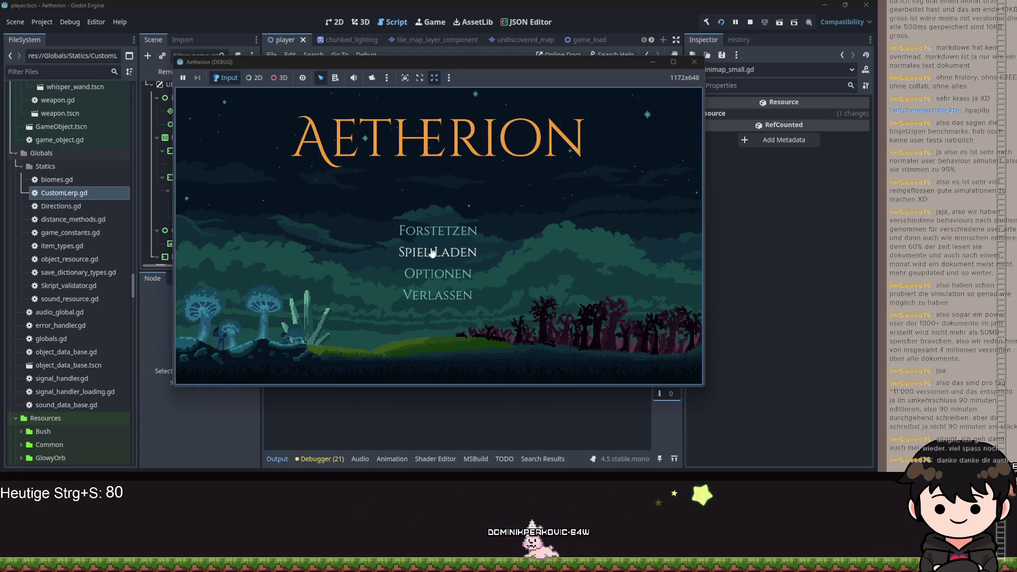
{"action": "left_click", "coordinate": [439, 251]}
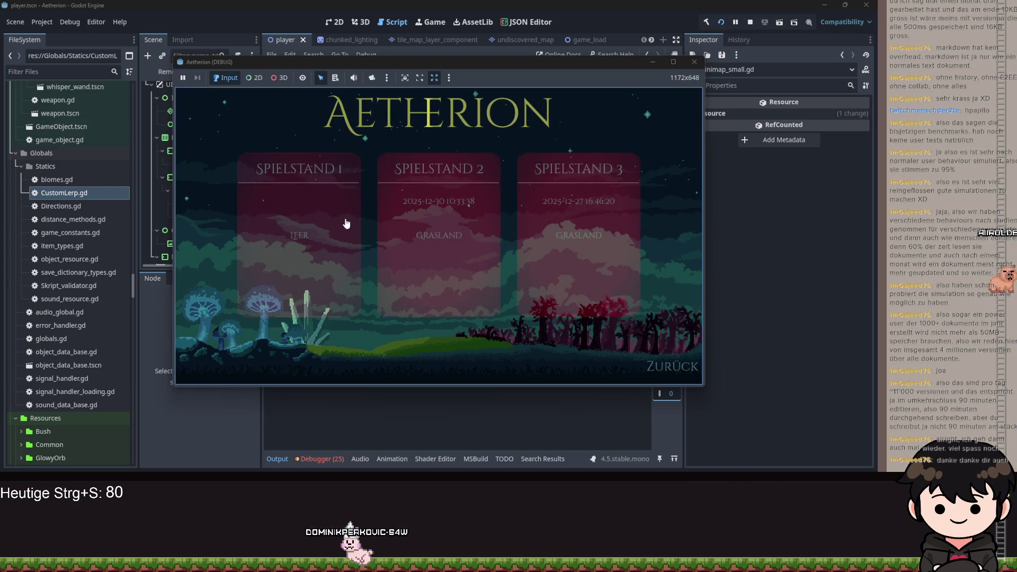
{"action": "left_click", "coordinate": [372, 239]}
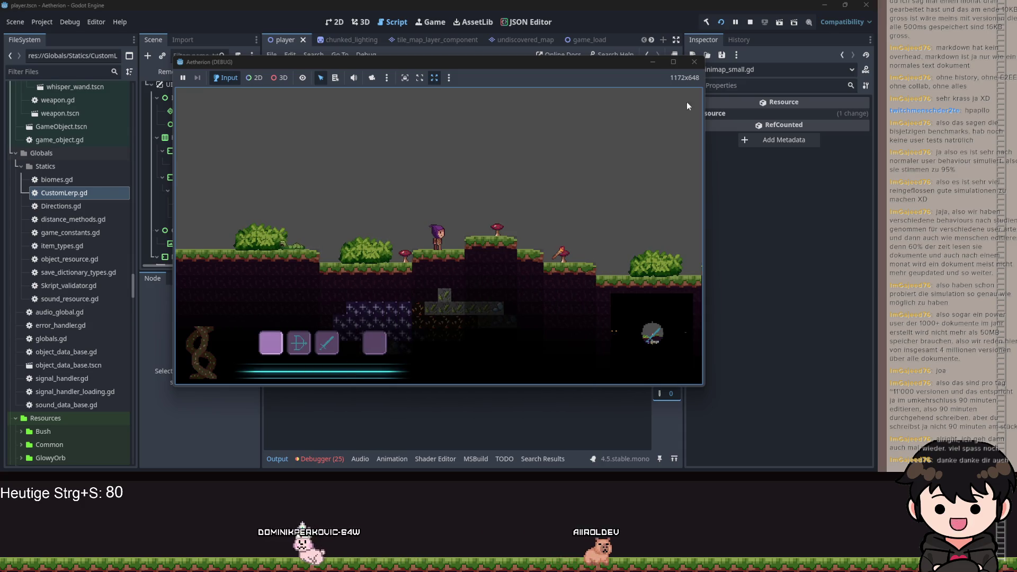
{"action": "left_click", "coordinate": [694, 62]}
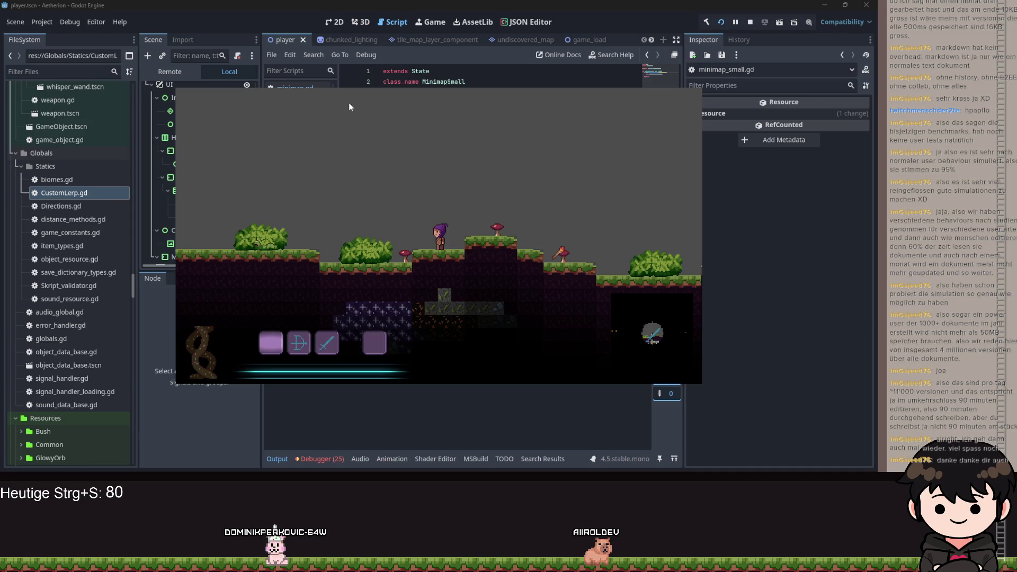
In the 2D view, reparent Minimap onto UI, delete MarginContainer, and reselect Minimap
{"action": "left_click", "coordinate": [341, 26]}
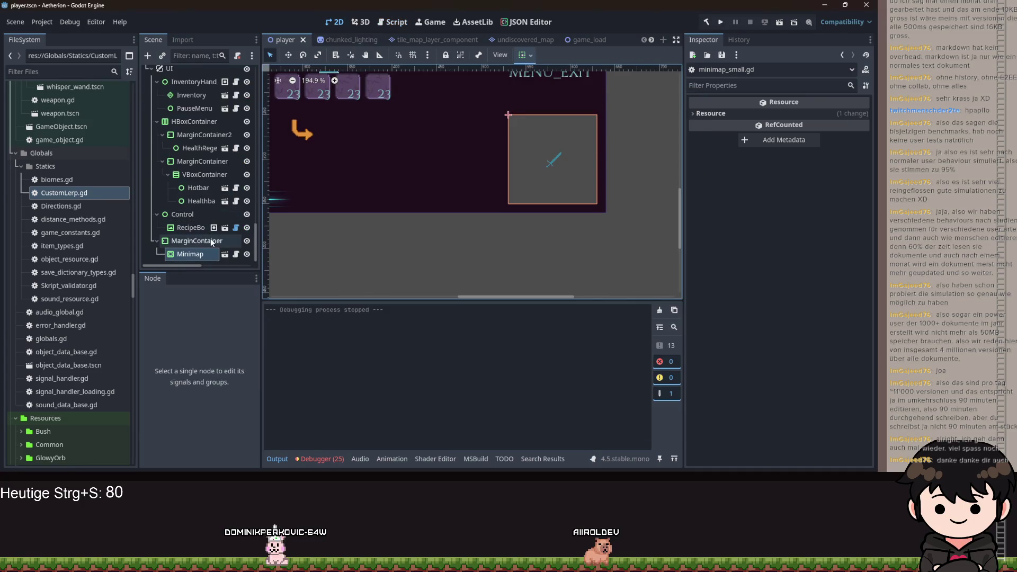
{"action": "left_click_drag", "start_coordinate": [192, 254], "coordinate": [179, 188]}
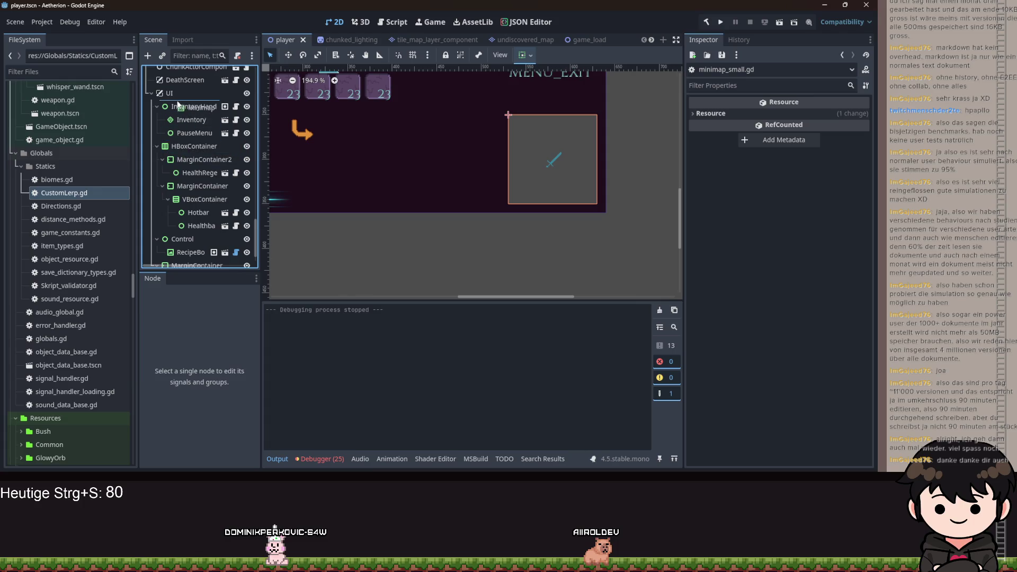
{"action": "left_click_drag", "start_coordinate": [177, 97], "coordinate": [177, 98]}
{"action": "left_click", "coordinate": [186, 244]}
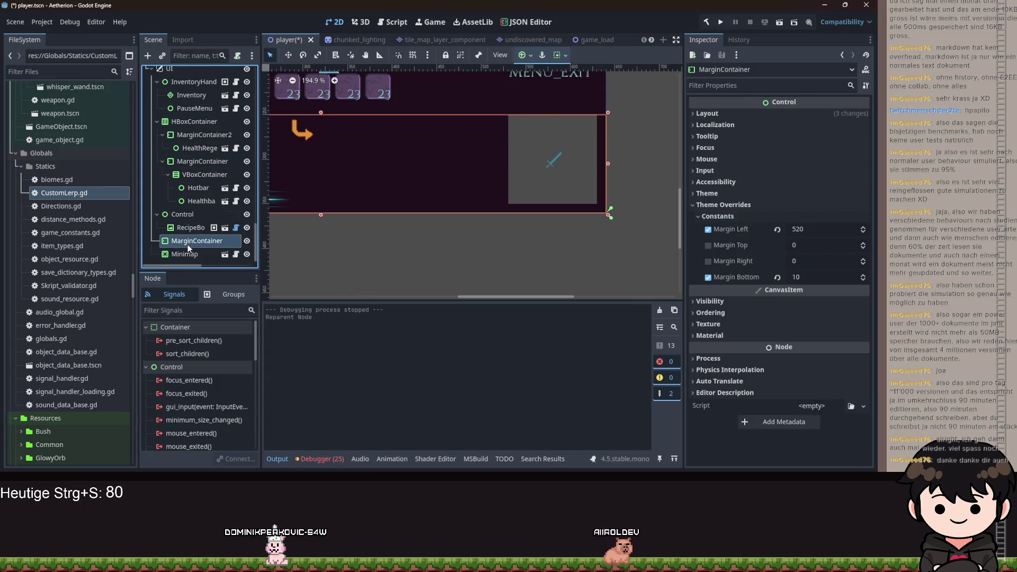
{"action": "right_click", "coordinate": [187, 244]}
{"action": "left_click", "coordinate": [240, 463]}
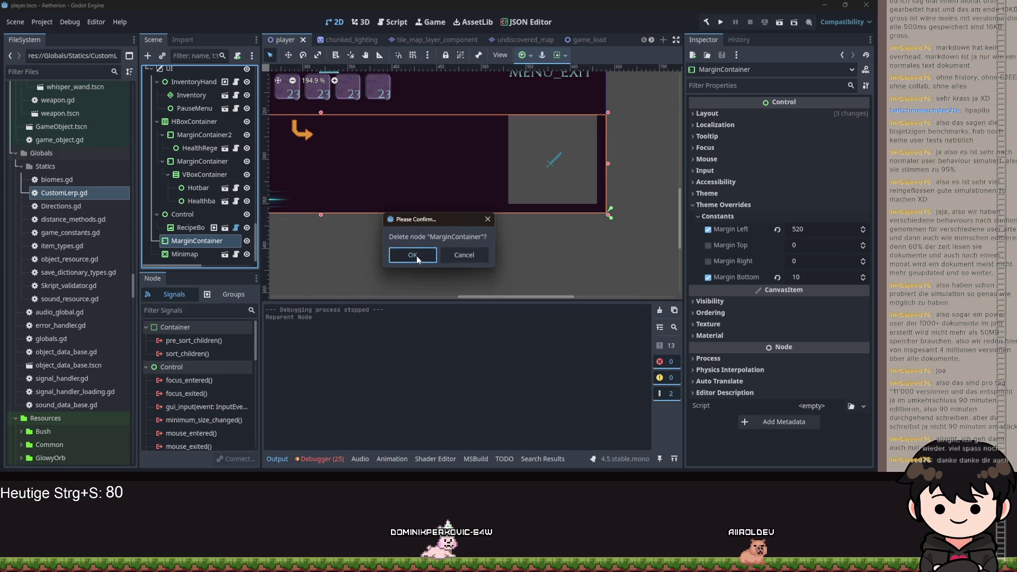
{"action": "left_click", "coordinate": [414, 255]}
{"action": "key", "text": "shift+Delete"}
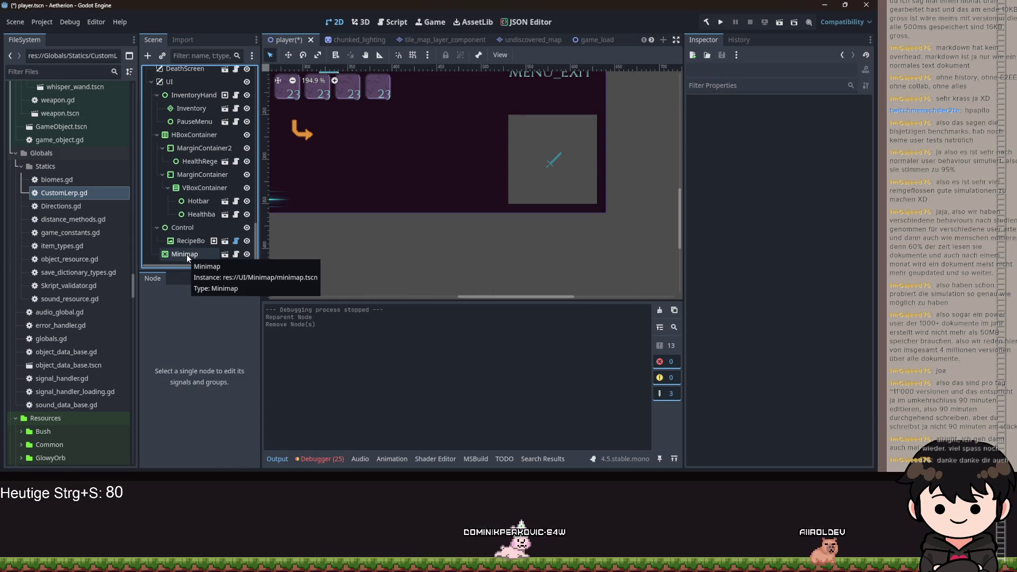
{"action": "left_click", "coordinate": [187, 254]}
Anchor the Minimap to the Center Bottom preset and set its Position y to 250
{"action": "left_click", "coordinate": [528, 56]}
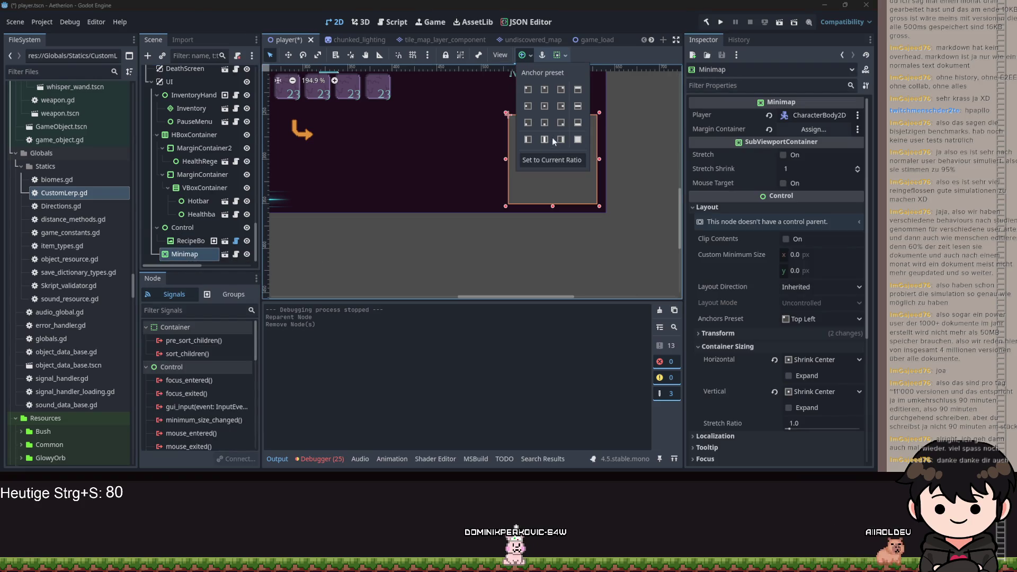
{"action": "left_click", "coordinate": [545, 123]}
{"action": "scroll", "coordinate": [506, 189], "scroll_direction": "down", "scroll_amount": 3}
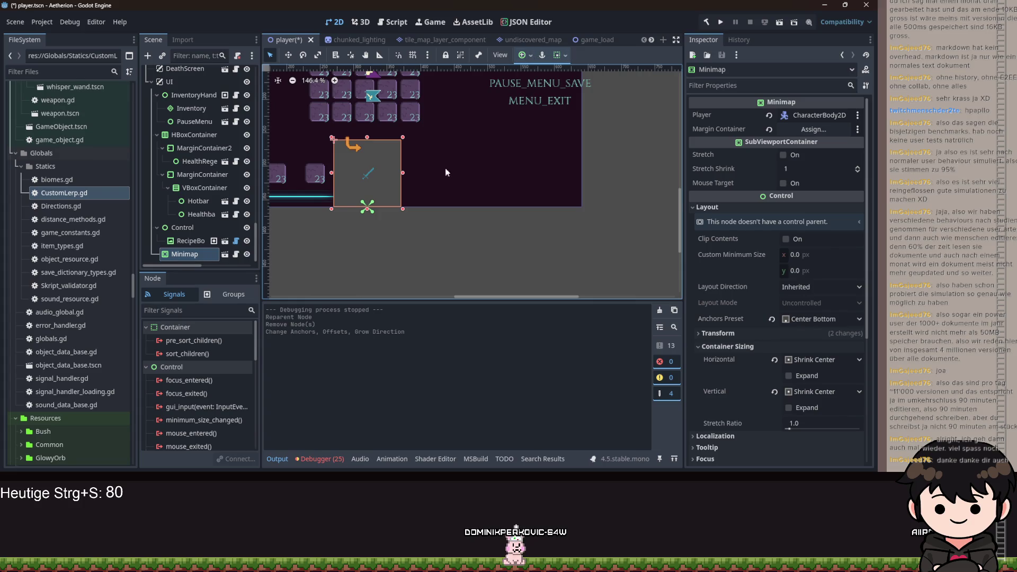
{"action": "scroll", "coordinate": [560, 273], "scroll_direction": "up", "scroll_amount": 2}
{"action": "scroll", "coordinate": [570, 222], "scroll_direction": "down", "scroll_amount": 2}
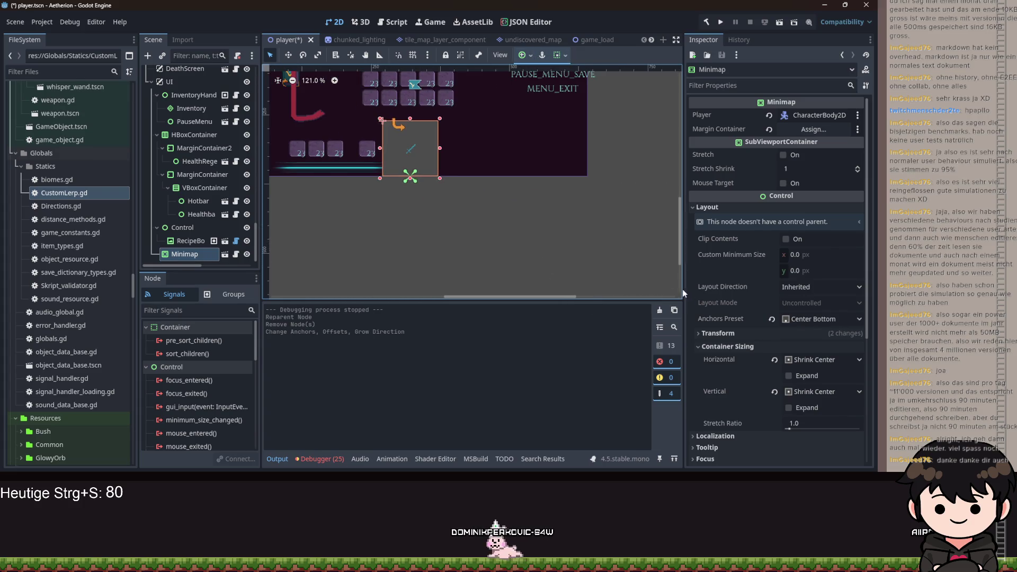
{"action": "left_click", "coordinate": [727, 333]}
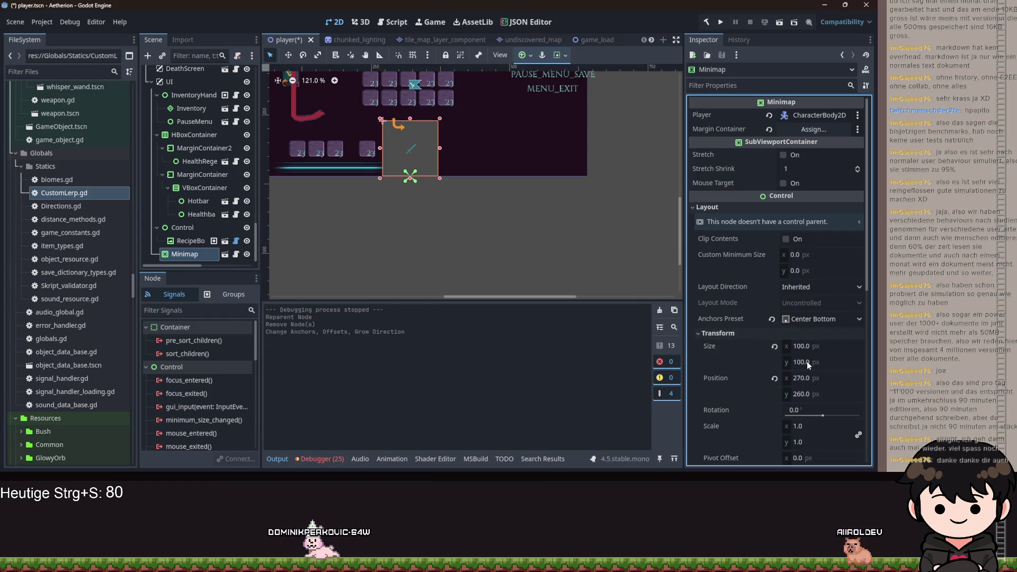
{"action": "left_click", "coordinate": [812, 394]}
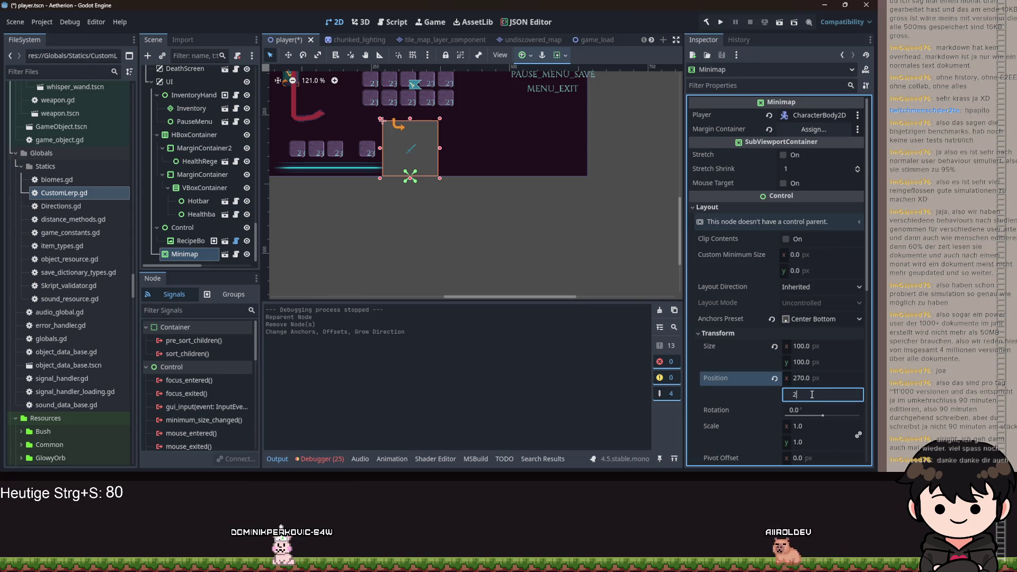
{"action": "type", "text": "50"}
{"action": "key", "text": "Return"}
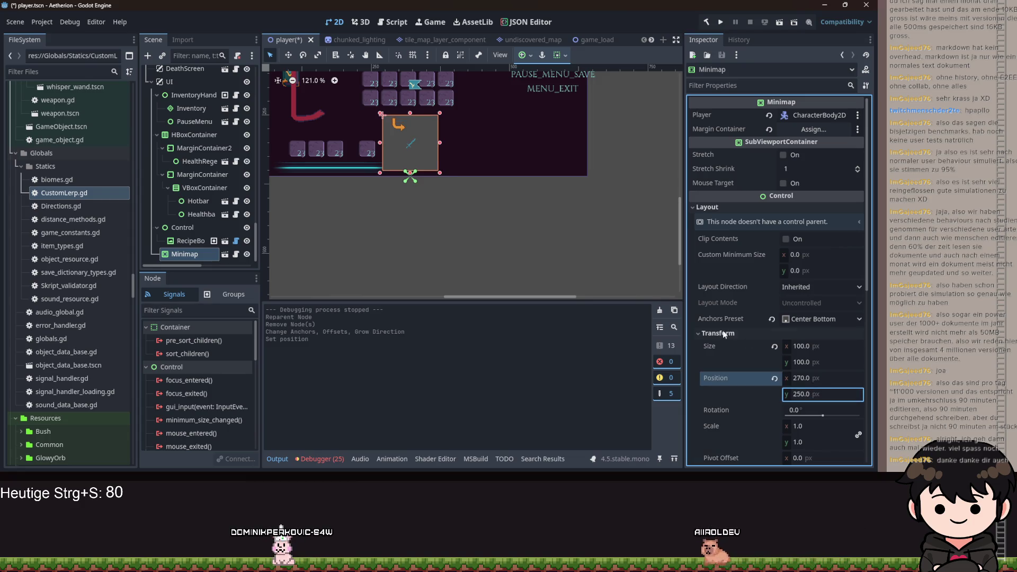
Try Minimap horizontal positions of 460, 560, 540 and 530
{"action": "scroll", "coordinate": [545, 273], "scroll_direction": "down", "scroll_amount": 2}
{"action": "left_click_drag", "start_coordinate": [507, 229], "coordinate": [492, 236]}
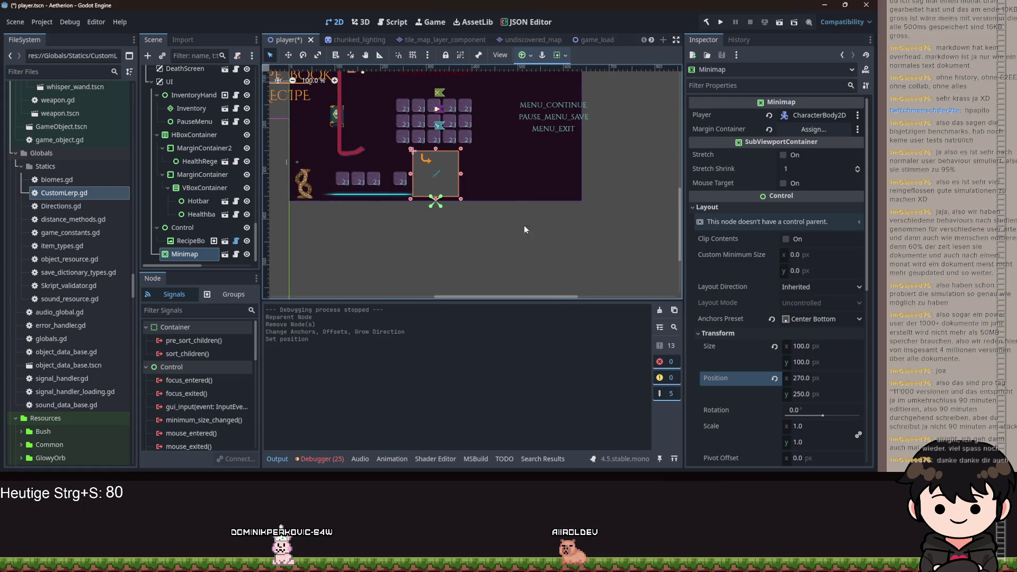
{"action": "left_click", "coordinate": [816, 379]}
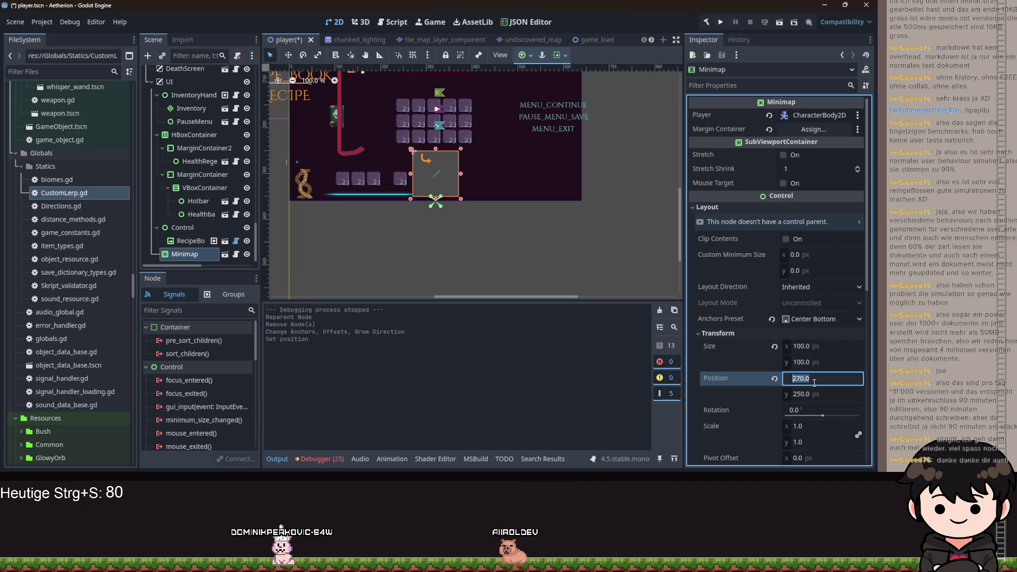
{"action": "scroll", "coordinate": [226, 126], "scroll_direction": "up", "scroll_amount": 10}
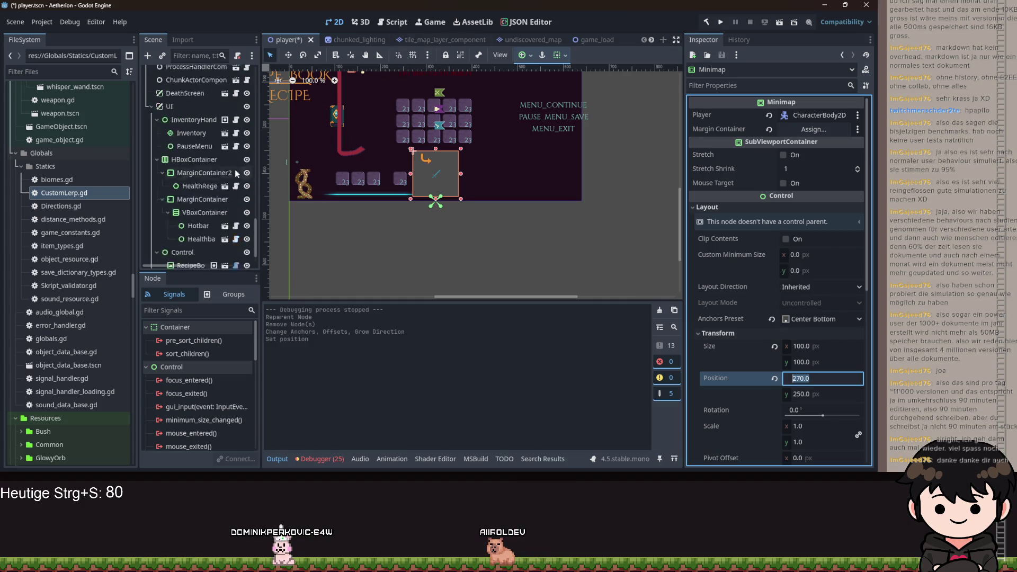
{"action": "scroll", "coordinate": [226, 126], "scroll_direction": "down", "scroll_amount": 10}
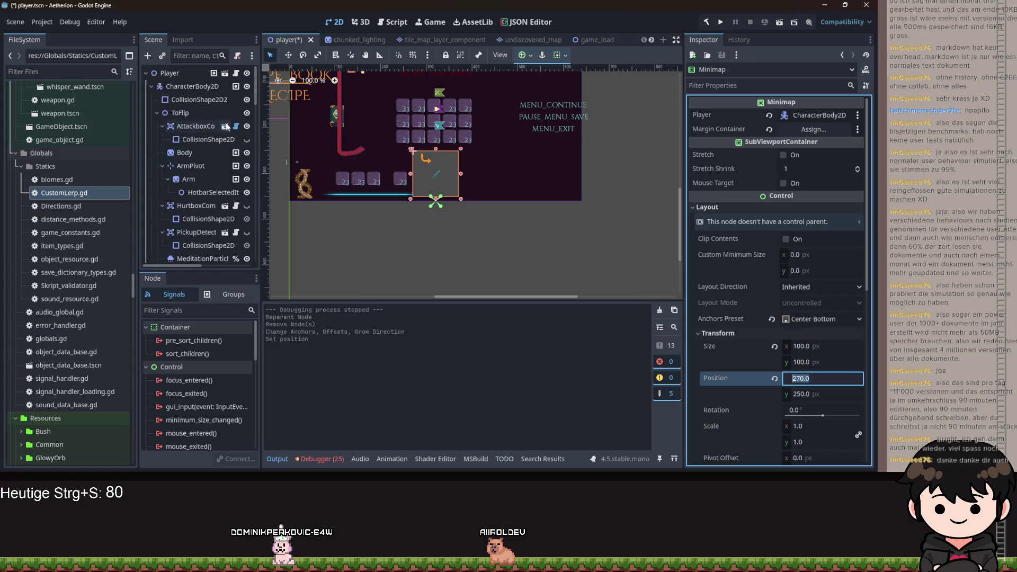
{"action": "scroll", "coordinate": [253, 170], "scroll_direction": "down", "scroll_amount": 5}
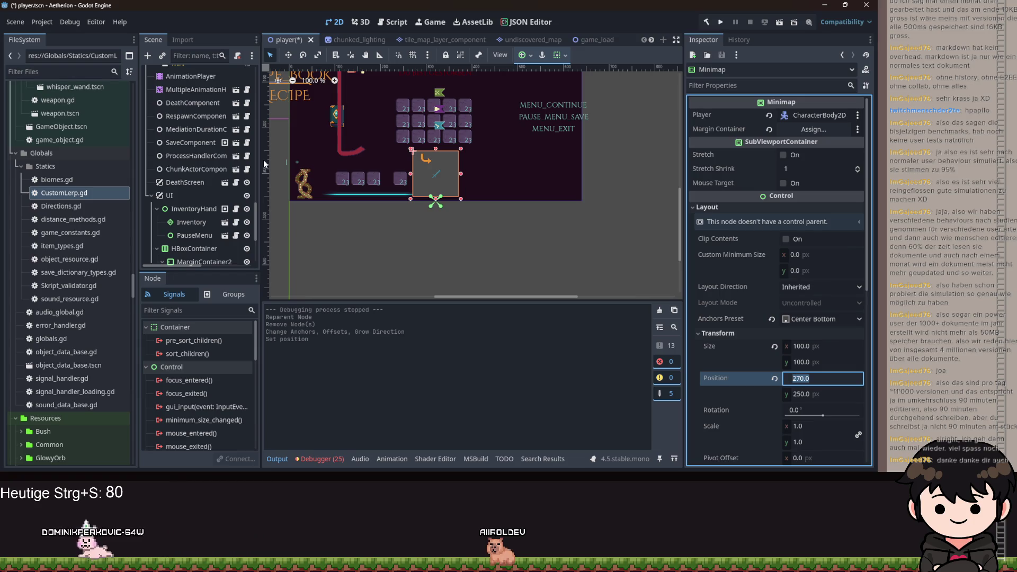
{"action": "scroll", "coordinate": [158, 205], "scroll_direction": "down", "scroll_amount": 4}
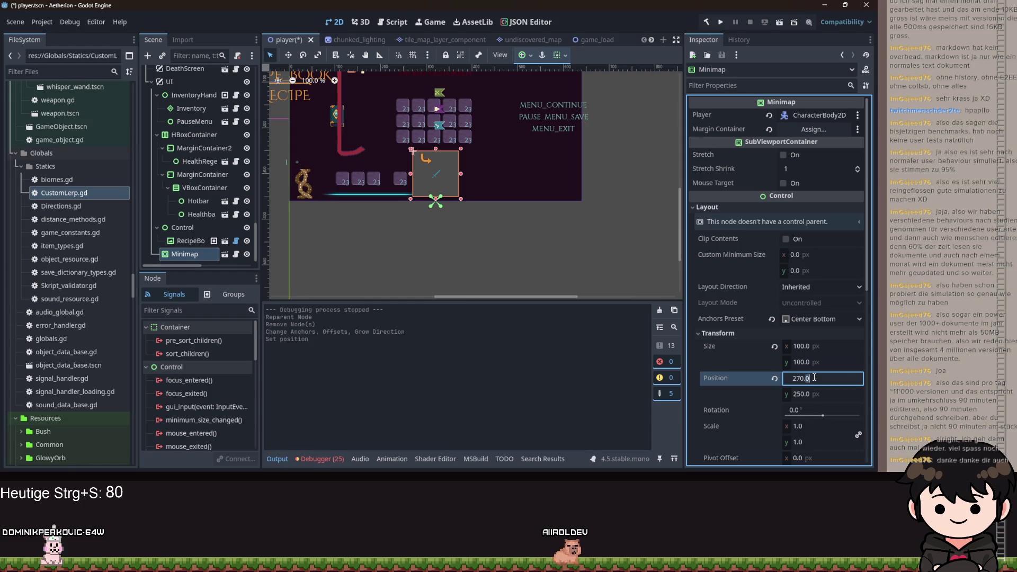
{"action": "type", "text": "460"}
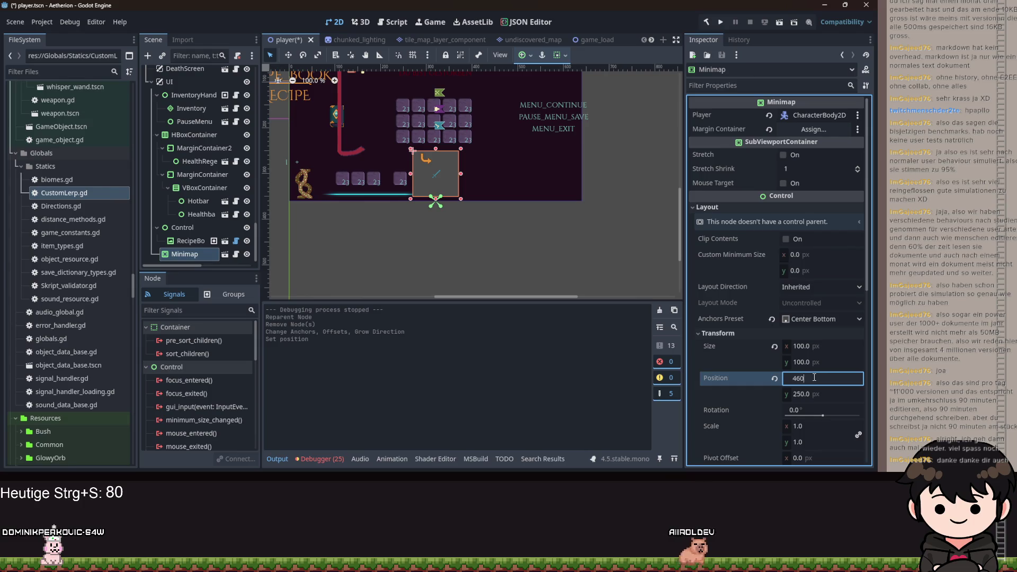
{"action": "key", "text": "Return"}
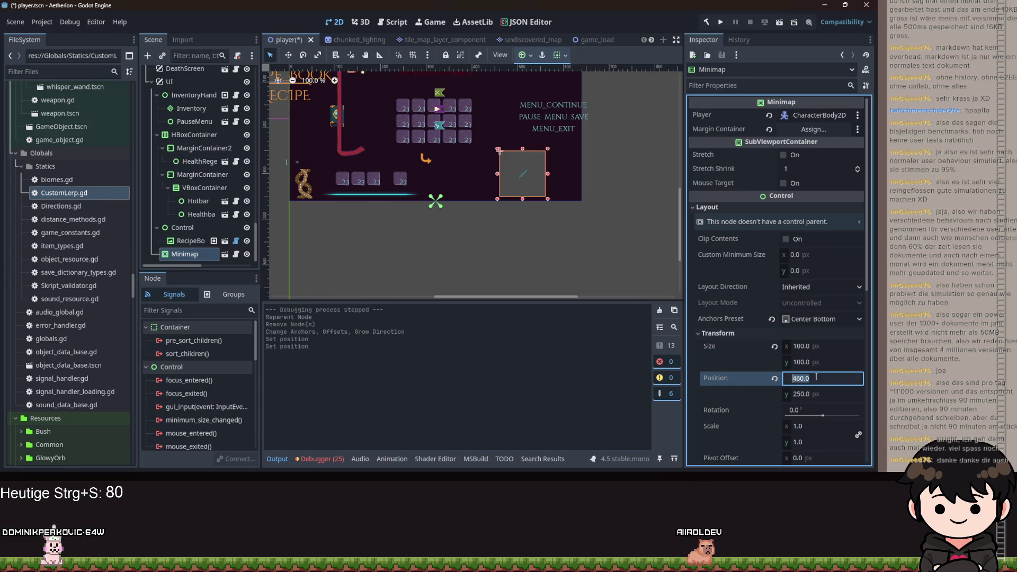
{"action": "type", "text": "0"}
{"action": "key", "text": "Return"}
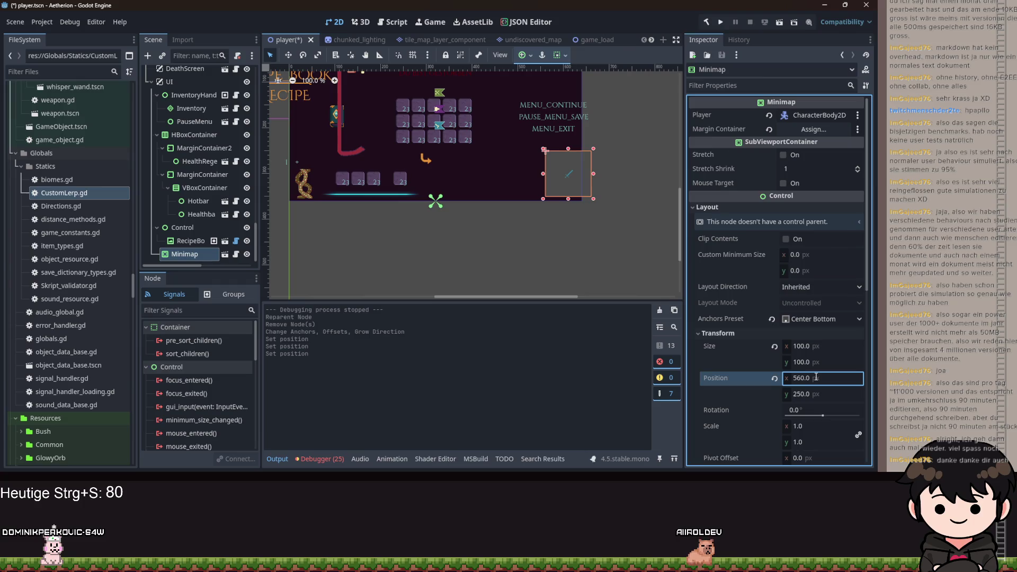
{"action": "type", "text": "40"}
{"action": "key", "text": "Return"}
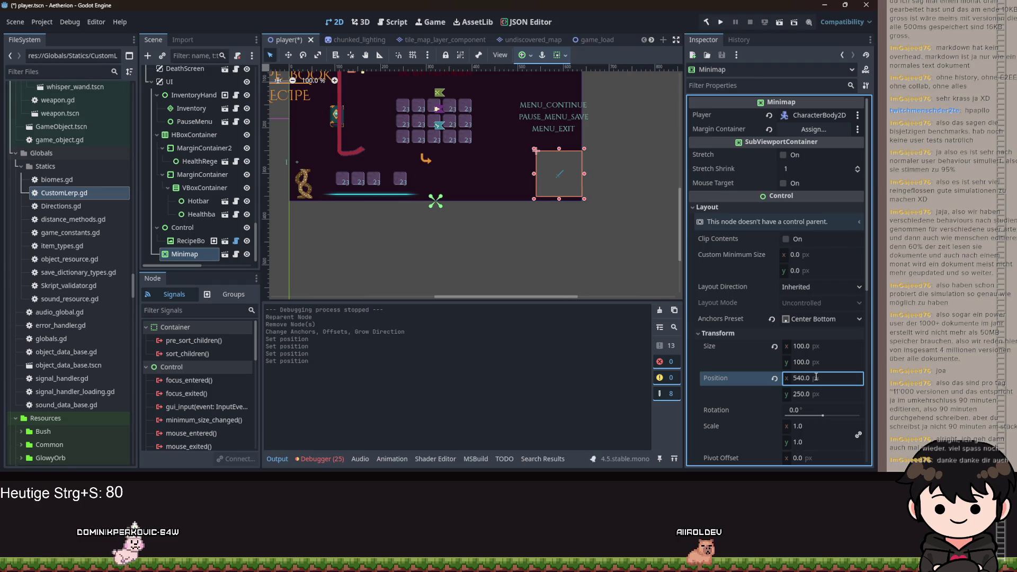
{"action": "left_click", "coordinate": [816, 377]}
{"action": "type", "text": "530"}
{"action": "key", "text": "Return"}
Revert the Minimap's position to its default of 0, 0
{"action": "scroll", "coordinate": [556, 227], "scroll_direction": "up", "scroll_amount": 5}
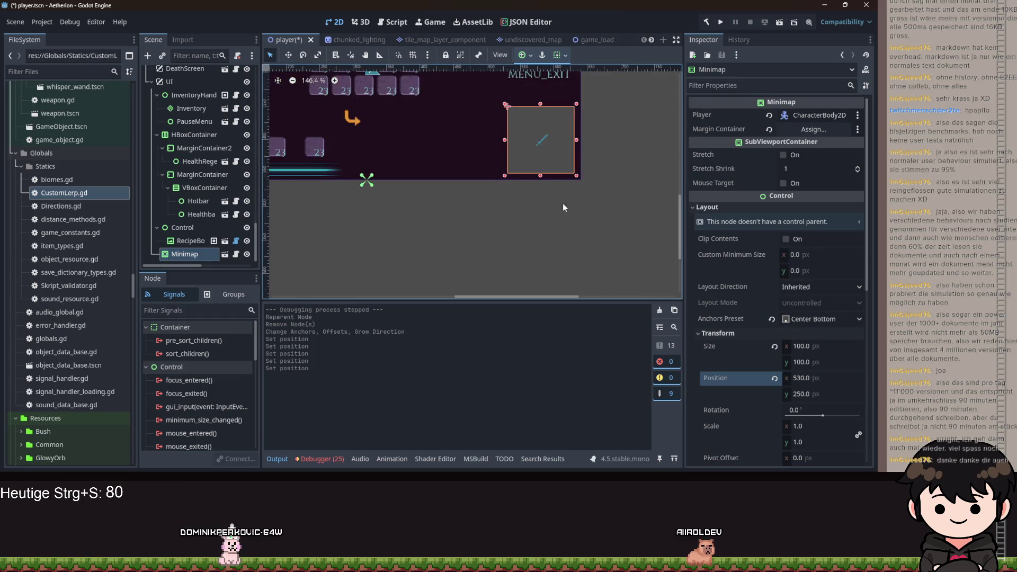
{"action": "scroll", "coordinate": [568, 213], "scroll_direction": "down", "scroll_amount": 5}
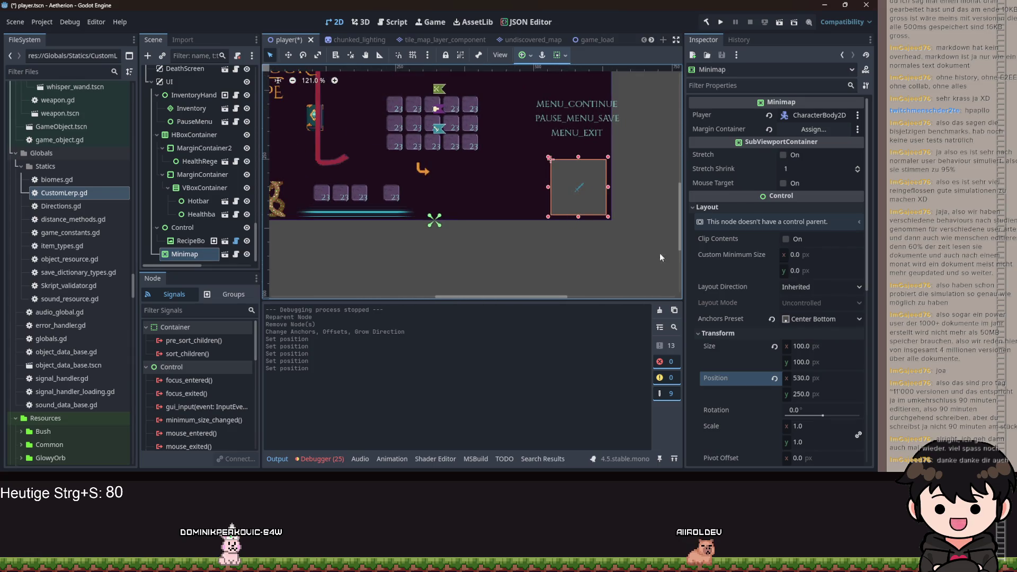
{"action": "left_click", "coordinate": [775, 379]}
{"action": "scroll", "coordinate": [467, 275], "scroll_direction": "down", "scroll_amount": 4}
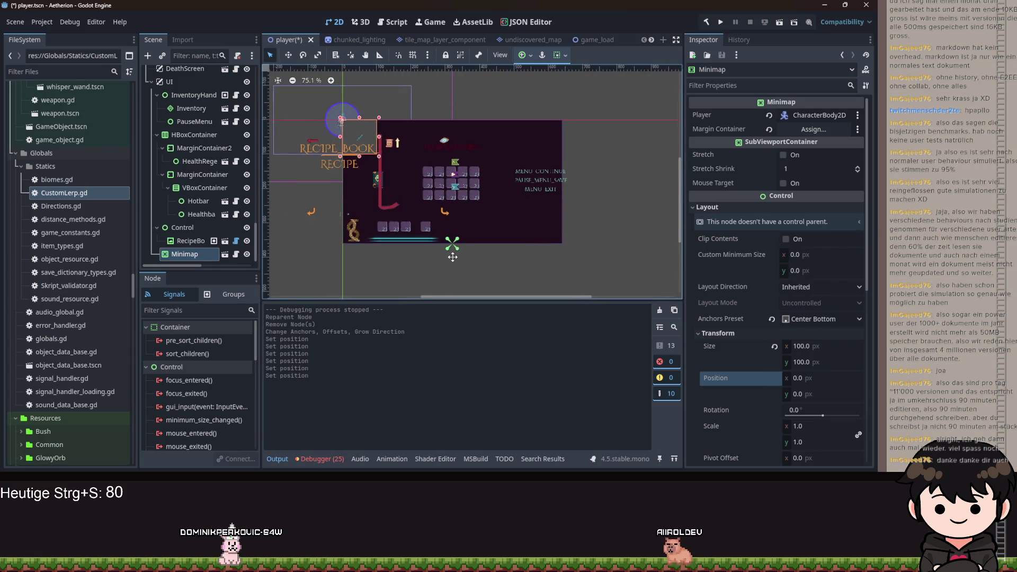
Anchor the Minimap to the Center Bottom preset
{"action": "left_click", "coordinate": [531, 58]}
{"action": "left_click", "coordinate": [546, 123]}
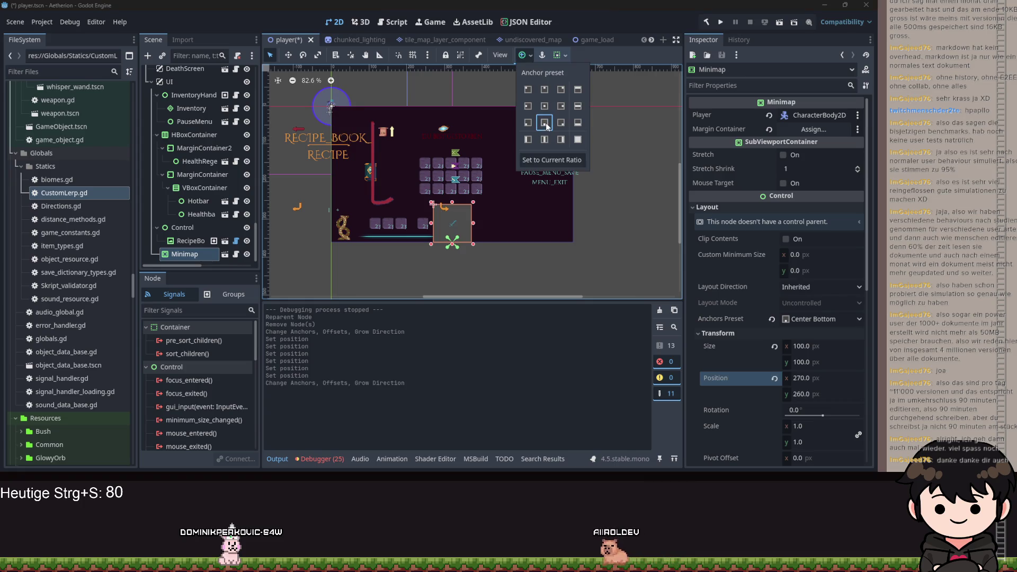
{"action": "left_click", "coordinate": [548, 243]}
{"action": "scroll", "coordinate": [546, 245], "scroll_direction": "up", "scroll_amount": 1}
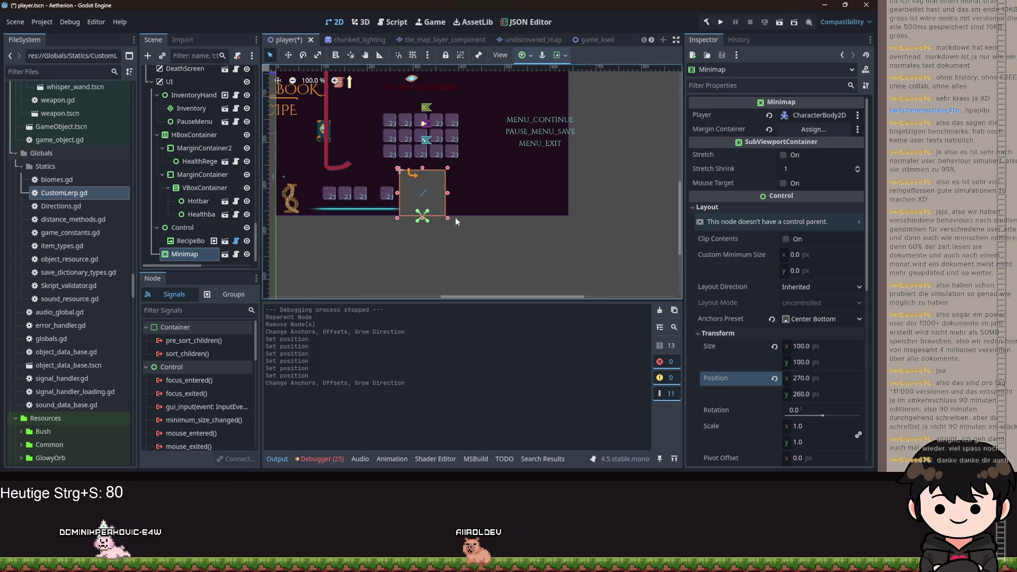
{"action": "scroll", "coordinate": [455, 217], "scroll_direction": "up", "scroll_amount": 1}
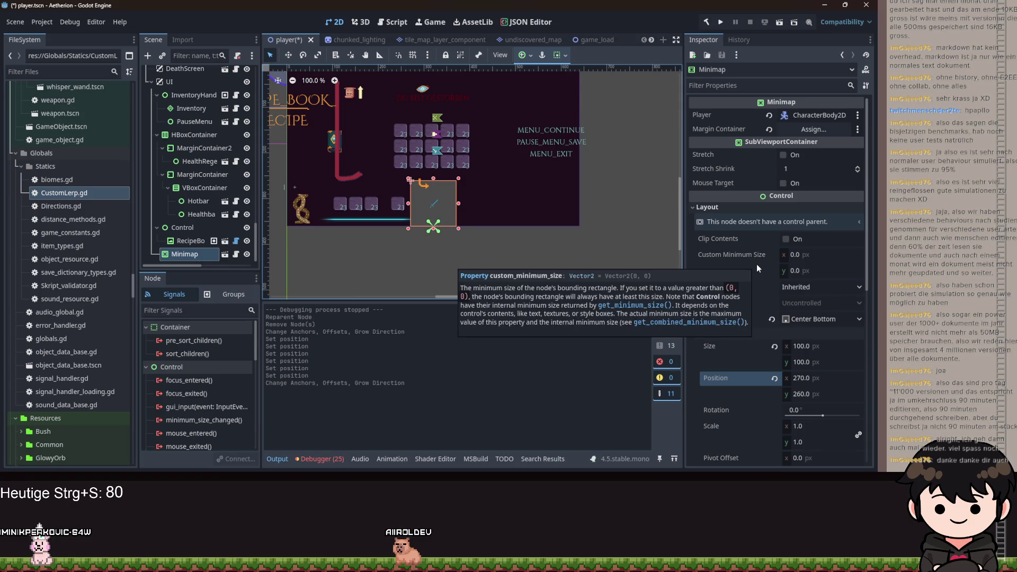
{"action": "scroll", "coordinate": [469, 188], "scroll_direction": "up", "scroll_amount": 1}
{"action": "scroll", "coordinate": [469, 187], "scroll_direction": "up", "scroll_amount": 3}
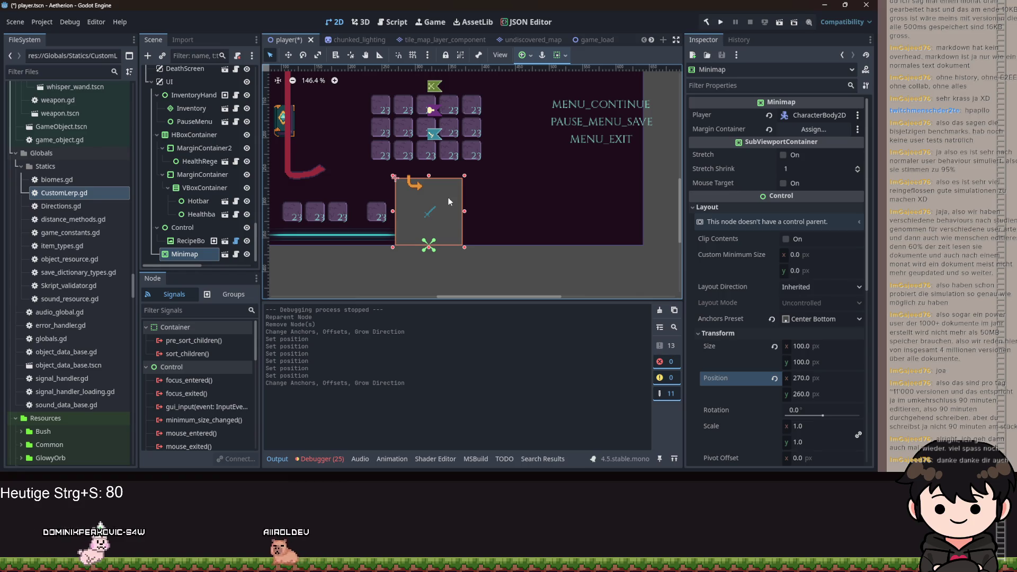
Set the Minimap's horizontal position to 520
{"action": "left_click", "coordinate": [819, 376]}
{"action": "type", "text": "5"}
{"action": "key", "text": "BackSpace"}
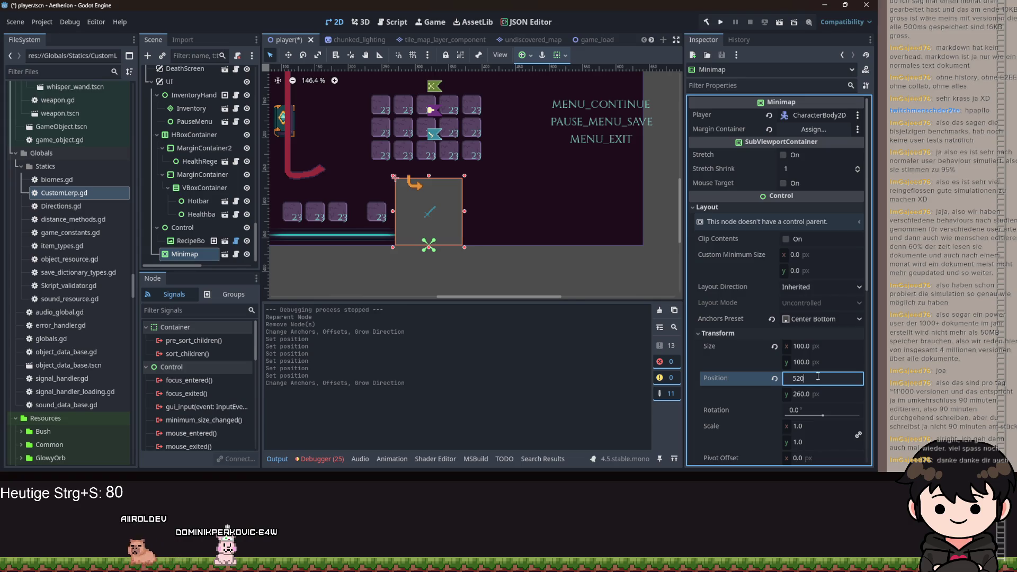
{"action": "key", "text": "Tab"}
{"action": "scroll", "coordinate": [600, 257], "scroll_direction": "up", "scroll_amount": 3}
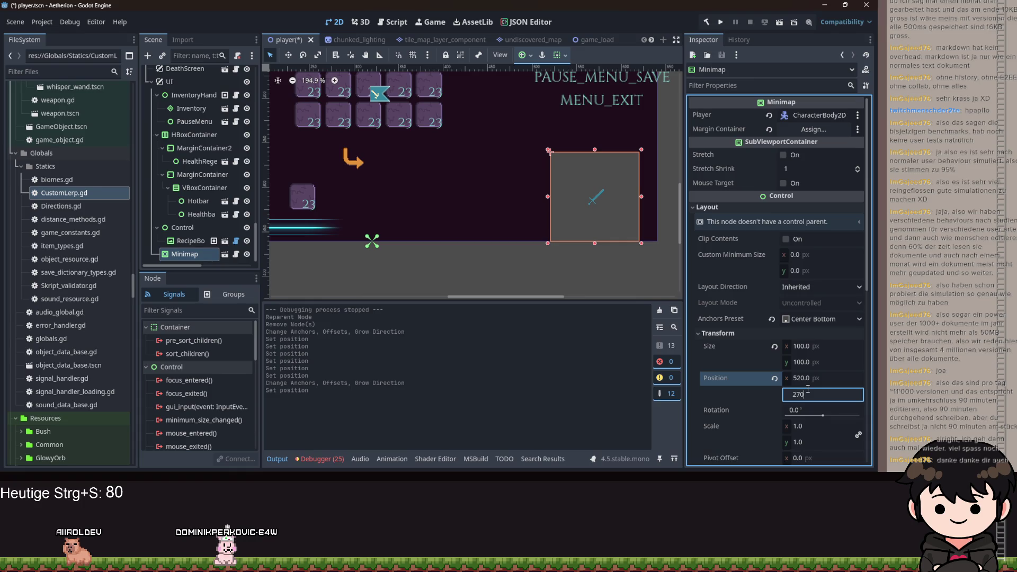
Tune the Minimap's vertical position from 270 down to 250
{"action": "key", "text": "Return"}
{"action": "type", "text": "260"}
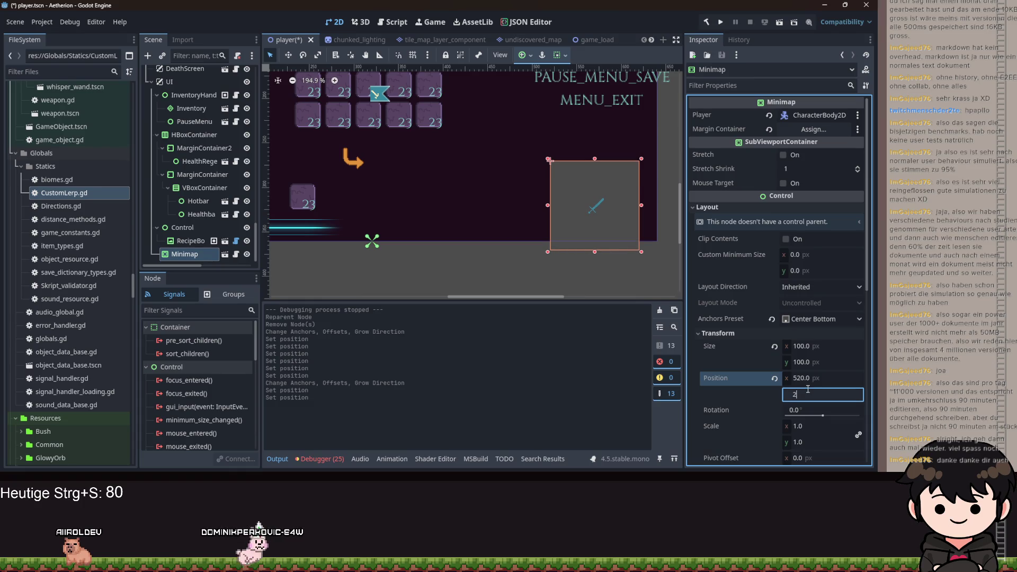
{"action": "key", "text": "Return"}
{"action": "type", "text": "250"}
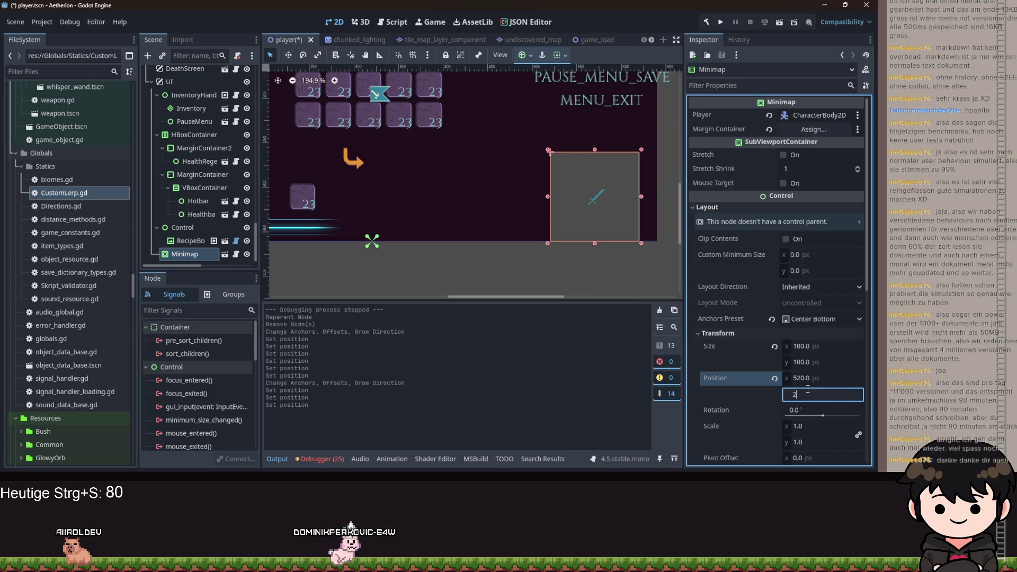
{"action": "key", "text": "Return"}
{"action": "left_click", "coordinate": [598, 197]}
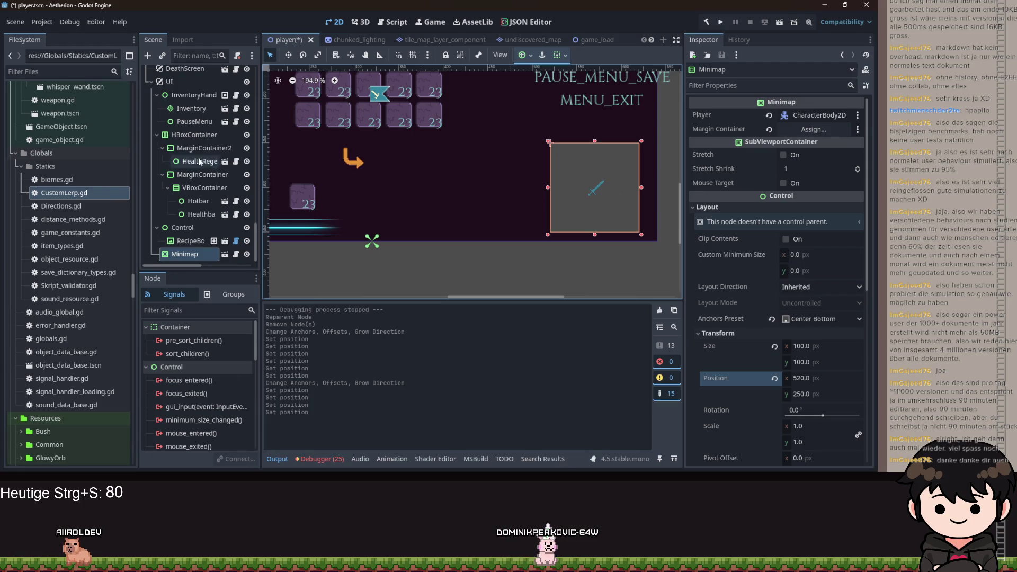
{"action": "scroll", "coordinate": [237, 86], "scroll_direction": "down", "scroll_amount": 8}
{"action": "scroll", "coordinate": [238, 86], "scroll_direction": "down", "scroll_amount": 10}
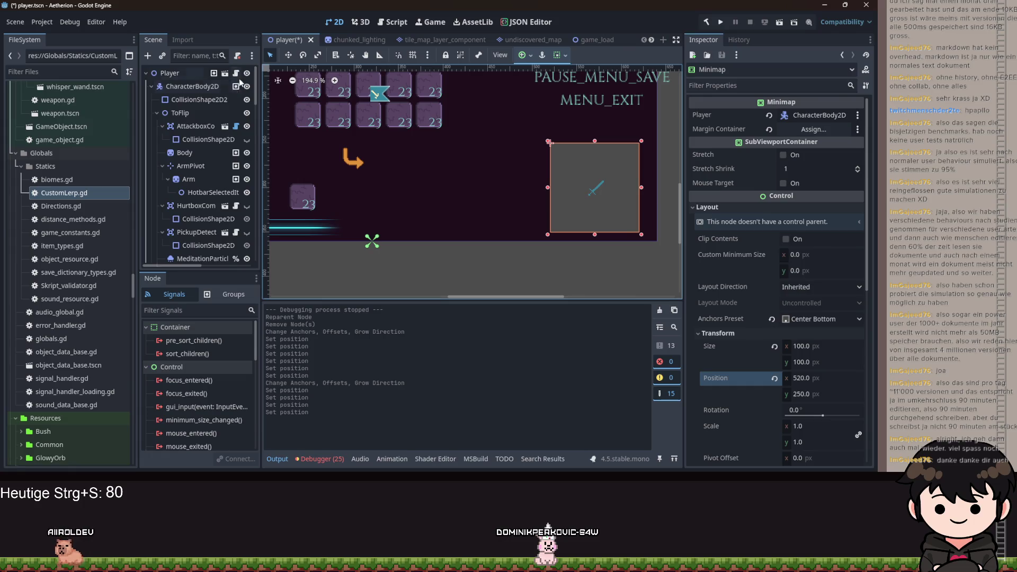
{"action": "scroll", "coordinate": [218, 251], "scroll_direction": "right", "scroll_amount": 3}
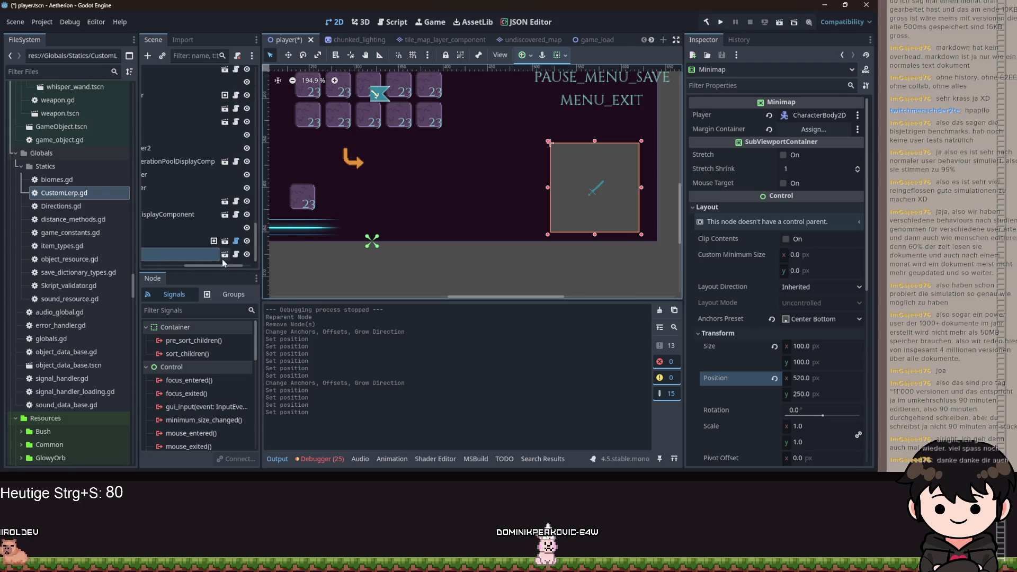
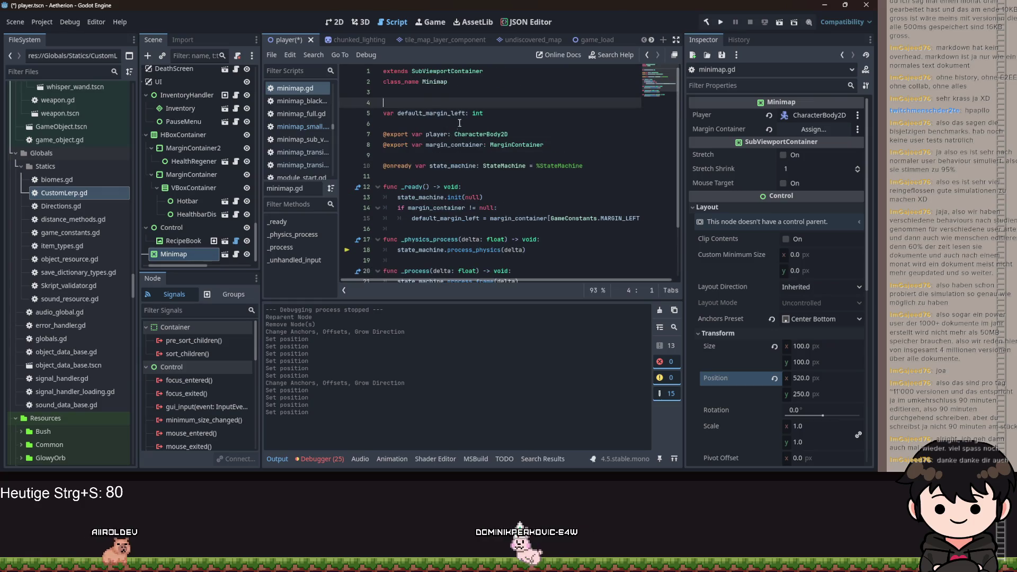
Delete the margin_container export line and its null-check block in _ready
{"action": "left_click_drag", "start_coordinate": [484, 113], "coordinate": [378, 112]}
{"action": "left_click_drag", "start_coordinate": [387, 230], "coordinate": [380, 214]}
{"action": "key", "text": "BackSpace"}
{"action": "left_click_drag", "start_coordinate": [546, 145], "coordinate": [381, 145]}
{"action": "key", "text": "BackSpace"}
{"action": "key", "text": "BackSpace"}
{"action": "left_click", "coordinate": [501, 108]}
Change line 5 to default_position: Vector2 = Vector2(520, 250) and save
{"action": "left_click", "coordinate": [506, 113]}
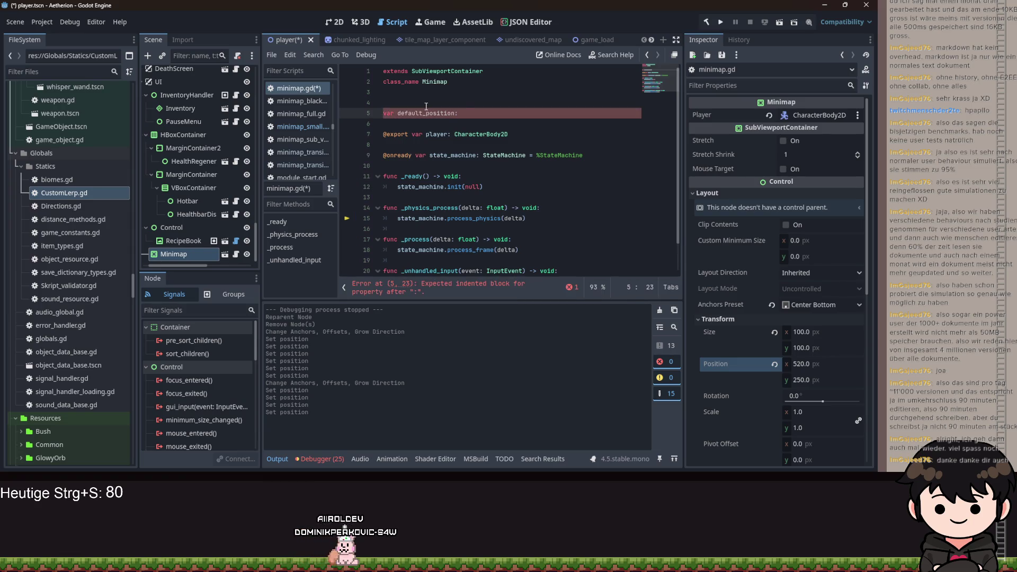
{"action": "key", "text": "BackSpace"}
{"action": "key", "text": "BackSpace"}
{"action": "key", "text": "BackSpace"}
{"action": "type", "text": "flo"}
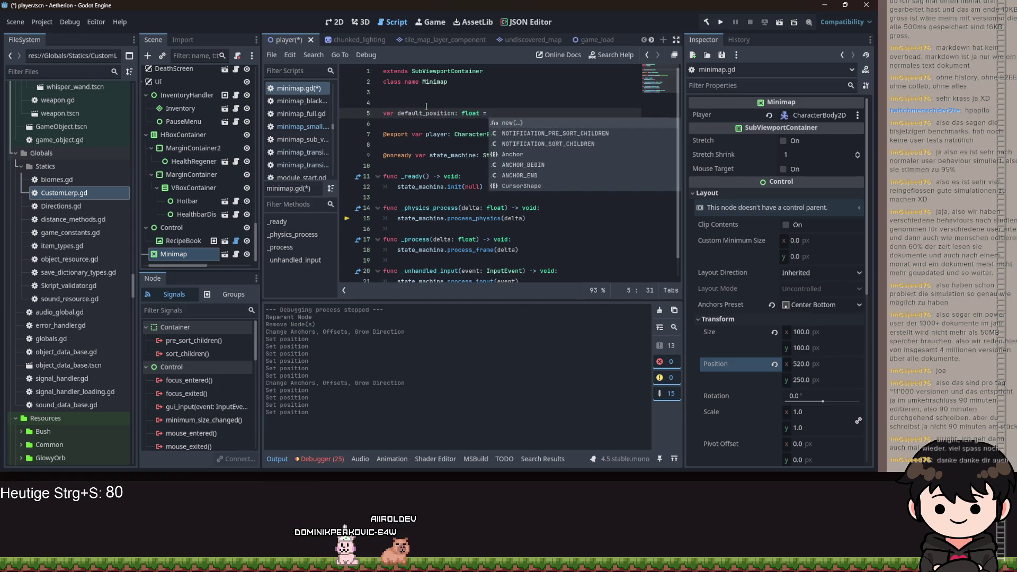
{"action": "key", "text": "BackSpace"}
{"action": "key", "text": "BackSpace"}
{"action": "key", "text": "BackSpace"}
{"action": "type", "text": "Vec"}
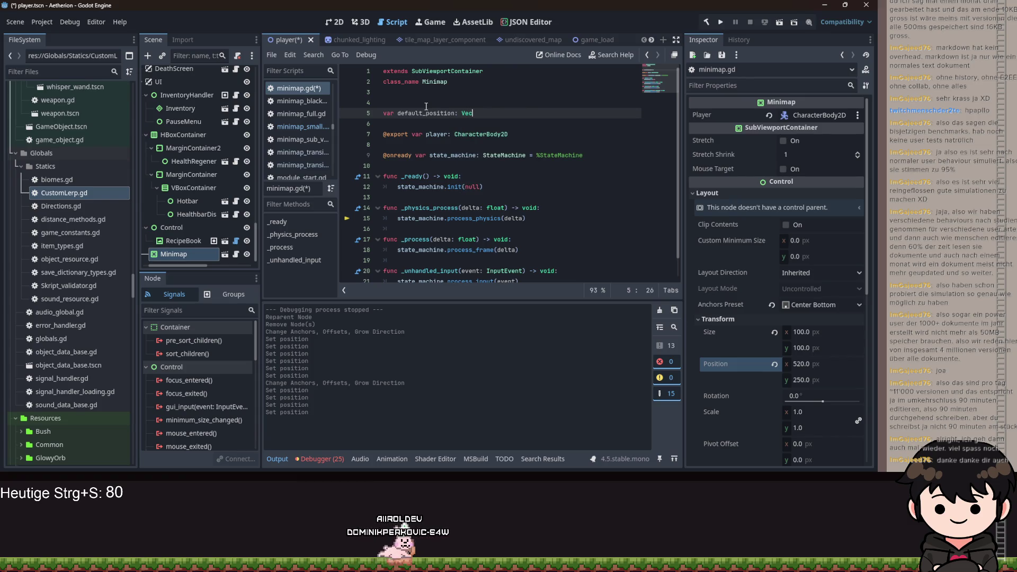
{"action": "type", "text": "tor2 = Vector2"}
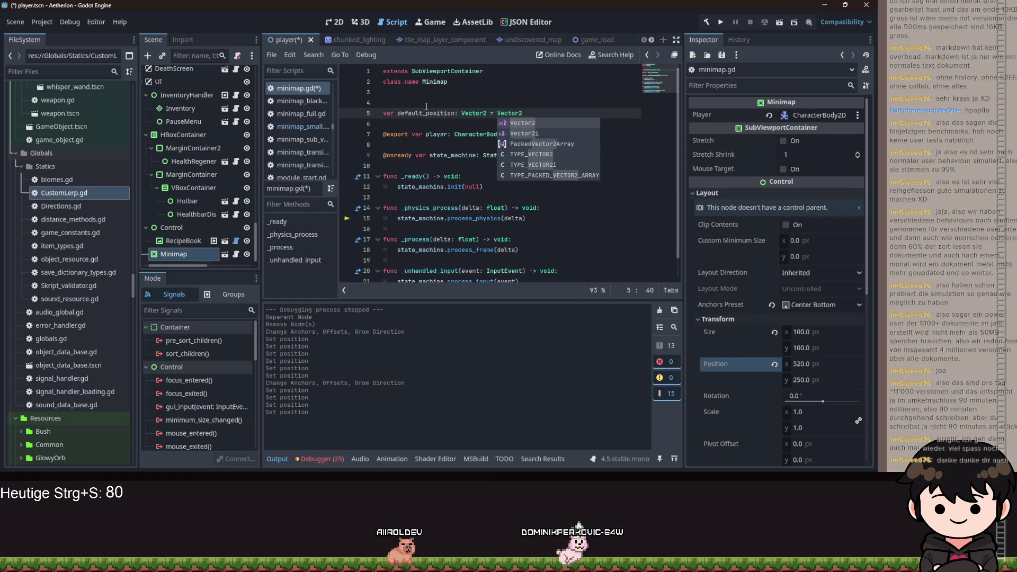
{"action": "key", "text": "Return"}
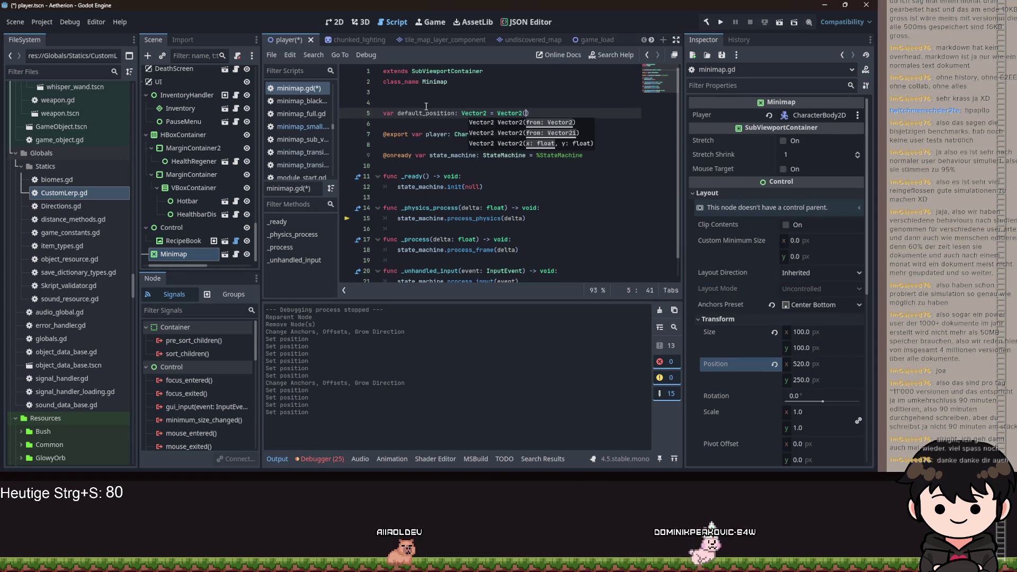
{"action": "type", "text": "520, 25"}
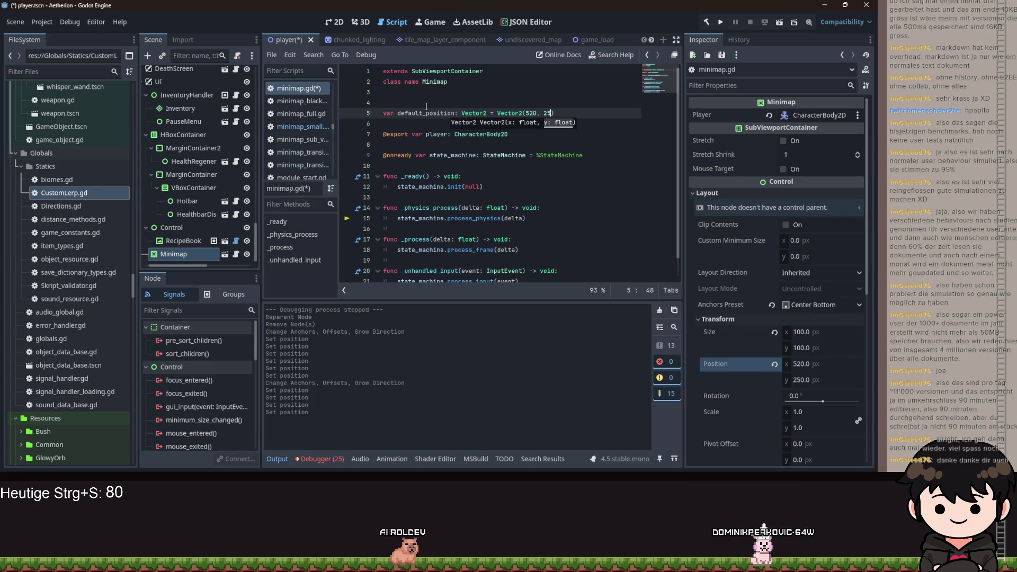
{"action": "key", "text": "ctrl+s"}
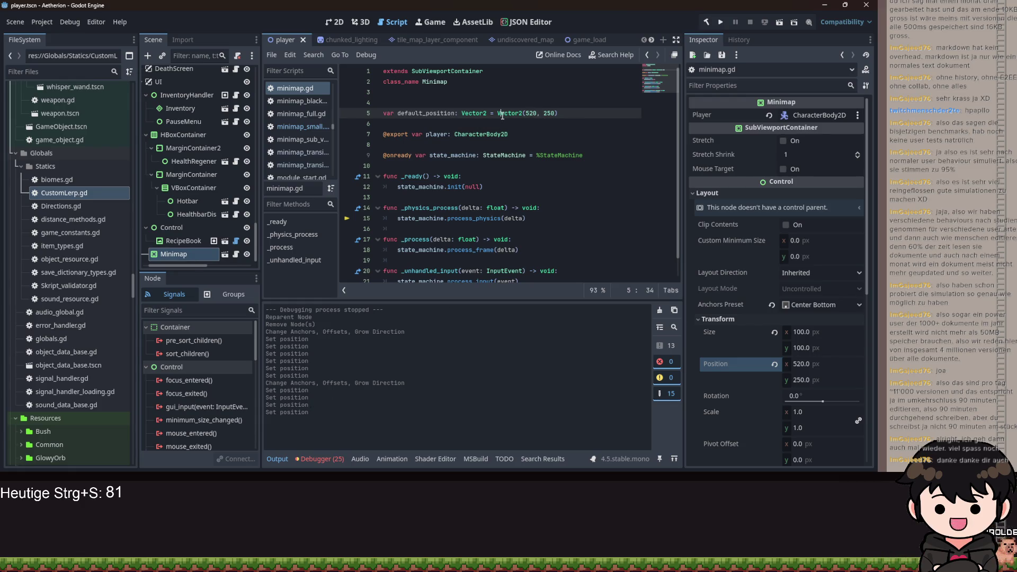
{"action": "mouse_move", "coordinate": [502, 116]}
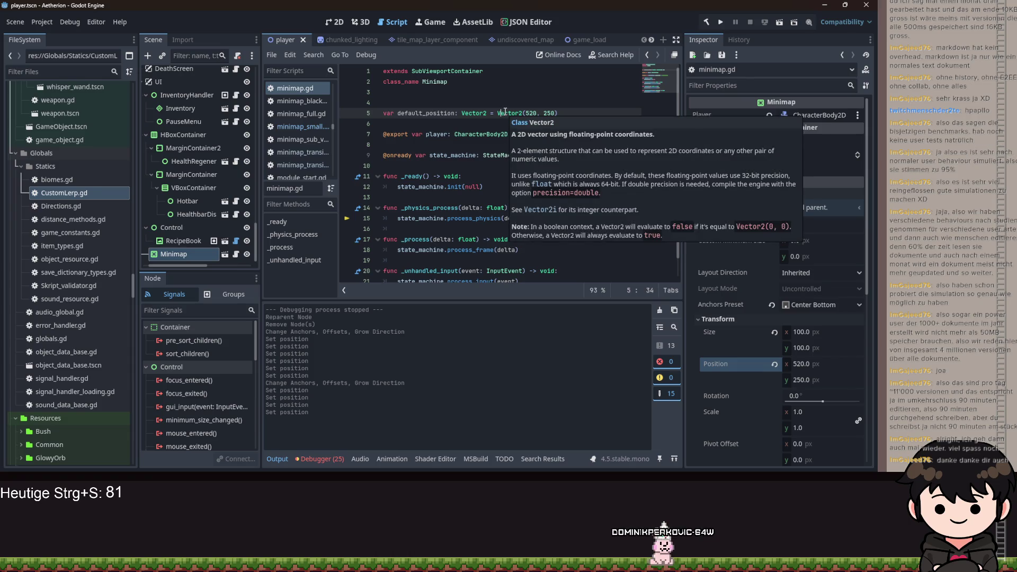
{"action": "left_click", "coordinate": [523, 118]}
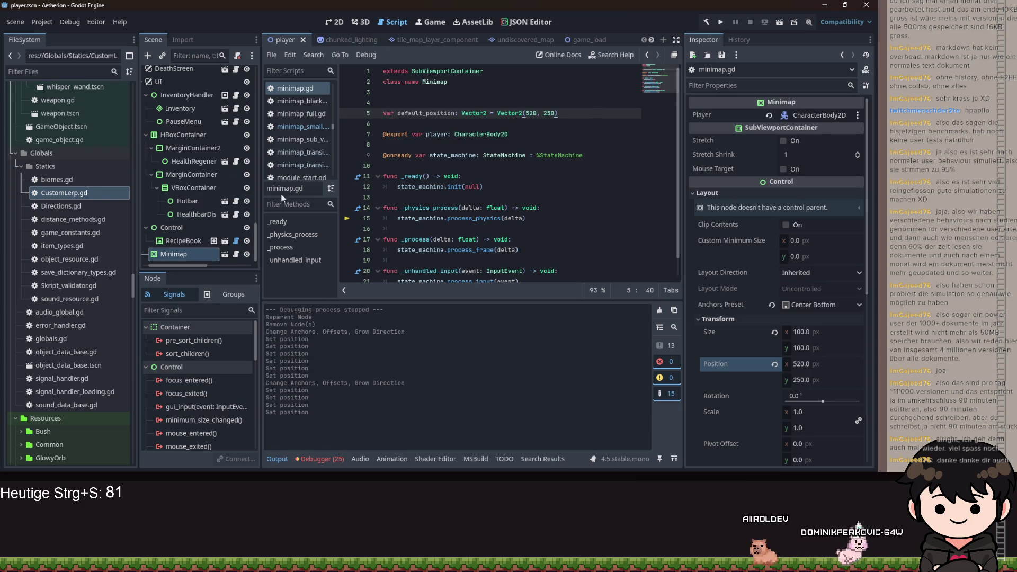
{"action": "scroll", "coordinate": [399, 197], "scroll_direction": "down", "scroll_amount": 1}
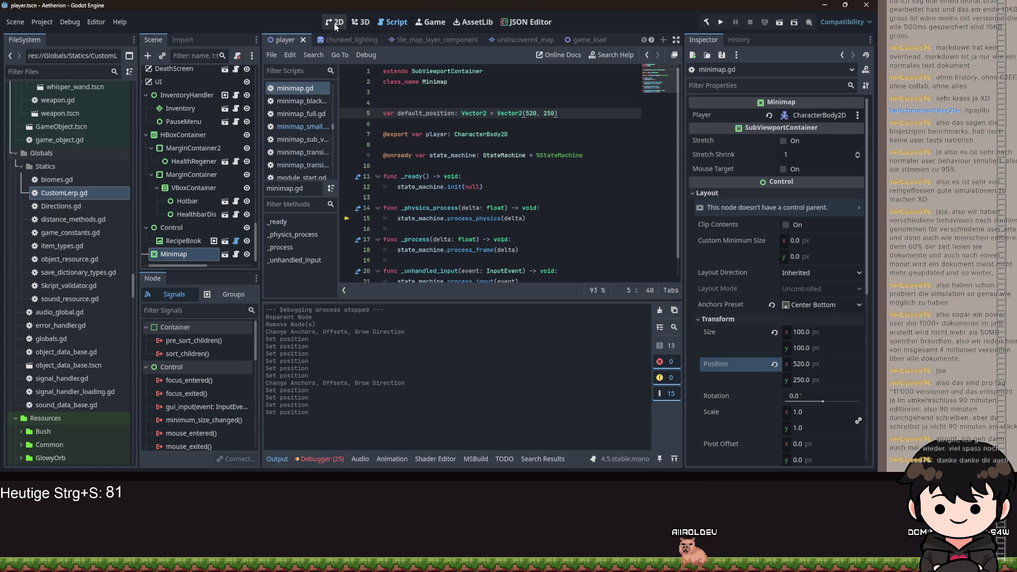
Set the Minimap's size to 500 × 500 in the Inspector, in the 2D view
{"action": "left_click", "coordinate": [335, 22]}
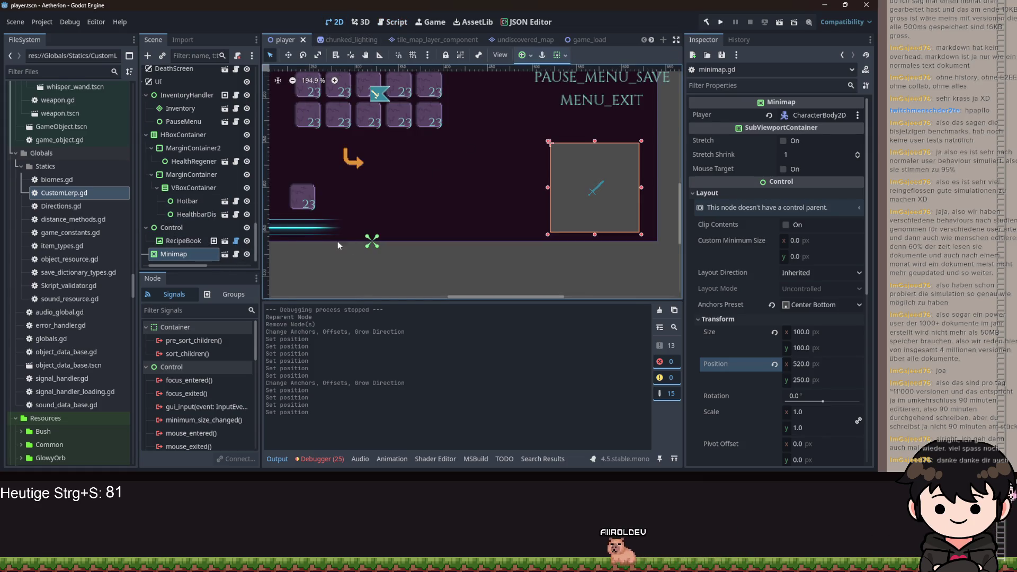
{"action": "left_click", "coordinate": [803, 332]}
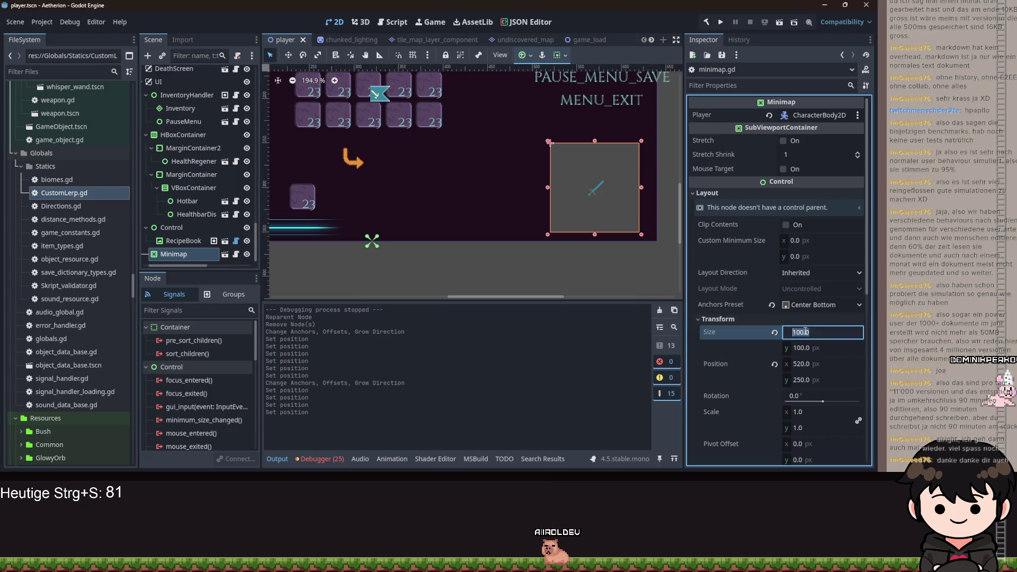
{"action": "type", "text": "500"}
{"action": "key", "text": "Tab"}
{"action": "type", "text": "500"}
{"action": "key", "text": "Return"}
{"action": "scroll", "coordinate": [573, 278], "scroll_direction": "down", "scroll_amount": 4}
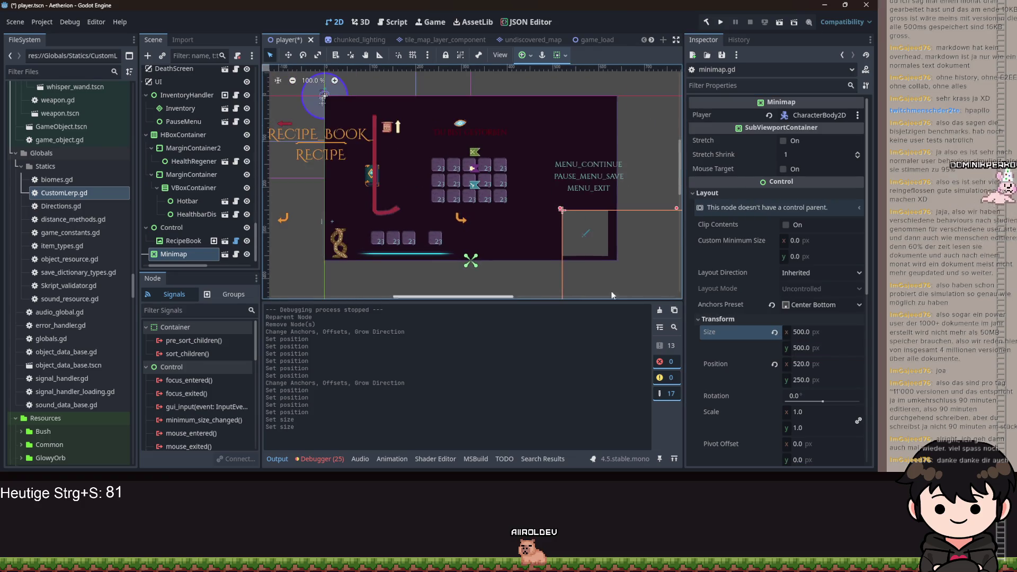
Apply an anchor preset and drag the top and bottom edges to shorten the Minimap
{"action": "left_click", "coordinate": [526, 55]}
{"action": "left_click", "coordinate": [546, 123]}
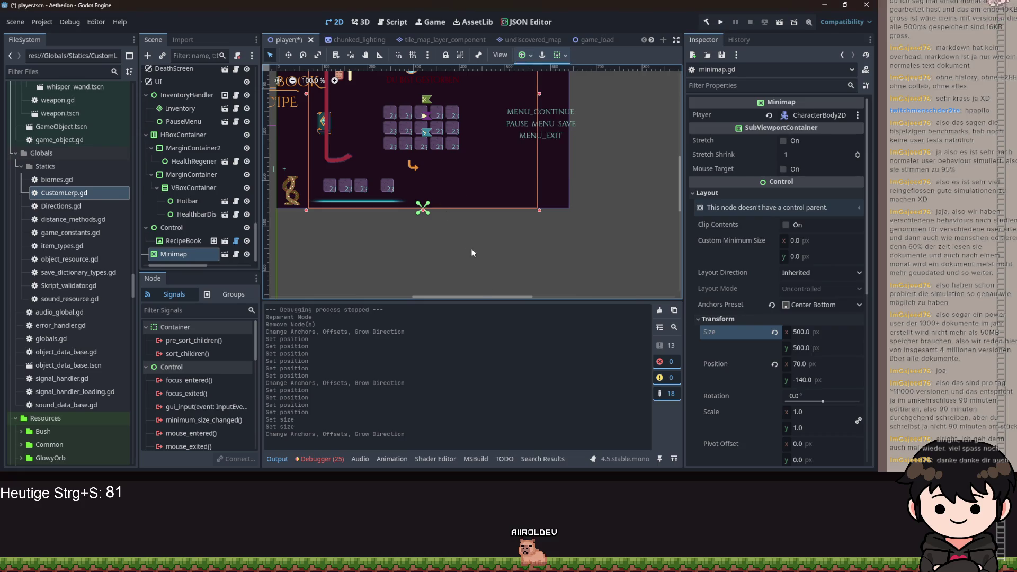
{"action": "left_click_drag", "start_coordinate": [477, 257], "coordinate": [509, 284]}
{"action": "scroll", "coordinate": [537, 183], "scroll_direction": "down", "scroll_amount": 3}
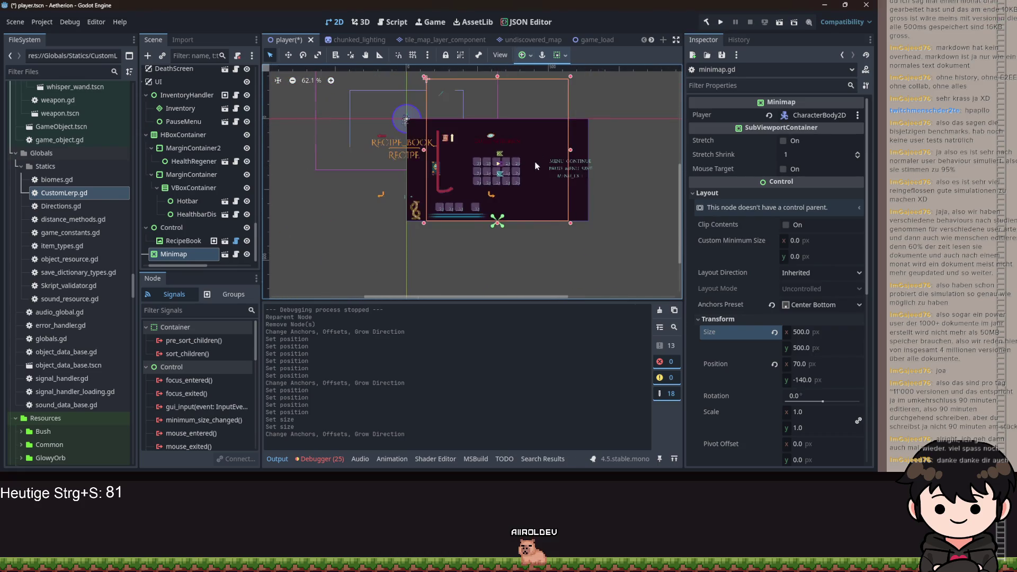
{"action": "scroll", "coordinate": [536, 184], "scroll_direction": "up", "scroll_amount": 4}
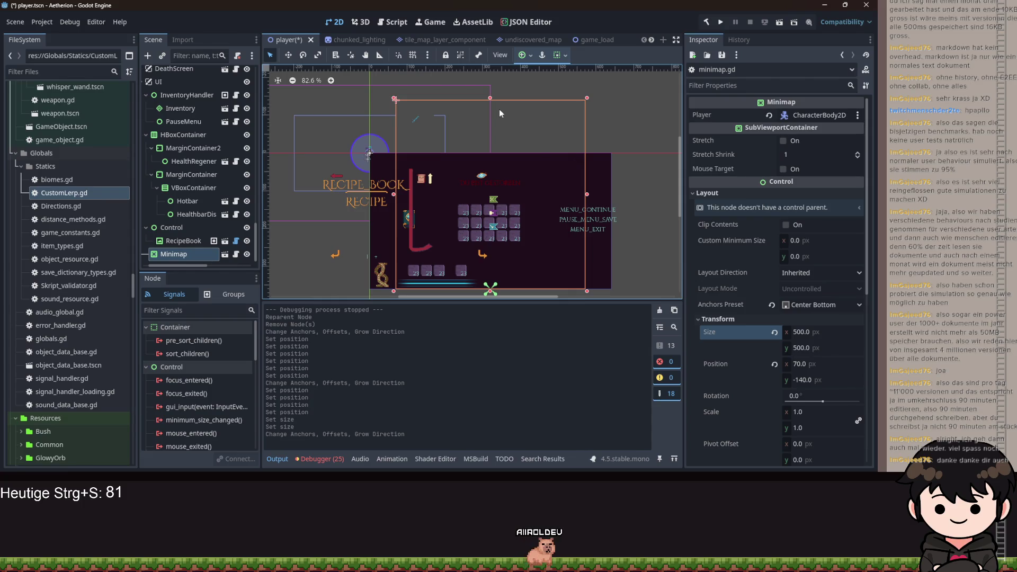
{"action": "mouse_move", "coordinate": [490, 100]}
{"action": "left_mouse_down"}
{"action": "mouse_move", "coordinate": [496, 164]}
{"action": "mouse_move", "coordinate": [500, 157]}
{"action": "left_mouse_up"}
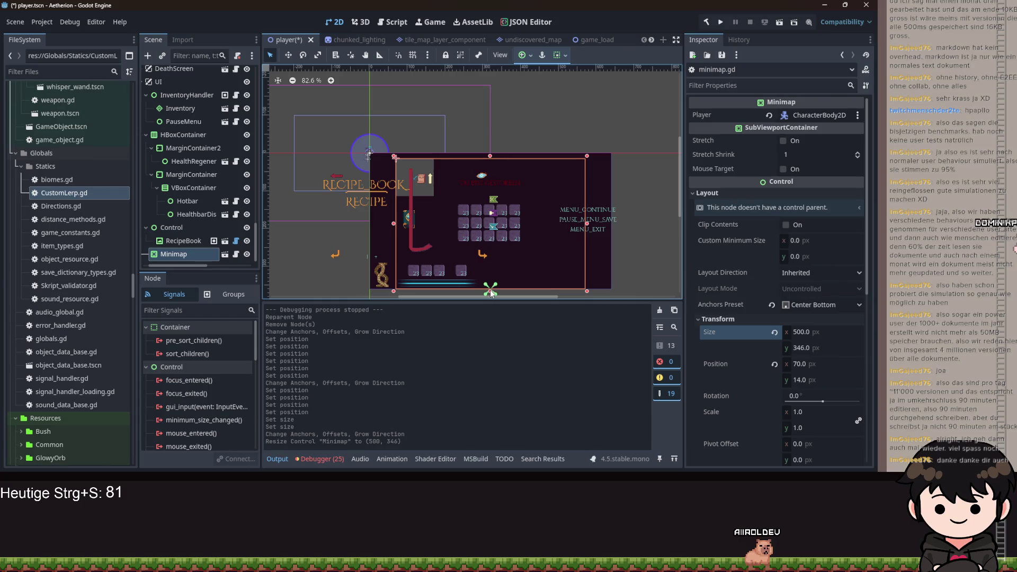
{"action": "left_click_drag", "start_coordinate": [490, 286], "coordinate": [508, 257]}
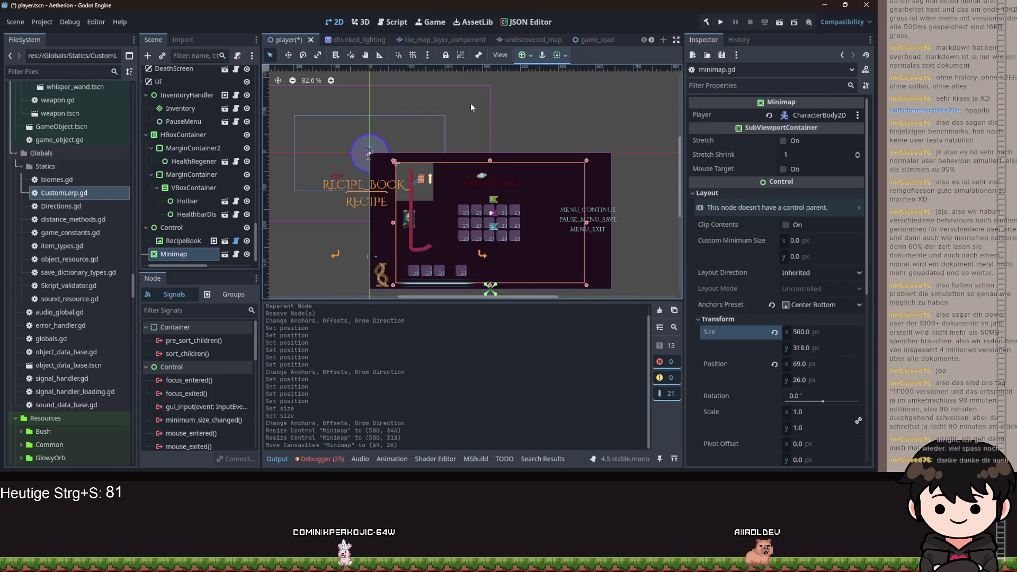
Re-anchor the Minimap to center bottom, set its position y to 32, and return to minimap.gd
{"action": "left_click", "coordinate": [526, 56]}
{"action": "left_click", "coordinate": [544, 123]}
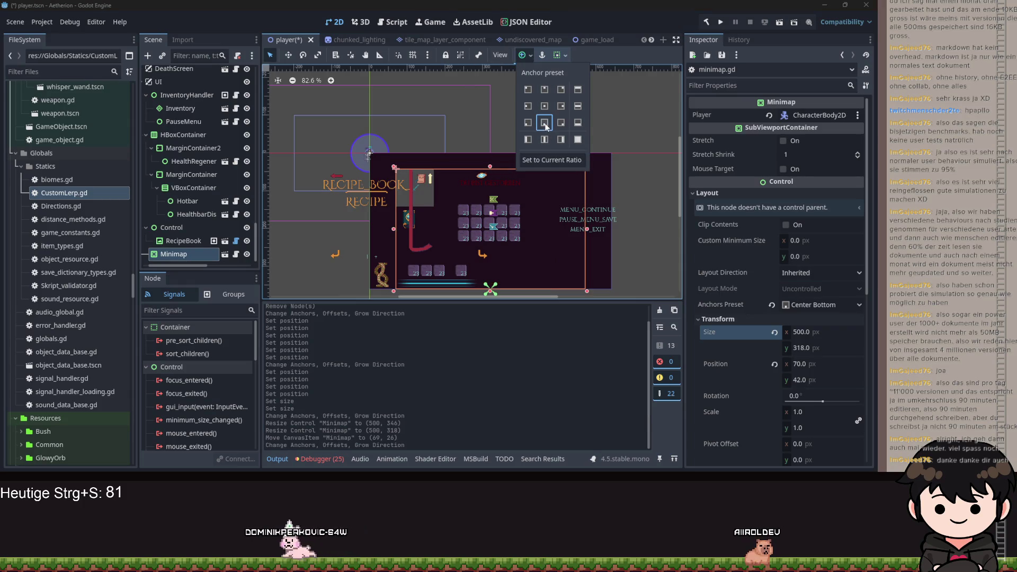
{"action": "left_click", "coordinate": [546, 233]}
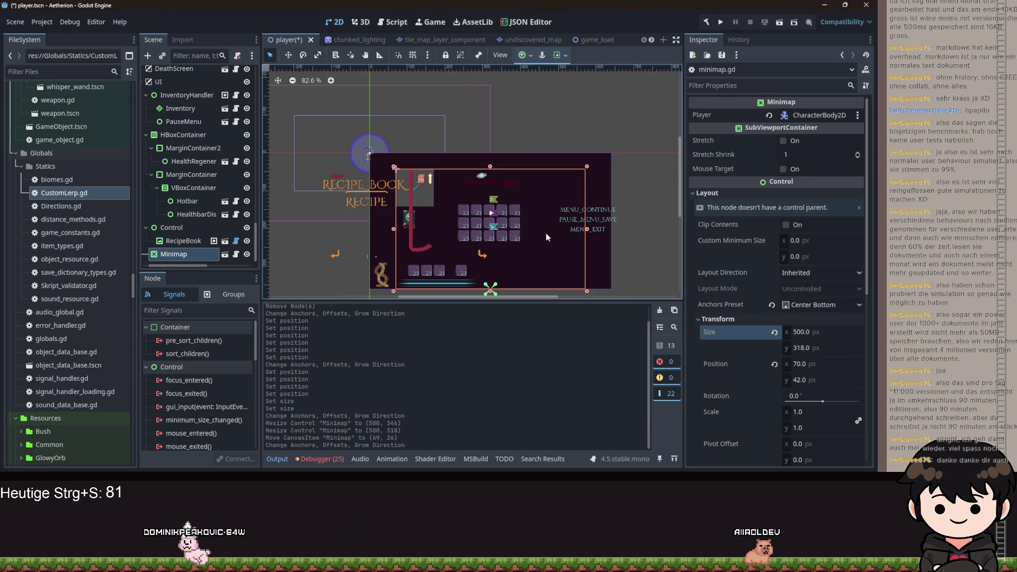
{"action": "left_click", "coordinate": [813, 381]}
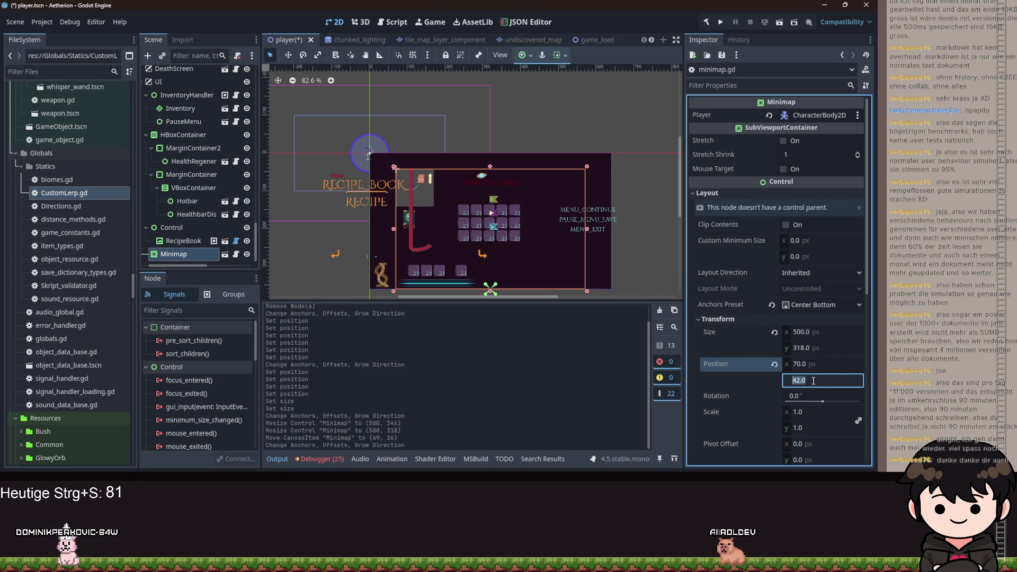
{"action": "type", "text": "52"}
{"action": "key", "text": "Tab"}
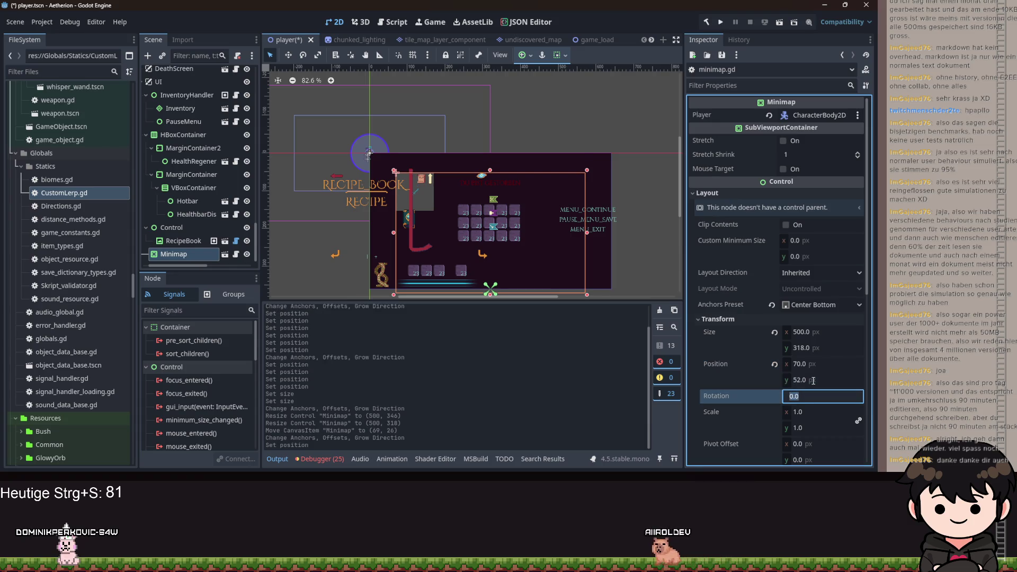
{"action": "left_click", "coordinate": [814, 381]}
{"action": "type", "text": "2"}
{"action": "key", "text": "Return"}
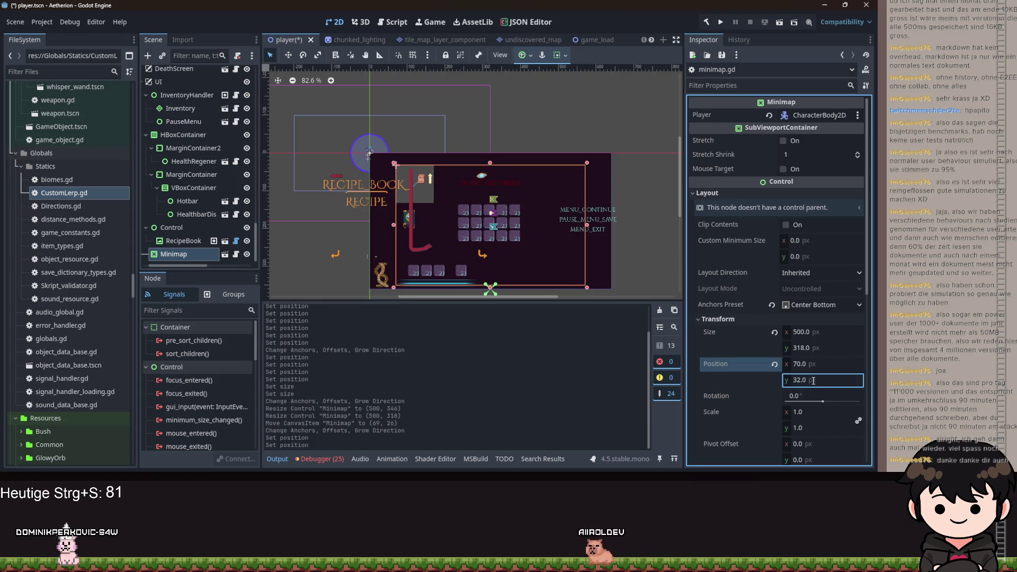
{"action": "scroll", "coordinate": [588, 251], "scroll_direction": "up", "scroll_amount": 2}
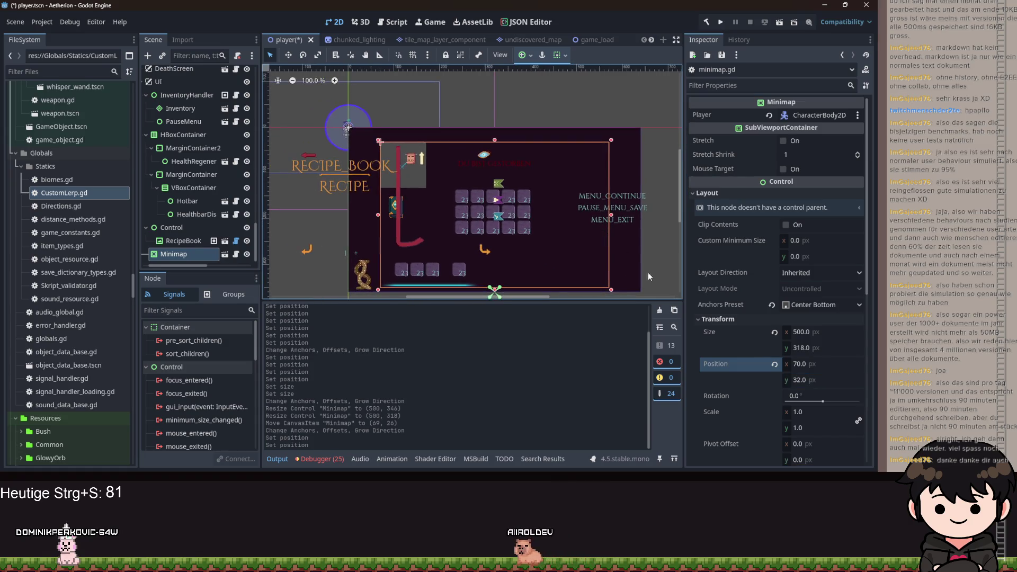
{"action": "left_click", "coordinate": [393, 22]}
{"action": "left_click", "coordinate": [573, 112]}
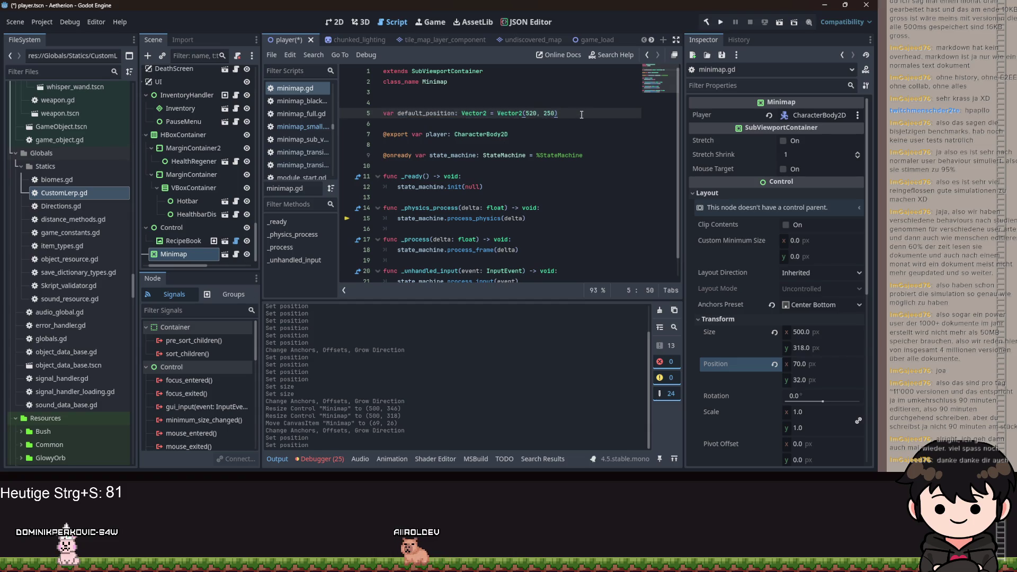
Declare open_position: Vector2 = Vector2(70, 32) below default_position and save
{"action": "key", "text": "Return"}
{"action": "type", "text": "var open"}
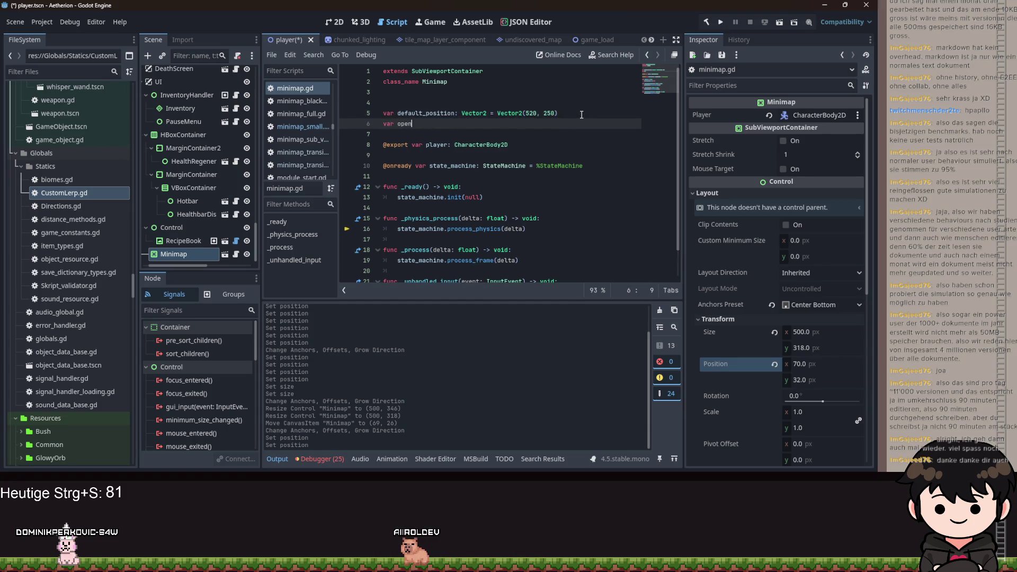
{"action": "key", "text": "BackSpace"}
{"action": "key", "text": "BackSpace"}
{"action": "key", "text": "BackSpace"}
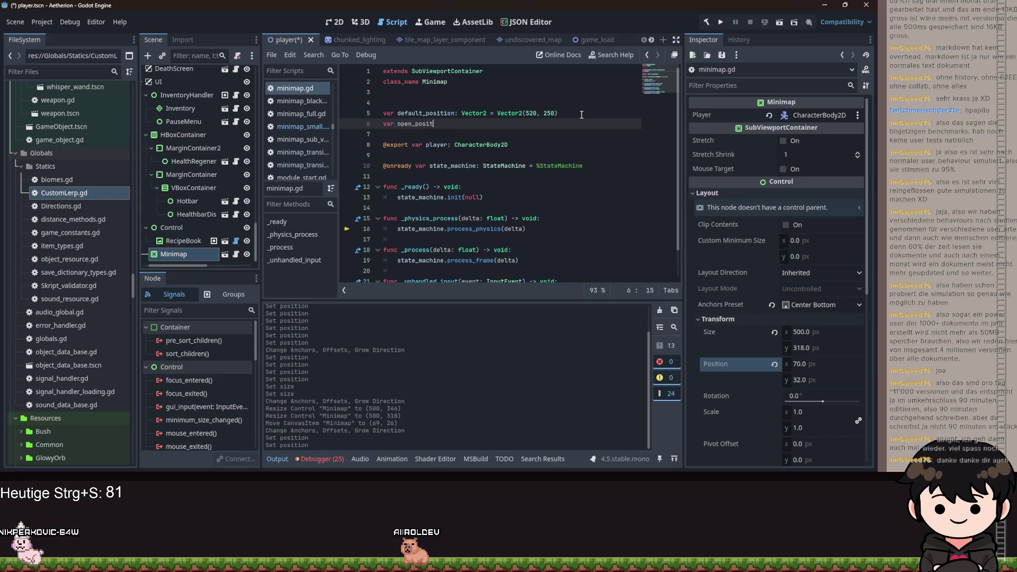
{"action": "type", "text": "ion: Vector2"}
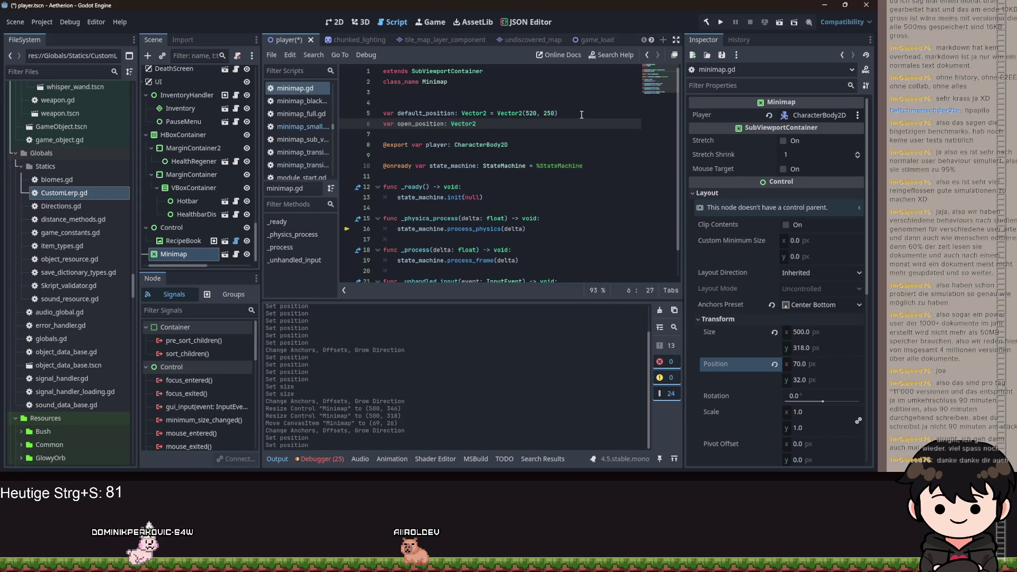
{"action": "key", "text": "Return"}
{"action": "type", "text": "= Ve"}
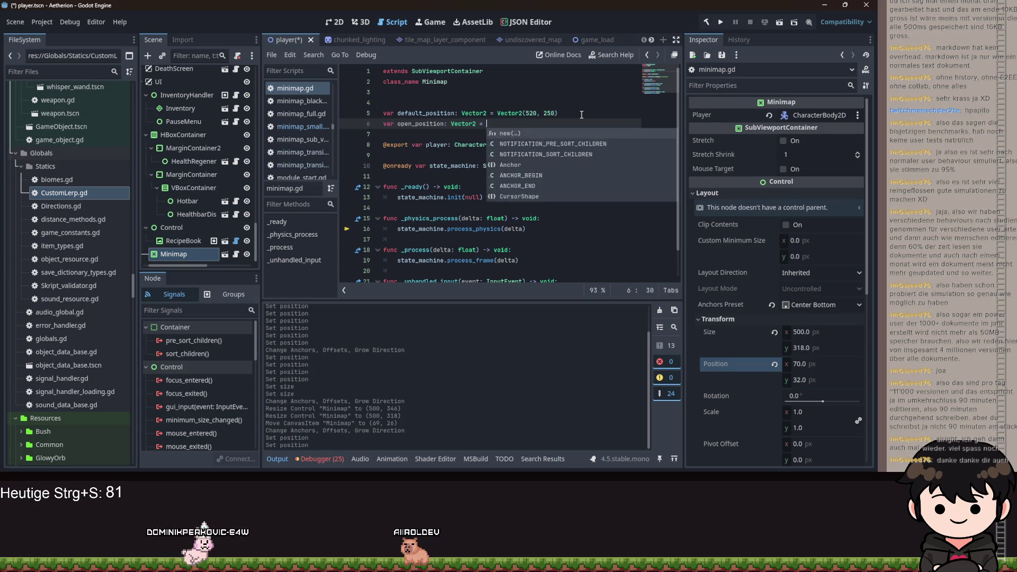
{"action": "key", "text": "Return"}
{"action": "type", "text": "(72"}
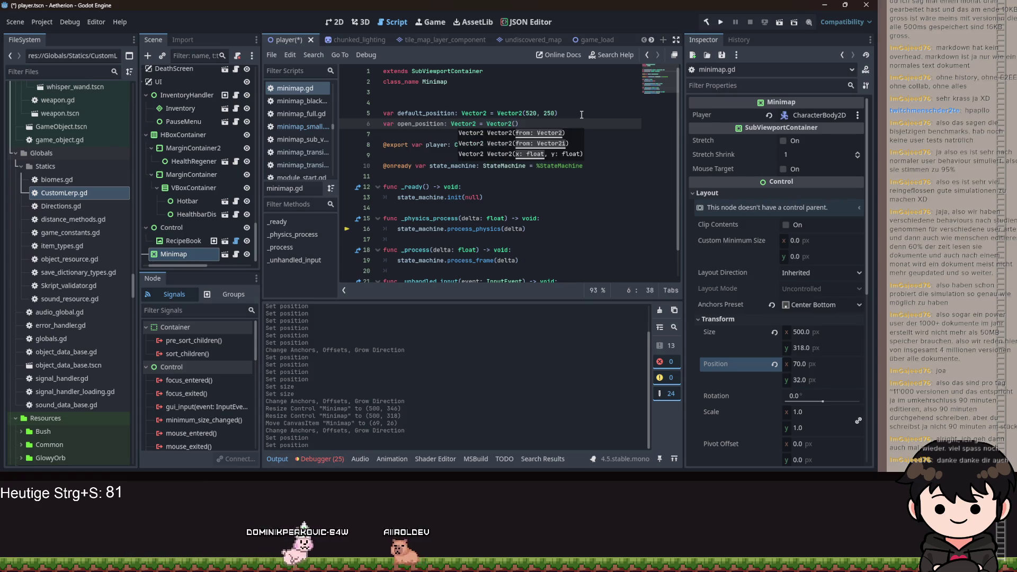
{"action": "key", "text": "BackSpace"}
{"action": "type", "text": "0, 32"}
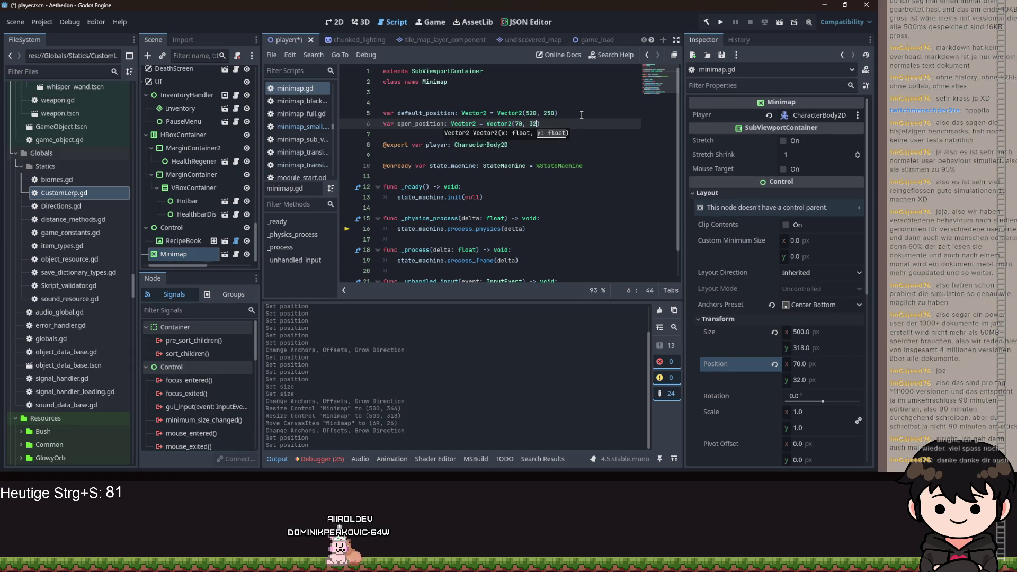
{"action": "key", "text": "ctrl+s"}
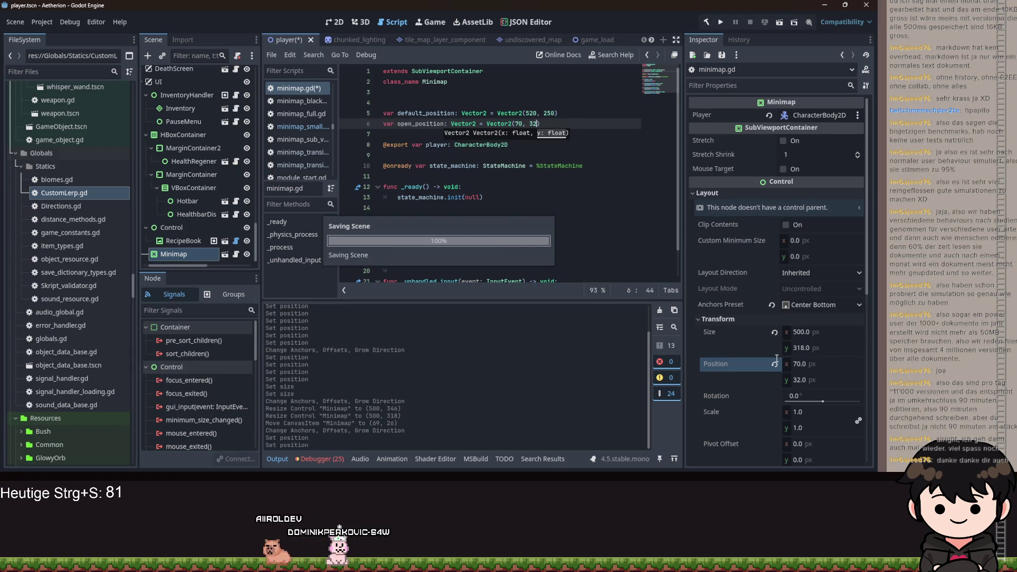
Reset the Minimap's size and position to defaults and anchor it bottom centre
{"action": "left_click", "coordinate": [776, 333]}
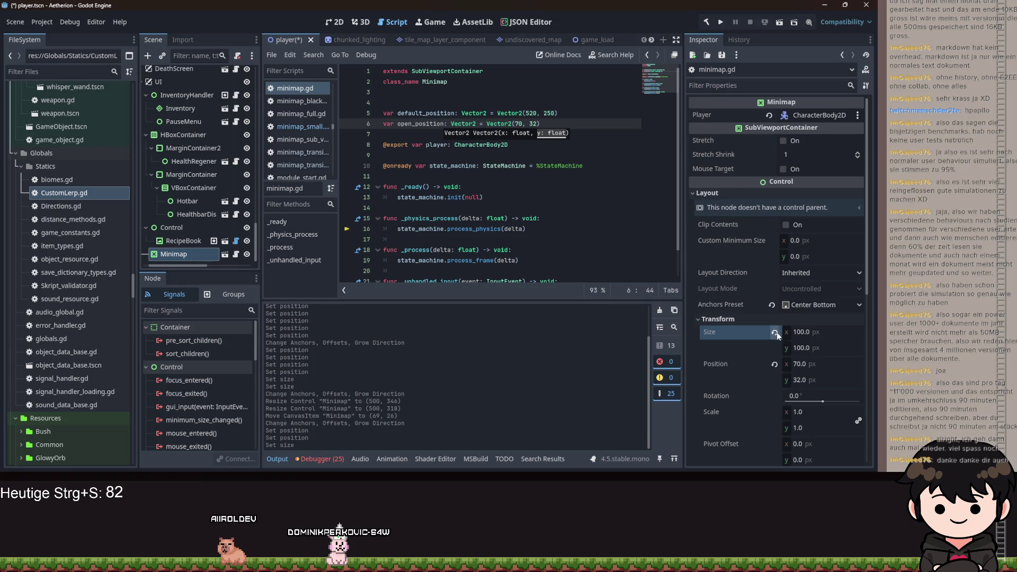
{"action": "left_click", "coordinate": [774, 365]}
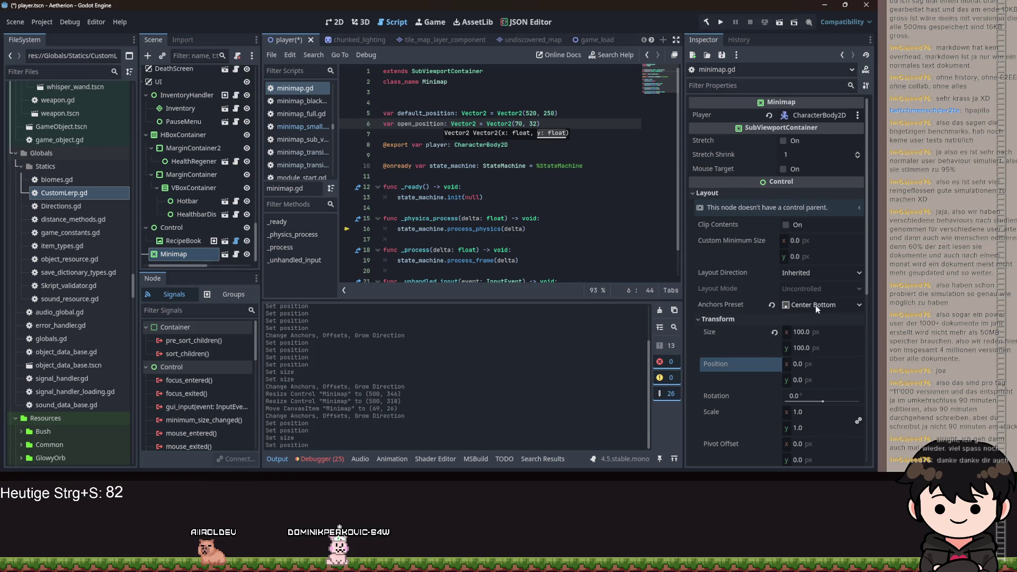
{"action": "left_click", "coordinate": [335, 23]}
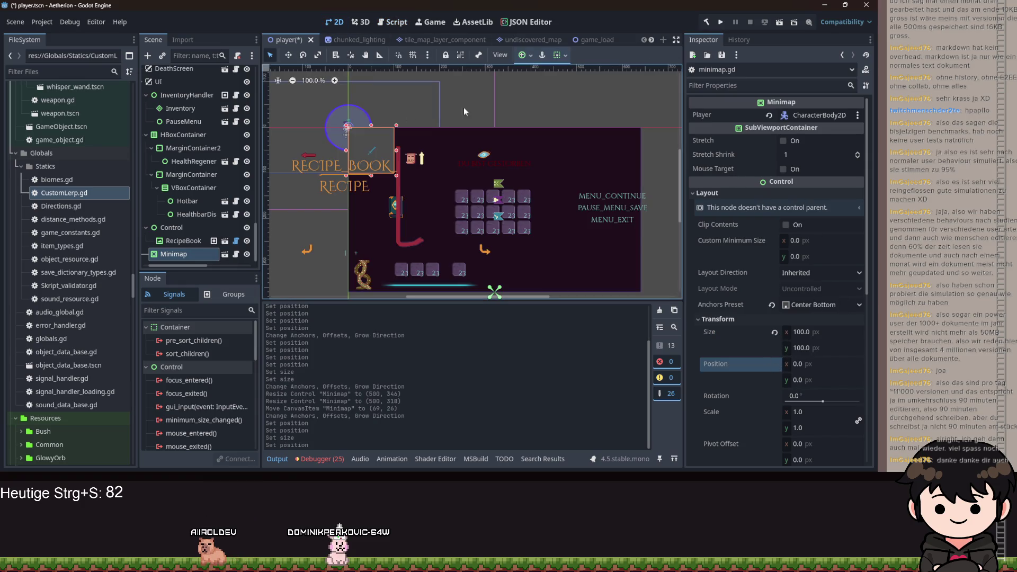
{"action": "left_click", "coordinate": [531, 56]}
{"action": "left_click", "coordinate": [545, 123]}
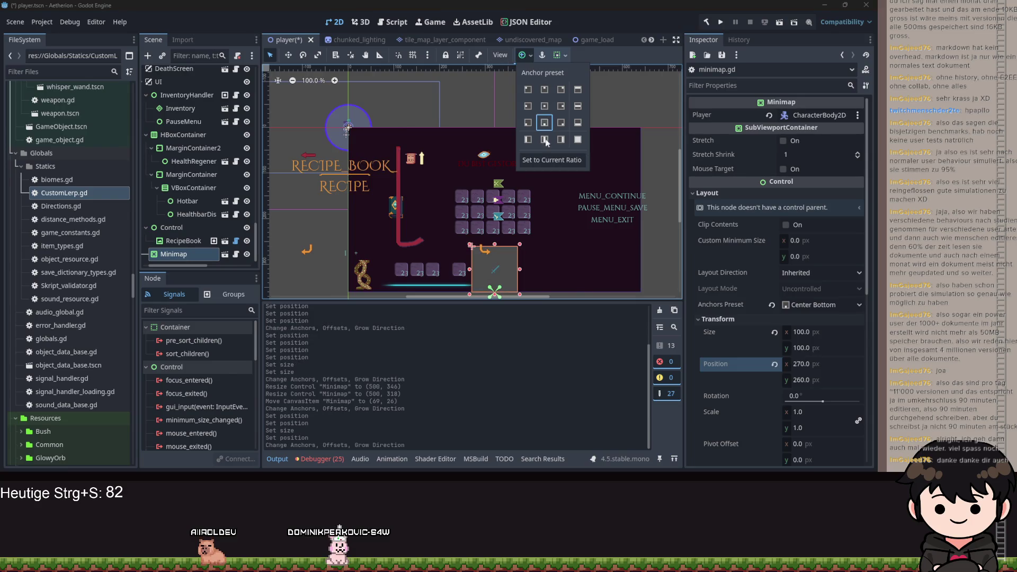
{"action": "left_click", "coordinate": [577, 287]}
{"action": "scroll", "coordinate": [570, 277], "scroll_direction": "up", "scroll_amount": 4}
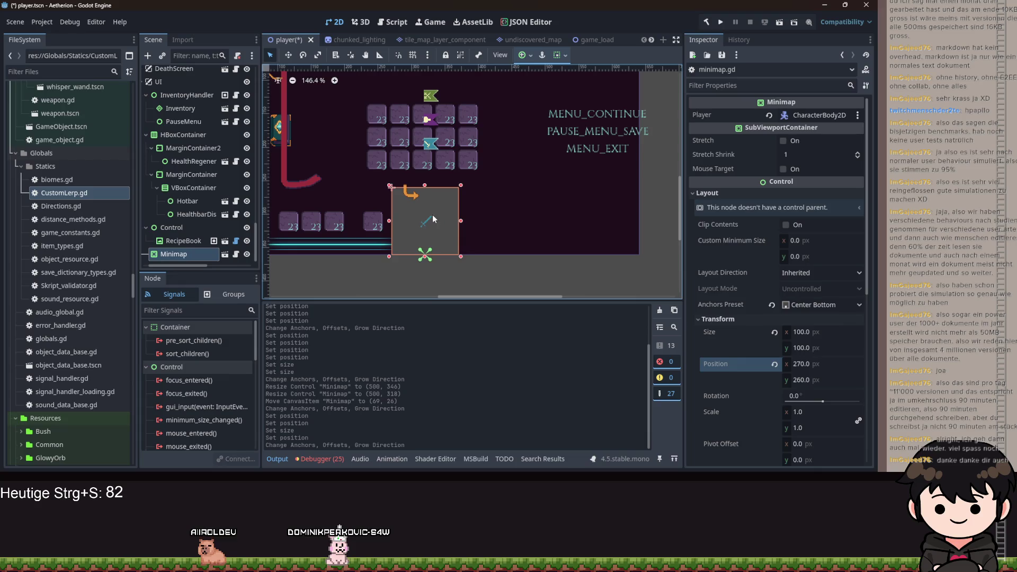
Add self.position = default_position to _ready, save, and open minimap.tscn
{"action": "left_click", "coordinate": [410, 27]}
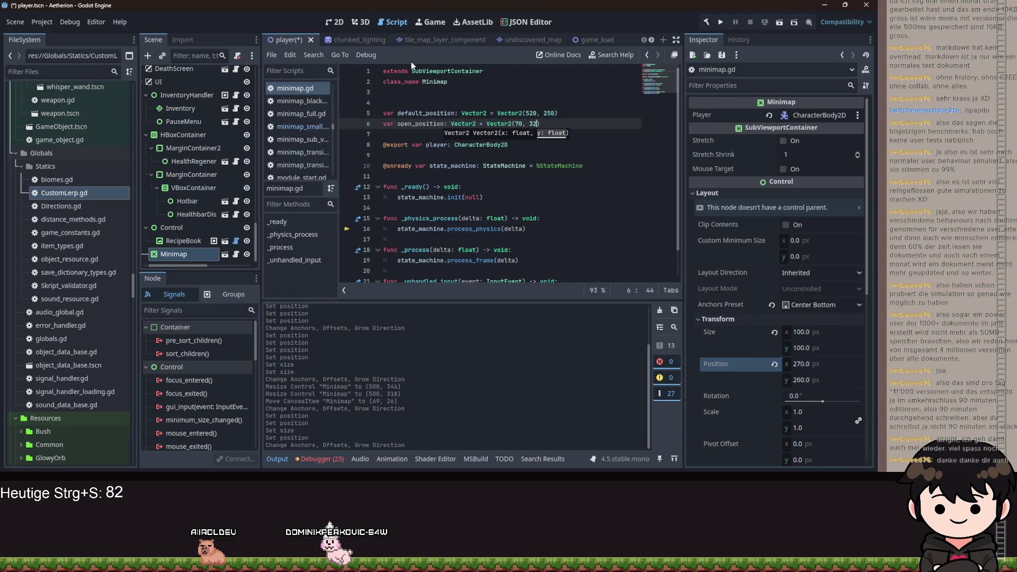
{"action": "left_click", "coordinate": [468, 187]}
{"action": "key", "text": "Return"}
{"action": "type", "text": "self.position =?"}
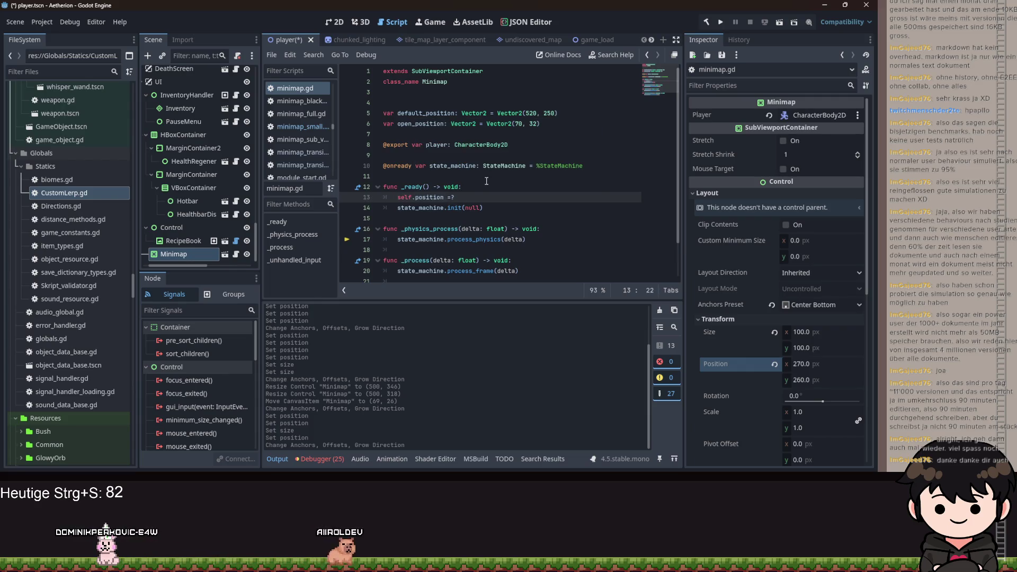
{"action": "key", "text": "BackSpace"}
{"action": "type", "text": " de"}
{"action": "key", "text": "Return"}
{"action": "key", "text": "ctrl+s"}
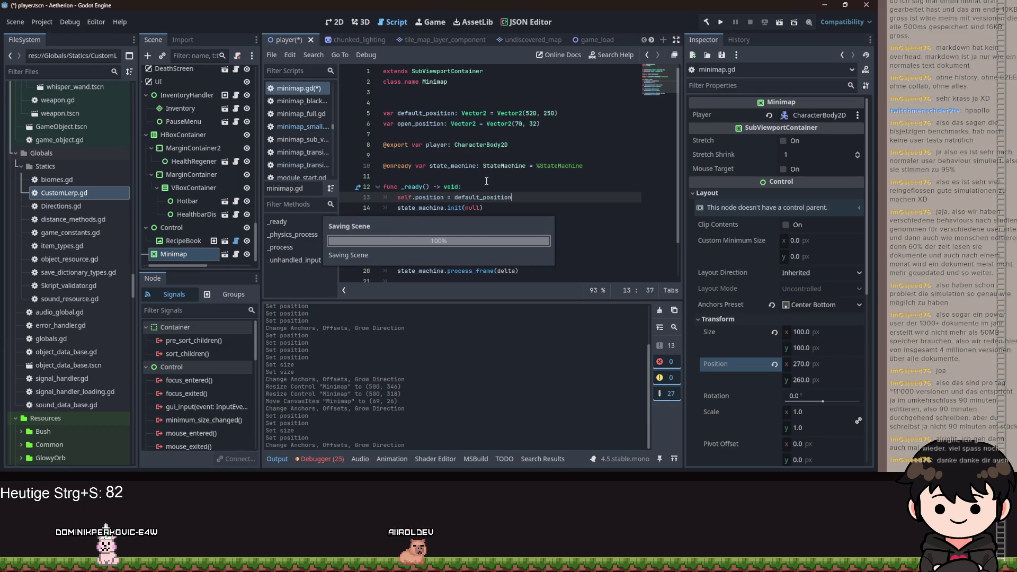
{"action": "left_click", "coordinate": [224, 255]}
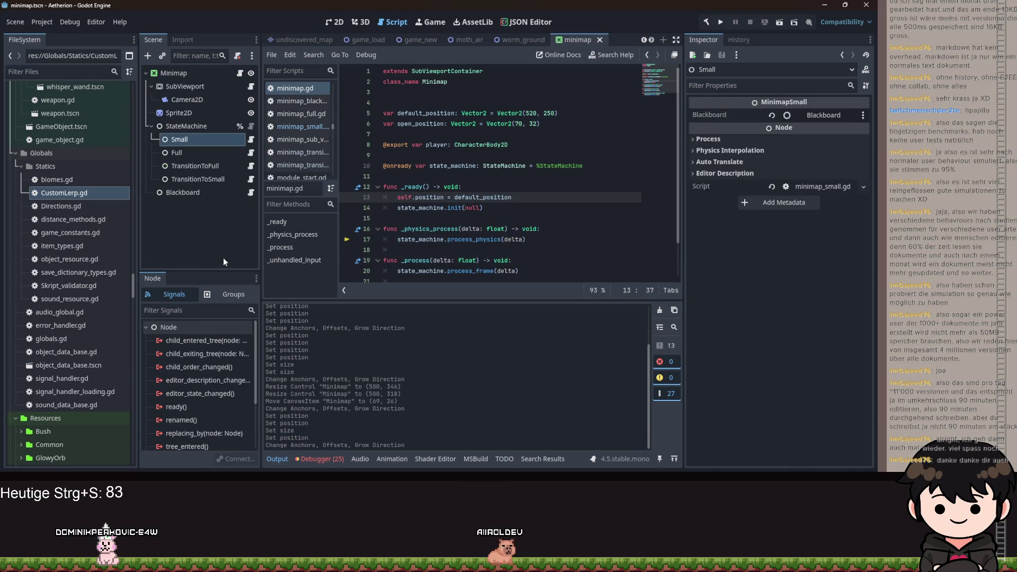
Delete the custom lerp setup lines in the transition-to-full state's script
{"action": "left_click", "coordinate": [251, 166]}
{"action": "left_click", "coordinate": [454, 181]}
{"action": "mouse_move", "coordinate": [407, 165]}
{"action": "left_mouse_down"}
{"action": "mouse_move", "coordinate": [461, 112]}
{"action": "mouse_move", "coordinate": [383, 93]}
{"action": "left_mouse_up"}
{"action": "key", "text": "BackSpace"}
{"action": "key", "text": "BackSpace"}
Delete the process_physics function and add an empty line above the await for a tween
{"action": "scroll", "coordinate": [483, 211], "scroll_direction": "down", "scroll_amount": 2}
{"action": "left_click", "coordinate": [393, 187]}
{"action": "key", "text": "Return"}
{"action": "key", "text": "Up"}
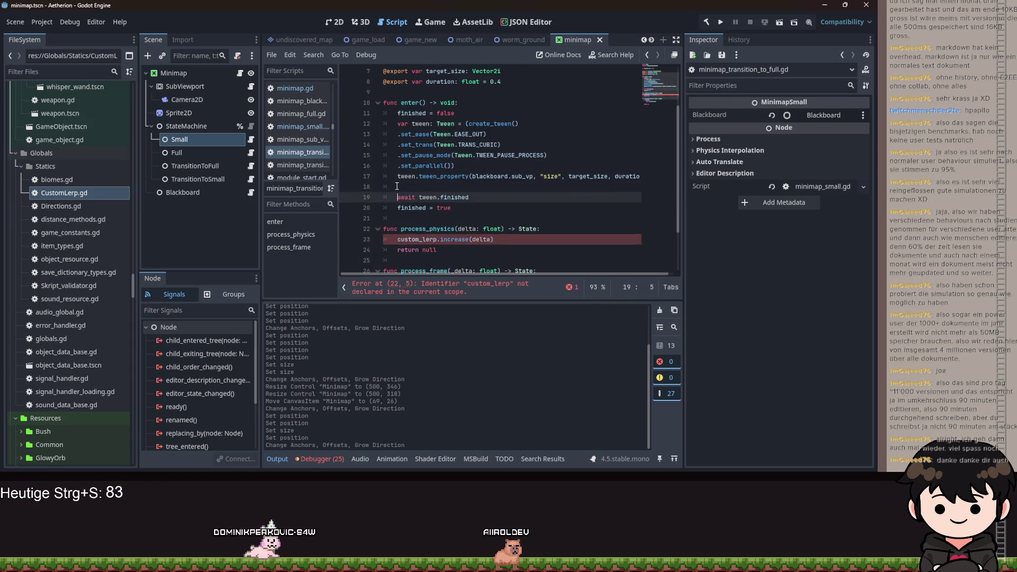
{"action": "type", "text": "twee"}
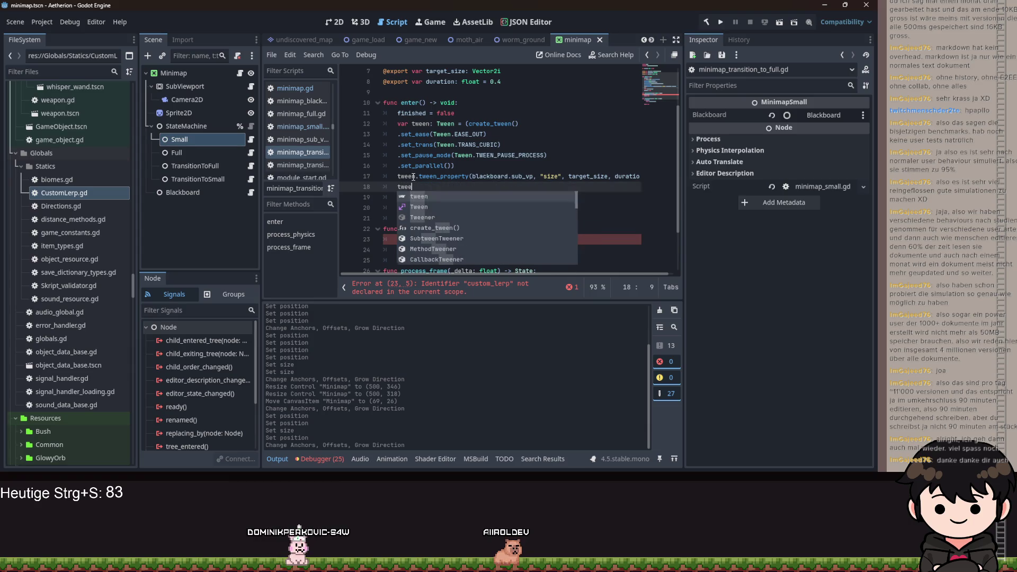
{"action": "left_click_drag", "start_coordinate": [384, 249], "coordinate": [370, 226]}
{"action": "key", "text": "BackSpace"}
Start a tween_property call on blackboard.minimap for the "position" property
{"action": "left_click", "coordinate": [419, 190]}
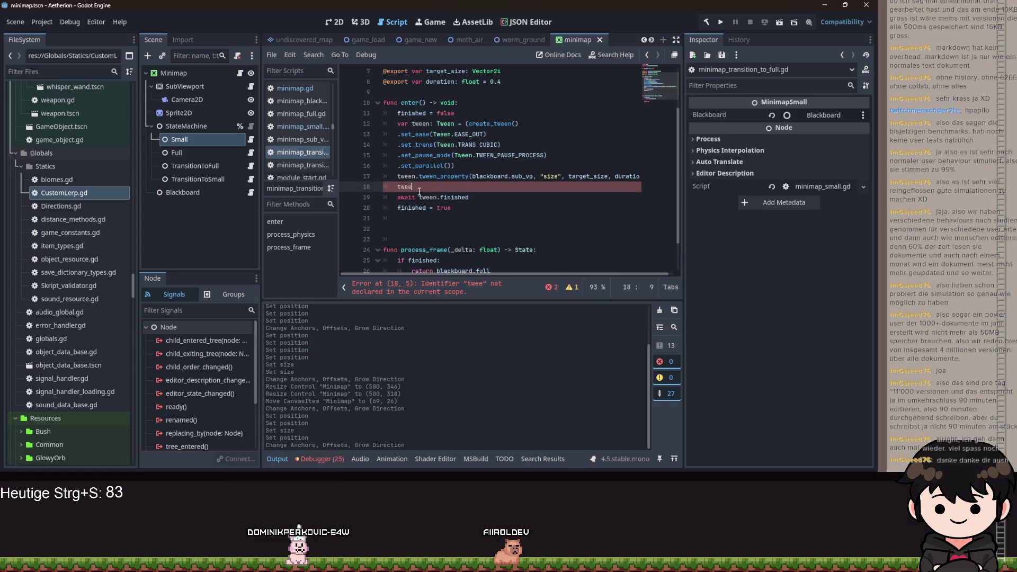
{"action": "type", "text": "n.twe"}
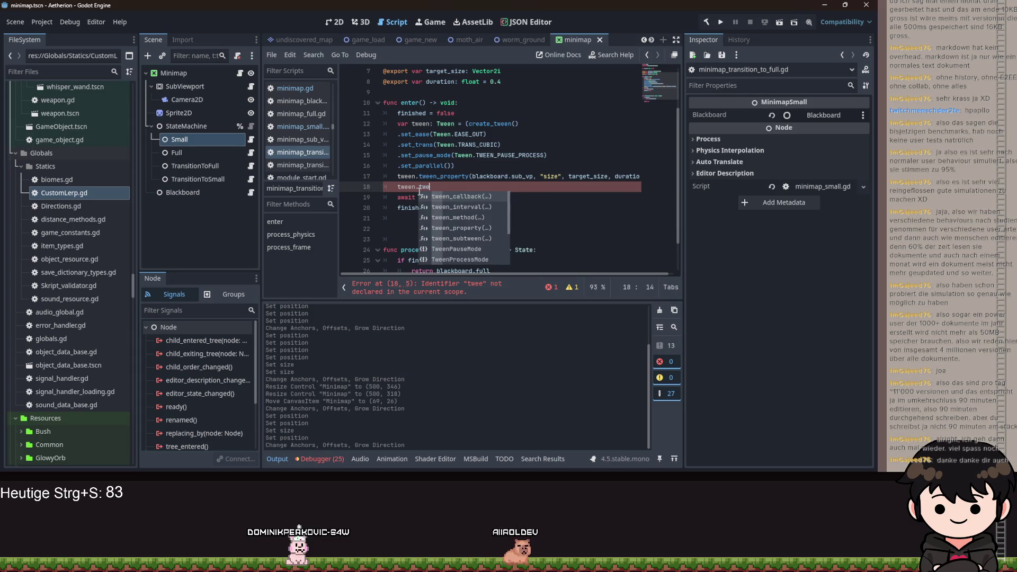
{"action": "key", "text": "Down"}
{"action": "key", "text": "Down"}
{"action": "key", "text": "Down"}
{"action": "key", "text": "Return"}
{"action": "type", "text": "blackboard."}
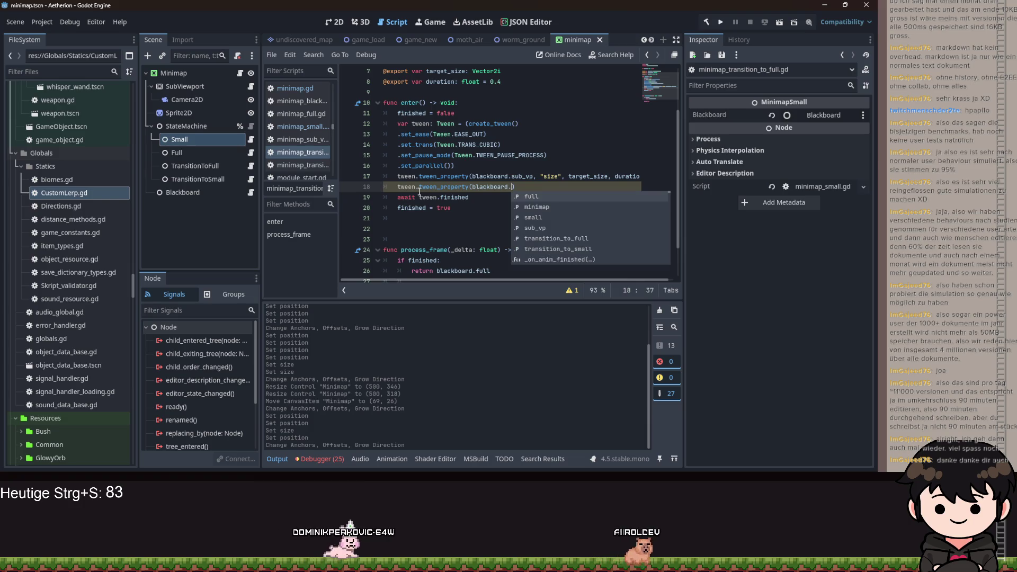
{"action": "type", "text": "minimap."}
{"action": "key", "text": "BackSpace"}
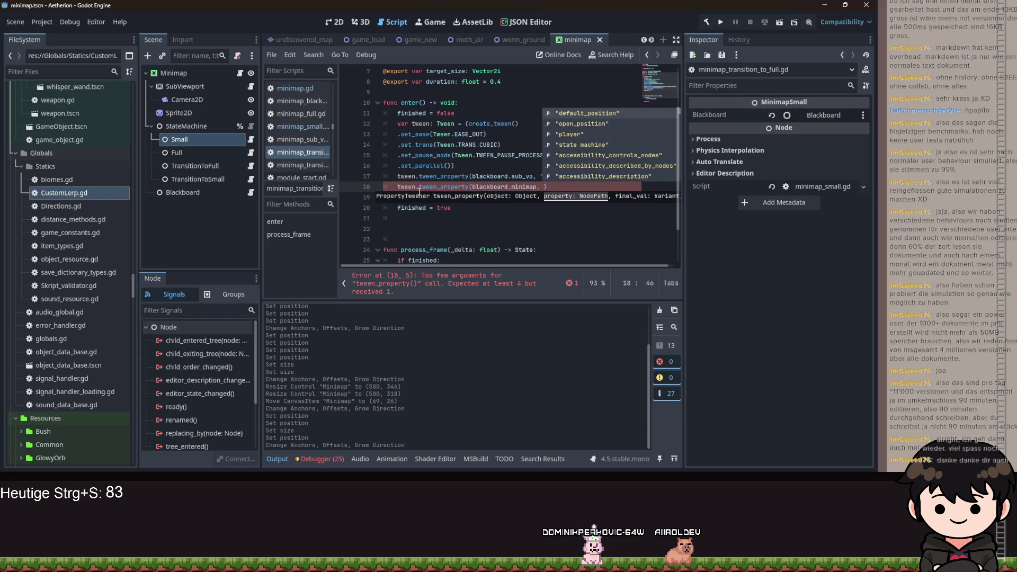
{"action": "type", "text": "\"p"}
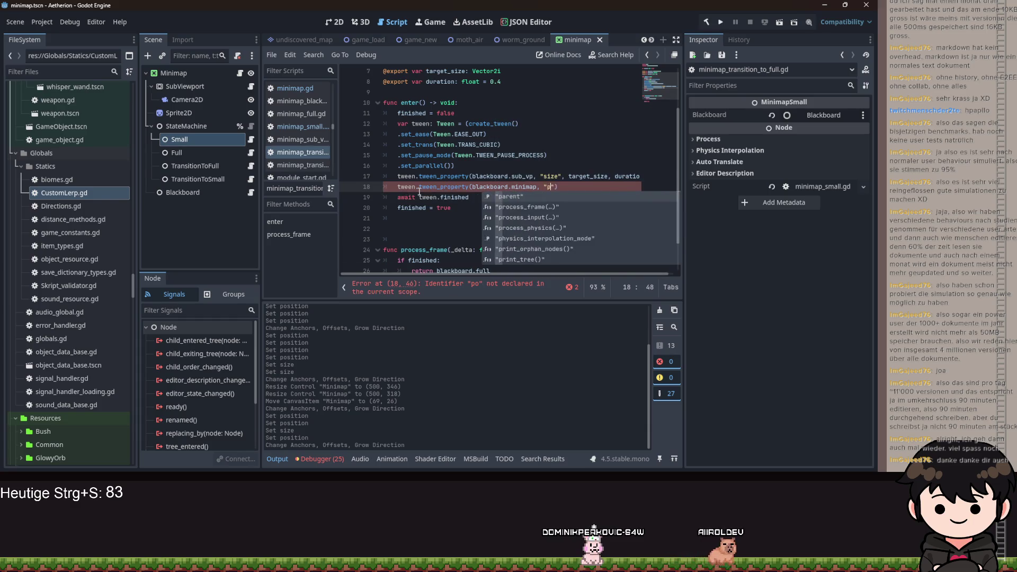
{"action": "type", "text": "os"}
{"action": "key", "text": "Return"}
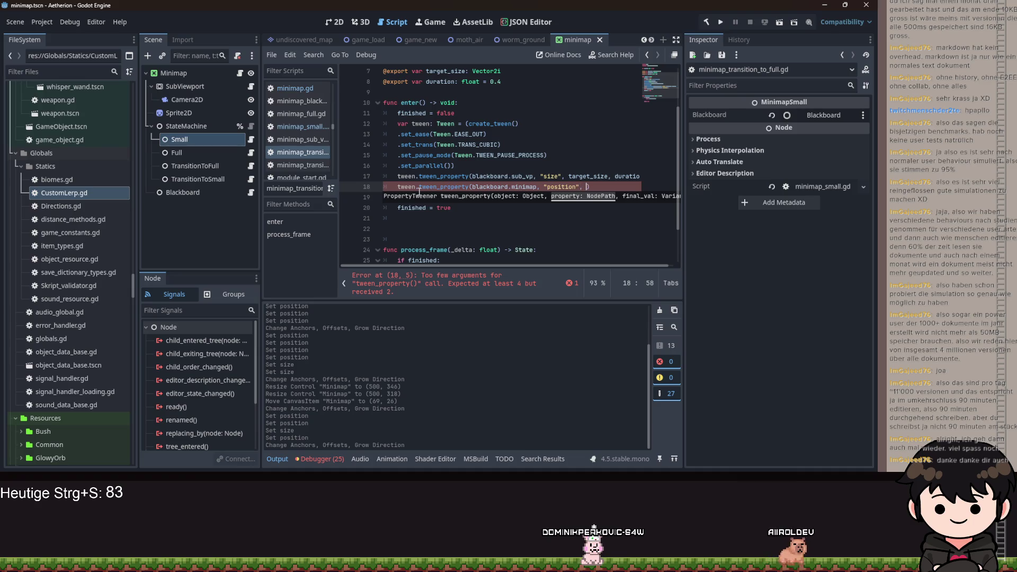
Complete the tween target as blackboard.minimap.open_position with duration, then save
{"action": "scroll", "coordinate": [433, 176], "scroll_direction": "down", "scroll_amount": 1}
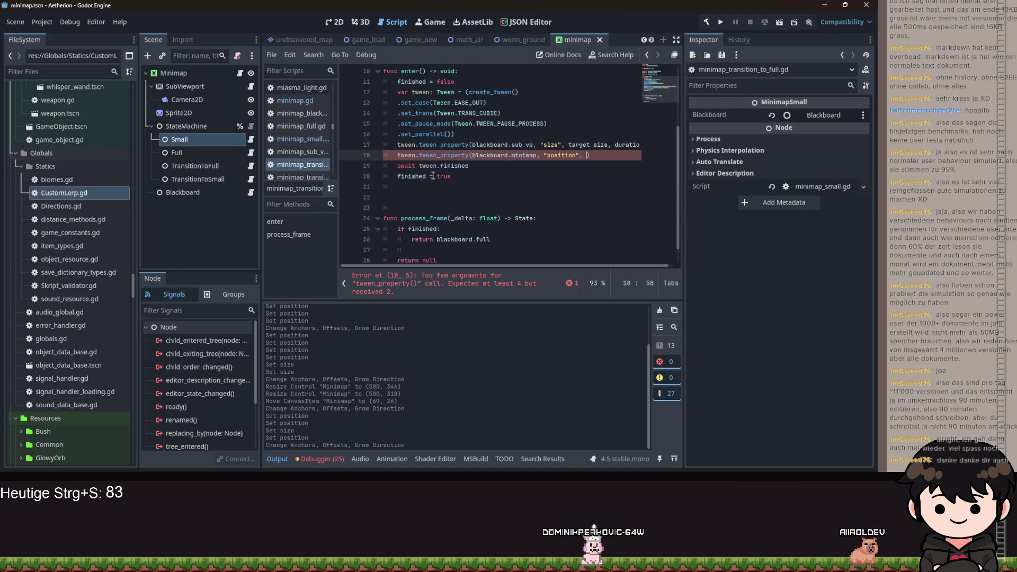
{"action": "type", "text": "ope"}
{"action": "key", "text": "BackSpace"}
{"action": "key", "text": "BackSpace"}
{"action": "key", "text": "BackSpace"}
{"action": "type", "text": "lackboard.minimap,"}
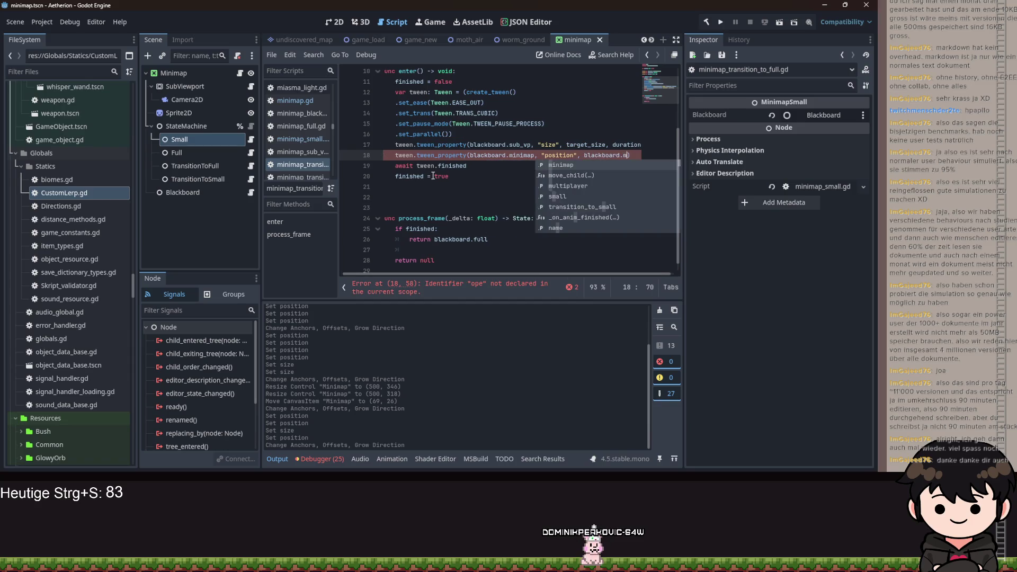
{"action": "key", "text": "BackSpace"}
{"action": "type", "text": ".open_position"}
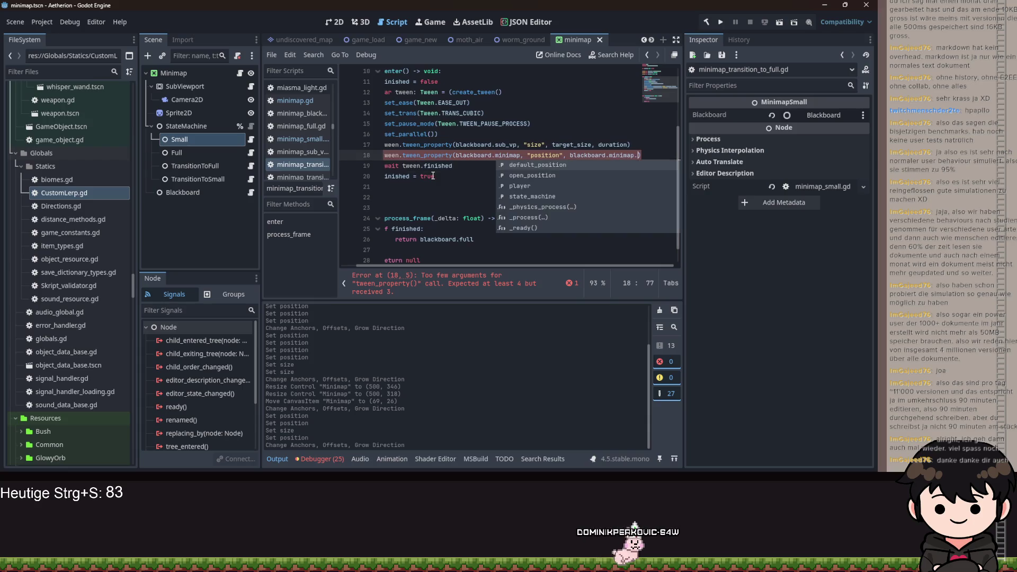
{"action": "type", "text": ", dur"}
{"action": "key", "text": "Return"}
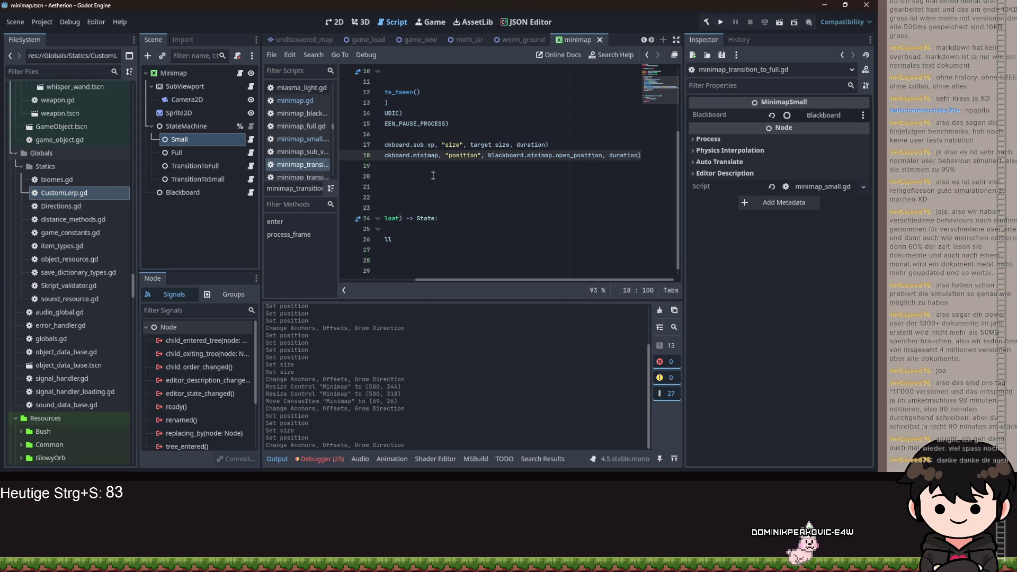
{"action": "triple_click", "coordinate": [470, 158]}
{"action": "key", "text": "ctrl+c"}
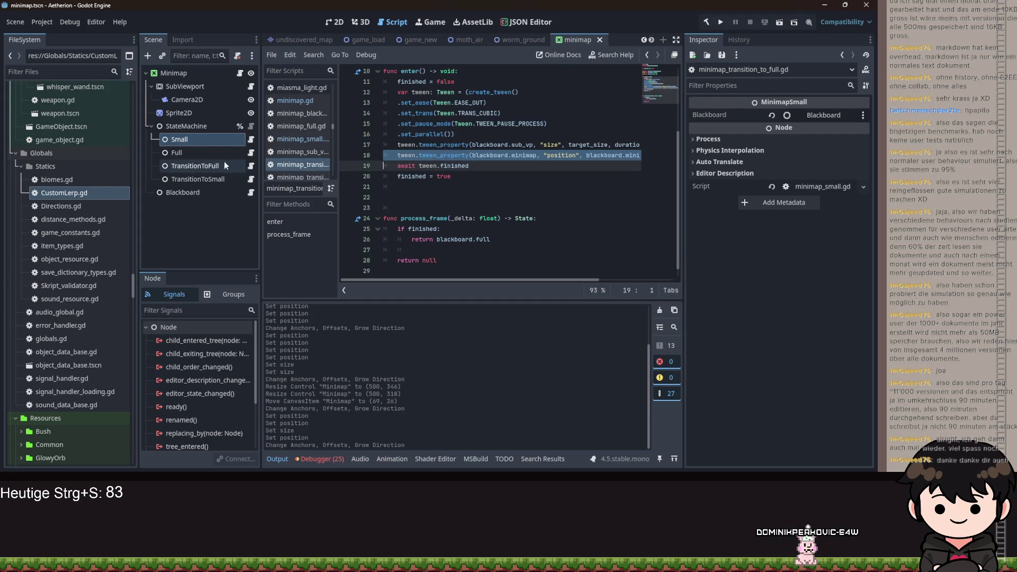
{"action": "key", "text": "ctrl+s"}
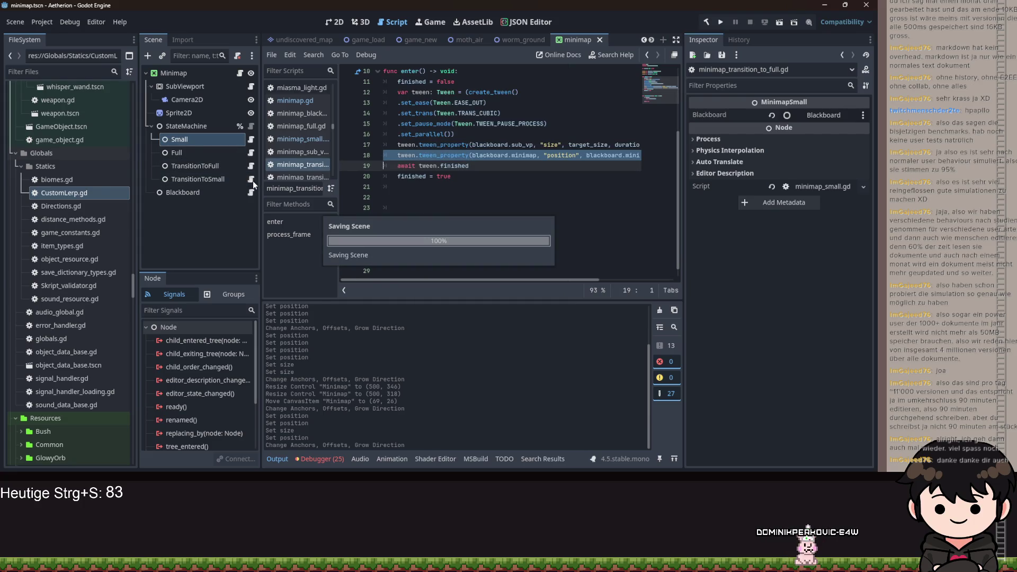
{"action": "left_click", "coordinate": [252, 179]}
Remove the CustomLerp creation, custom_lerp variable, start call and process_physics function
{"action": "scroll", "coordinate": [496, 232], "scroll_direction": "down", "scroll_amount": 1}
{"action": "mouse_move", "coordinate": [538, 219]}
{"action": "left_mouse_down"}
{"action": "mouse_move", "coordinate": [509, 197]}
{"action": "mouse_move", "coordinate": [384, 166]}
{"action": "left_mouse_up"}
{"action": "key", "text": "Delete"}
{"action": "scroll", "coordinate": [486, 166], "scroll_direction": "up", "scroll_amount": 1}
{"action": "key", "text": "BackSpace"}
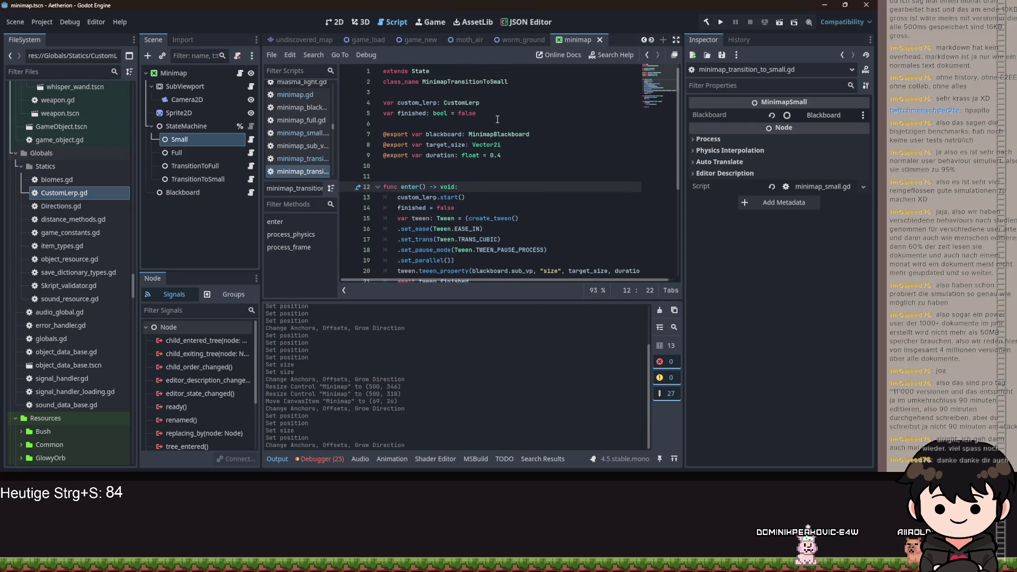
{"action": "left_click_drag", "start_coordinate": [482, 102], "coordinate": [383, 102]}
{"action": "key", "text": "BackSpace"}
{"action": "scroll", "coordinate": [482, 245], "scroll_direction": "down", "scroll_amount": 4}
{"action": "left_click_drag", "start_coordinate": [451, 197], "coordinate": [345, 169]}
{"action": "key", "text": "BackSpace"}
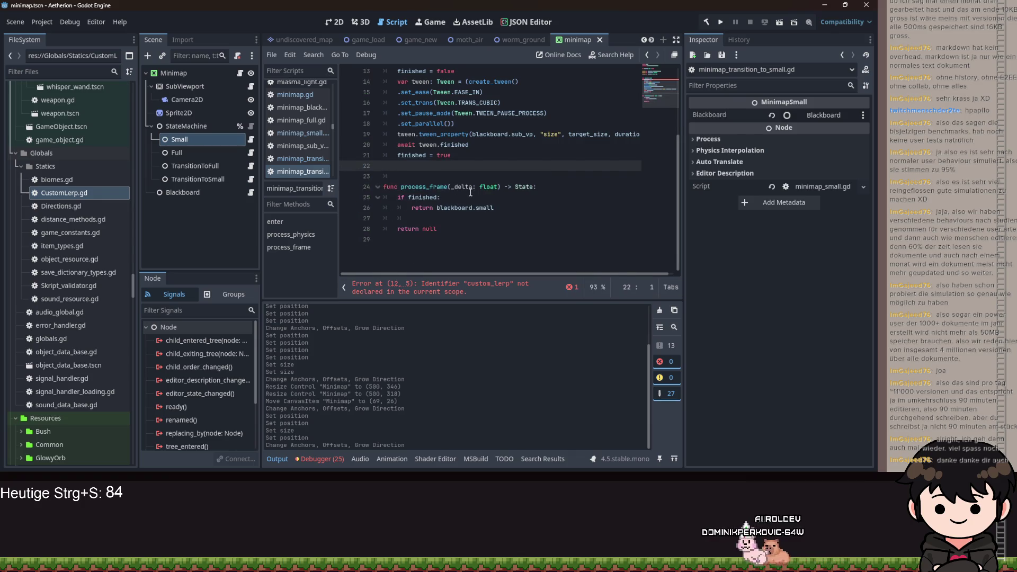
{"action": "scroll", "coordinate": [471, 192], "scroll_direction": "up", "scroll_amount": 2}
{"action": "left_click", "coordinate": [386, 114]}
{"action": "key", "text": "BackSpace"}
{"action": "key", "text": "BackSpace"}
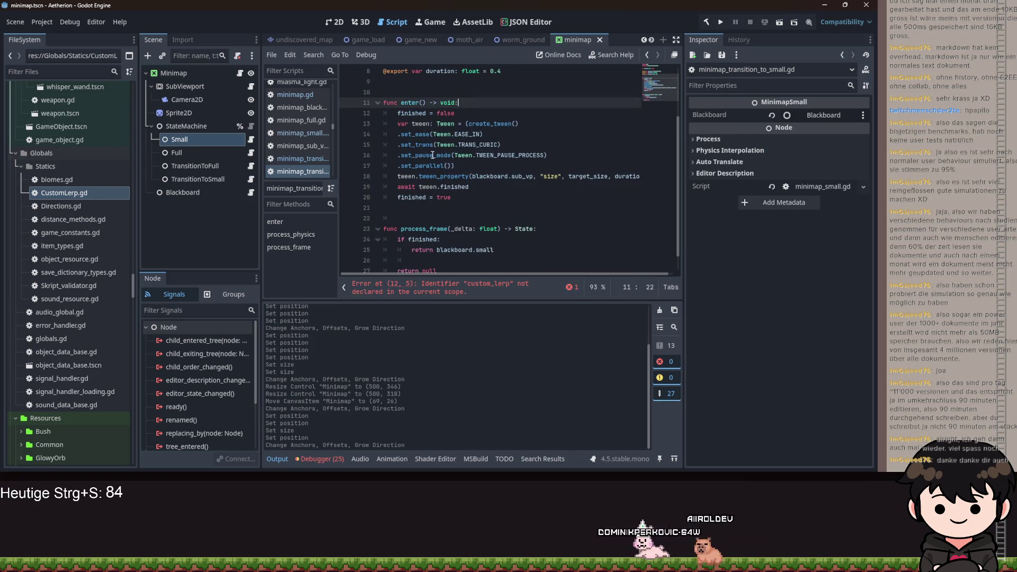
Paste the position tween above the await, retarget it to default_position, and save
{"action": "left_click", "coordinate": [402, 182]}
{"action": "key", "text": "Return"}
{"action": "key", "text": "Up"}
{"action": "key", "text": "ctrl+v"}
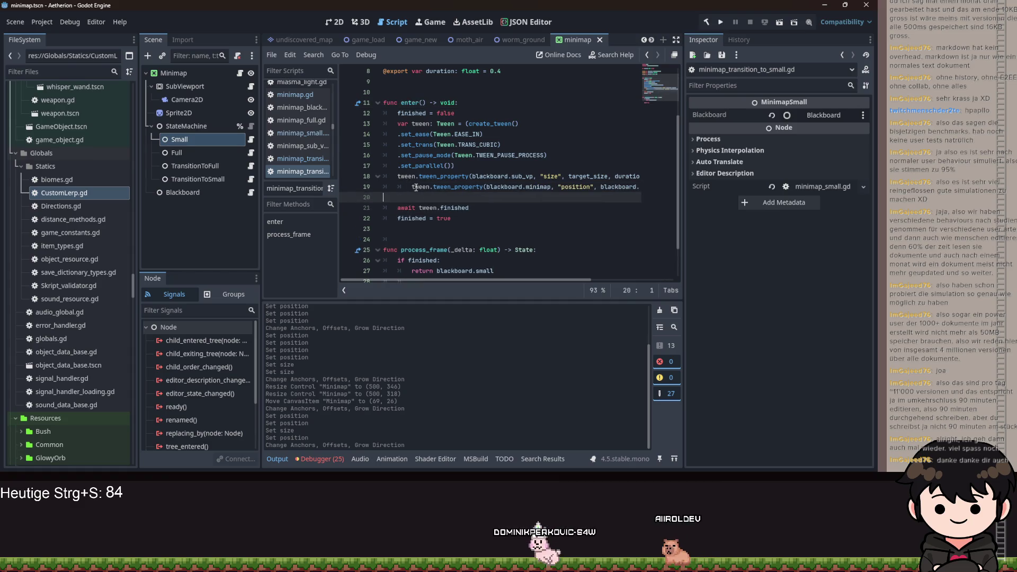
{"action": "left_click_drag", "start_coordinate": [556, 281], "coordinate": [613, 279]}
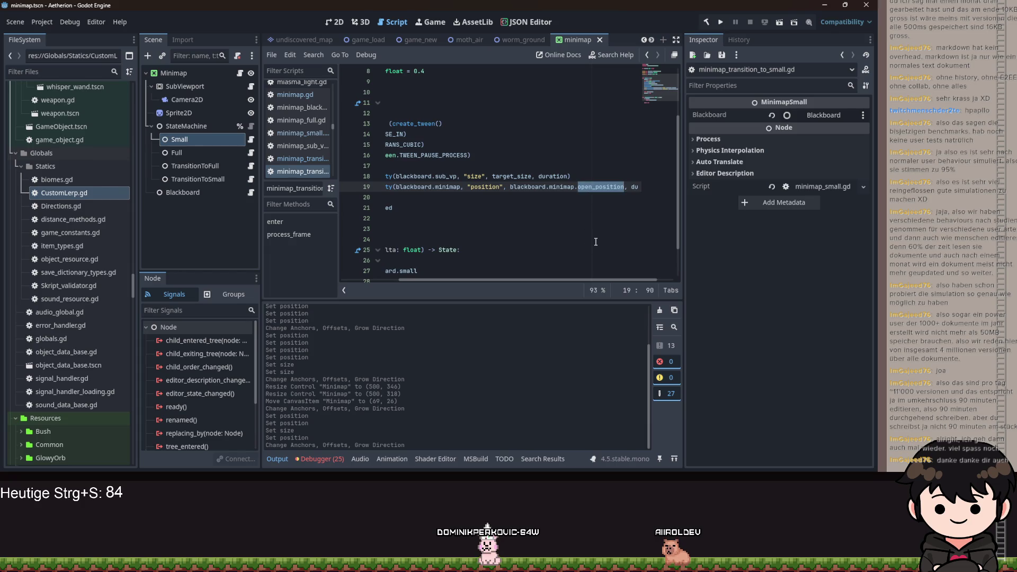
{"action": "type", "text": "c, dura"}
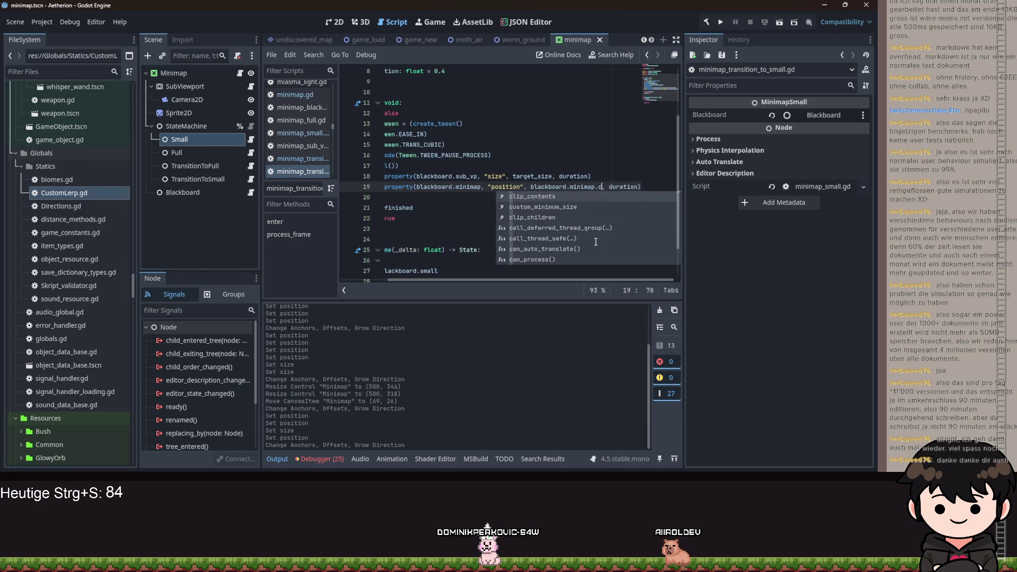
{"action": "key", "text": "BackSpace"}
{"action": "type", "text": "default_position"}
{"action": "key", "text": "Return"}
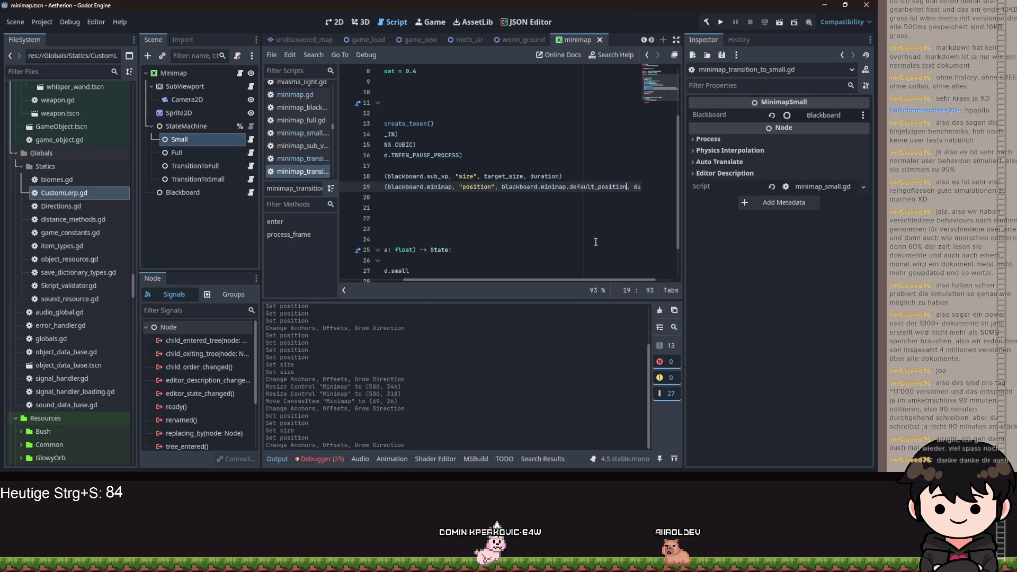
{"action": "key", "text": "ctrl+s"}
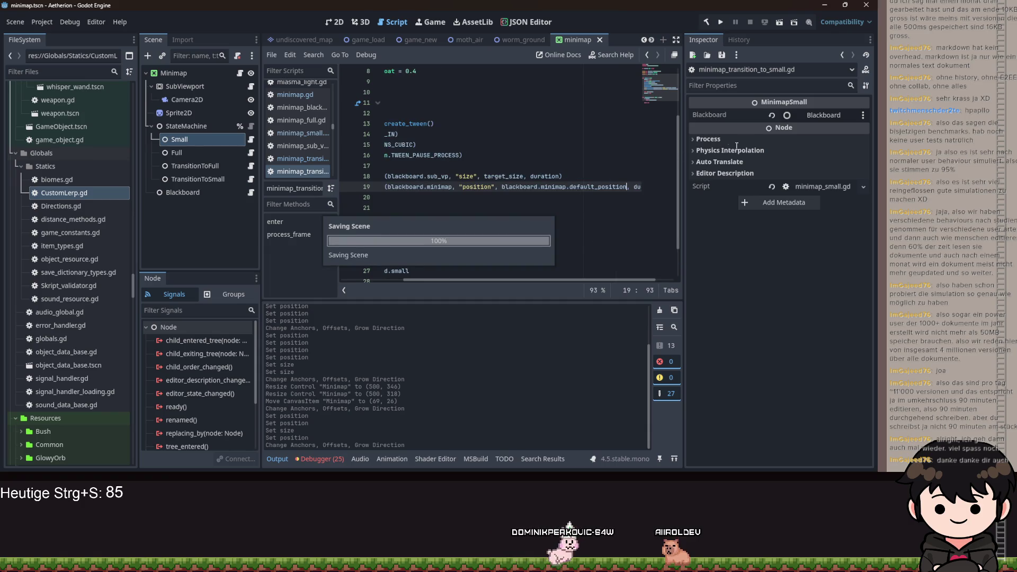
Run the game, load Spielstand 2 through Spiel Laden, and maximize the game window
{"action": "left_click", "coordinate": [722, 21]}
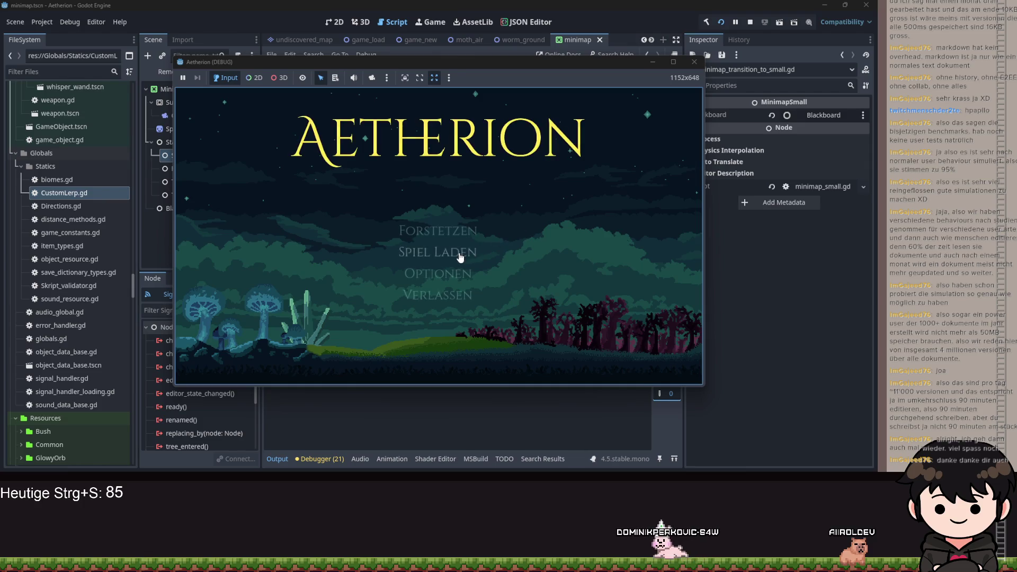
{"action": "left_click", "coordinate": [461, 258]}
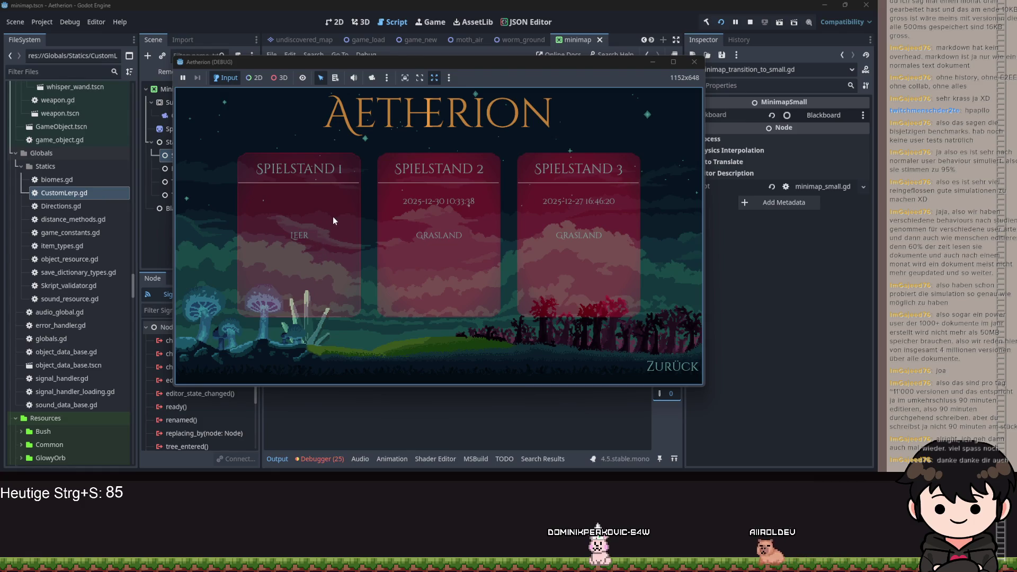
{"action": "left_click", "coordinate": [384, 198]}
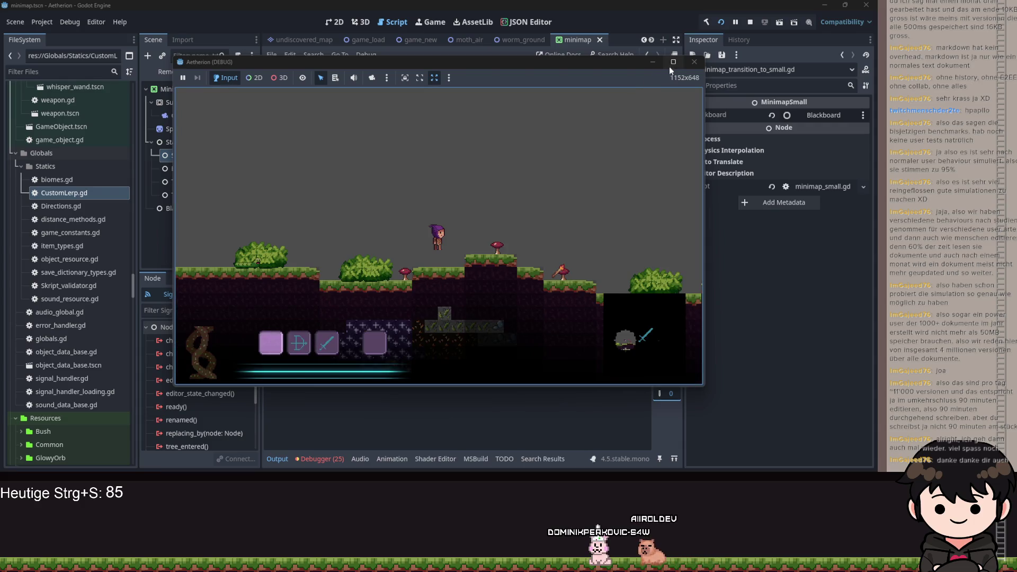
{"action": "left_click", "coordinate": [673, 62]}
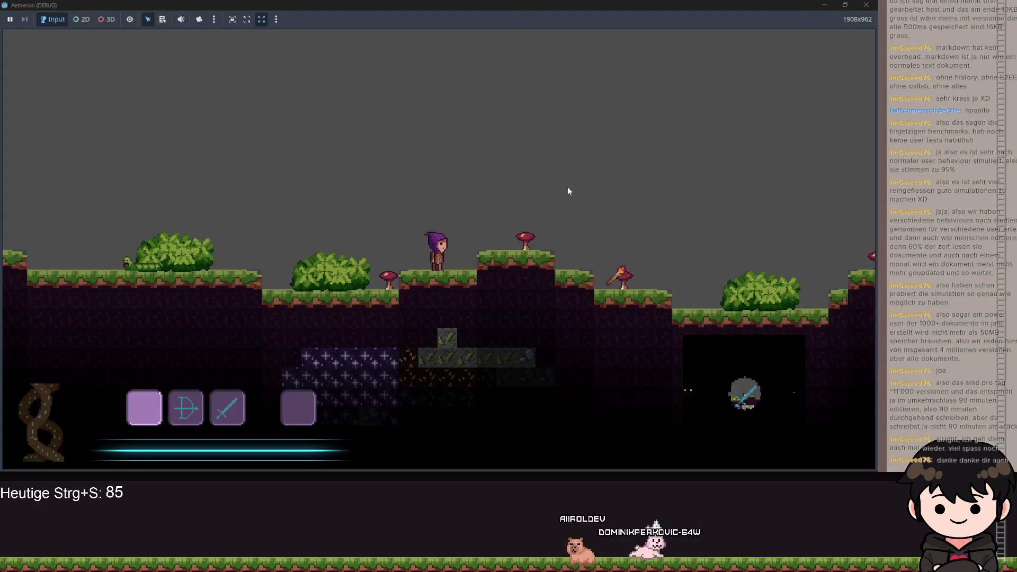
Walk the character right and press M three times to toggle the map size
{"action": "key", "text": "space"}
{"action": "key", "text": "d"}
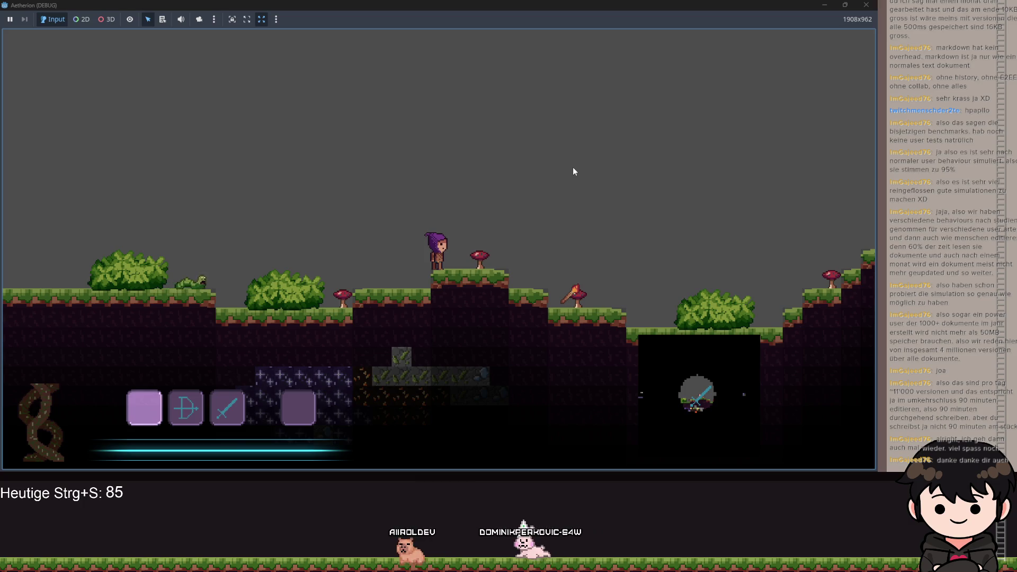
{"action": "key", "text": "m"}
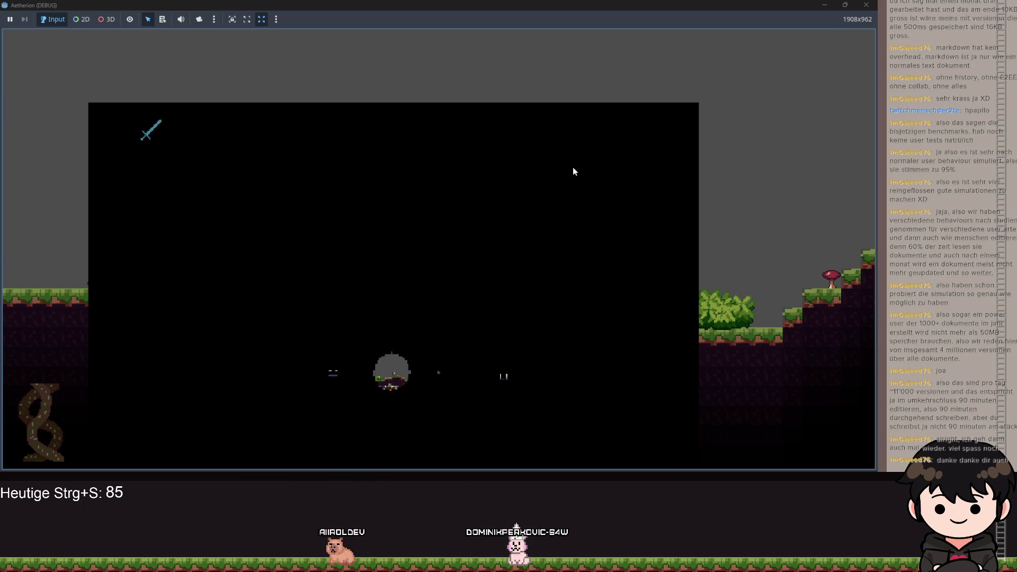
{"action": "key", "text": "m"}
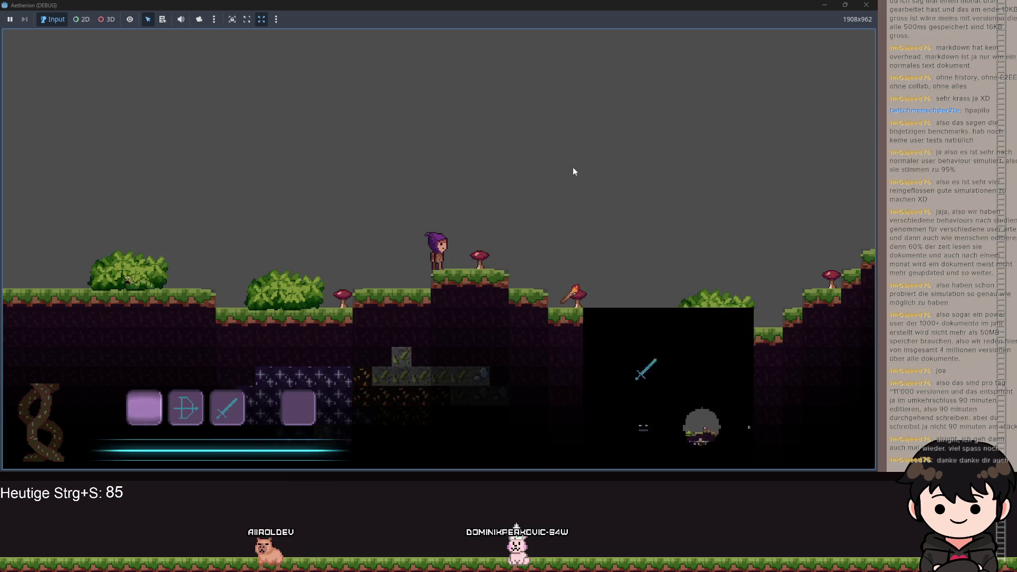
{"action": "key", "text": "m"}
{"action": "key", "text": "m"}
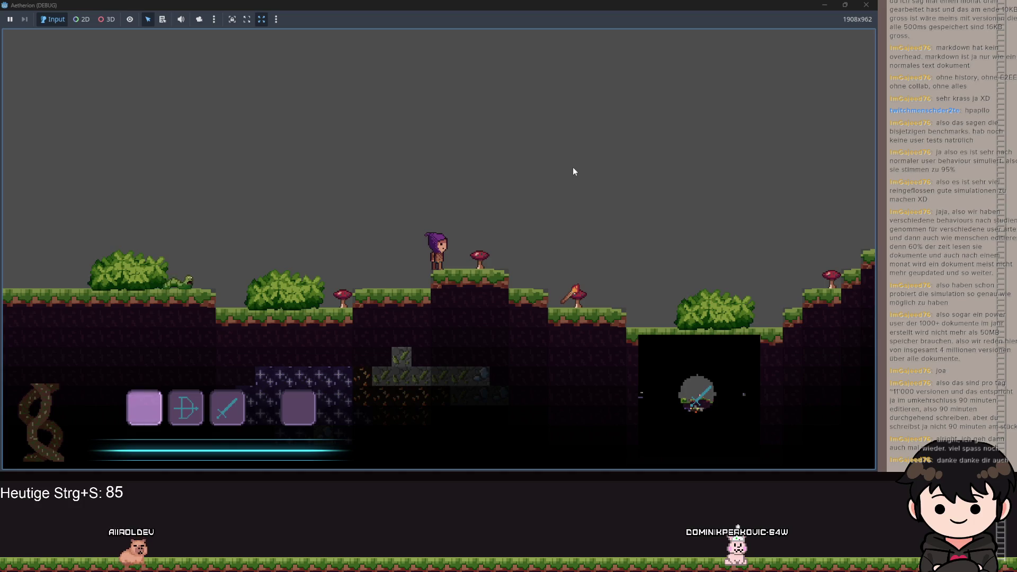
Jump and walk the character right into the dark cave, then back left
{"action": "key", "text": "space"}
{"action": "key", "text": "d"}
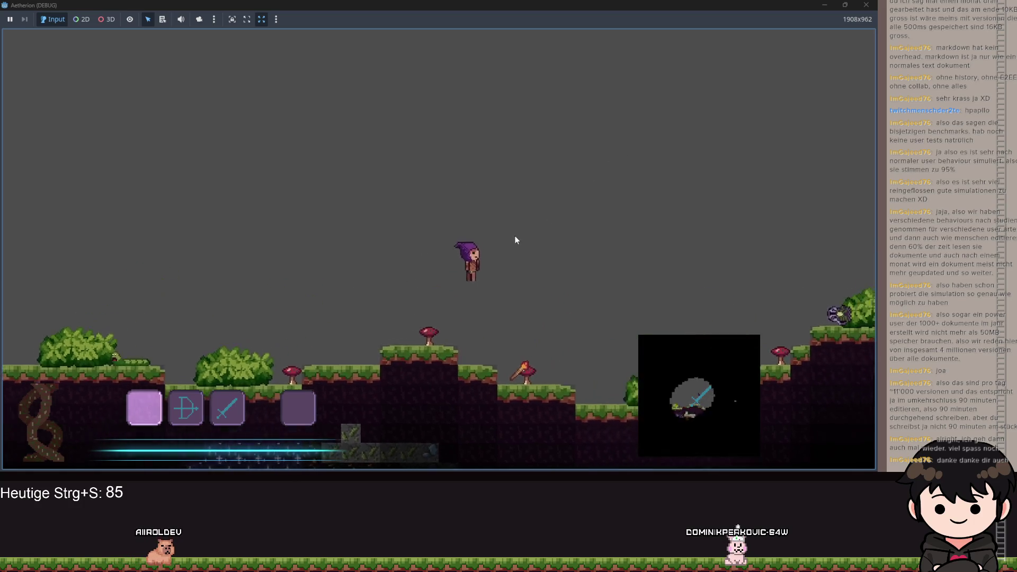
{"action": "key", "text": "d"}
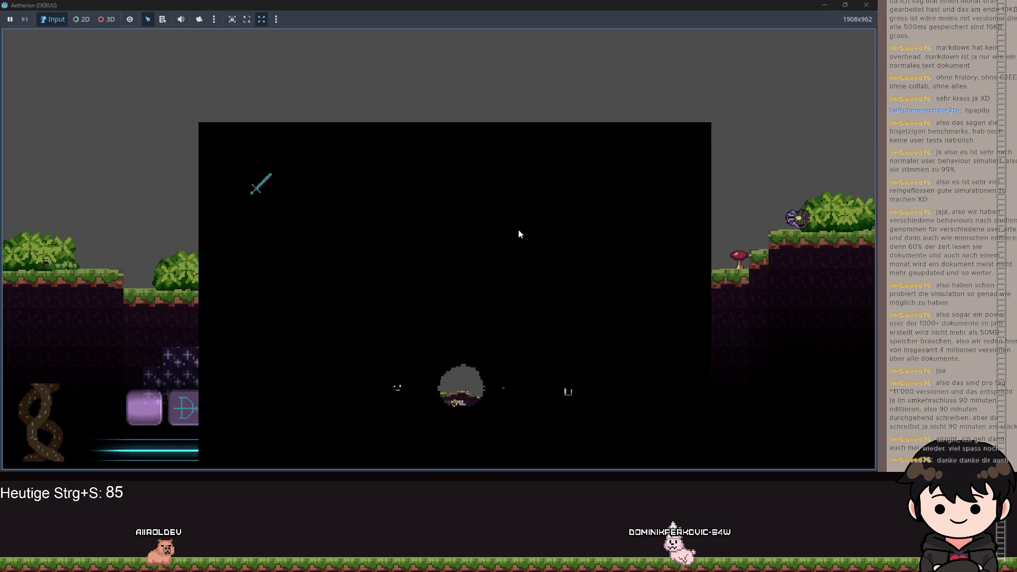
{"action": "key", "text": "a"}
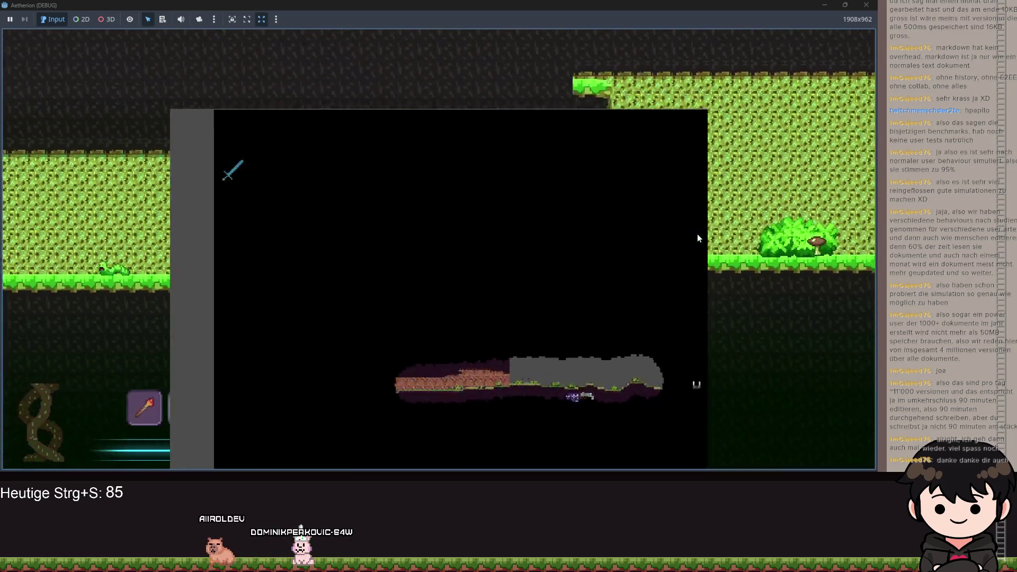
Close the full map and walk the character right through the level, jumping onto higher ground
{"action": "key", "text": "m"}
{"action": "key", "text": "d"}
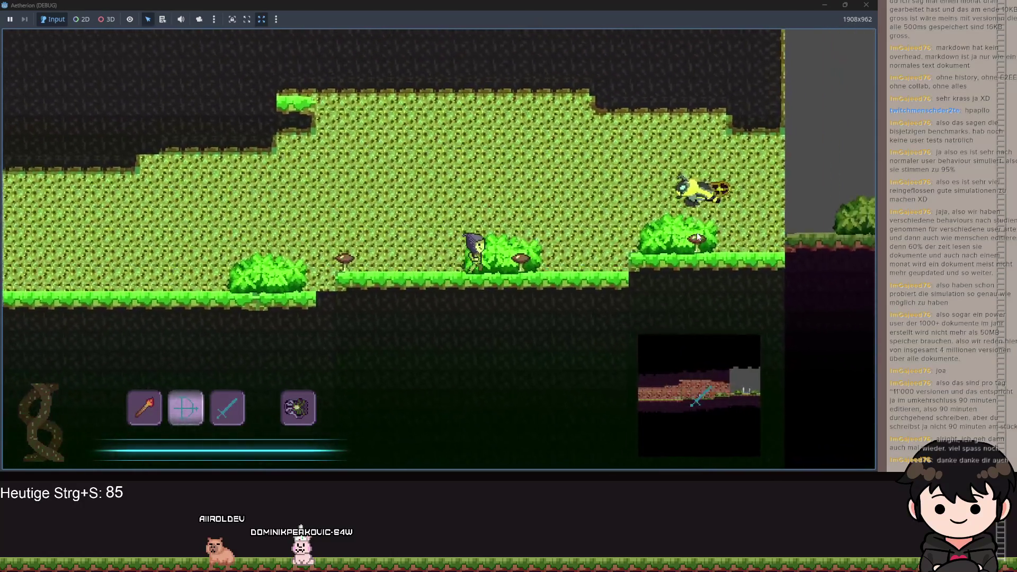
{"action": "key", "text": "d"}
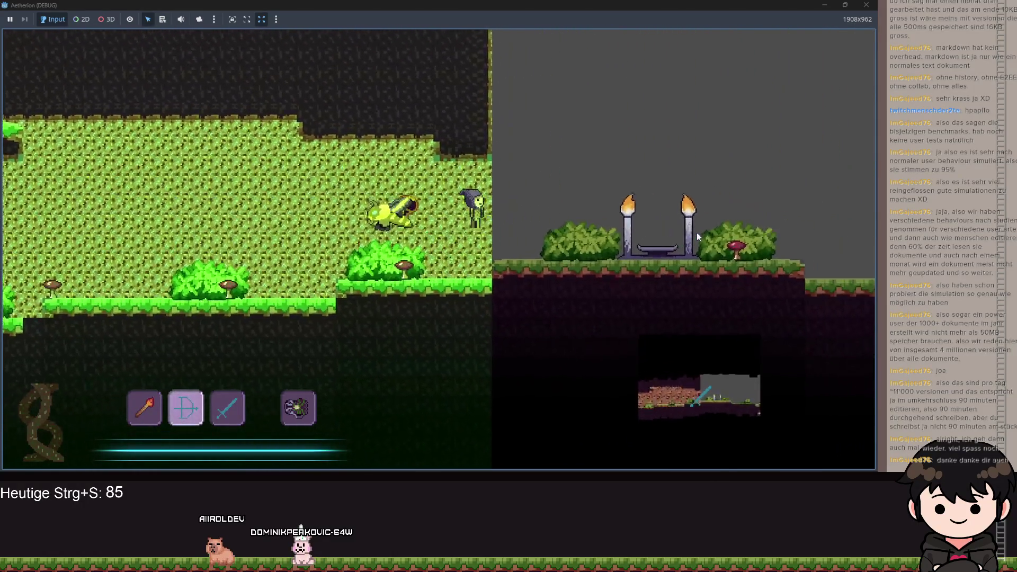
{"action": "key", "text": "d"}
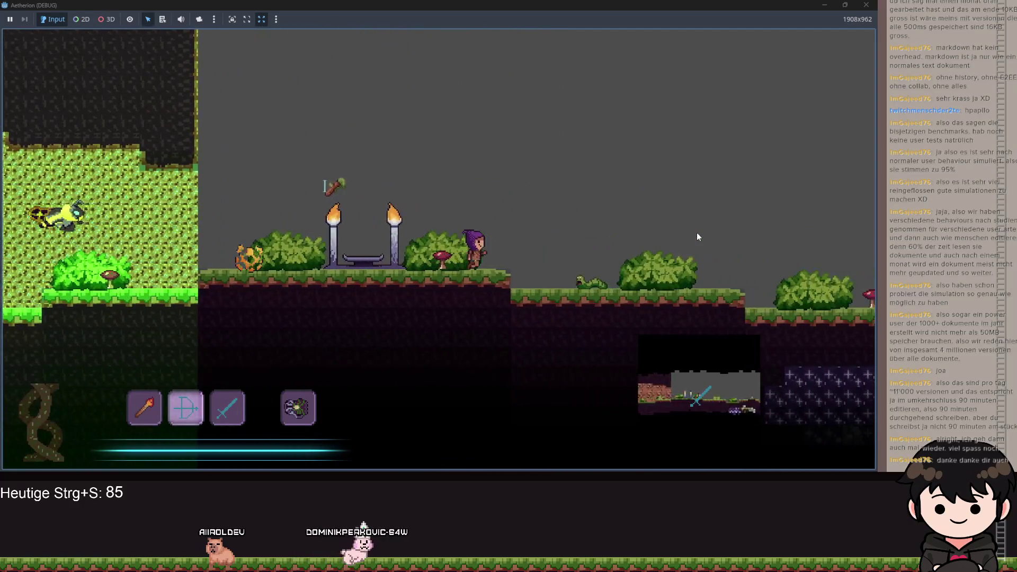
{"action": "key", "text": "d"}
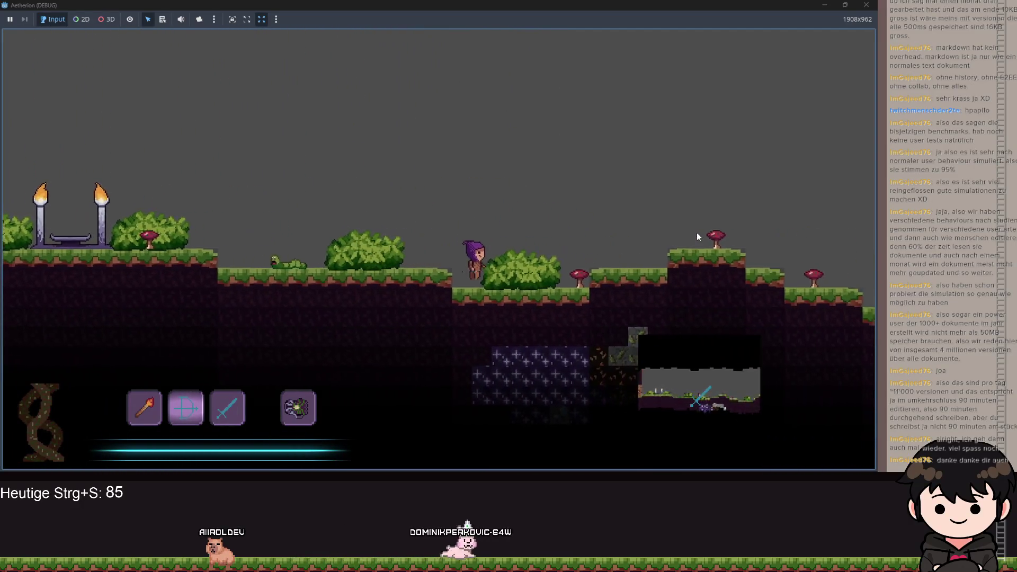
{"action": "key", "text": "d"}
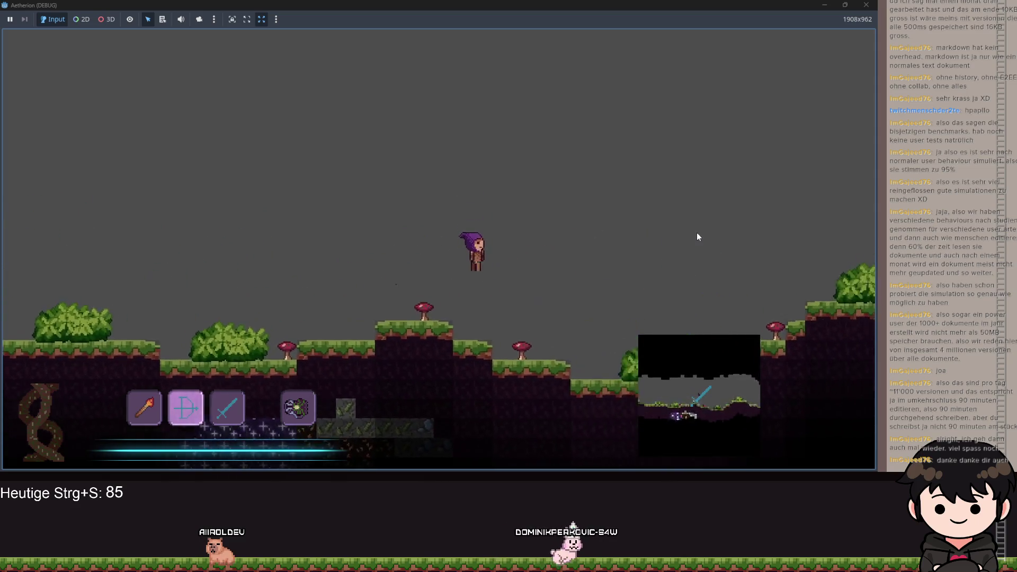
{"action": "key", "text": "d"}
{"action": "key", "text": "space"}
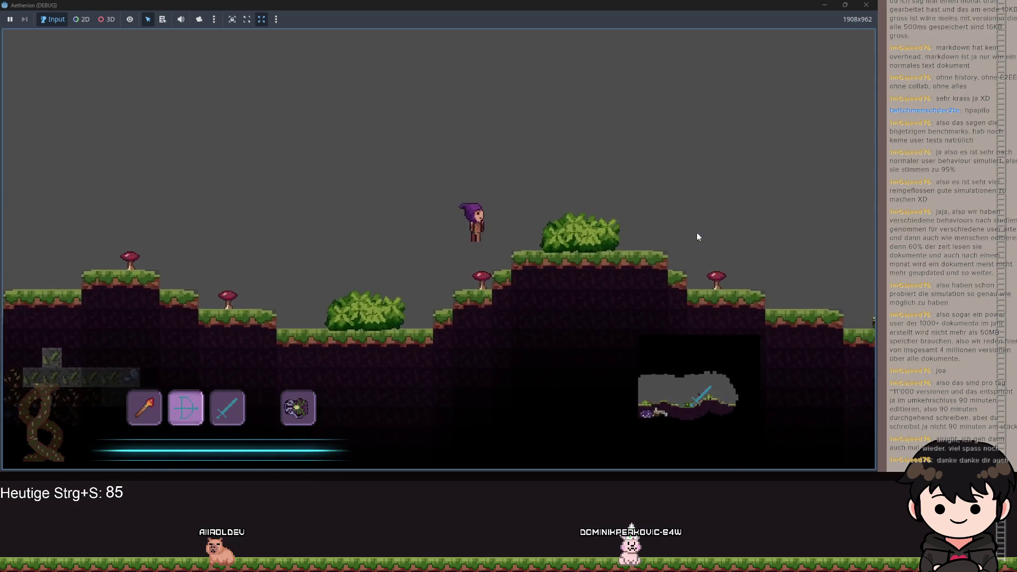
{"action": "key", "text": "d"}
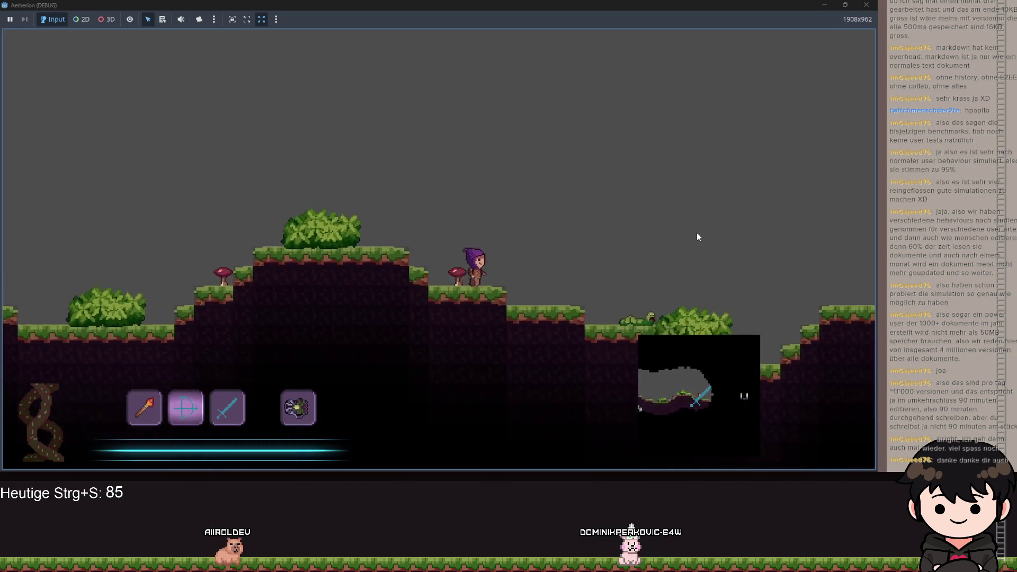
{"action": "key", "text": "d"}
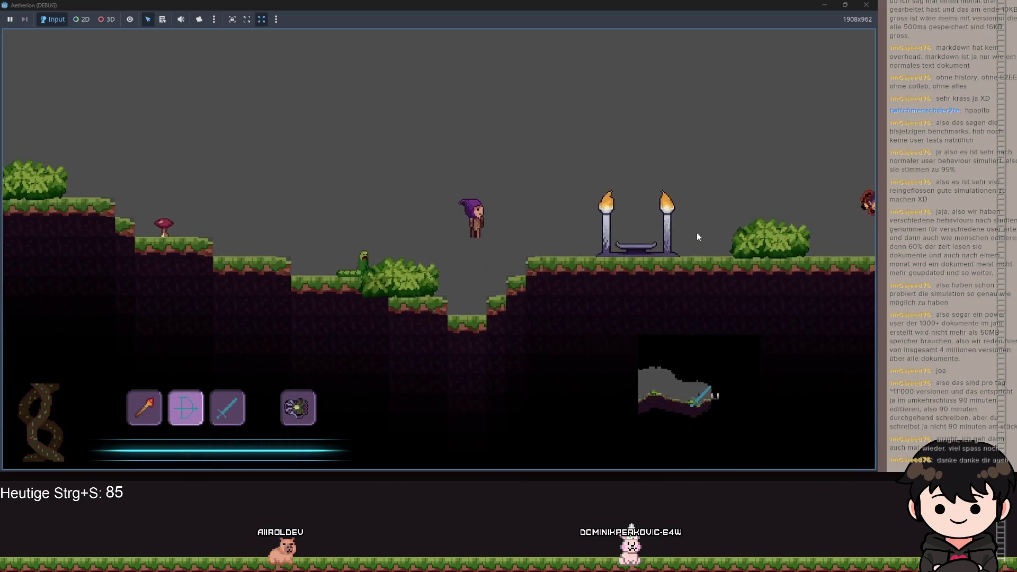
{"action": "key", "text": "d"}
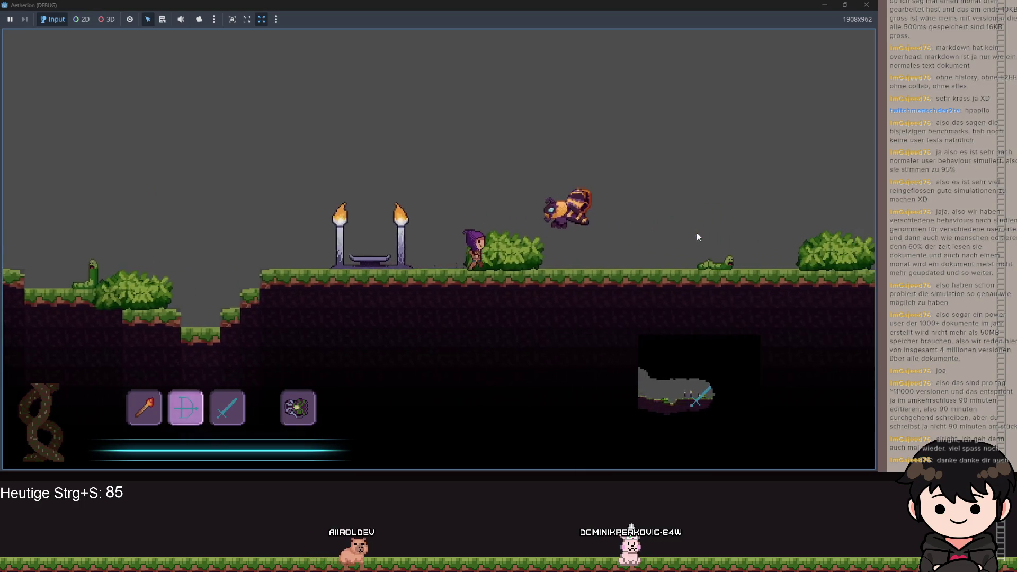
Bring up the pause menu with its inventory, then minimize the game window
{"action": "key", "text": "Escape"}
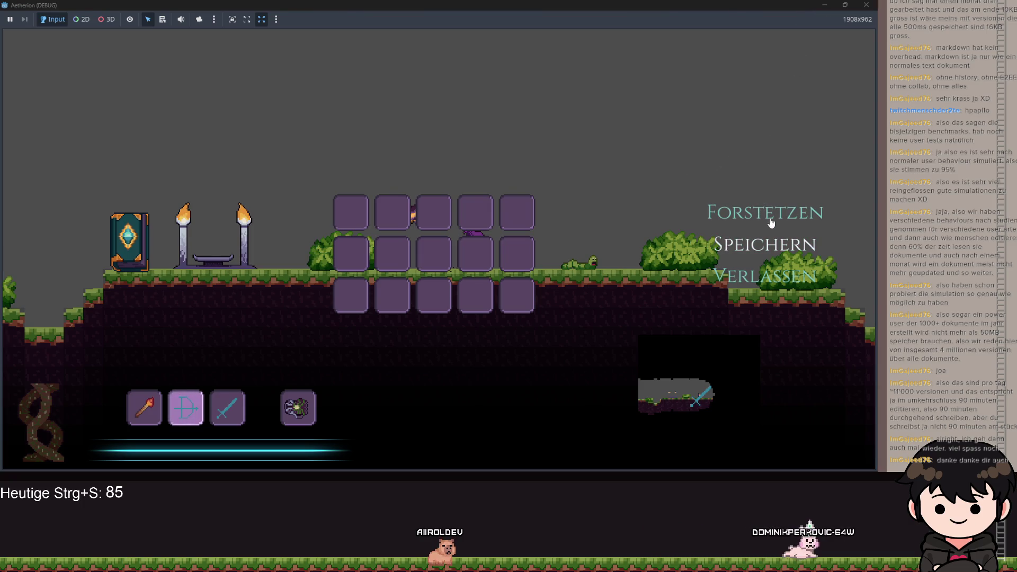
{"action": "left_click", "coordinate": [682, 292]}
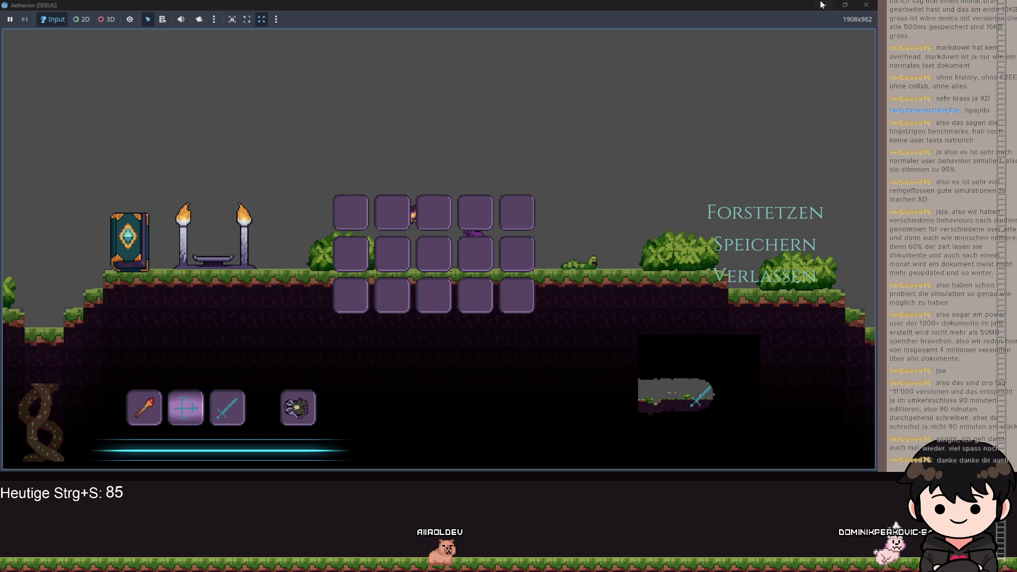
{"action": "left_click", "coordinate": [821, 5]}
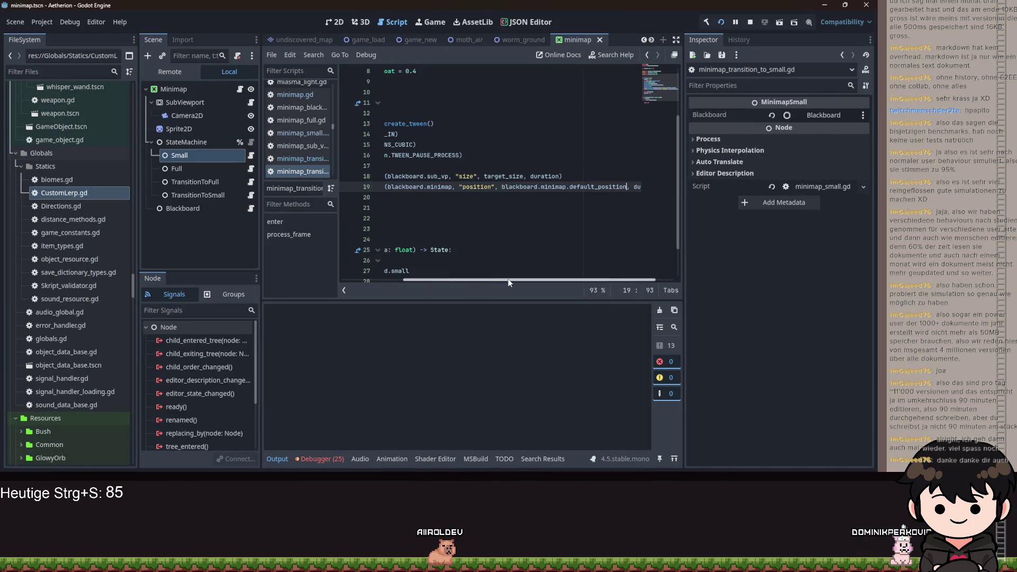
Place the cursor at the end of line 18 and stop the running game
{"action": "left_click_drag", "start_coordinate": [509, 282], "coordinate": [351, 257]}
{"action": "mouse_move", "coordinate": [536, 280]}
{"action": "left_mouse_down"}
{"action": "mouse_move", "coordinate": [695, 256]}
{"action": "mouse_move", "coordinate": [389, 269]}
{"action": "mouse_move", "coordinate": [616, 263]}
{"action": "mouse_move", "coordinate": [420, 248]}
{"action": "left_mouse_up"}
{"action": "left_click", "coordinate": [551, 176]}
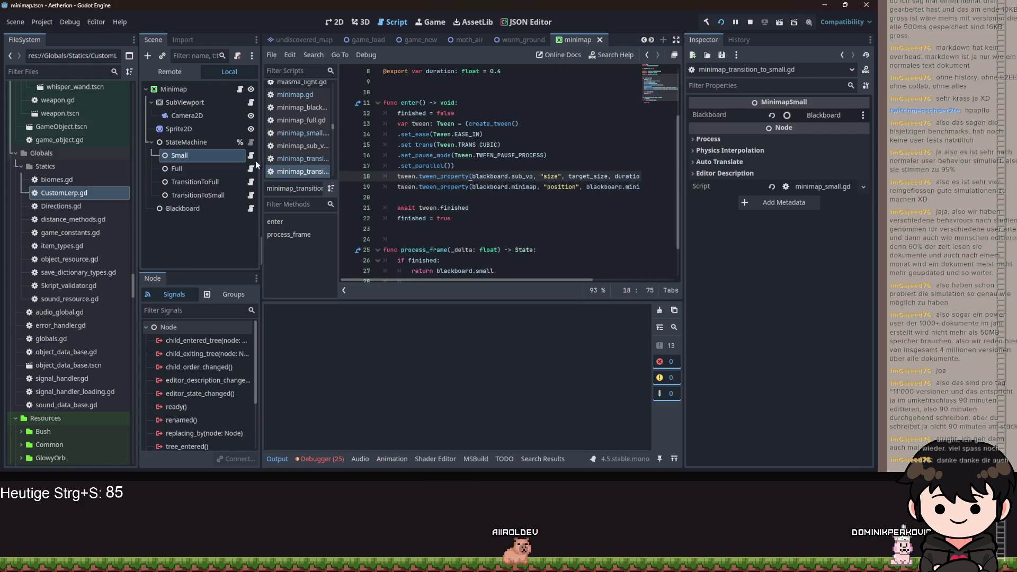
{"action": "left_click", "coordinate": [750, 23]}
Open player.tscn in the 2D view, then show its player.gd script
{"action": "left_click", "coordinate": [334, 22]}
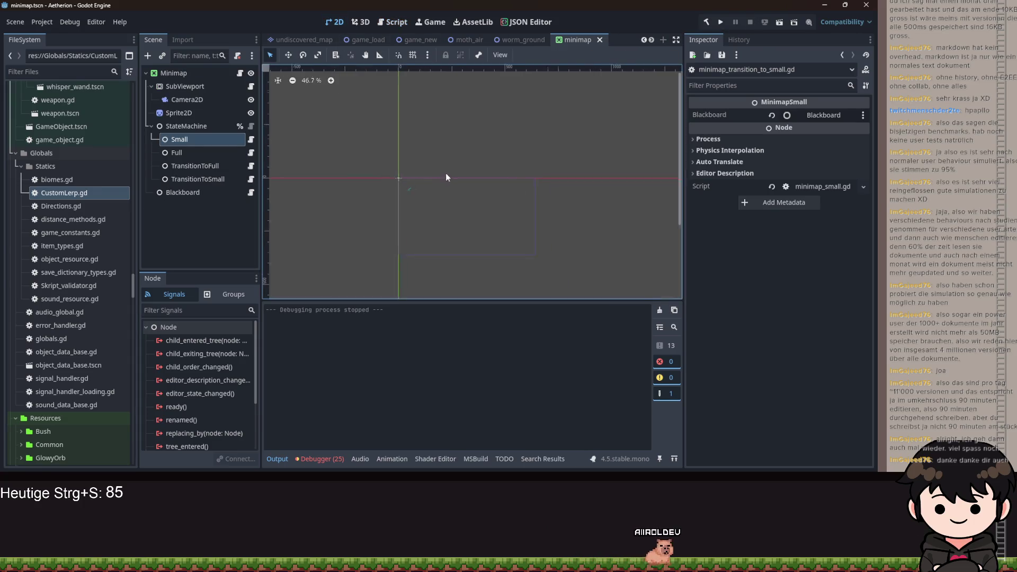
{"action": "scroll", "coordinate": [309, 37], "scroll_direction": "up", "scroll_amount": 3}
{"action": "left_click", "coordinate": [285, 40]}
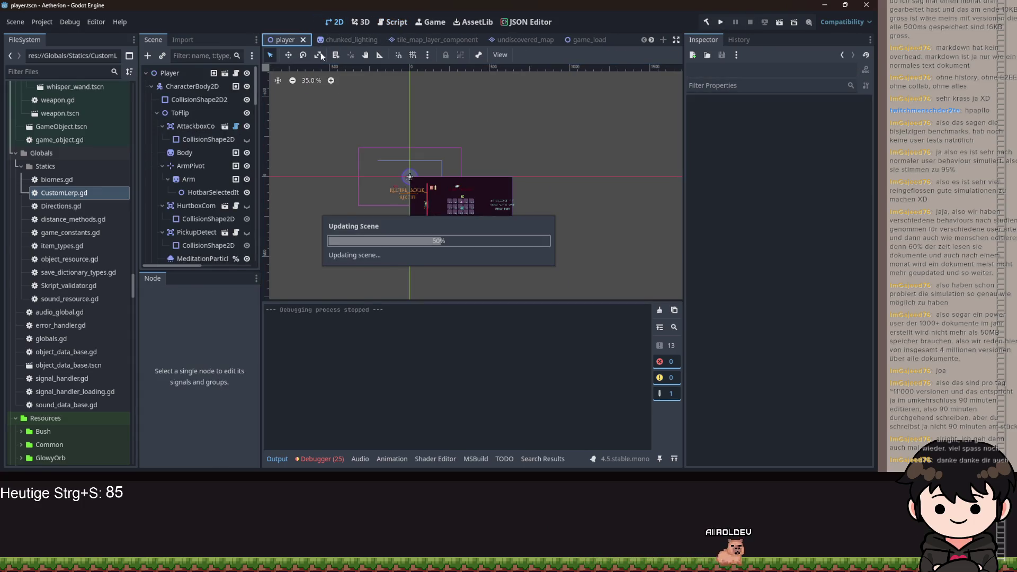
{"action": "left_click", "coordinate": [396, 22]}
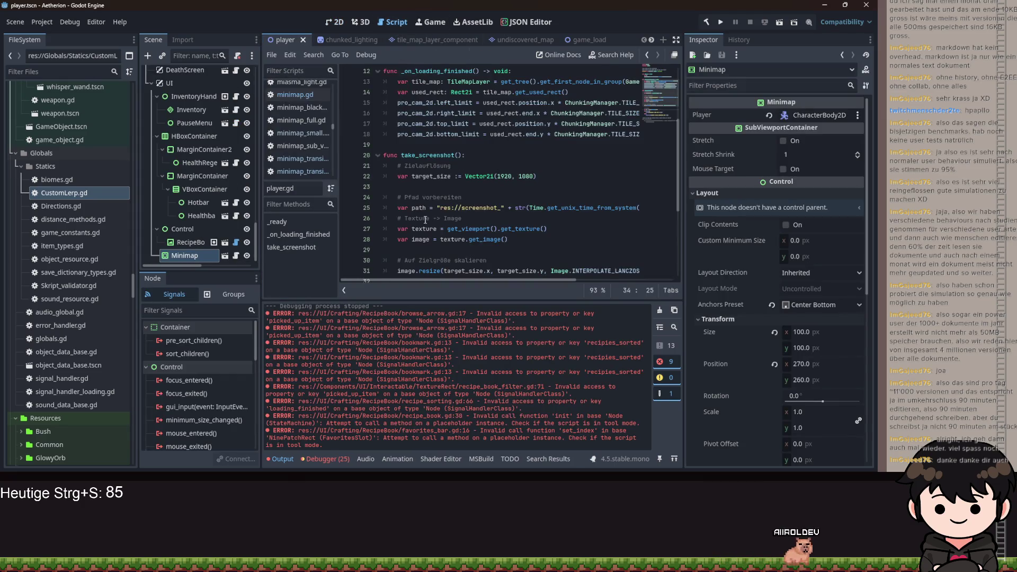
Open minimap.gd from the Minimap node and insert a blank line above self.position = default_position
{"action": "scroll", "coordinate": [212, 137], "scroll_direction": "up", "scroll_amount": 15}
{"action": "scroll", "coordinate": [228, 159], "scroll_direction": "down", "scroll_amount": 10}
{"action": "scroll", "coordinate": [233, 235], "scroll_direction": "down", "scroll_amount": 5}
{"action": "left_click", "coordinate": [236, 255]}
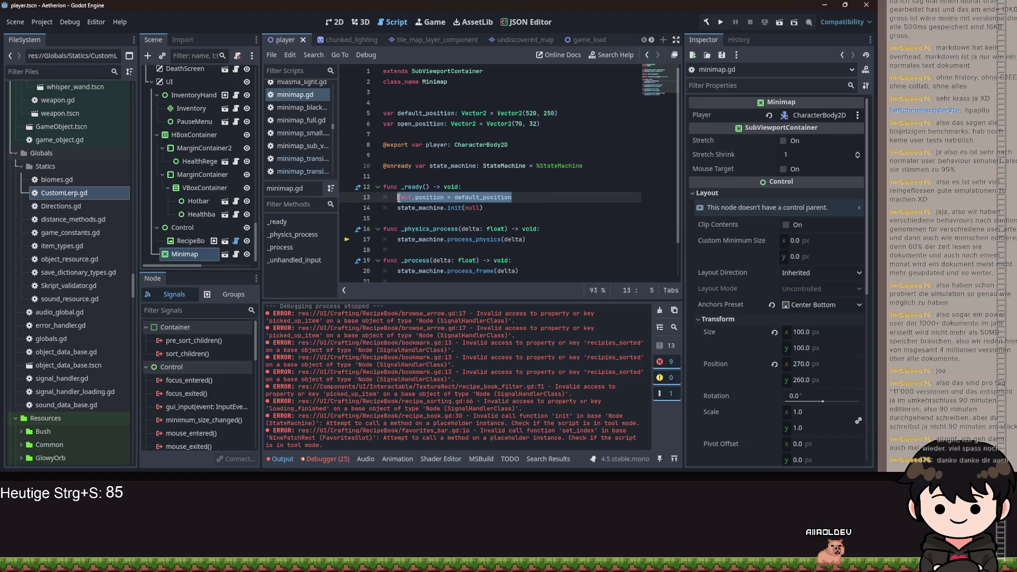
{"action": "key", "text": "ctrl+shift+Return"}
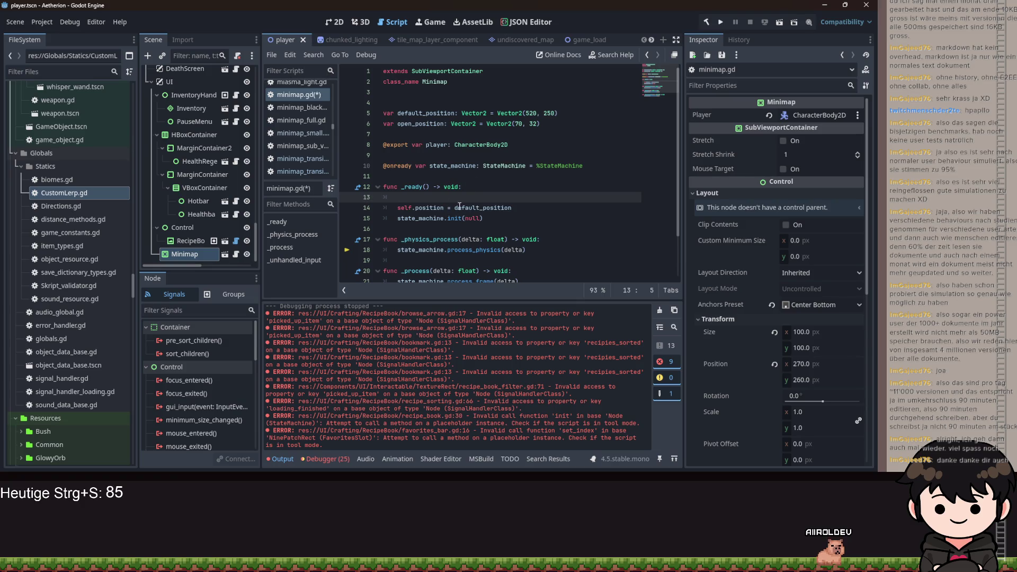
{"action": "left_click", "coordinate": [334, 21]}
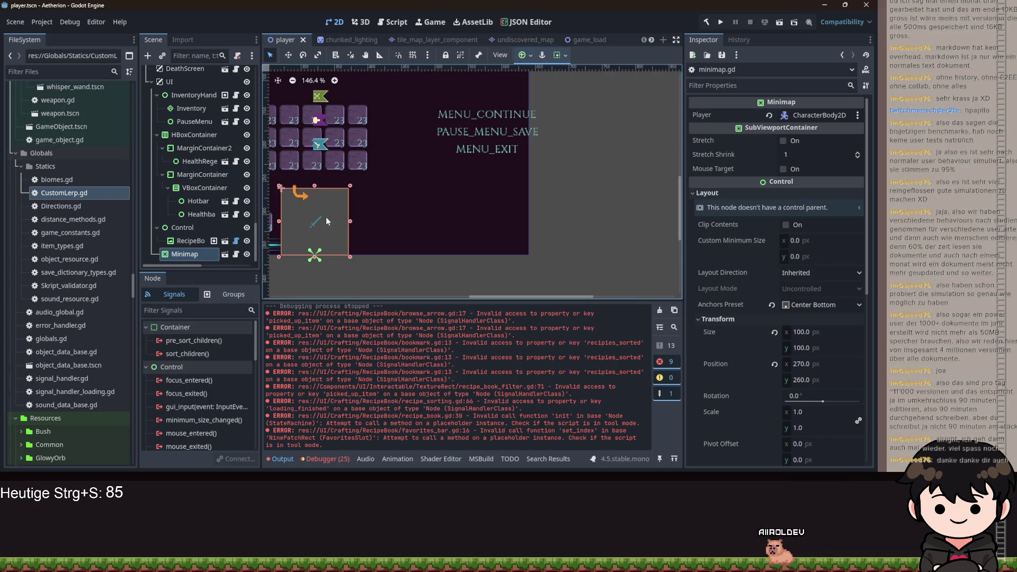
{"action": "left_click", "coordinate": [394, 23]}
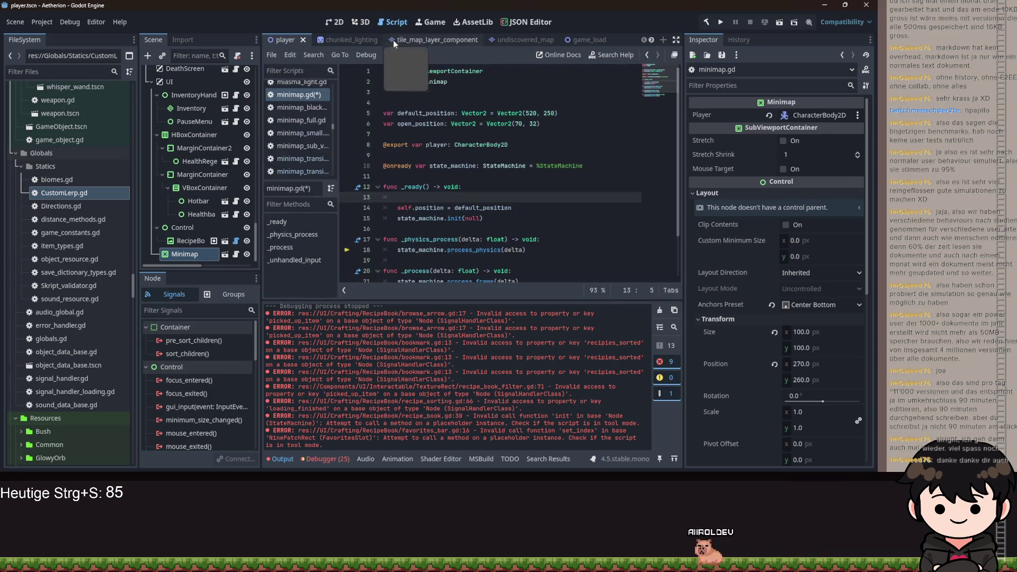
Start 'default_position =' on line 13, trying Window and Server expressions and deleting each
{"action": "type", "text": "de"}
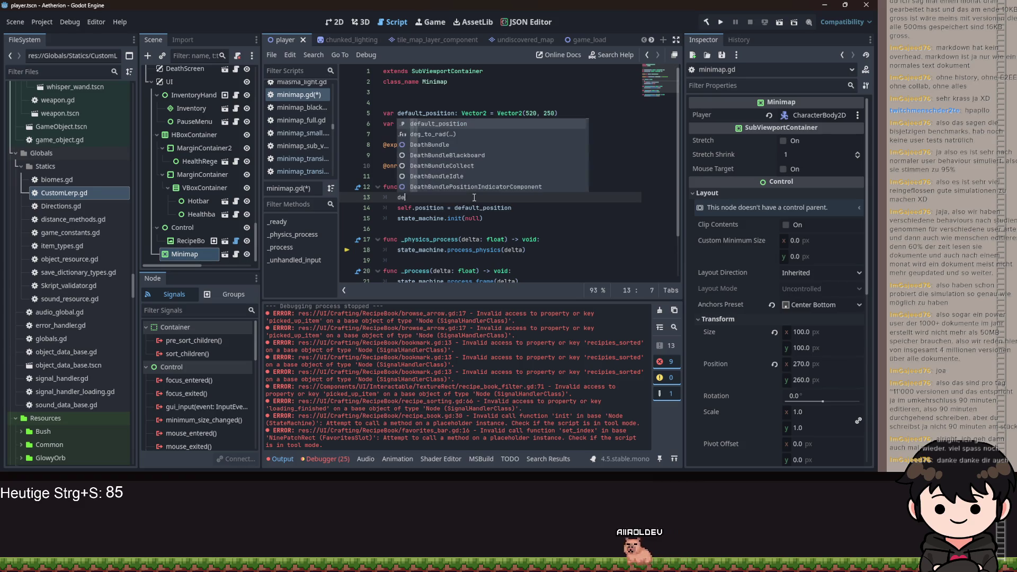
{"action": "key", "text": "Return"}
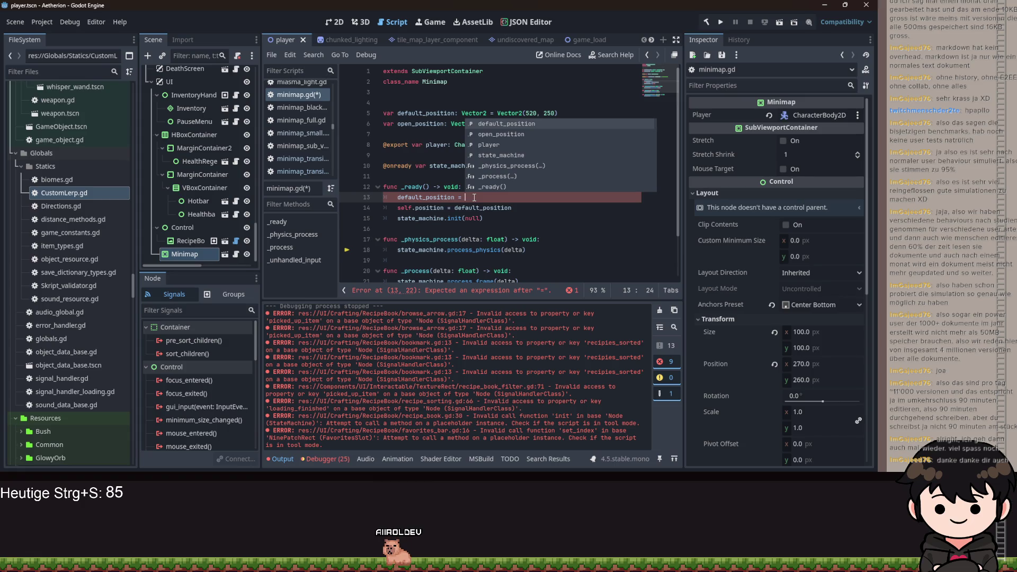
{"action": "type", "text": "Wi"}
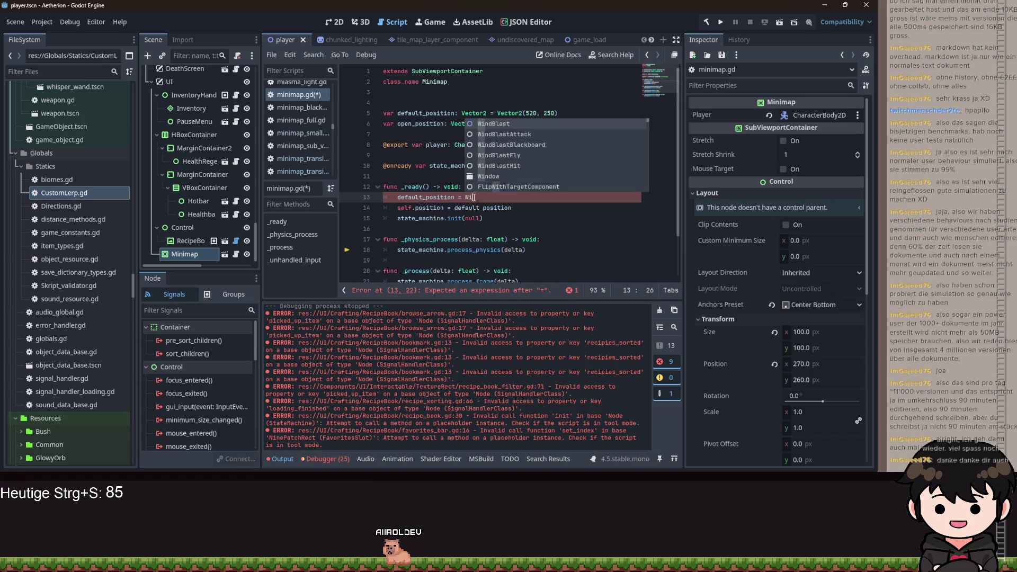
{"action": "type", "text": "ndowSe"}
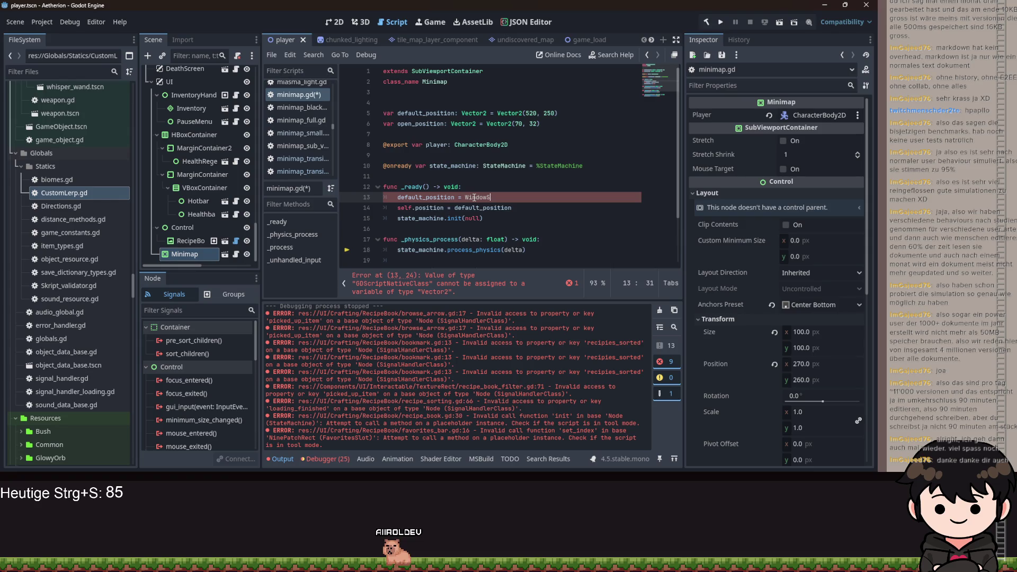
{"action": "key", "text": "BackSpace"}
{"action": "key", "text": "BackSpace"}
{"action": "key", "text": "BackSpace"}
{"action": "type", "text": "Se"}
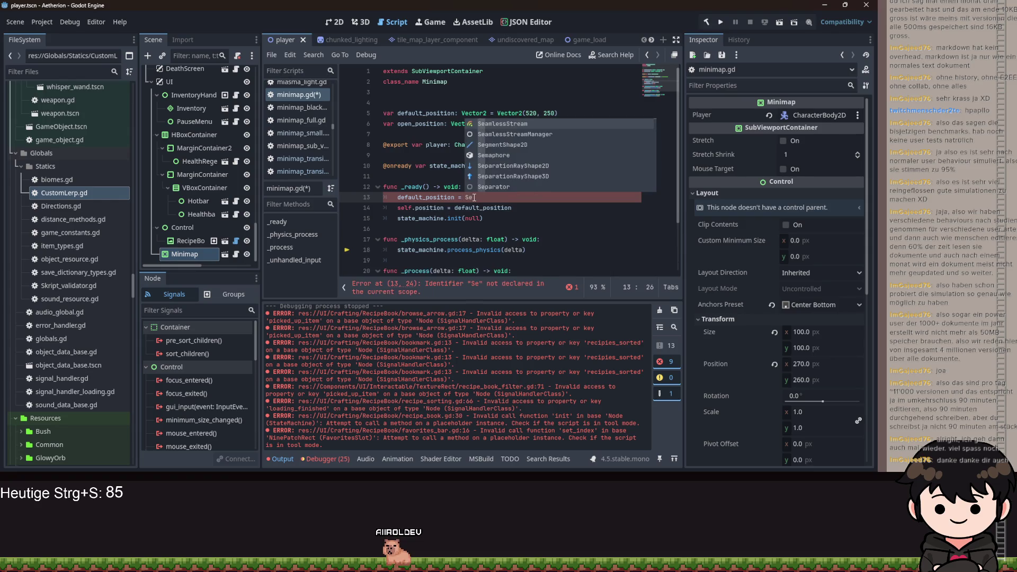
{"action": "type", "text": "rver"}
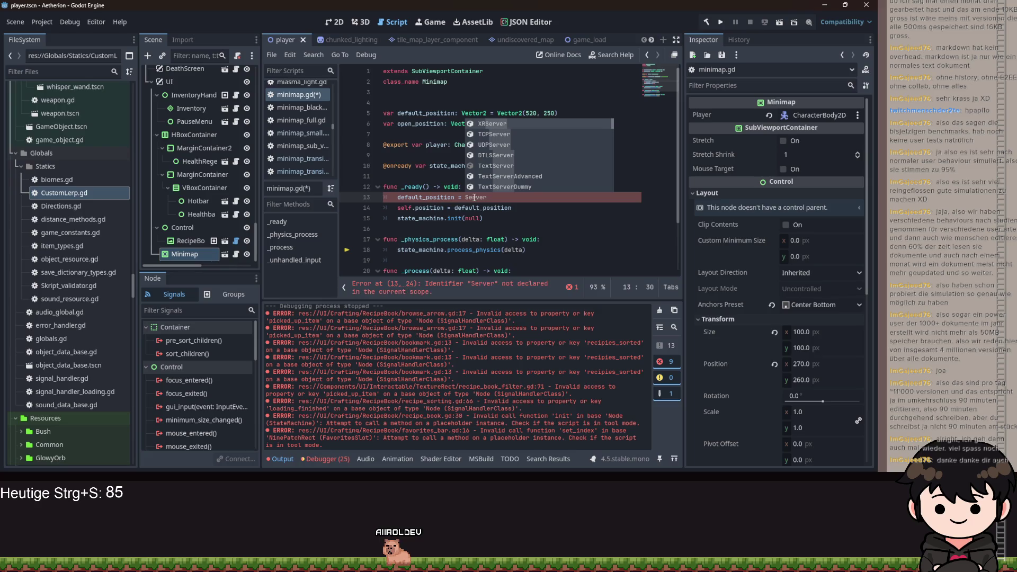
{"action": "key", "text": "BackSpace"}
{"action": "key", "text": "BackSpace"}
{"action": "key", "text": "BackSpace"}
Try a get_tree().screen expression, clear line 13, and open Find in Files
{"action": "type", "text": "get_Tr"}
{"action": "key", "text": "Return"}
{"action": "type", "text": "."}
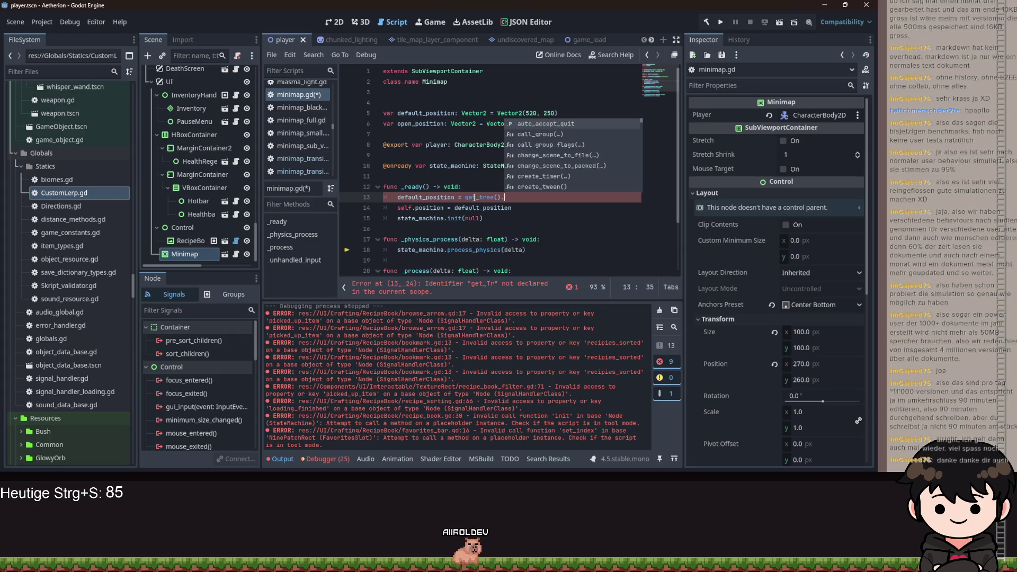
{"action": "type", "text": "screen"}
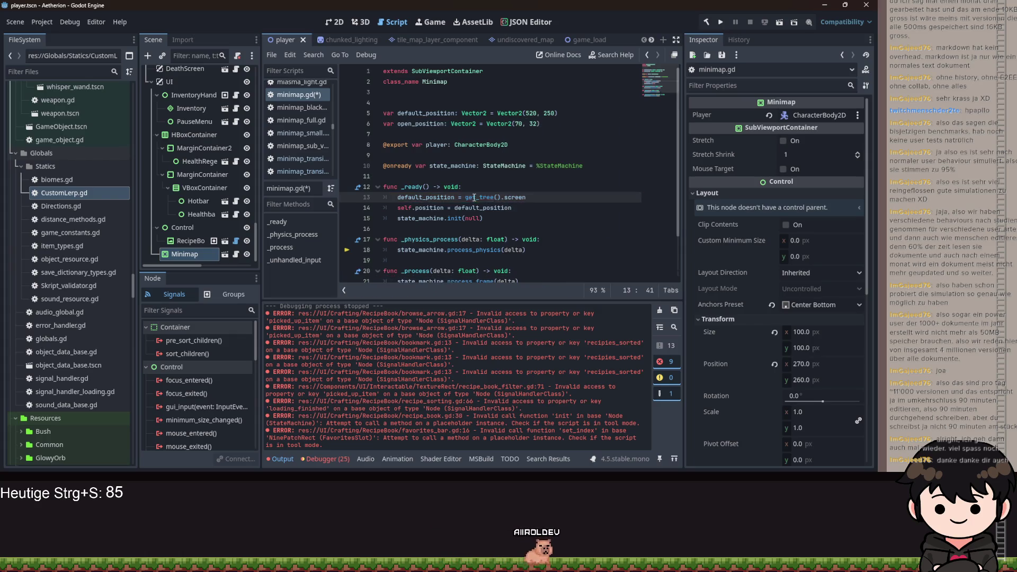
{"action": "type", "text": "Screen"}
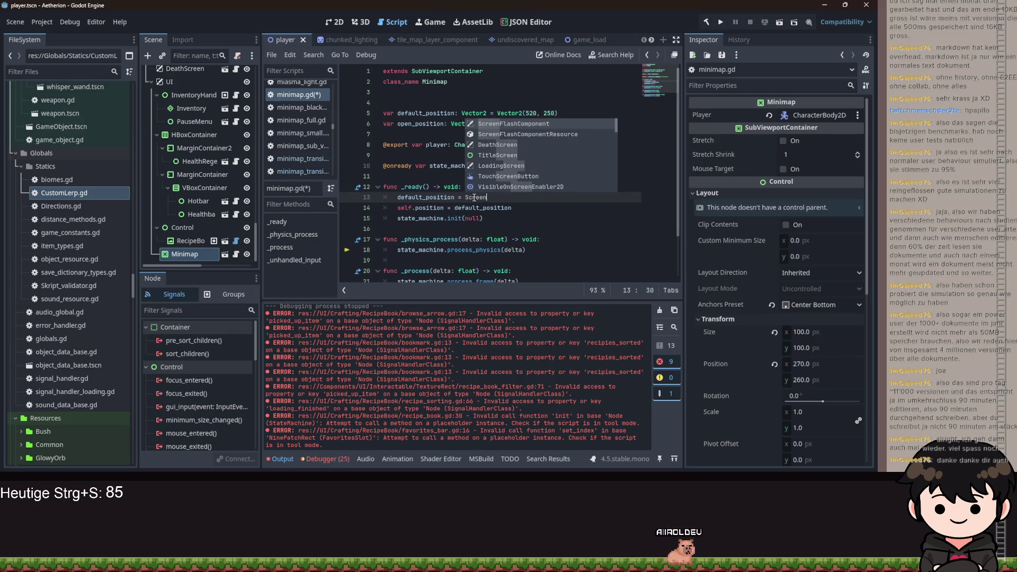
{"action": "key", "text": "ctrl+BackSpace"}
{"action": "key", "text": "ctrl+BackSpace"}
{"action": "key", "text": "ctrl+BackSpace"}
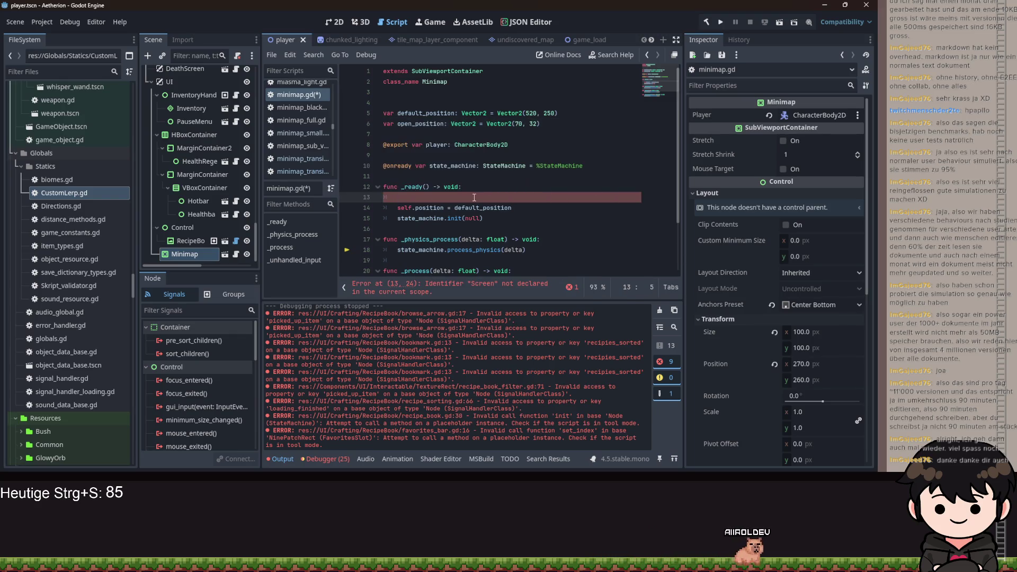
{"action": "key", "text": "ctrl+shift+f"}
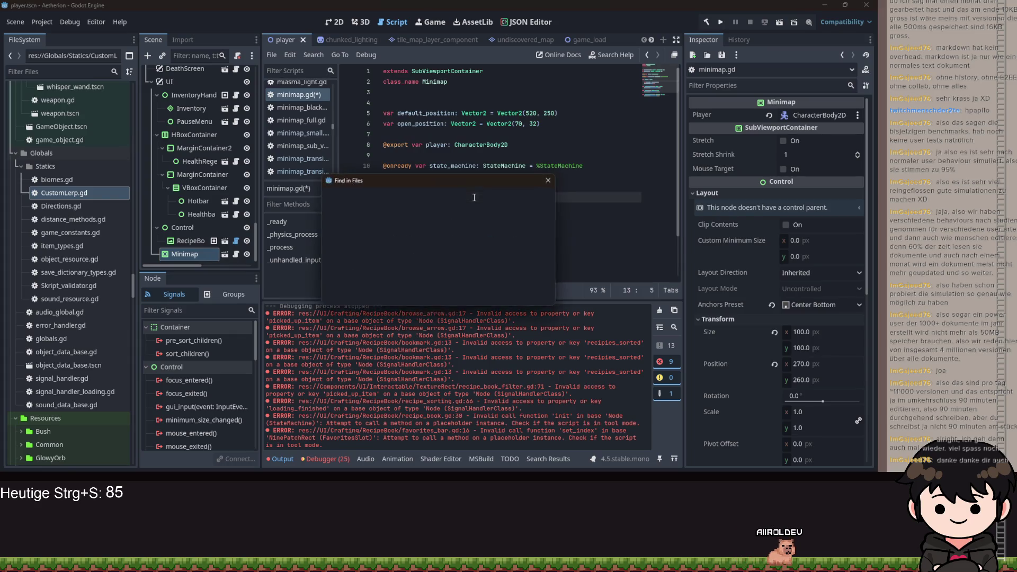
{"action": "type", "text": "get_screen"}
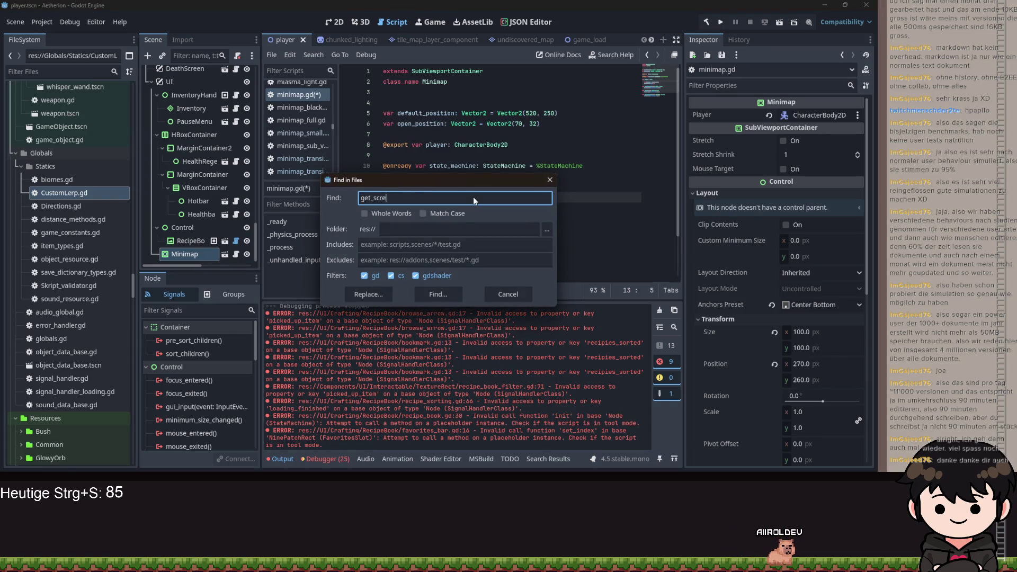
{"action": "key", "text": "Return"}
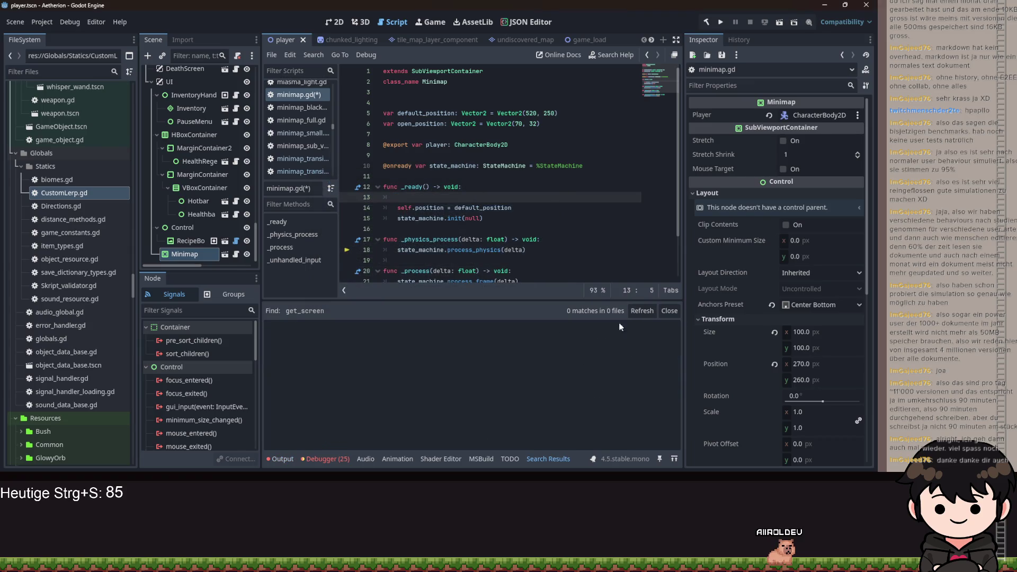
{"action": "left_click", "coordinate": [538, 239]}
{"action": "key", "text": "ctrl+shift+f"}
{"action": "type", "text": "een"}
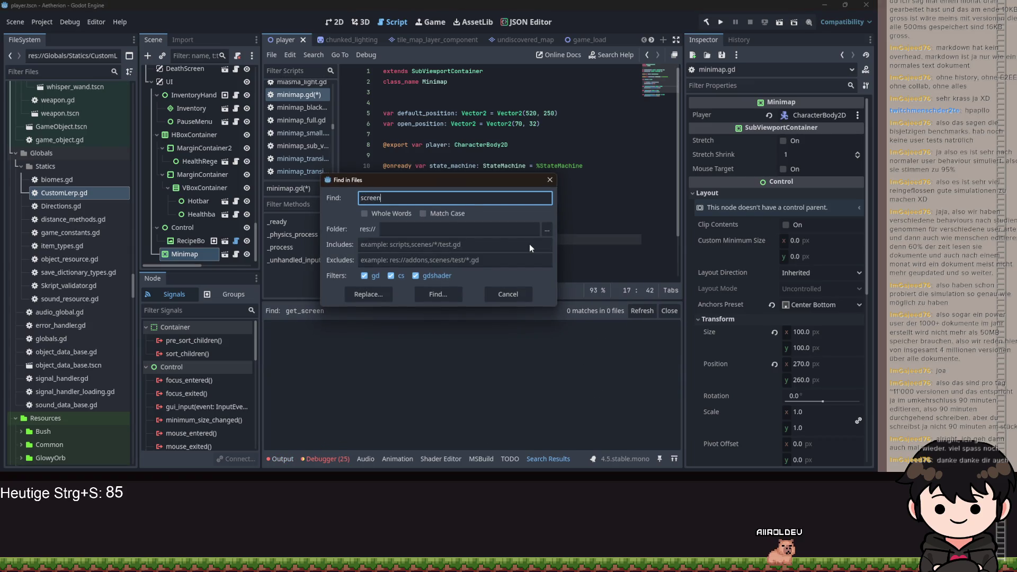
{"action": "key", "text": "Return"}
{"action": "scroll", "coordinate": [614, 371], "scroll_direction": "down", "scroll_amount": 10}
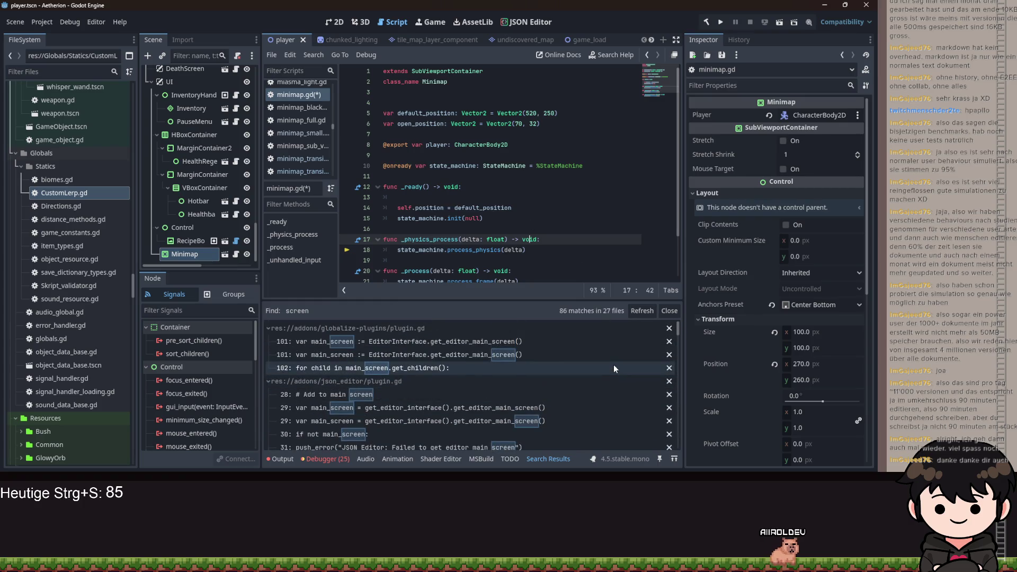
{"action": "scroll", "coordinate": [618, 362], "scroll_direction": "down", "scroll_amount": 10}
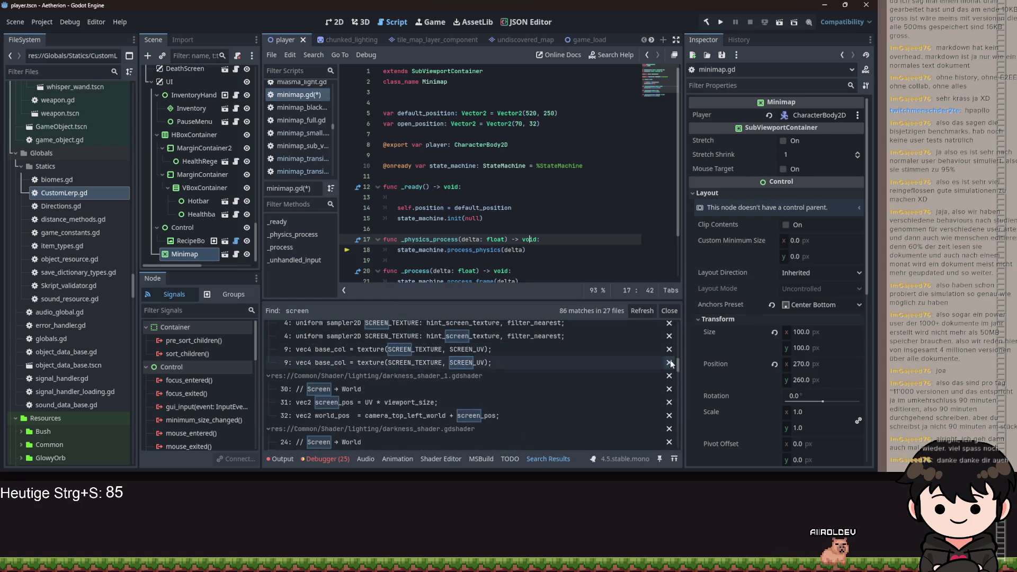
{"action": "scroll", "coordinate": [534, 402], "scroll_direction": "up", "scroll_amount": 10}
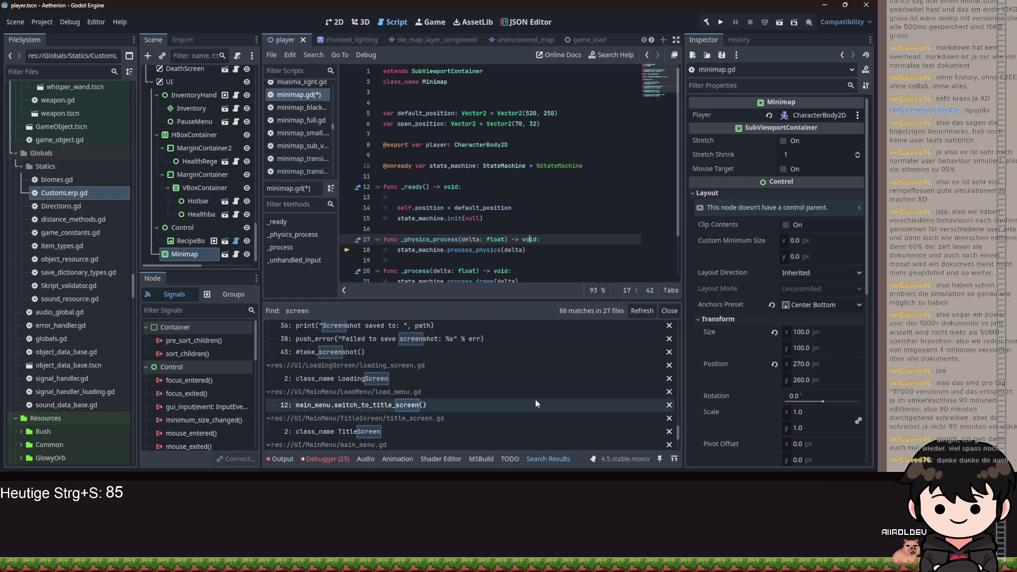
{"action": "scroll", "coordinate": [537, 396], "scroll_direction": "up", "scroll_amount": 10}
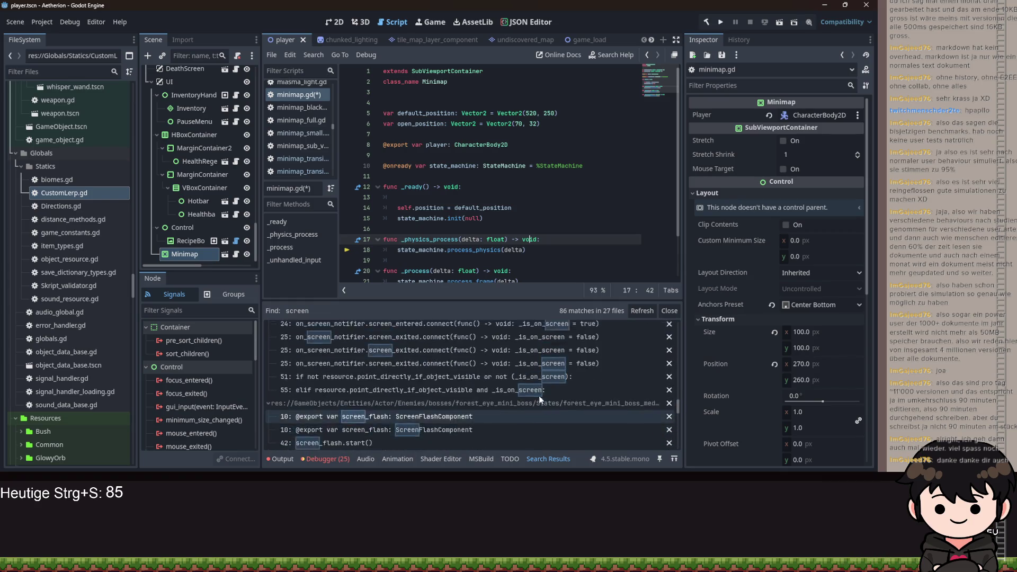
{"action": "scroll", "coordinate": [539, 397], "scroll_direction": "up", "scroll_amount": 10}
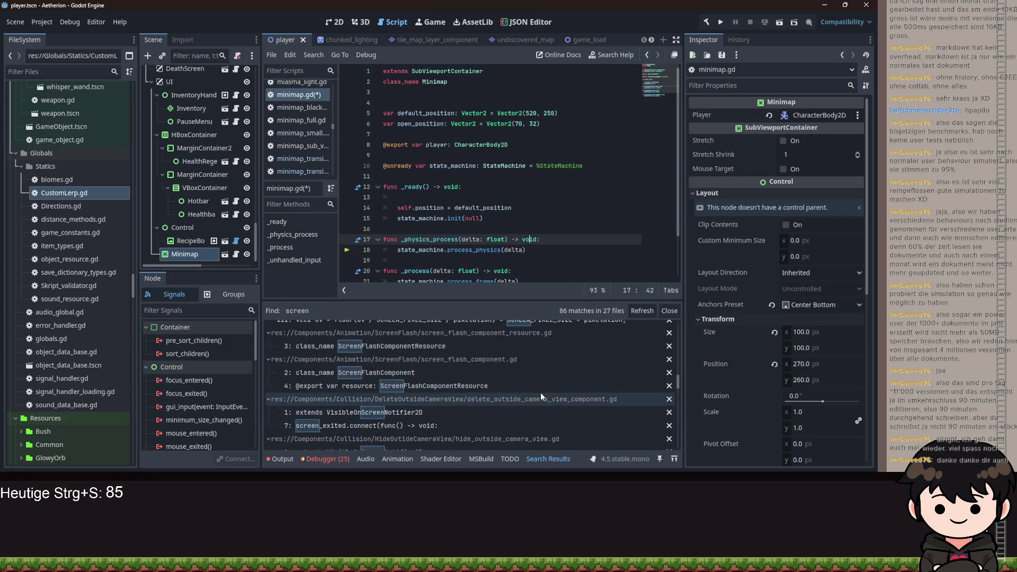
{"action": "scroll", "coordinate": [542, 398], "scroll_direction": "up", "scroll_amount": 10}
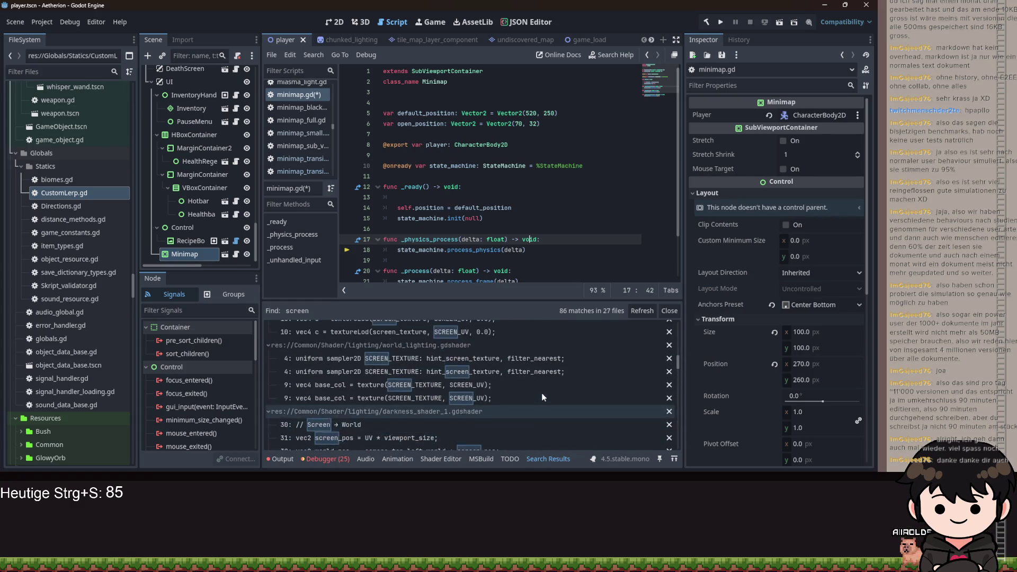
{"action": "scroll", "coordinate": [541, 392], "scroll_direction": "up", "scroll_amount": 5}
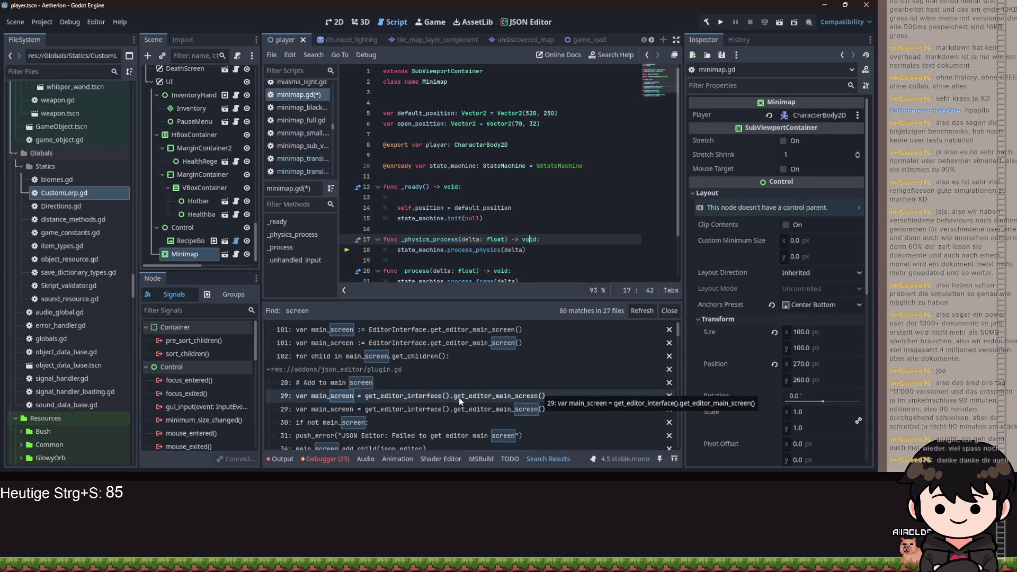
{"action": "scroll", "coordinate": [466, 395], "scroll_direction": "down", "scroll_amount": 8}
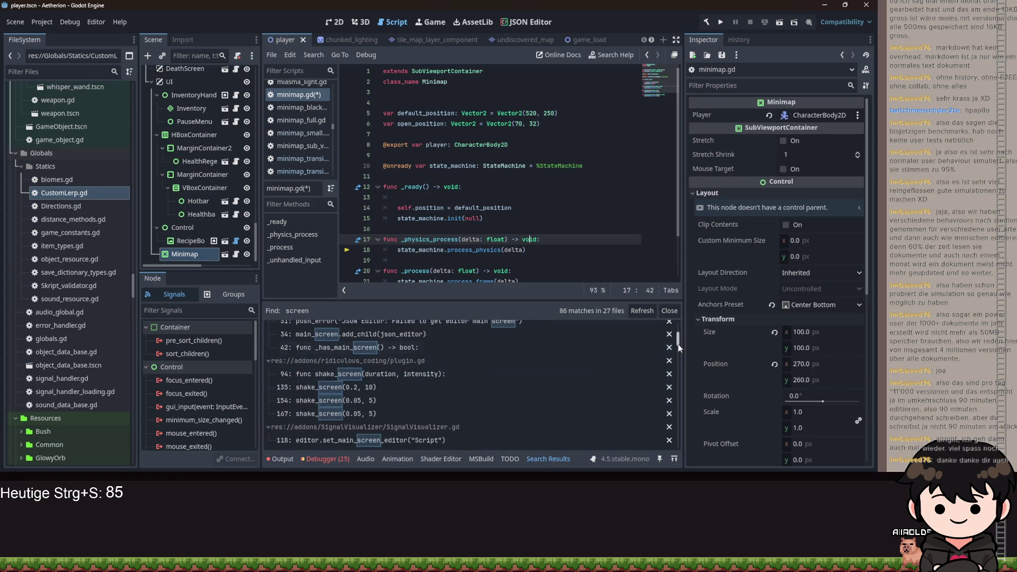
{"action": "left_click_drag", "start_coordinate": [677, 402], "coordinate": [679, 459]}
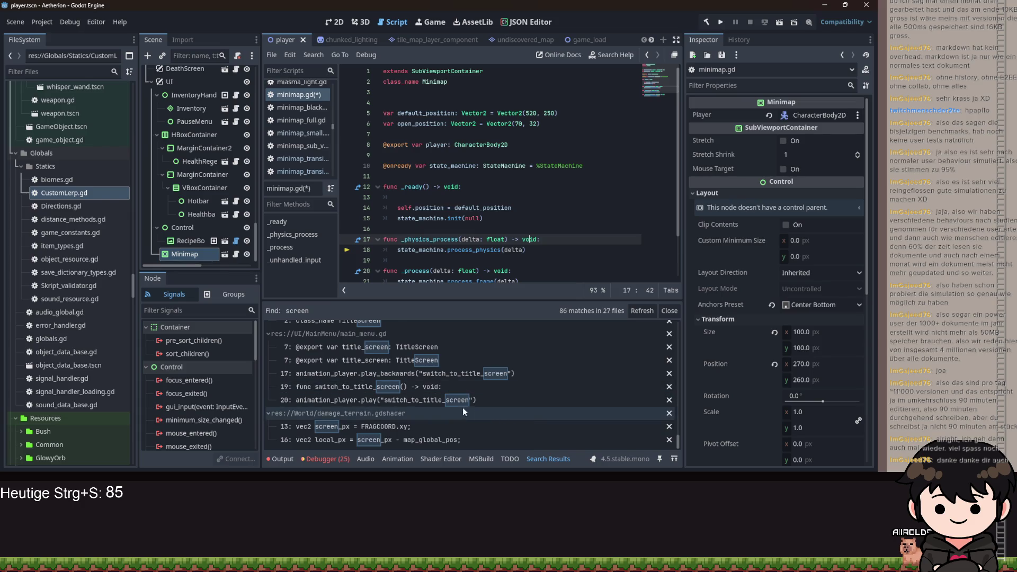
{"action": "scroll", "coordinate": [469, 420], "scroll_direction": "up", "scroll_amount": 5}
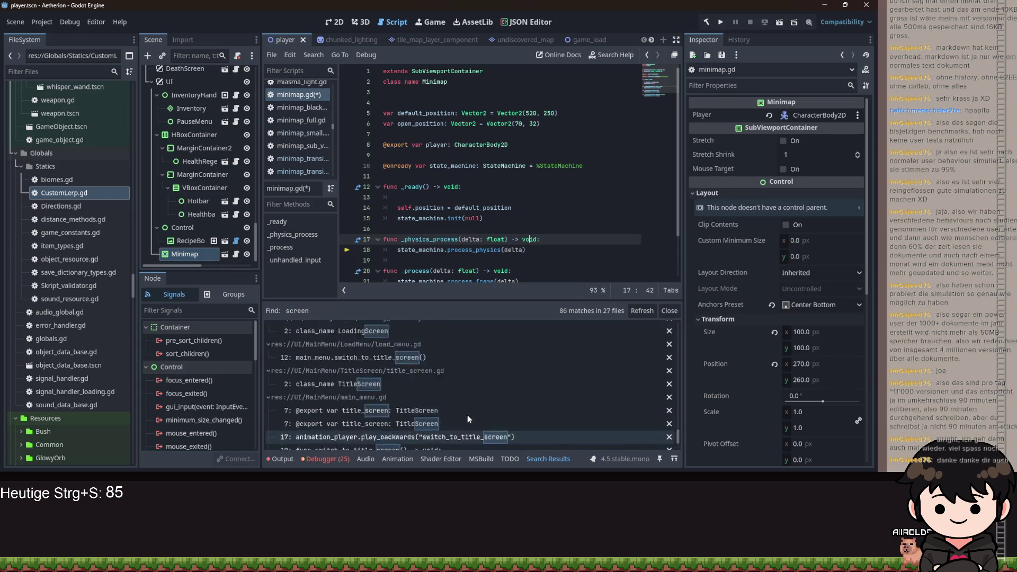
{"action": "scroll", "coordinate": [470, 409], "scroll_direction": "up", "scroll_amount": 4}
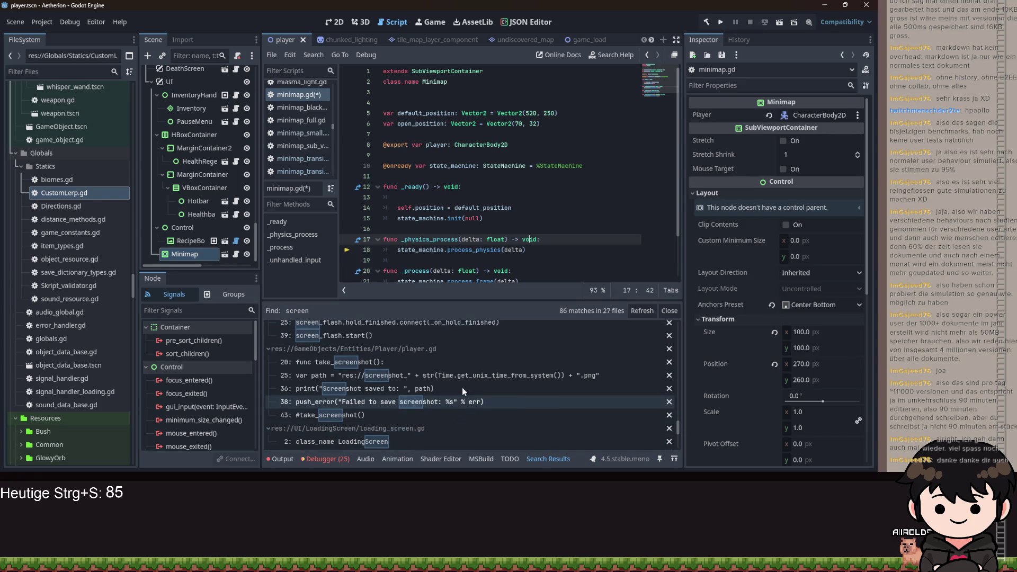
{"action": "scroll", "coordinate": [440, 387], "scroll_direction": "up", "scroll_amount": 5}
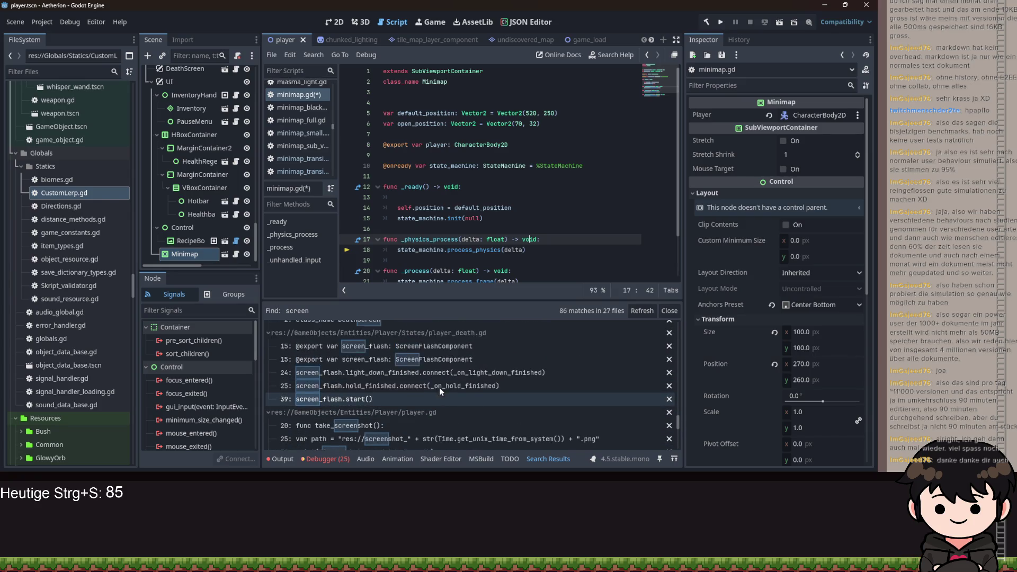
{"action": "scroll", "coordinate": [450, 392], "scroll_direction": "up", "scroll_amount": 1}
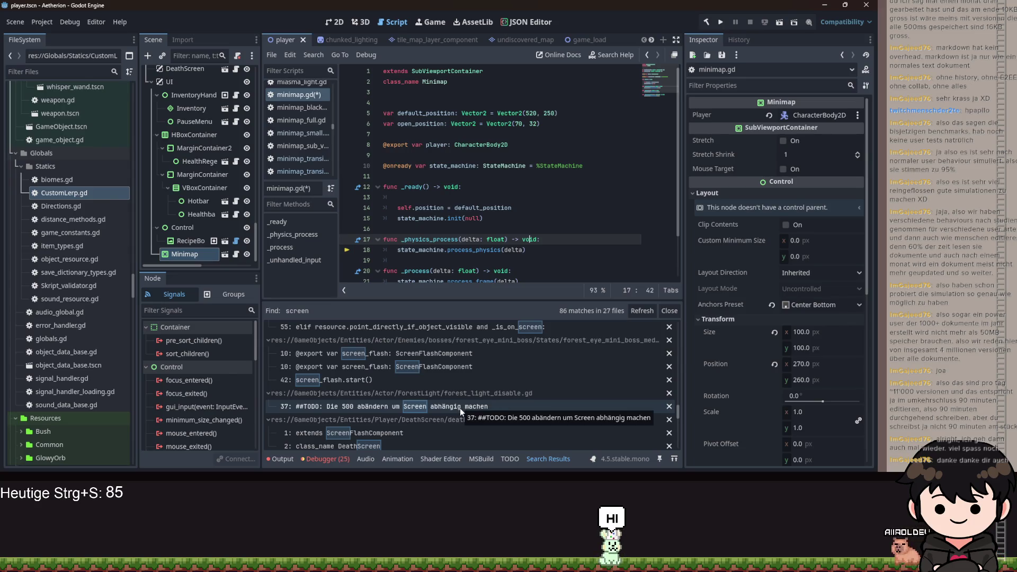
{"action": "scroll", "coordinate": [459, 411], "scroll_direction": "up", "scroll_amount": 5}
{"action": "scroll", "coordinate": [459, 411], "scroll_direction": "up", "scroll_amount": 10}
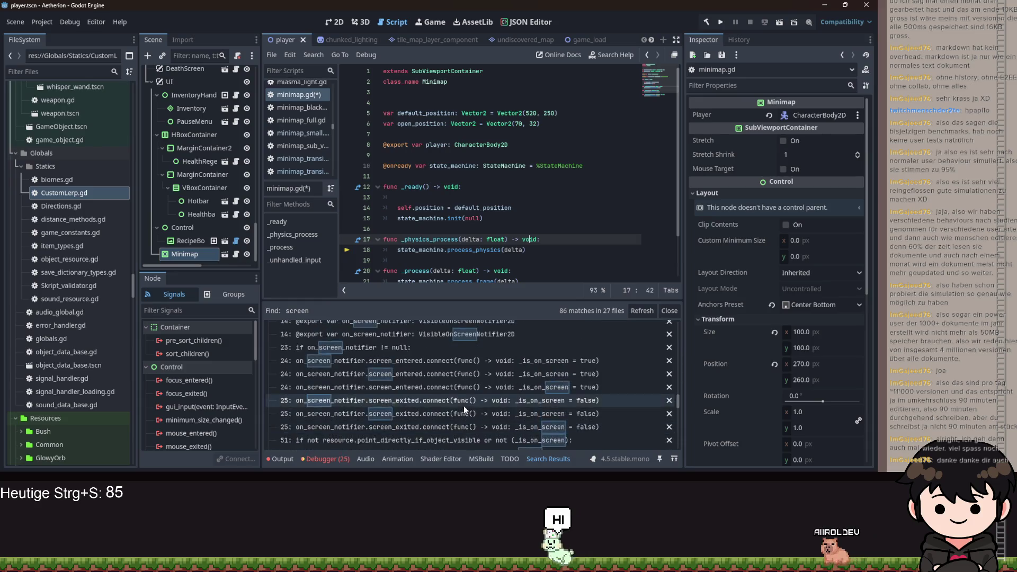
{"action": "scroll", "coordinate": [465, 389], "scroll_direction": "down", "scroll_amount": 2}
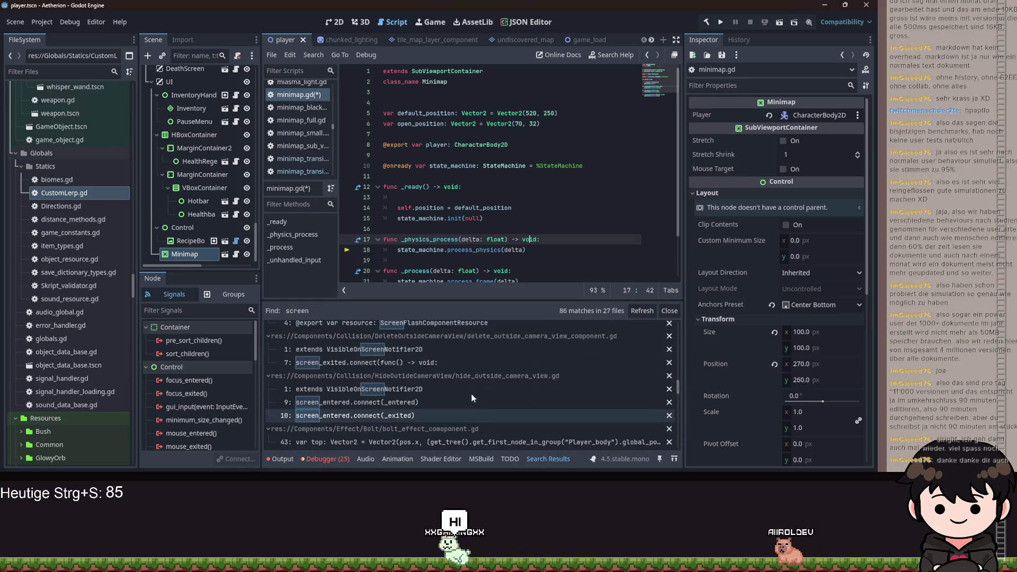
{"action": "scroll", "coordinate": [469, 396], "scroll_direction": "up", "scroll_amount": 2}
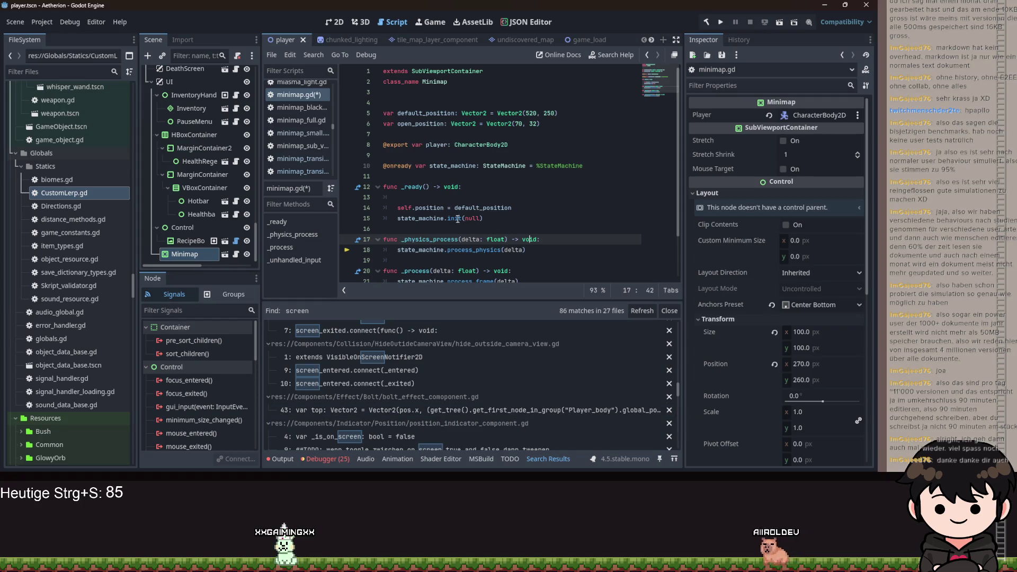
On the blank _ready line, type 'default_position = DisplayServer.screen' with autocomplete
{"action": "left_click", "coordinate": [439, 201]}
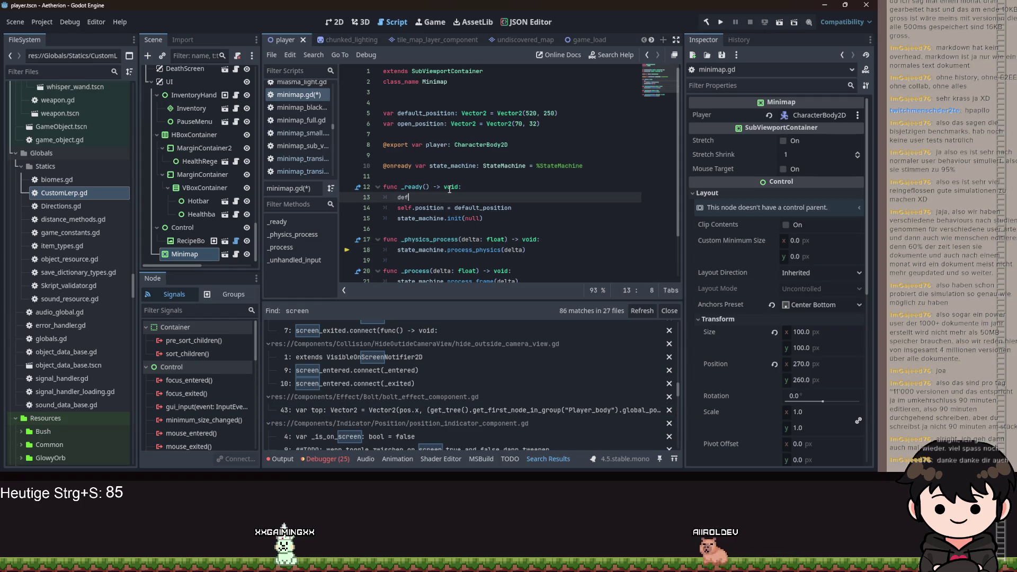
{"action": "type", "text": "au"}
{"action": "key", "text": "Return"}
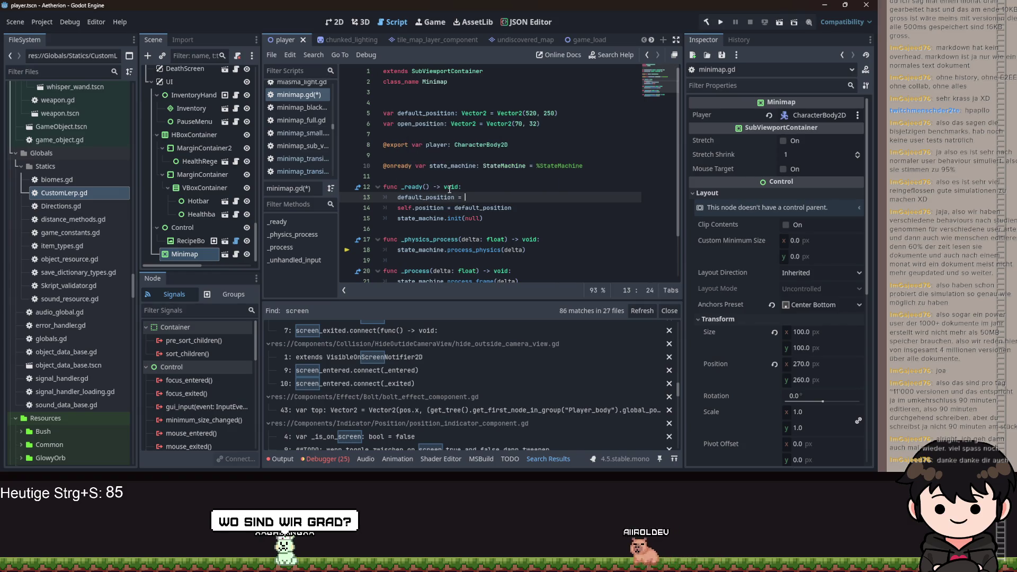
{"action": "type", "text": "= Displa"}
{"action": "key", "text": "Return"}
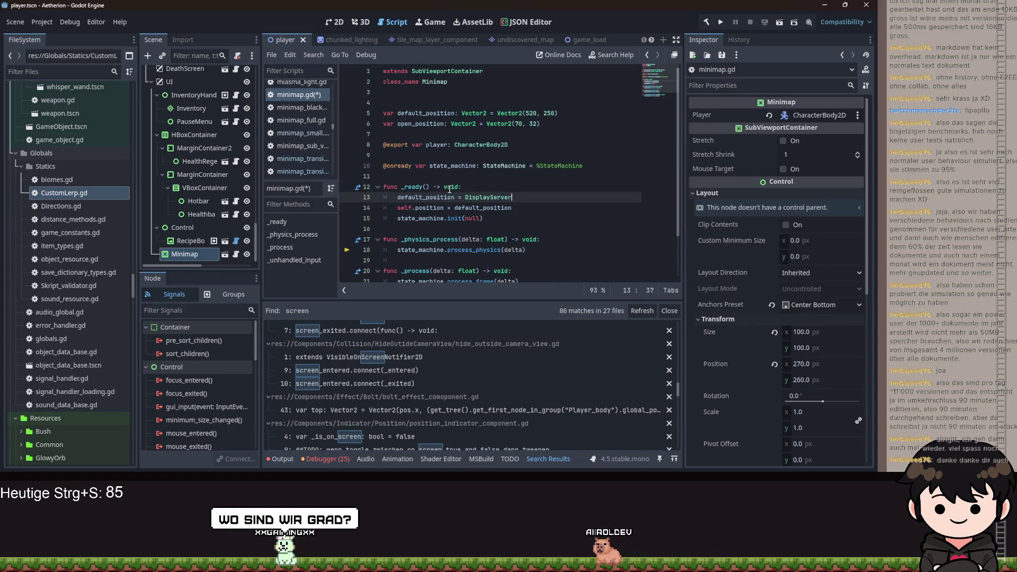
{"action": "type", "text": ".screen.get"}
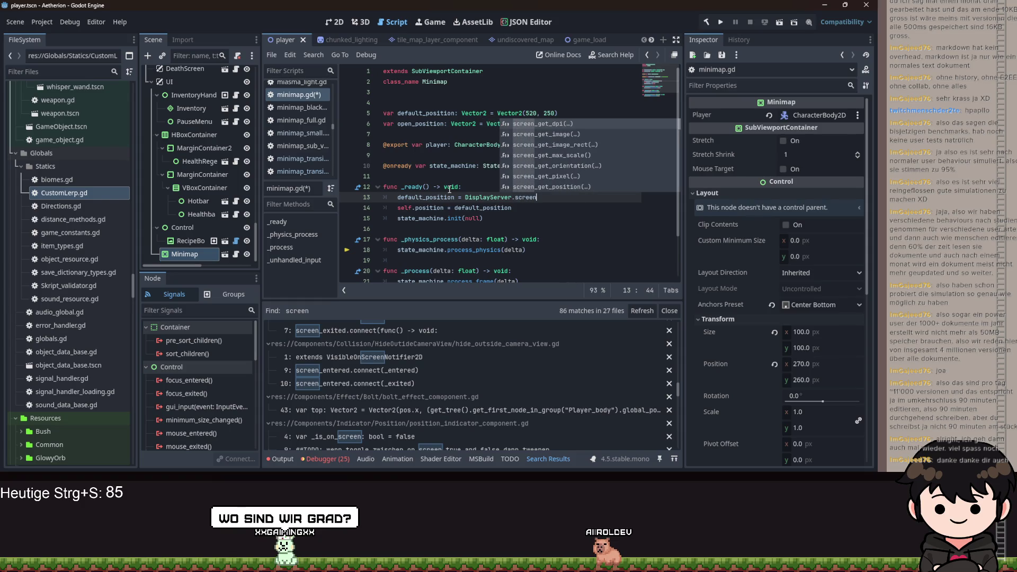
{"action": "type", "text": "_siz"}
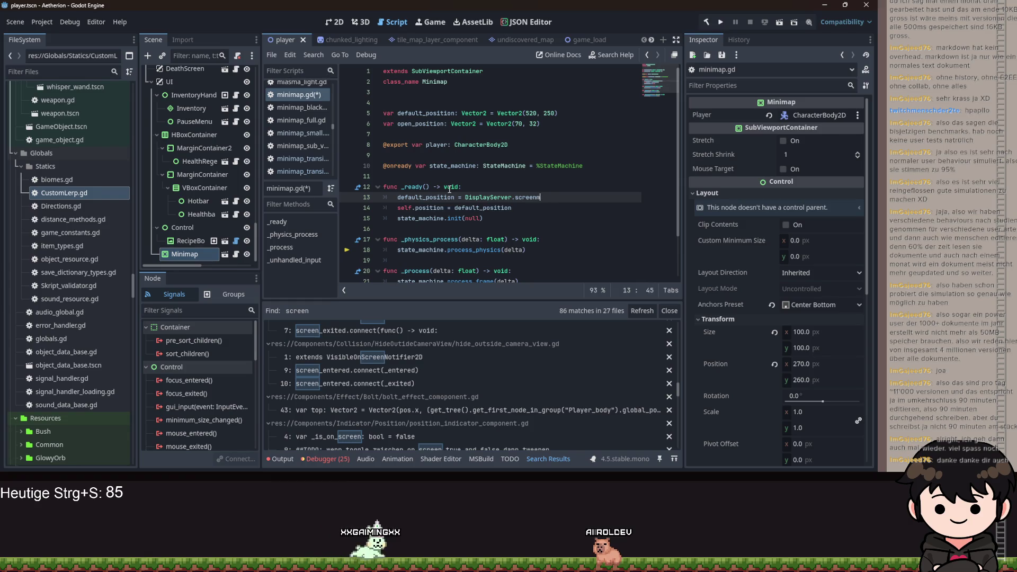
{"action": "key", "text": "BackSpace"}
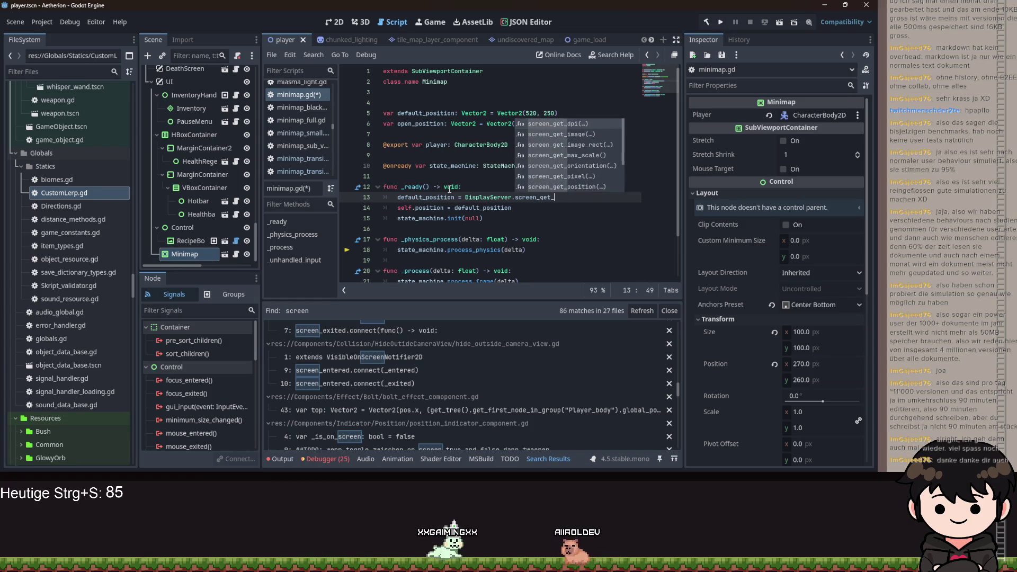
Correct screen_get_scale to screen_get_size(), then view the screen_get_usable_rect documentation
{"action": "type", "text": "_get_s"}
{"action": "key", "text": "Return"}
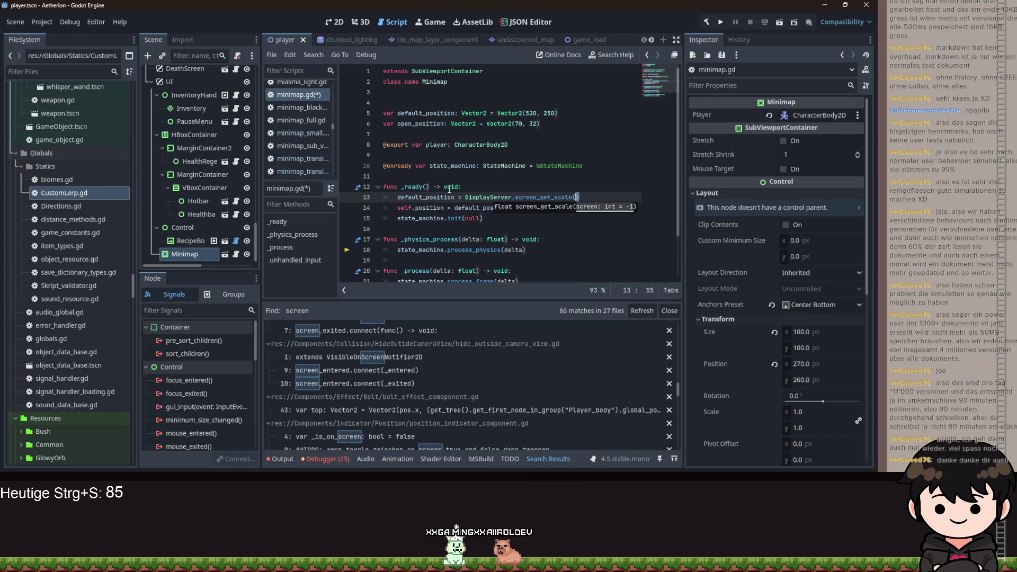
{"action": "key", "text": "shift+Left"}
{"action": "key", "text": "shift+Left"}
{"action": "key", "text": "shift+Left"}
{"action": "type", "text": "s"}
{"action": "key", "text": "Down"}
{"action": "key", "text": "Return"}
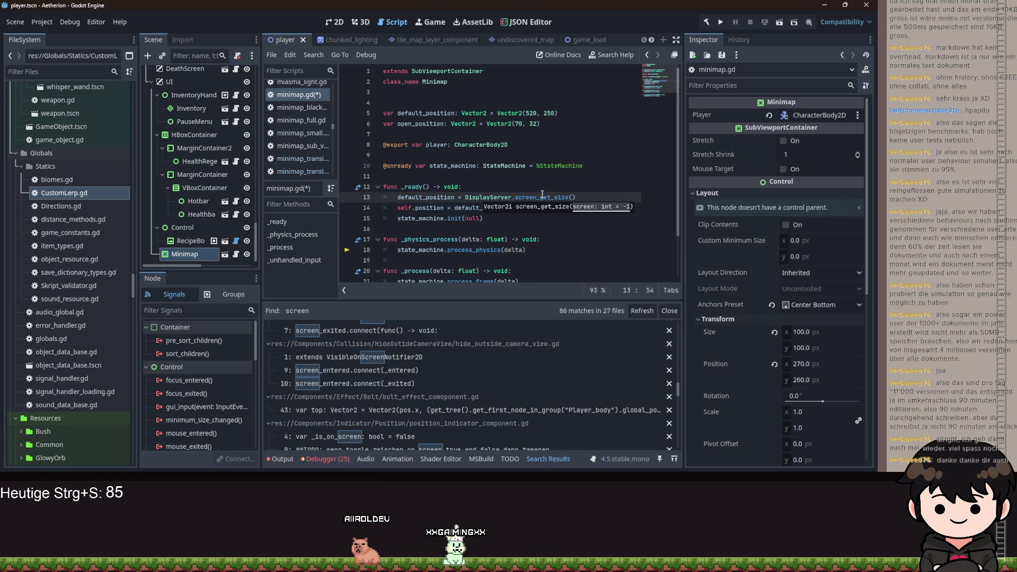
{"action": "mouse_move", "coordinate": [542, 195]}
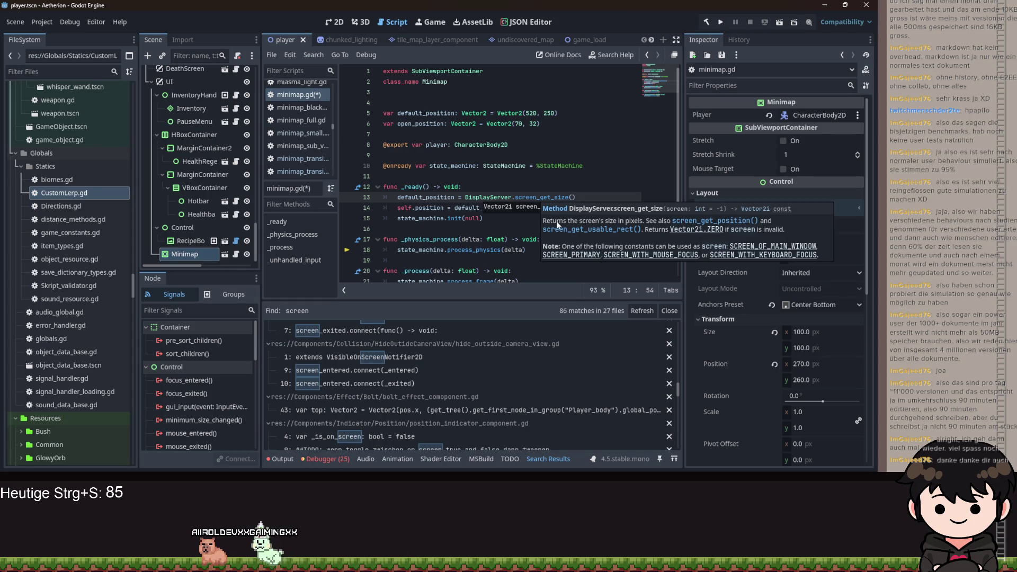
{"action": "left_click", "coordinate": [567, 228]}
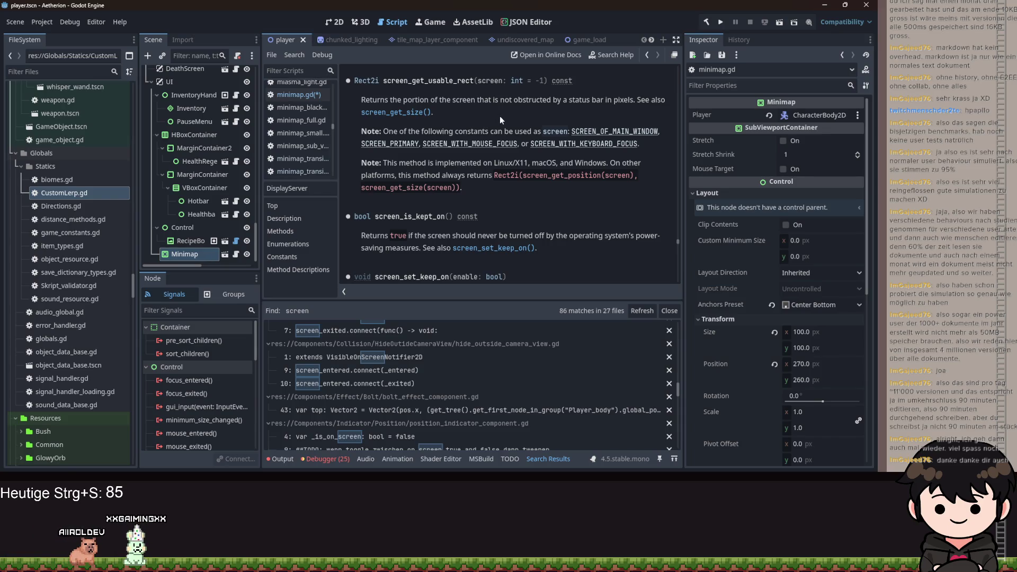
{"action": "key", "text": "alt+Left"}
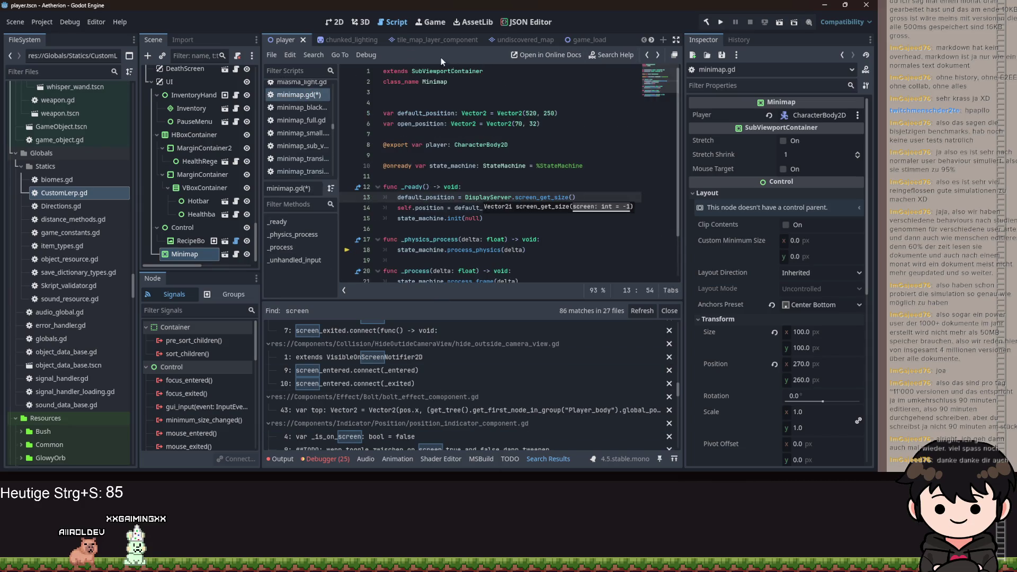
{"action": "left_click", "coordinate": [337, 24]}
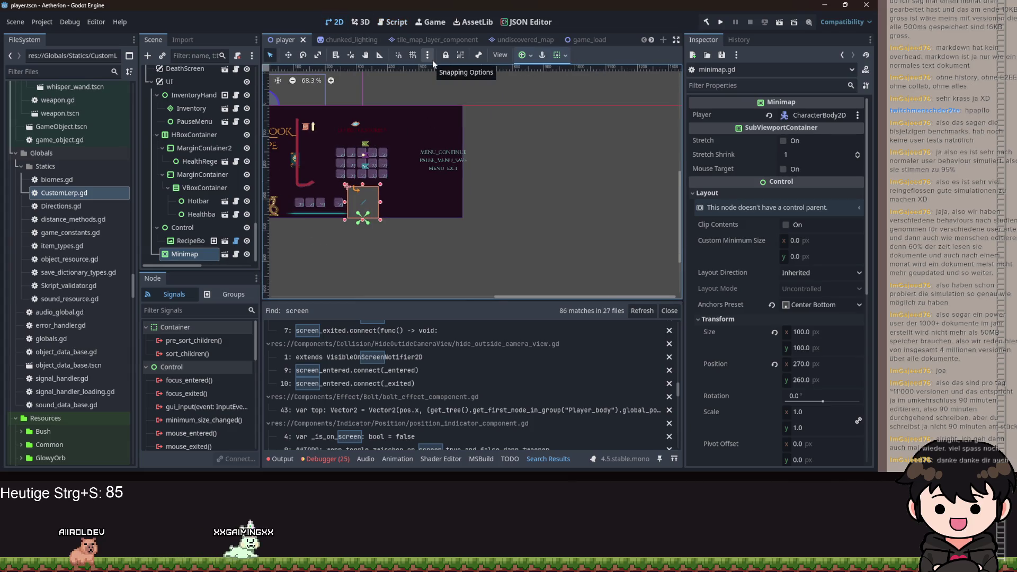
{"action": "key", "text": "ctrl+F3"}
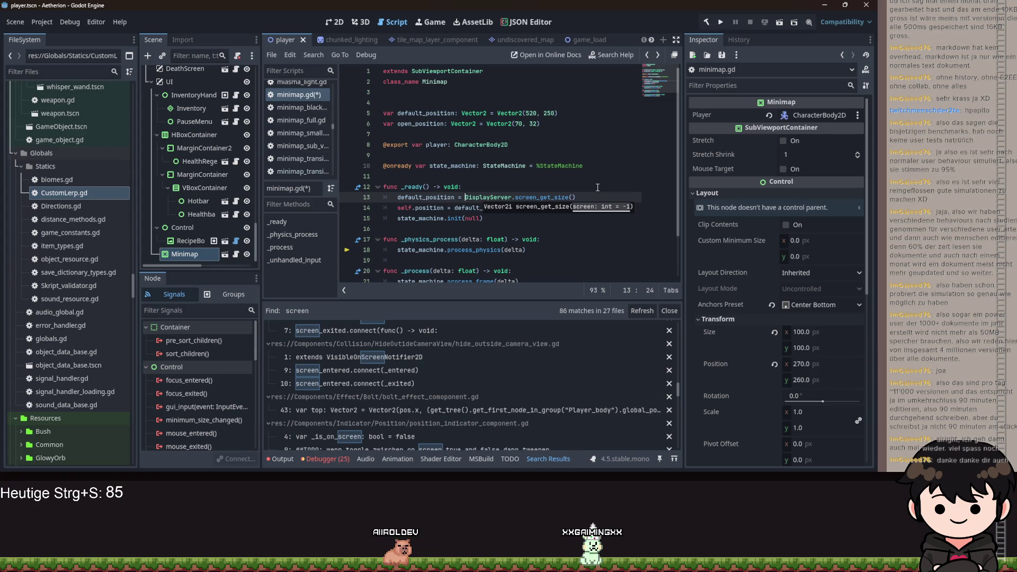
{"action": "left_click", "coordinate": [415, 99]}
{"action": "type", "text": "var default_"}
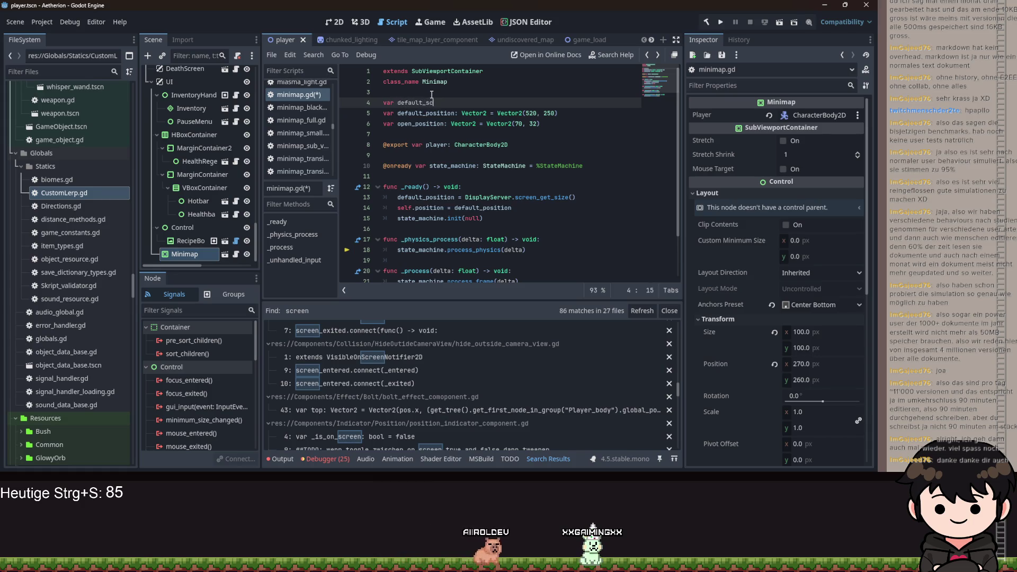
Declare default_size as Vector2i(100, 100) and open_size as Vector2i(500, 500), then save
{"action": "type", "text": "size: Ve"}
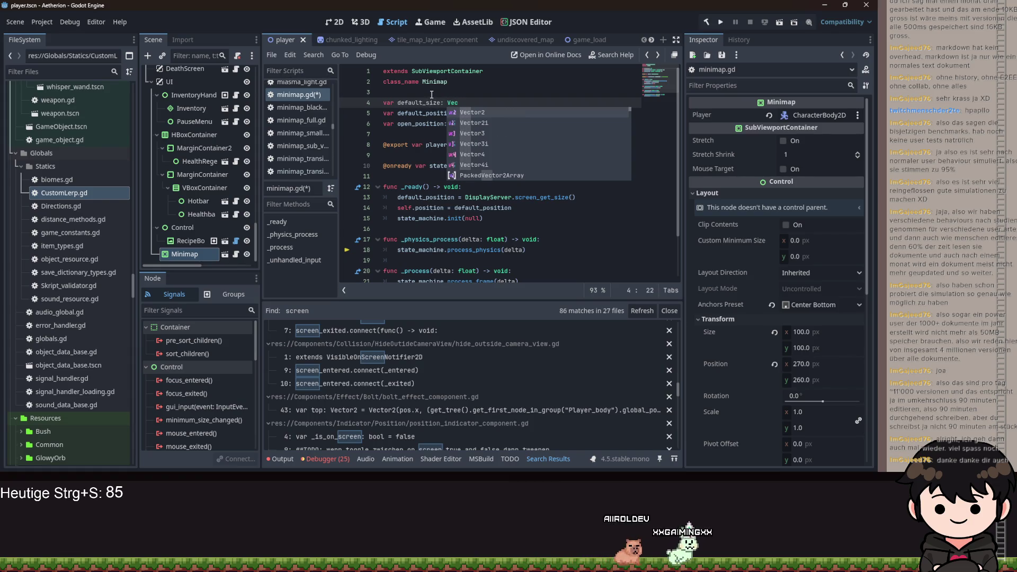
{"action": "type", "text": "ctor2i = Vector2i(1"}
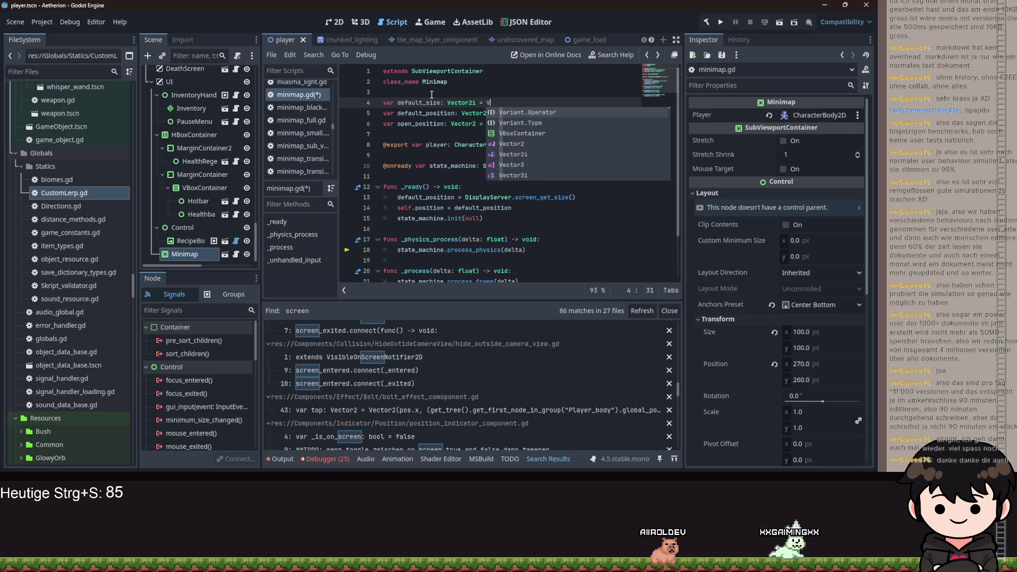
{"action": "type", "text": "00"}
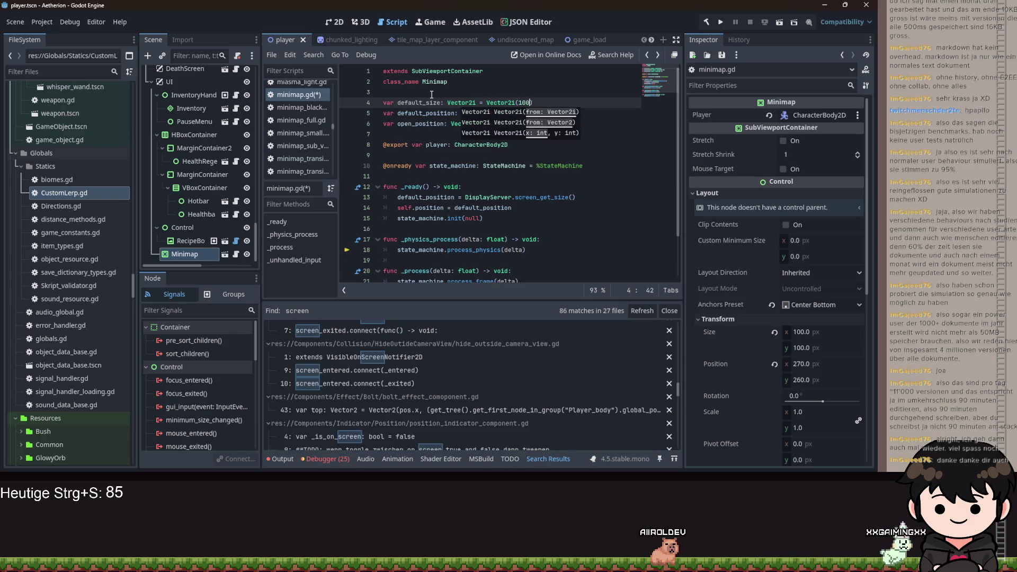
{"action": "type", "text": ", 100)"}
{"action": "key", "text": "Return"}
{"action": "type", "text": "var i"}
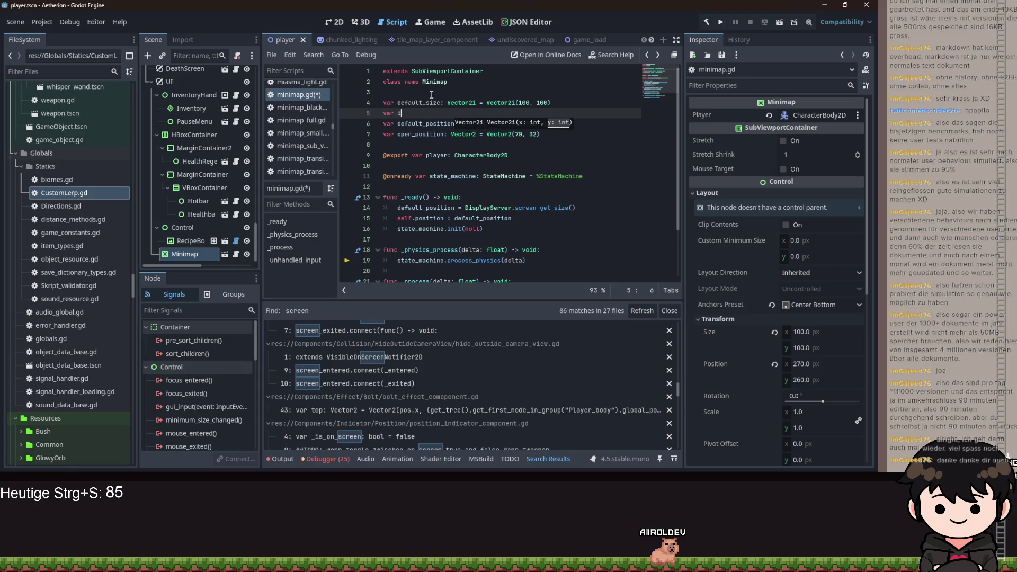
{"action": "key", "text": "BackSpace"}
{"action": "type", "text": "open_size: Vector2i"}
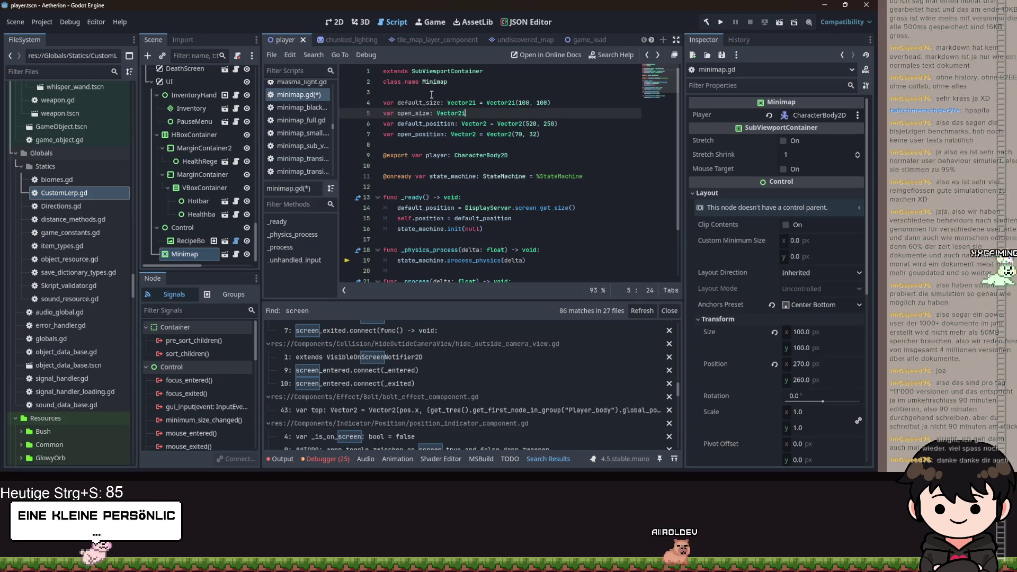
{"action": "type", "text": " = Ve"}
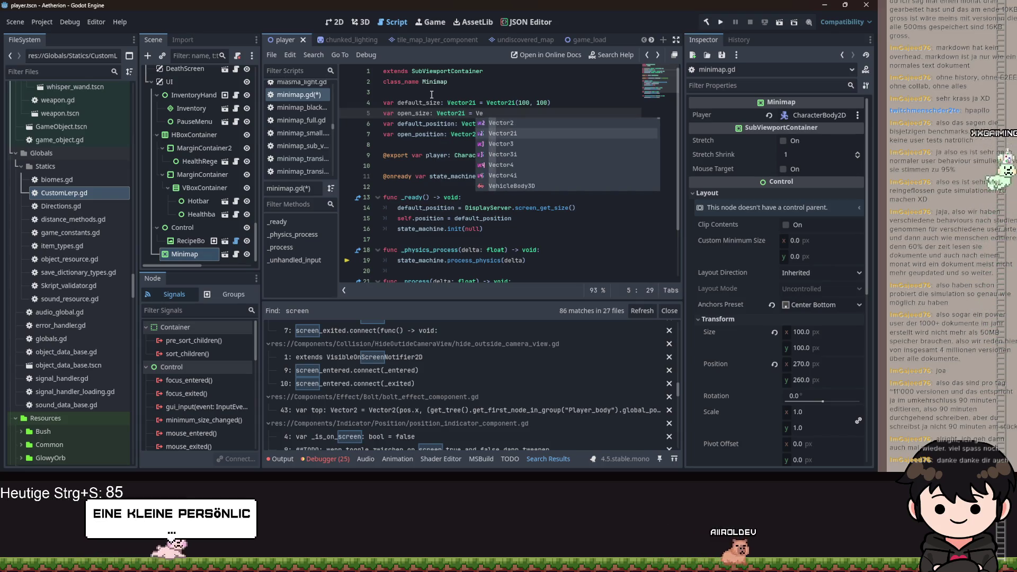
{"action": "key", "text": "Return"}
{"action": "type", "text": "(500, 5"}
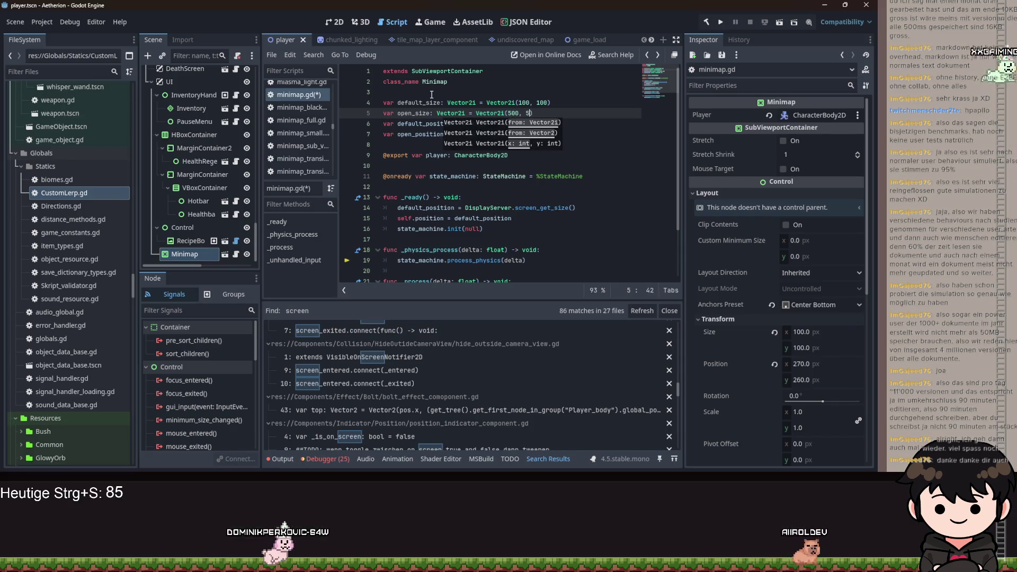
{"action": "type", "text": "00"}
{"action": "key", "text": "ctrl+s"}
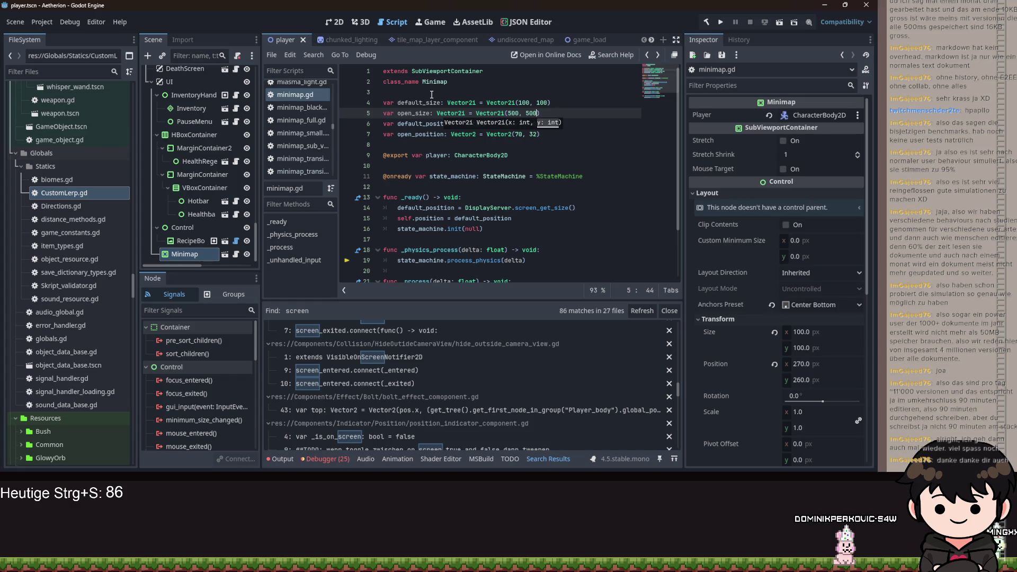
Move down to the default_position line in _ready
{"action": "key", "text": "Right"}
{"action": "scroll", "coordinate": [490, 147], "scroll_direction": "down", "scroll_amount": 2}
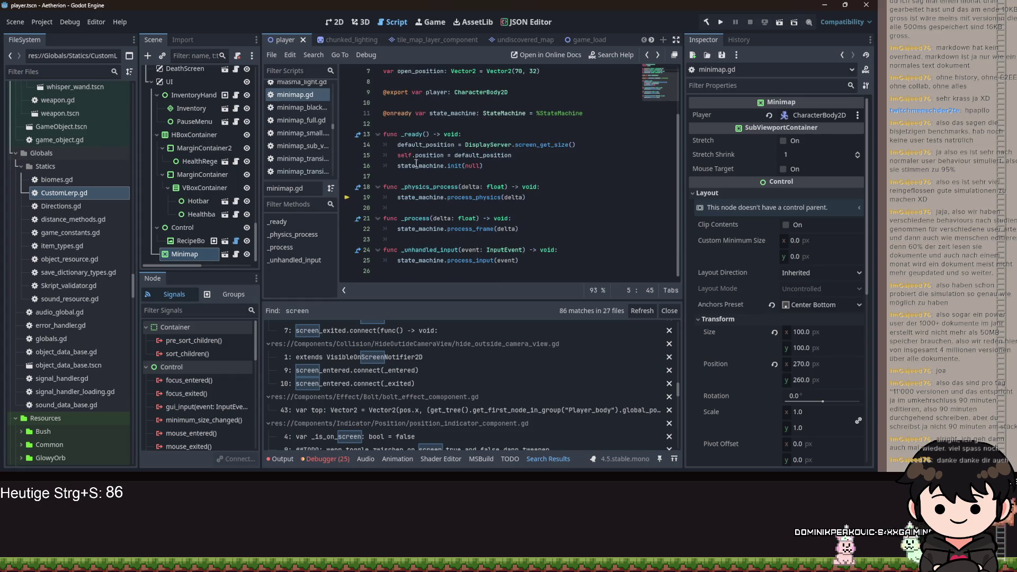
{"action": "left_click", "coordinate": [467, 145]}
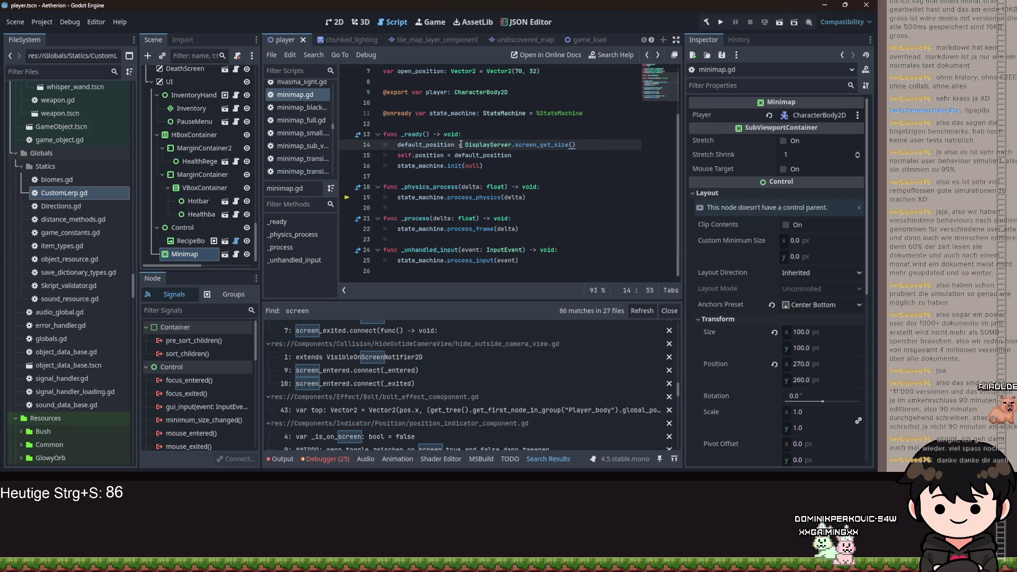